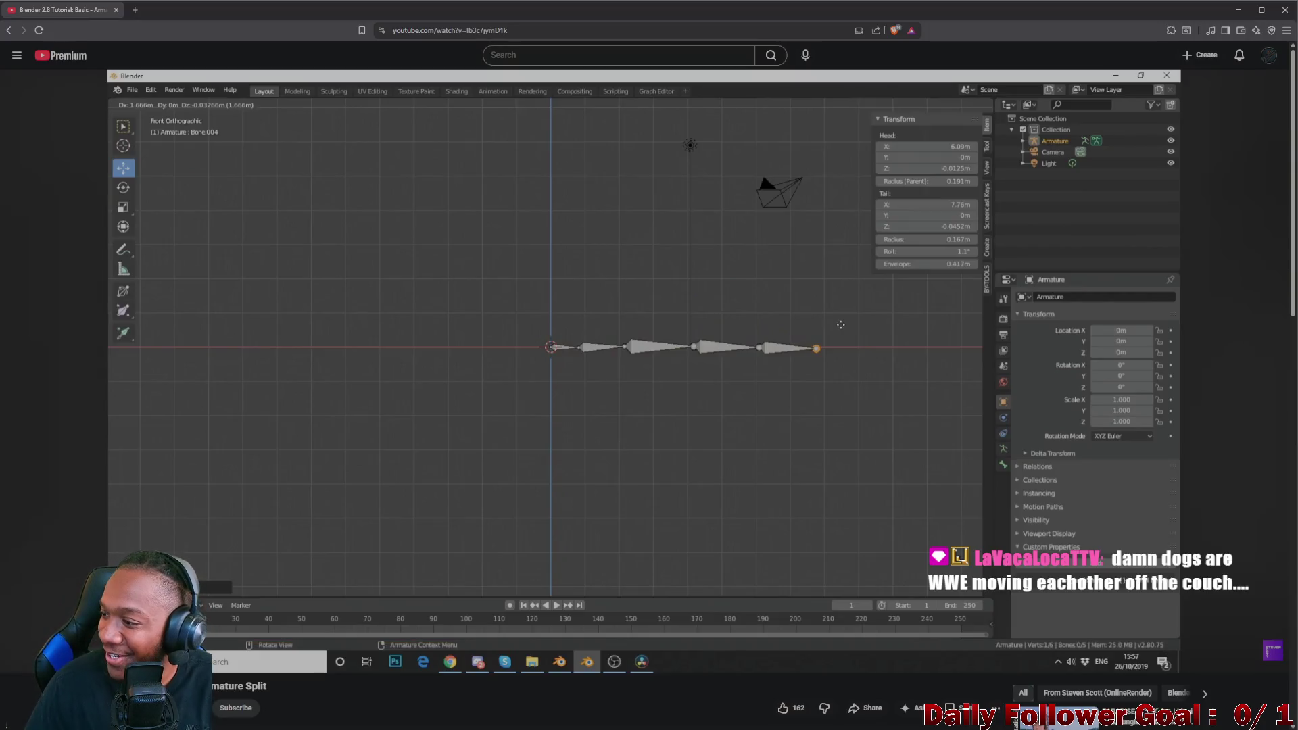
Play the YouTube tutorial to the Armature > Split step, pause it, and switch to Blender
left_click(627, 485)
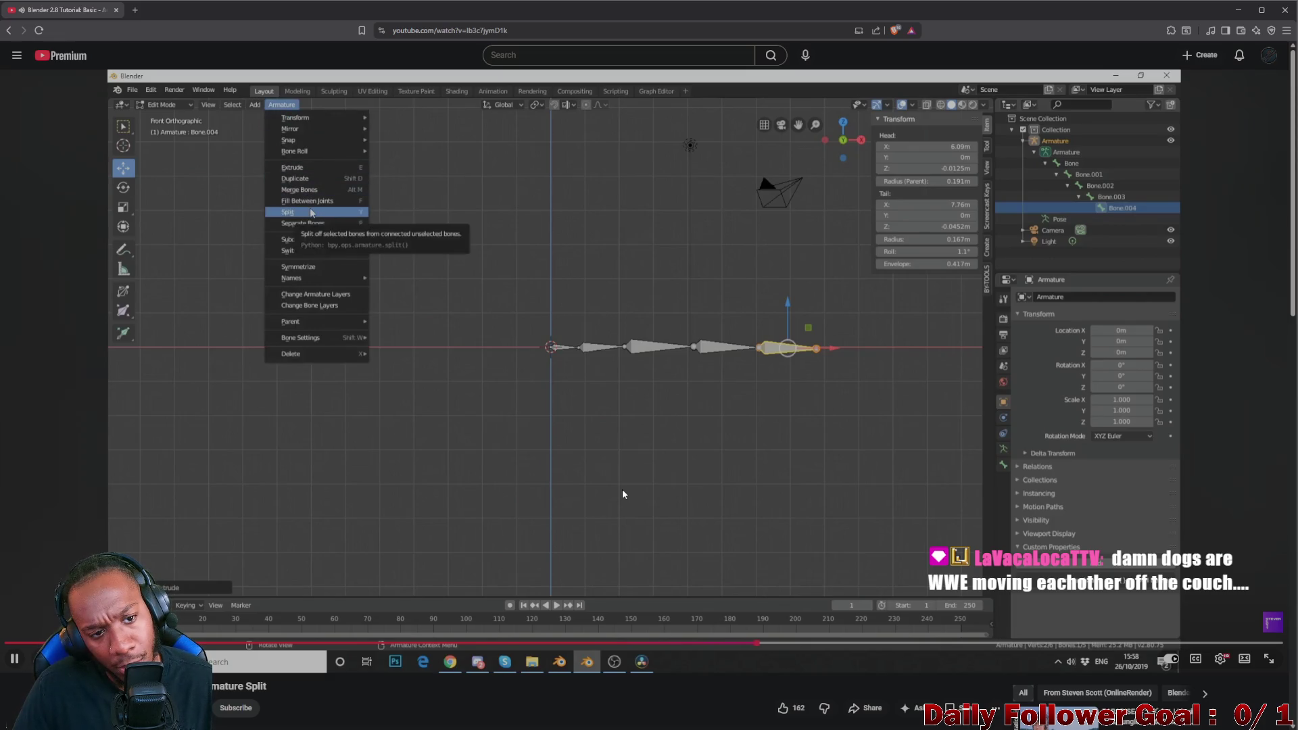
left_click(596, 475)
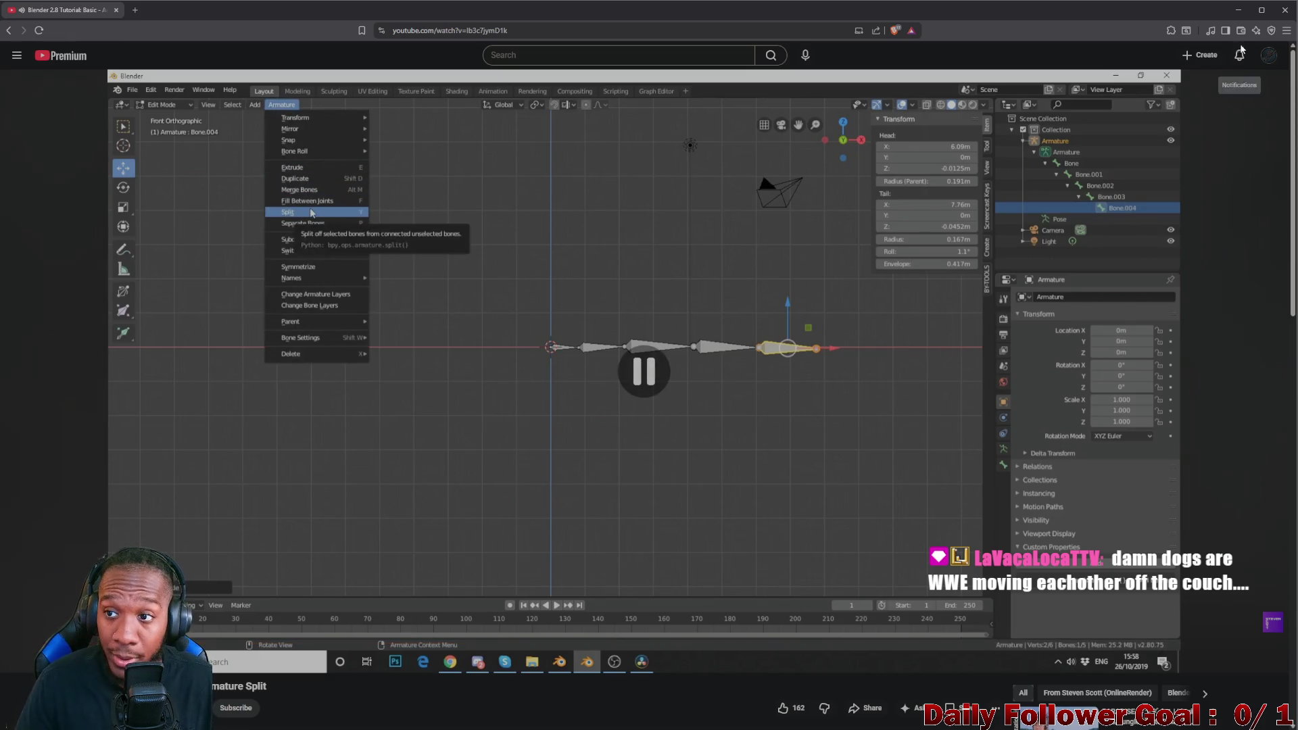
left_click(1236, 9)
Select the shoulder joint of the body rig on its own after orbiting around the body
left_click(478, 312)
mouse_move(478, 312)
middle_mouse_down()
mouse_move(367, 269)
mouse_move(426, 320)
middle_mouse_up()
left_click(426, 321)
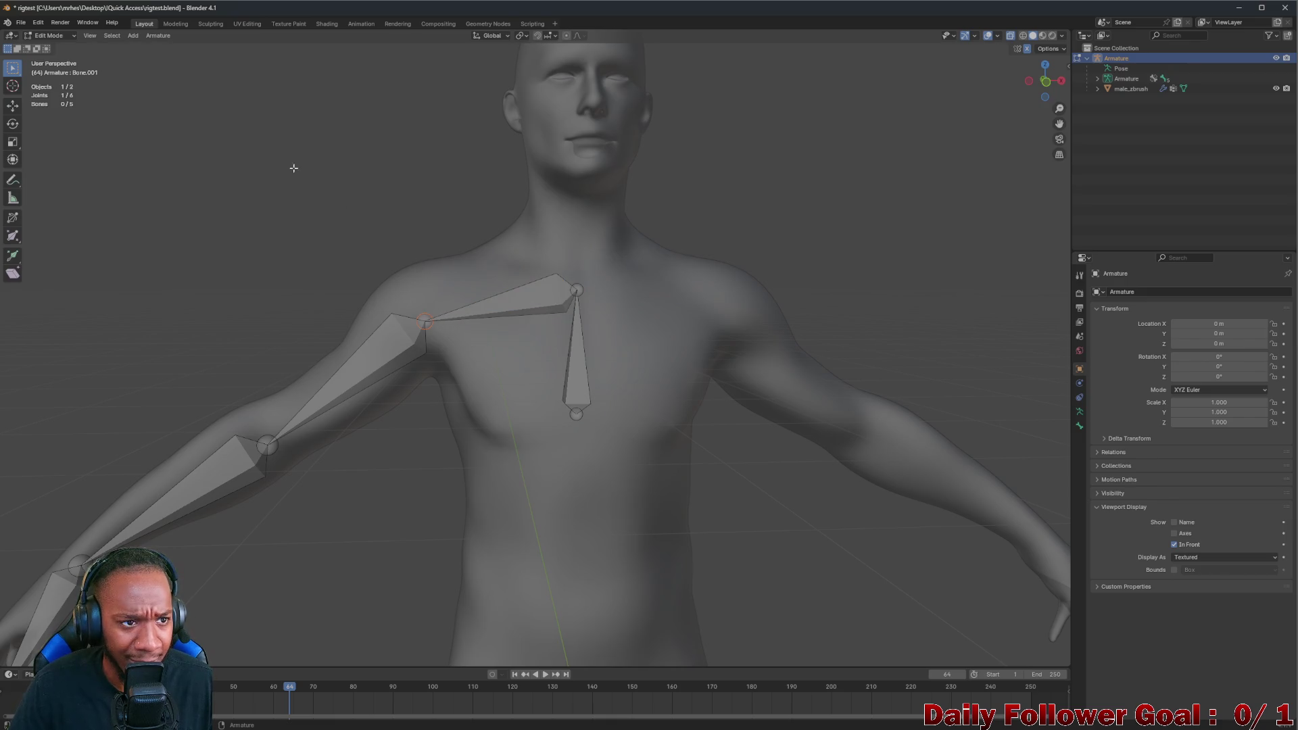
Browse the Armature menu's editing commands for the shoulder, then dismiss them
left_click(162, 37)
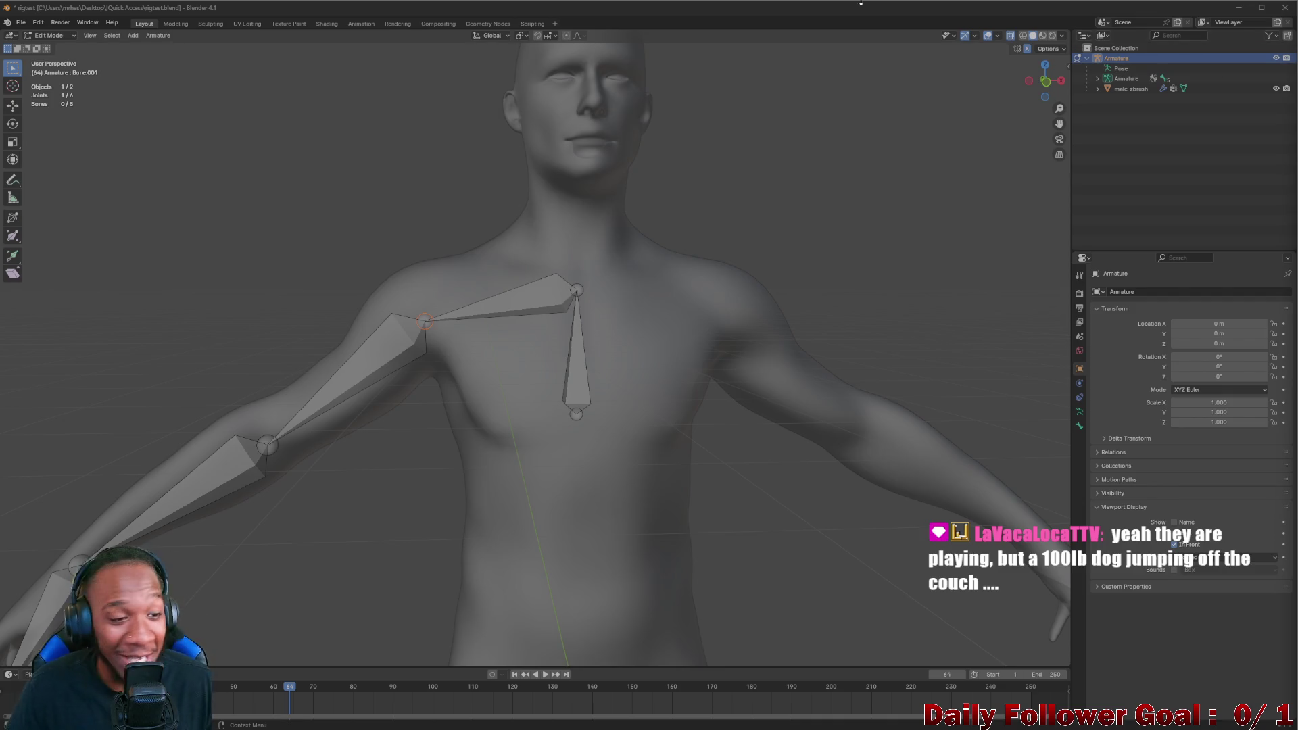
left_click(159, 36)
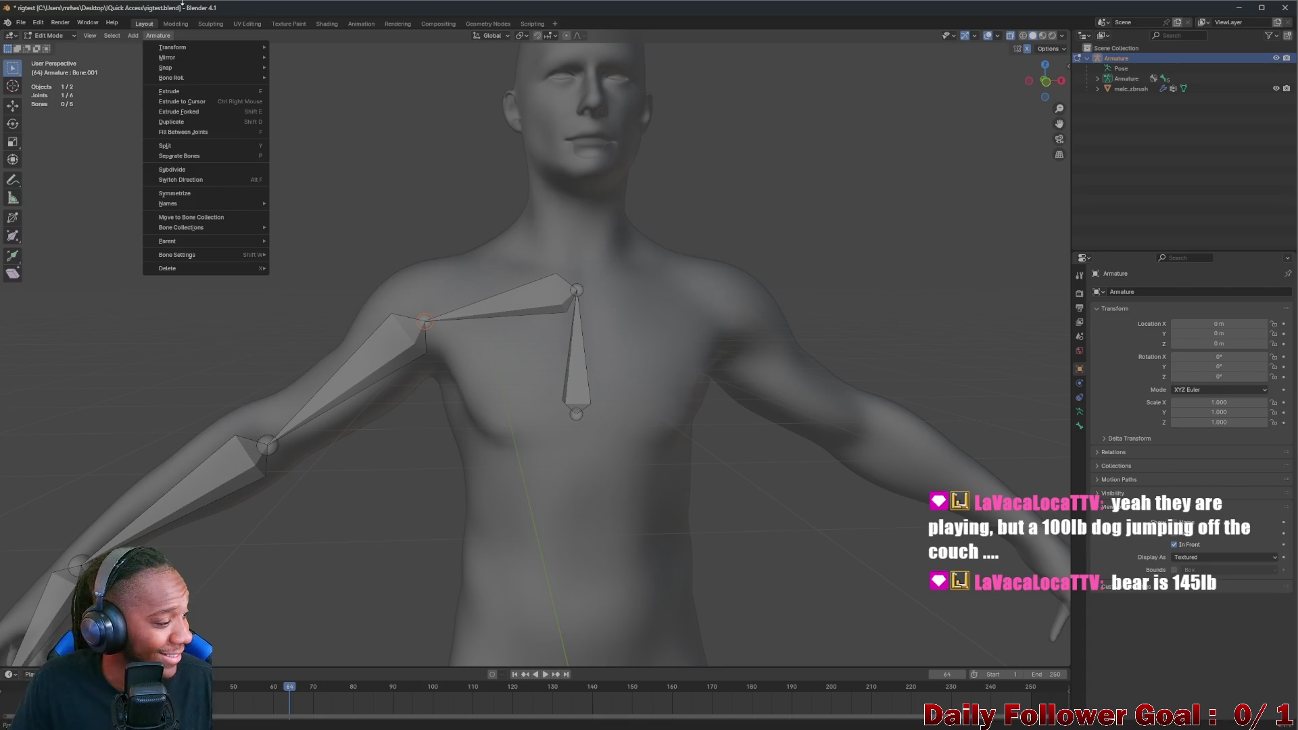
key("Escape")
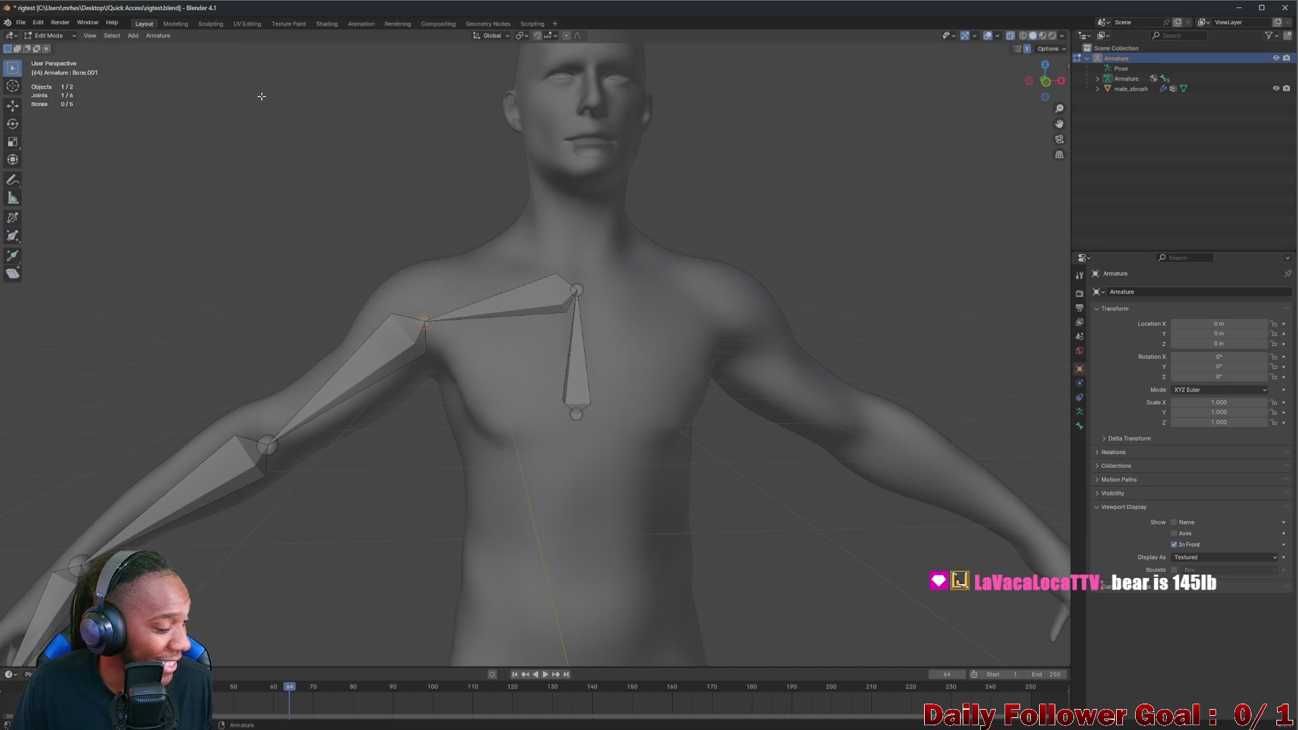
Test-move the selected shoulder joint with G and cancel, leaving it in place
left_click(158, 36)
left_click(444, 270)
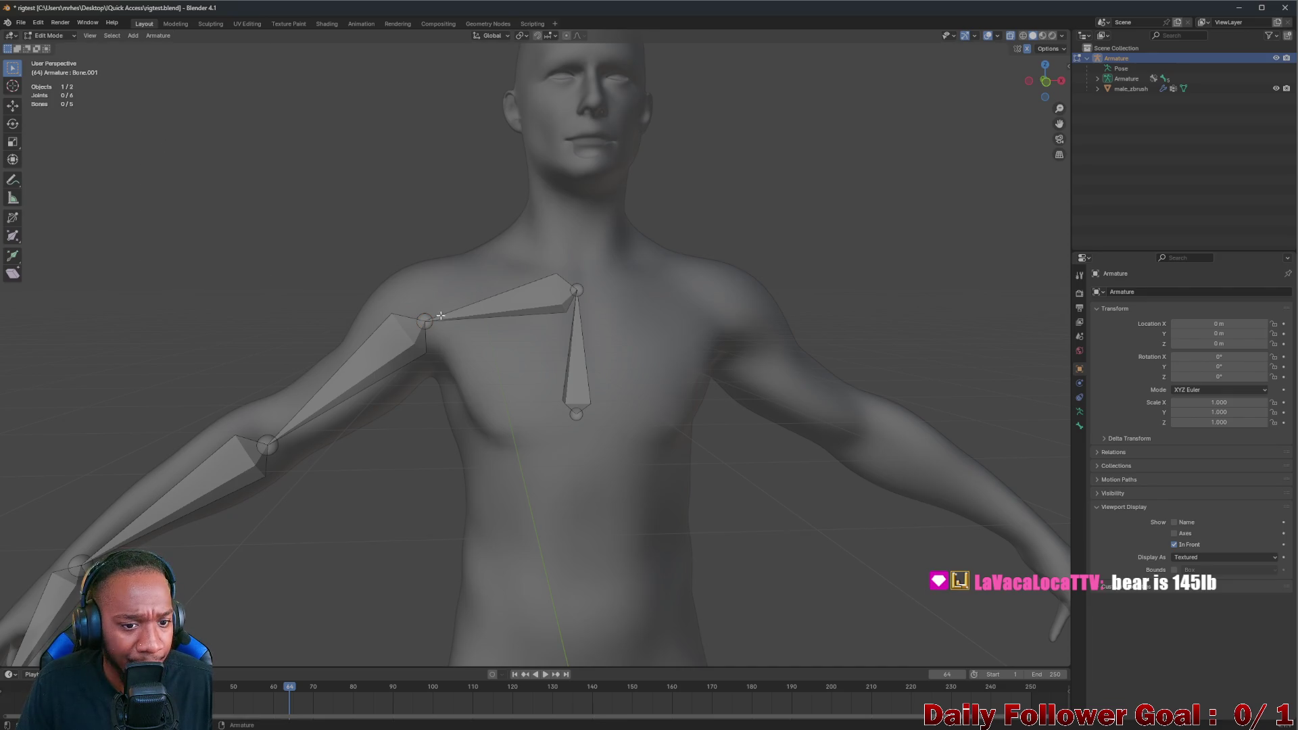
middle_click_drag(429, 319, 447, 335)
key("g")
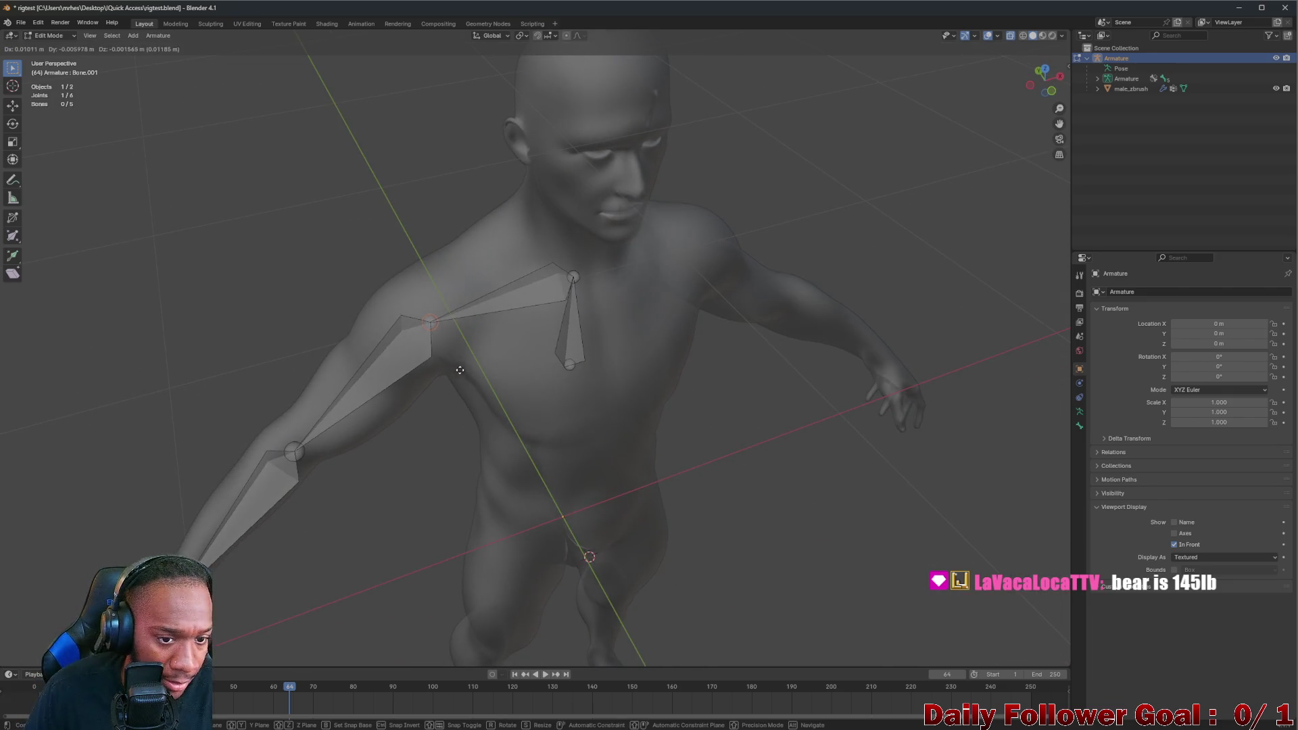
key("Escape")
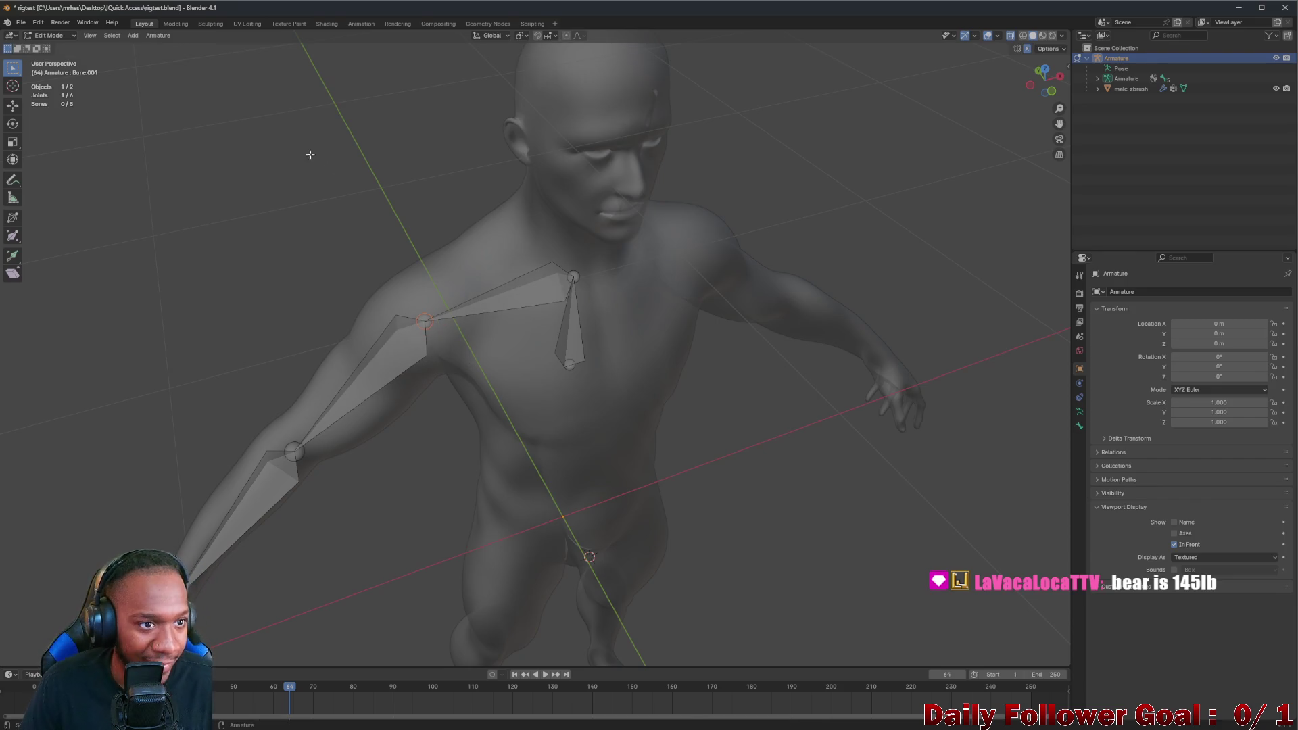
left_click(157, 35)
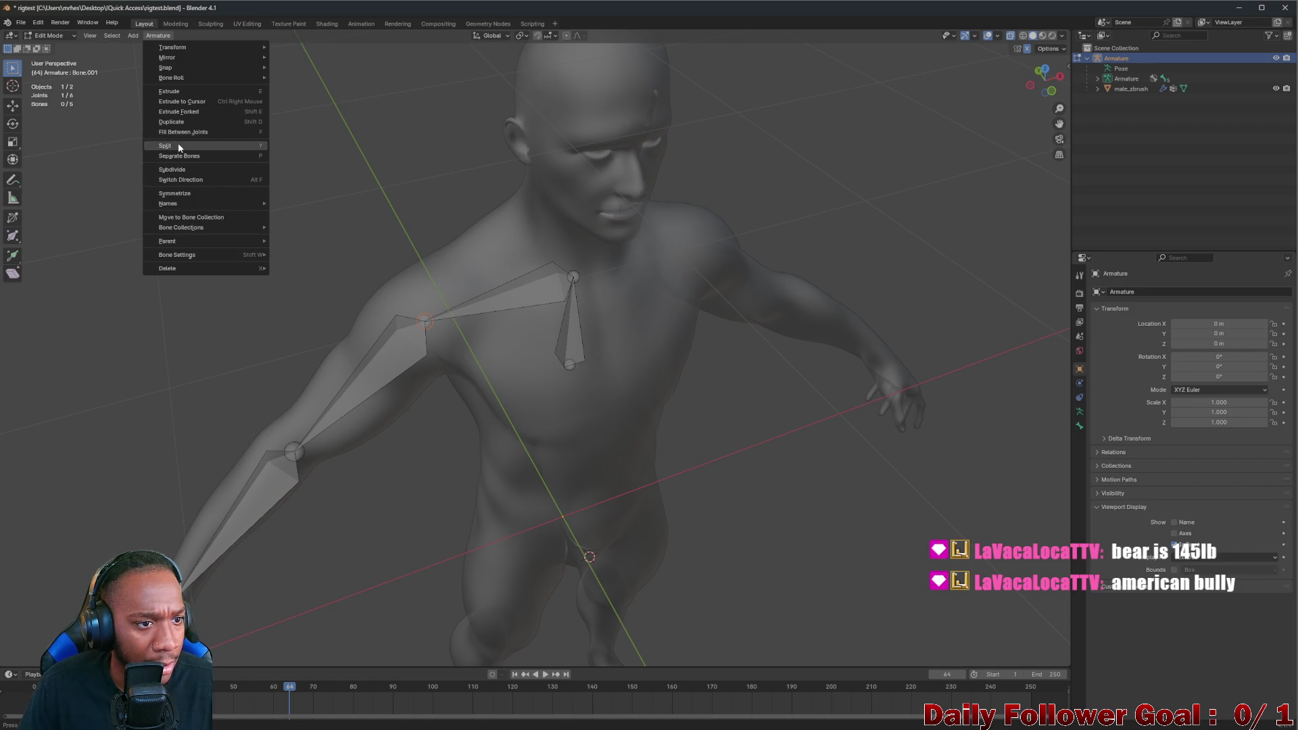
left_click(179, 143)
Split the shoulder bone via Armature > Split, test-move it with G and cancel the move
left_click(422, 321)
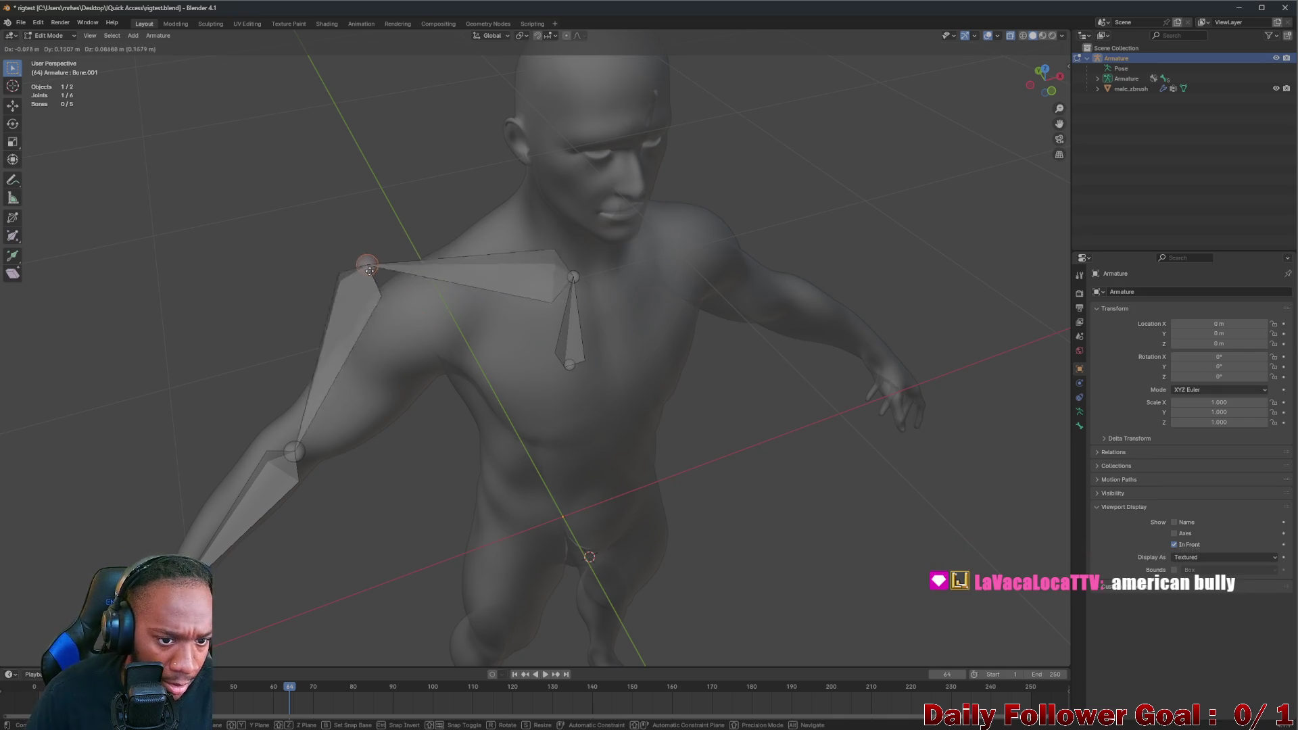
left_click(468, 311)
middle_click_drag(468, 311, 184, 32)
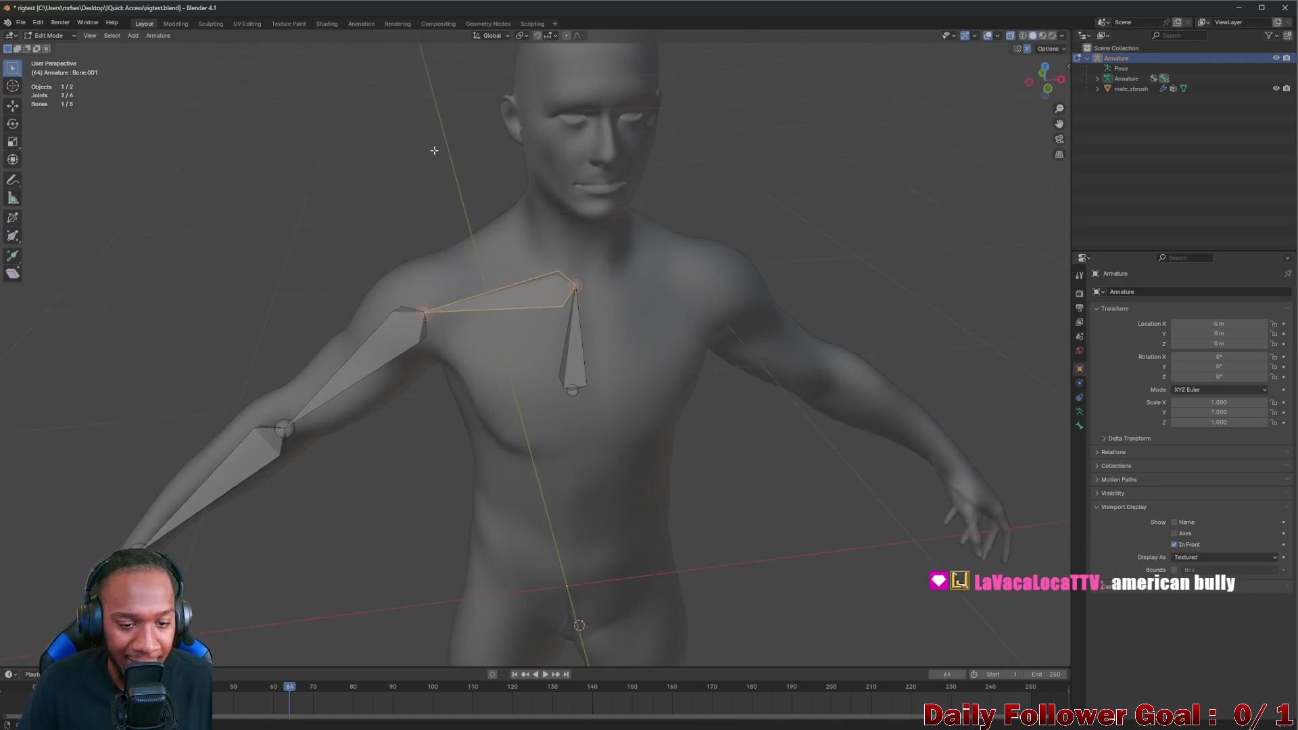
left_click(156, 36)
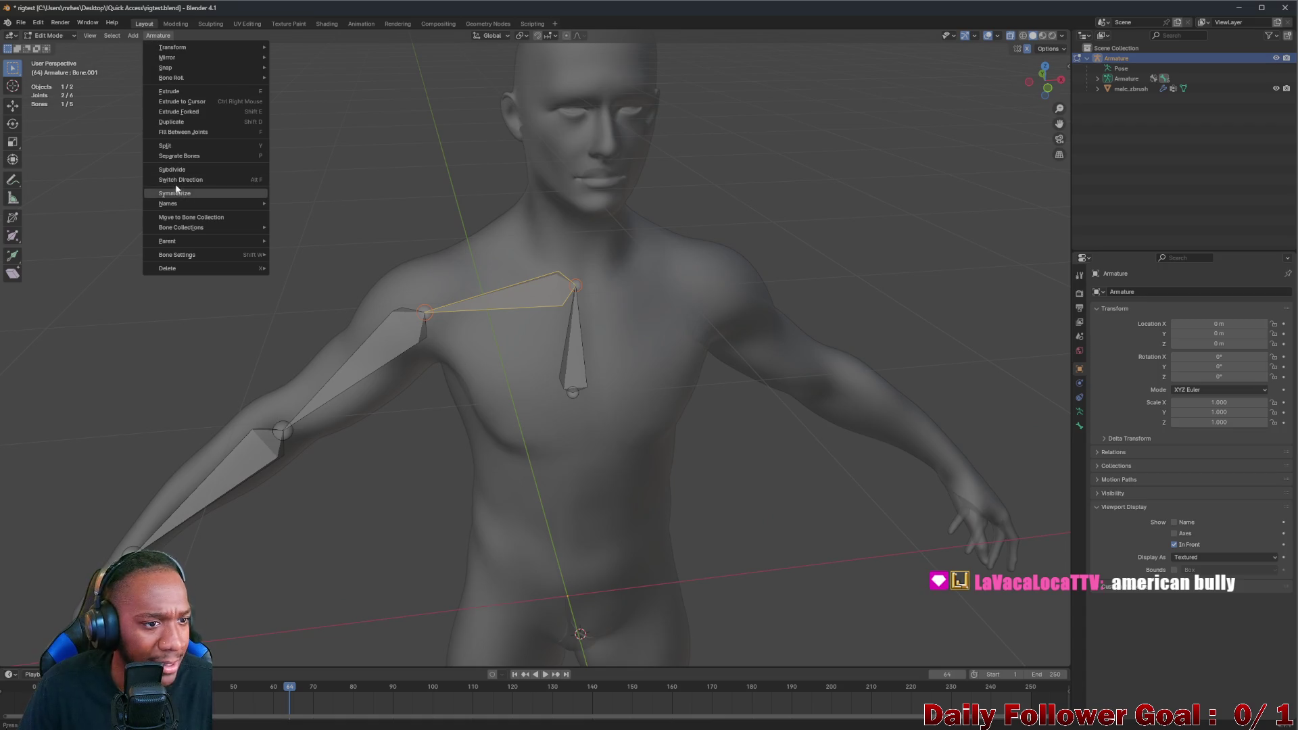
left_click(179, 145)
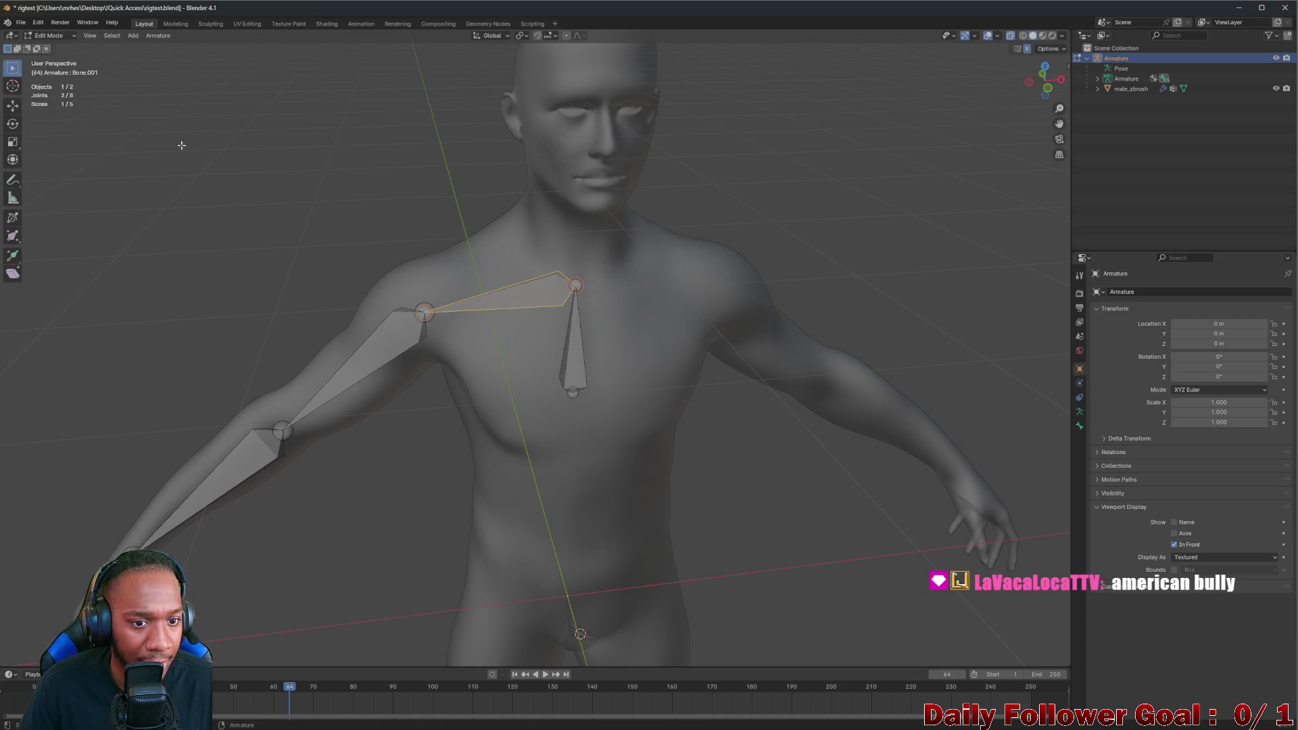
key("g")
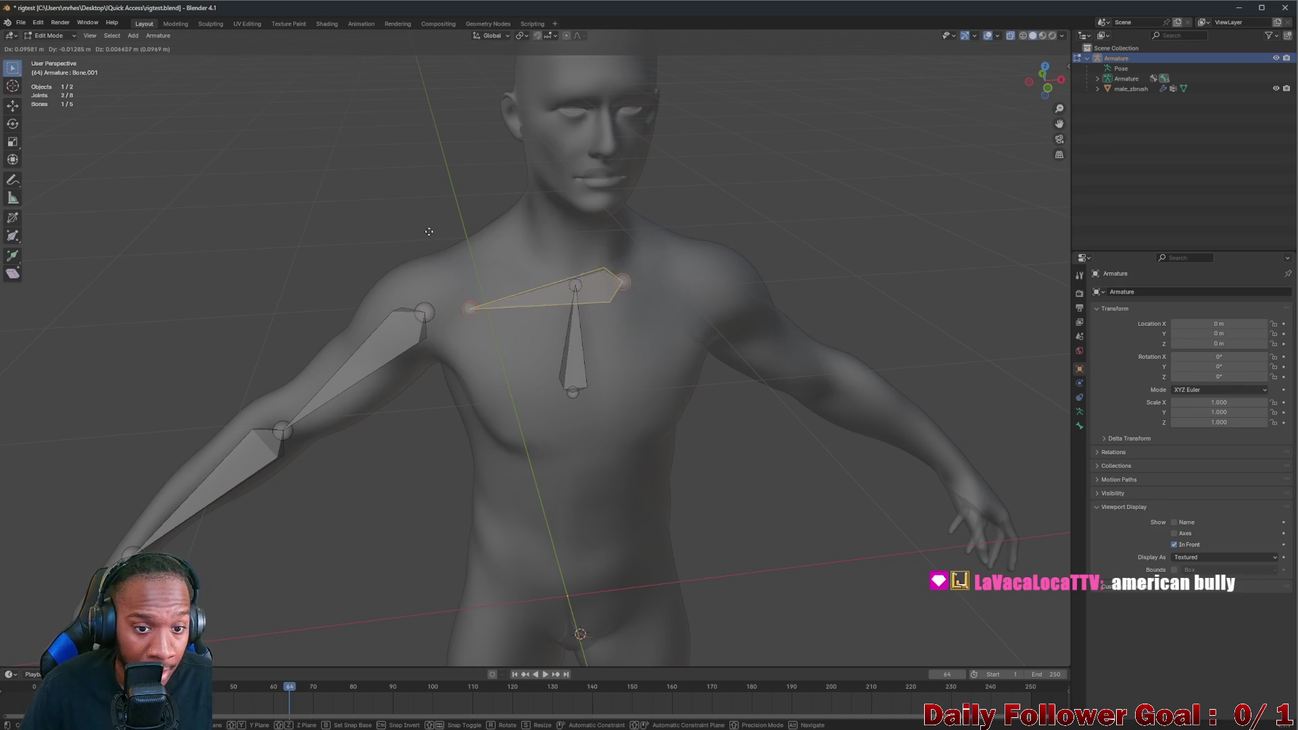
right_click(378, 213)
scroll(575, 295, "down", 2)
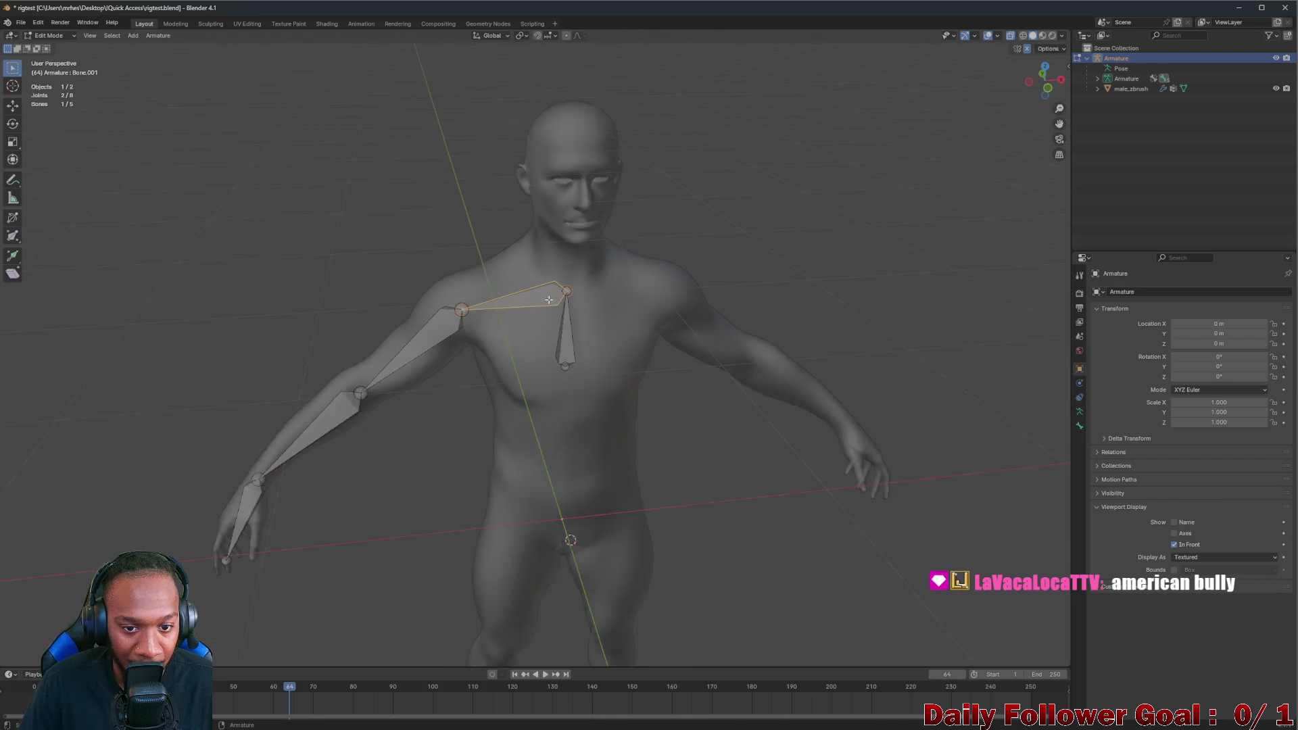
scroll(576, 295, "up", 4)
scroll(576, 295, "up", 1)
scroll(576, 290, "up", 1)
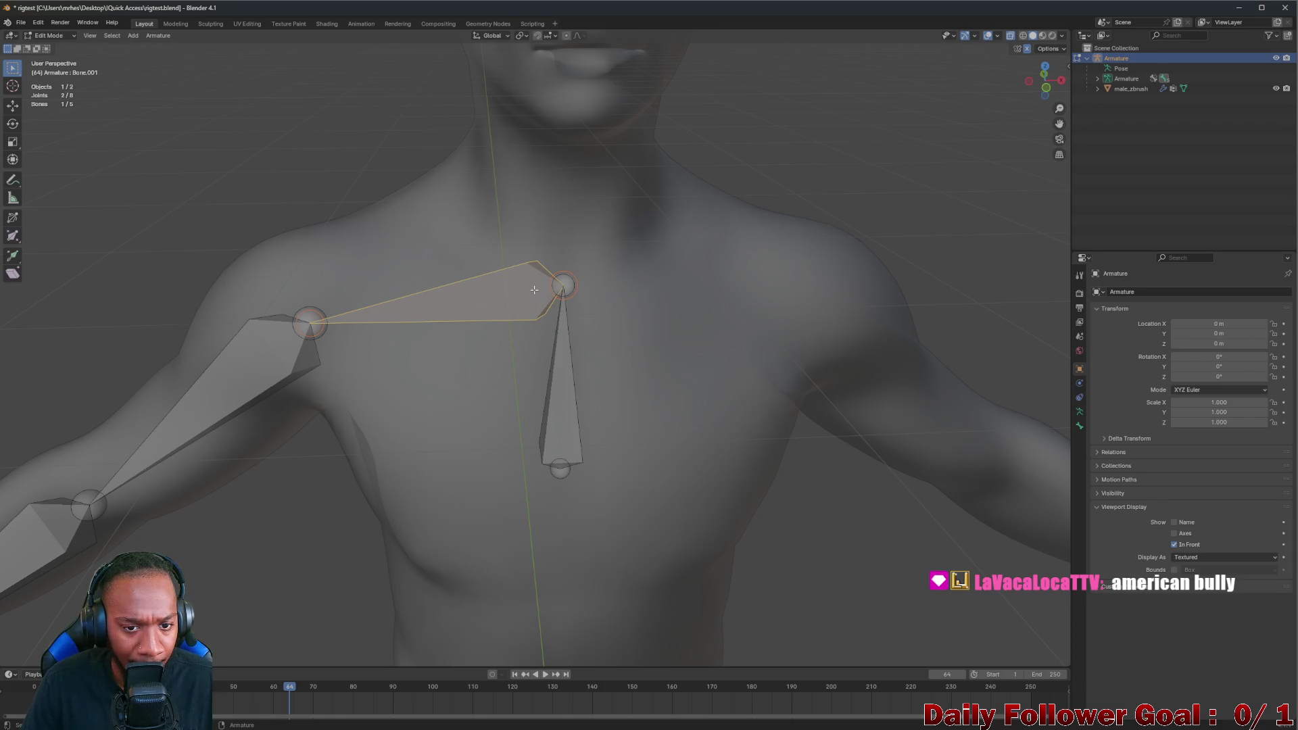
Select both bone ends at the chest joint and bring up the Armature menu
left_click(562, 284)
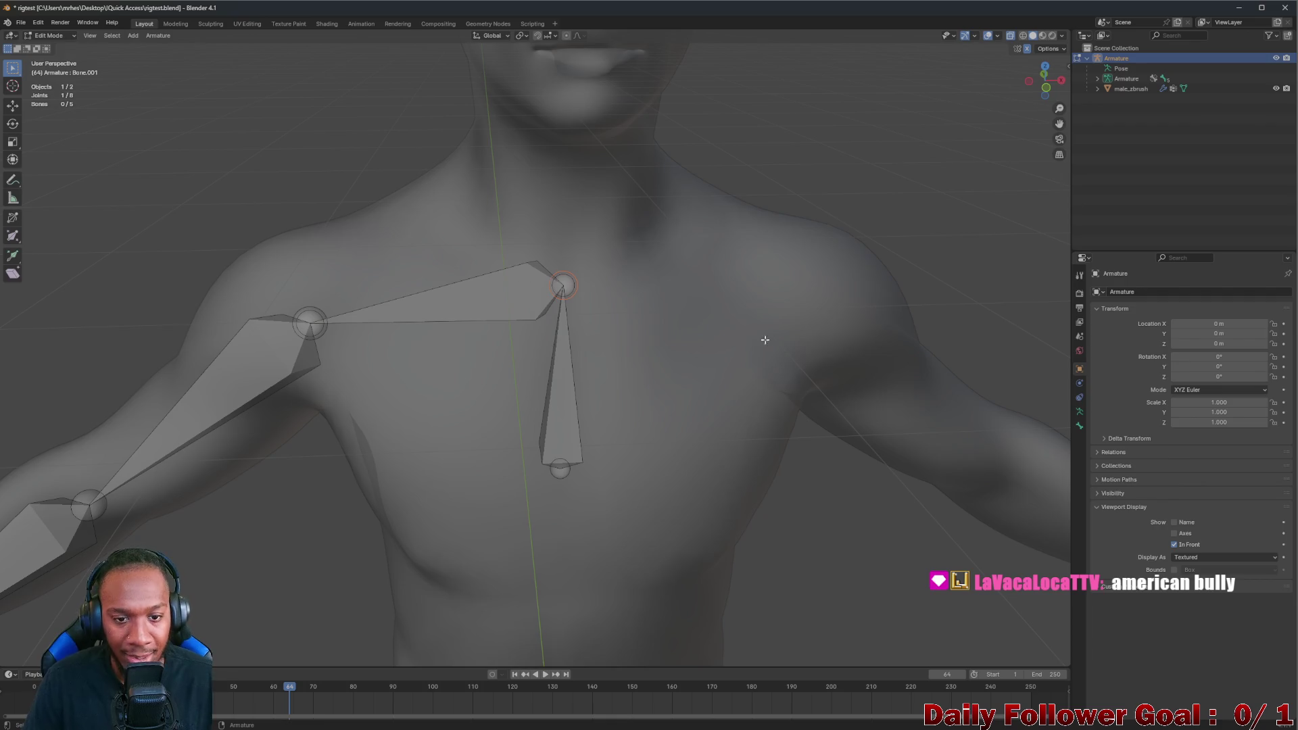
left_click(567, 286)
key("space")
left_click(568, 289)
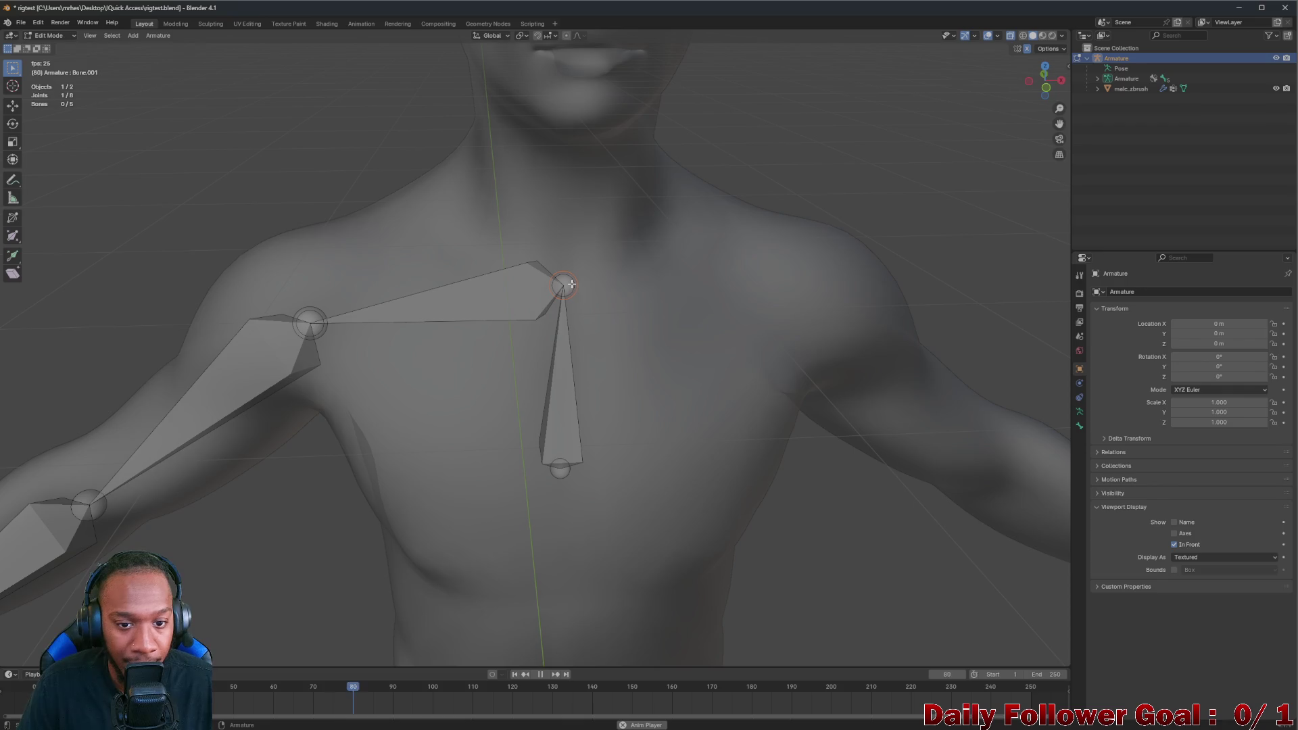
left_click(568, 289)
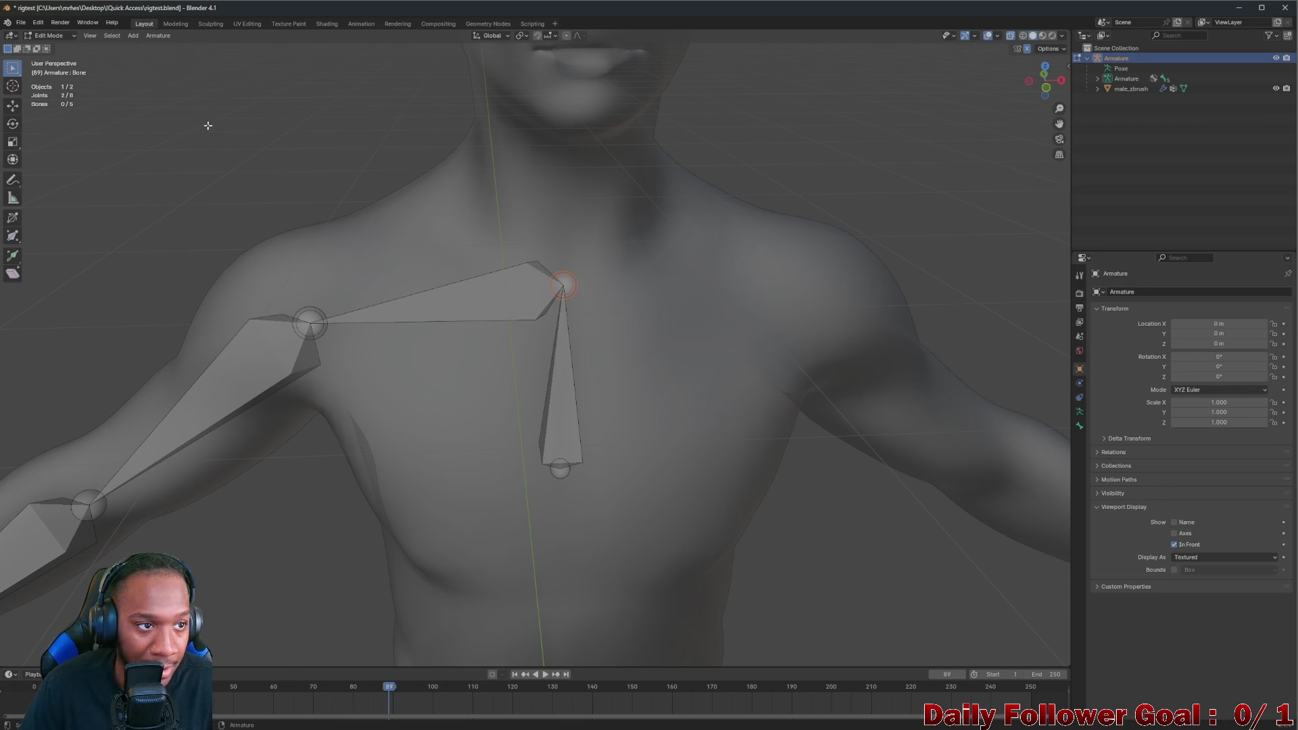
left_click(159, 38)
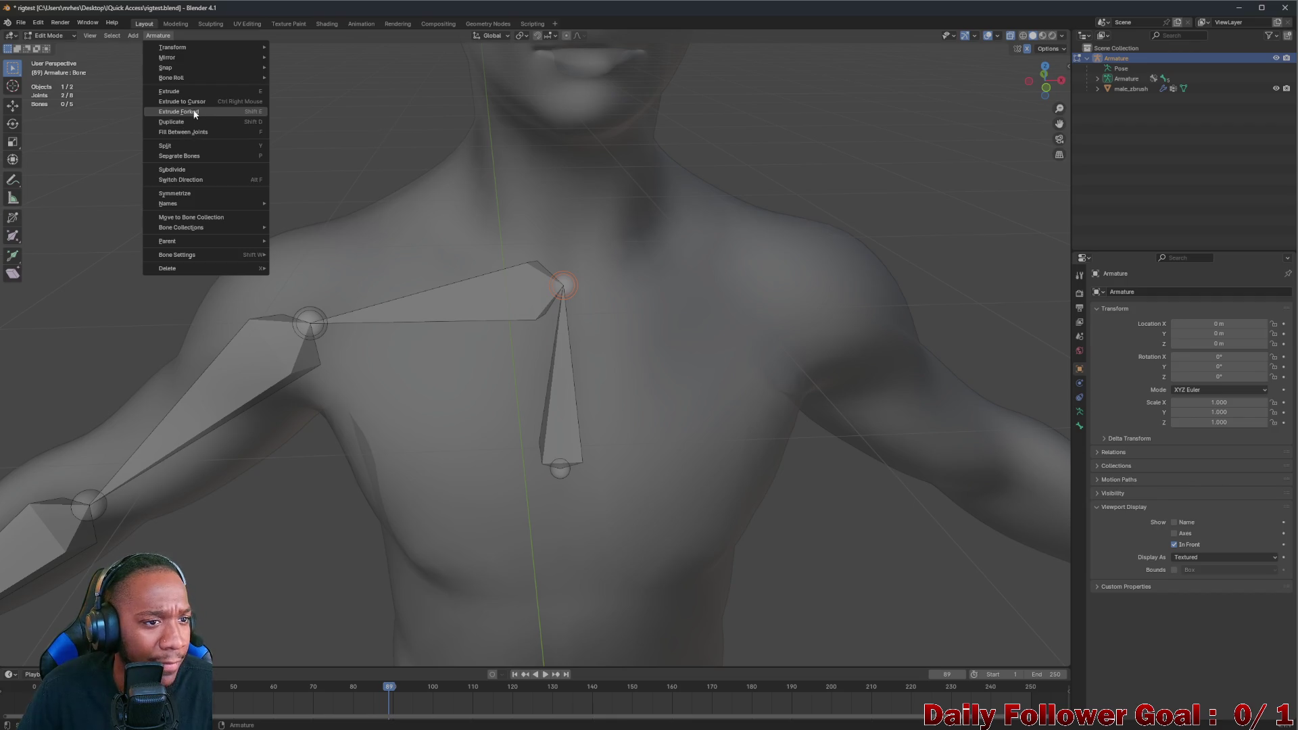
Look over the Armature > Mirror options and close the menu without applying anything
left_click(160, 35)
left_click(160, 36)
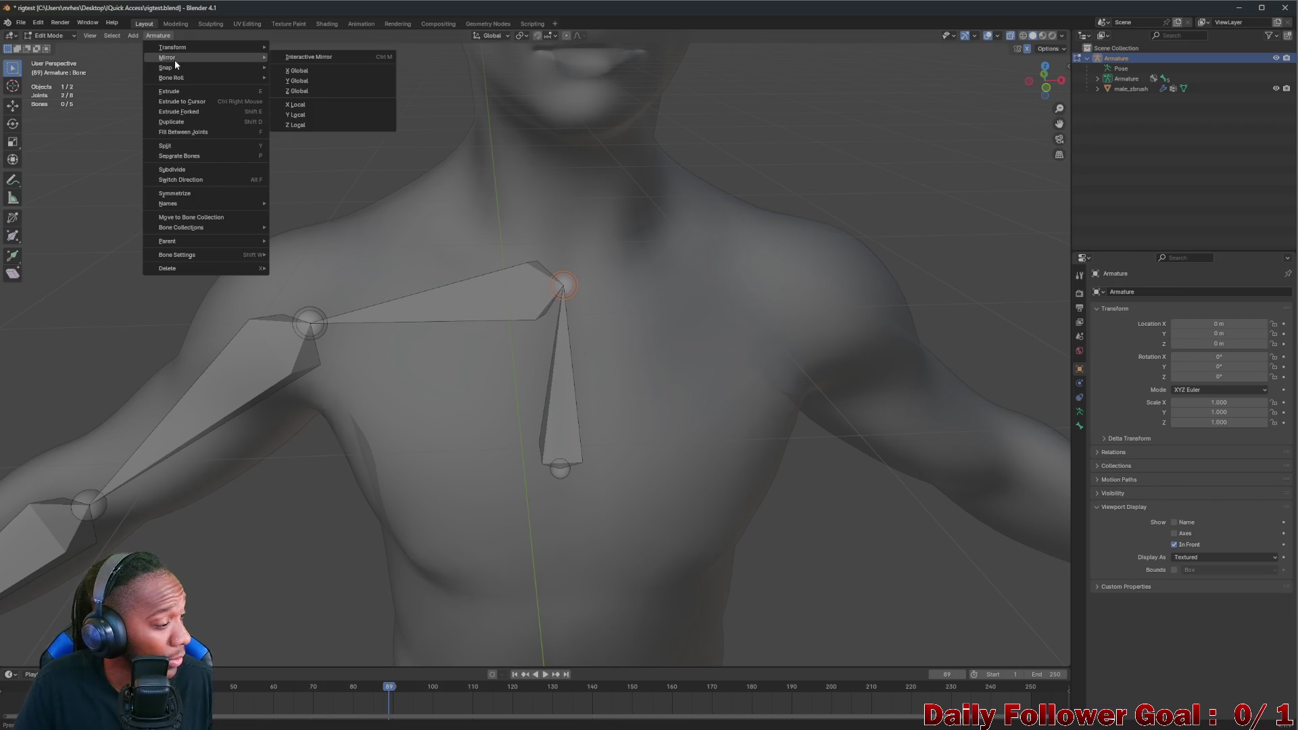
key("Escape")
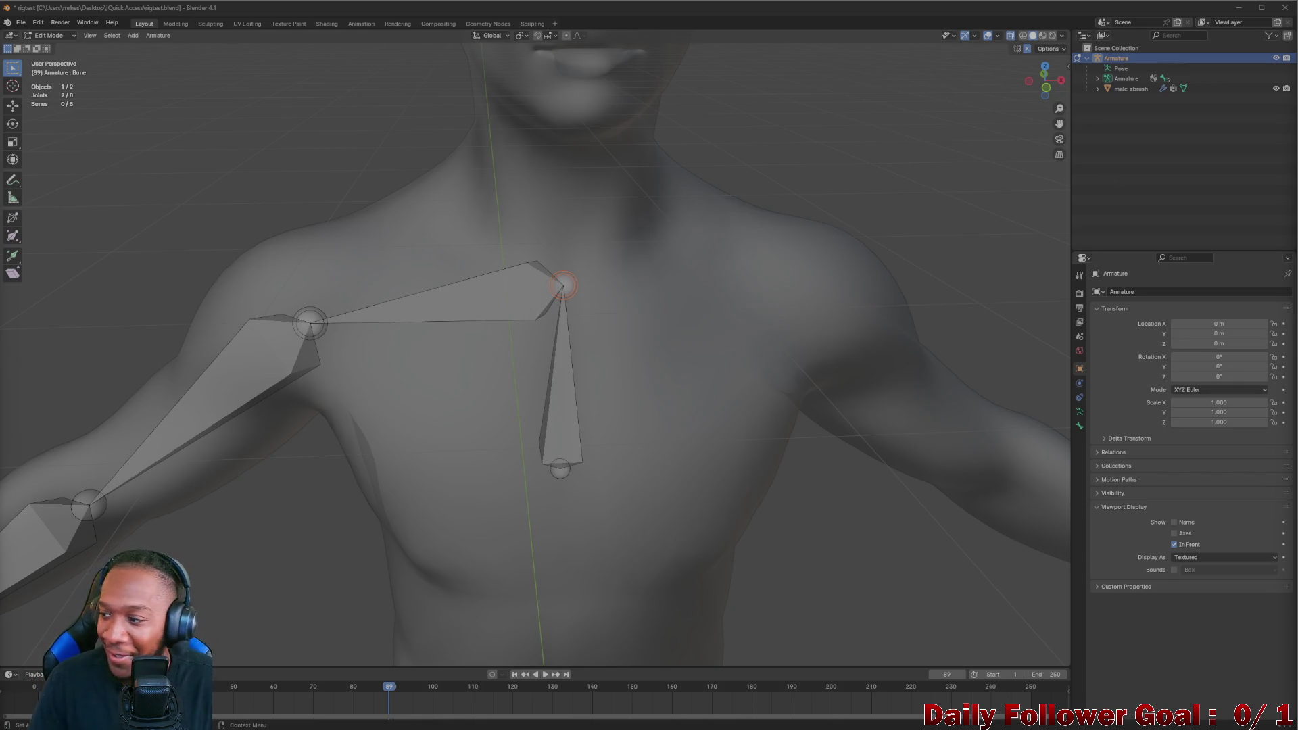
Pan to the chest joint, select one bone end and bring up the right-click Armature context menu
middle_click_drag(801, 312, 661, 283)
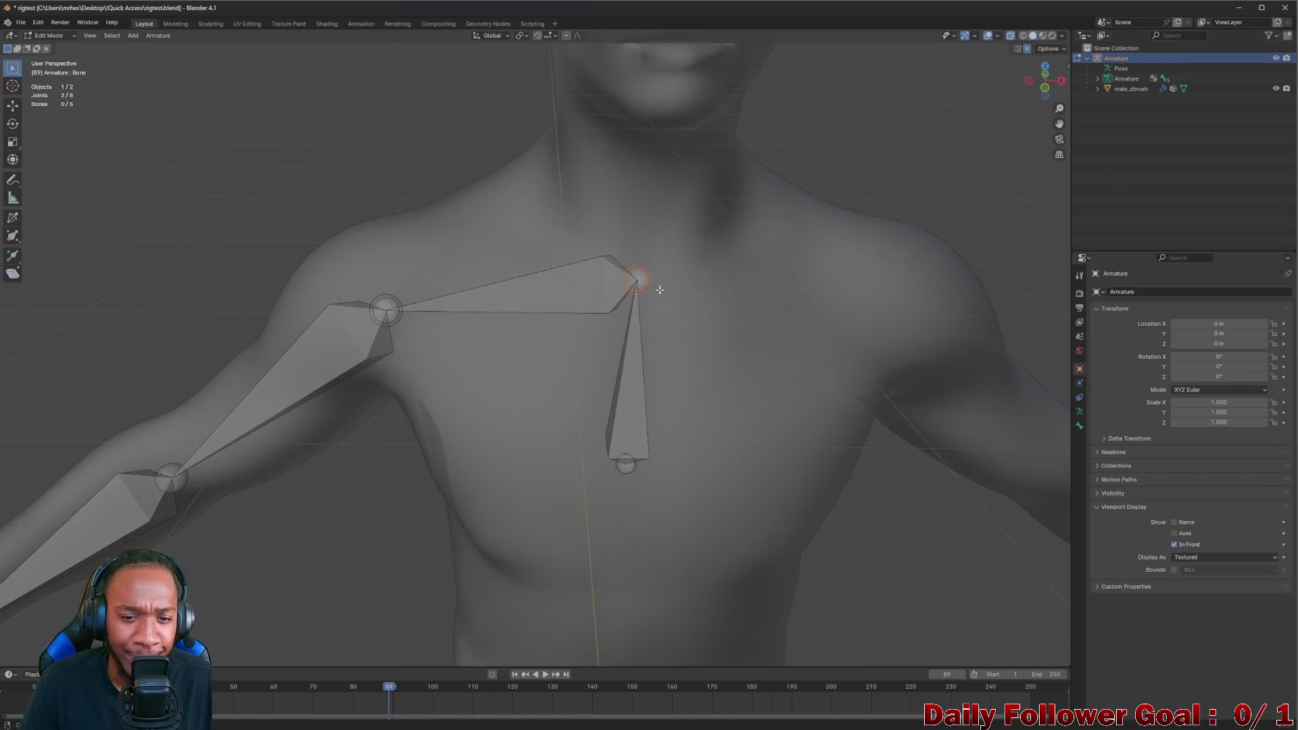
scroll(660, 283, "up", 2)
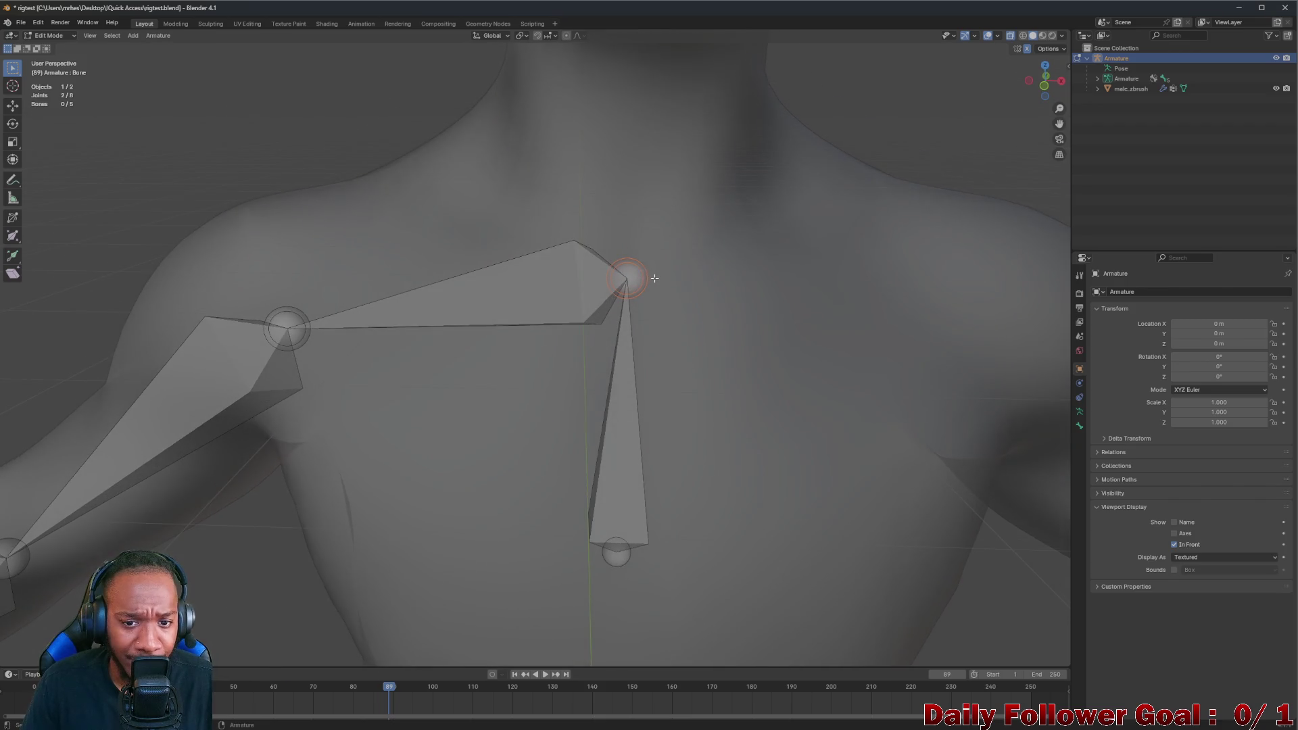
scroll(634, 278, "up", 1)
scroll(615, 276, "down", 1)
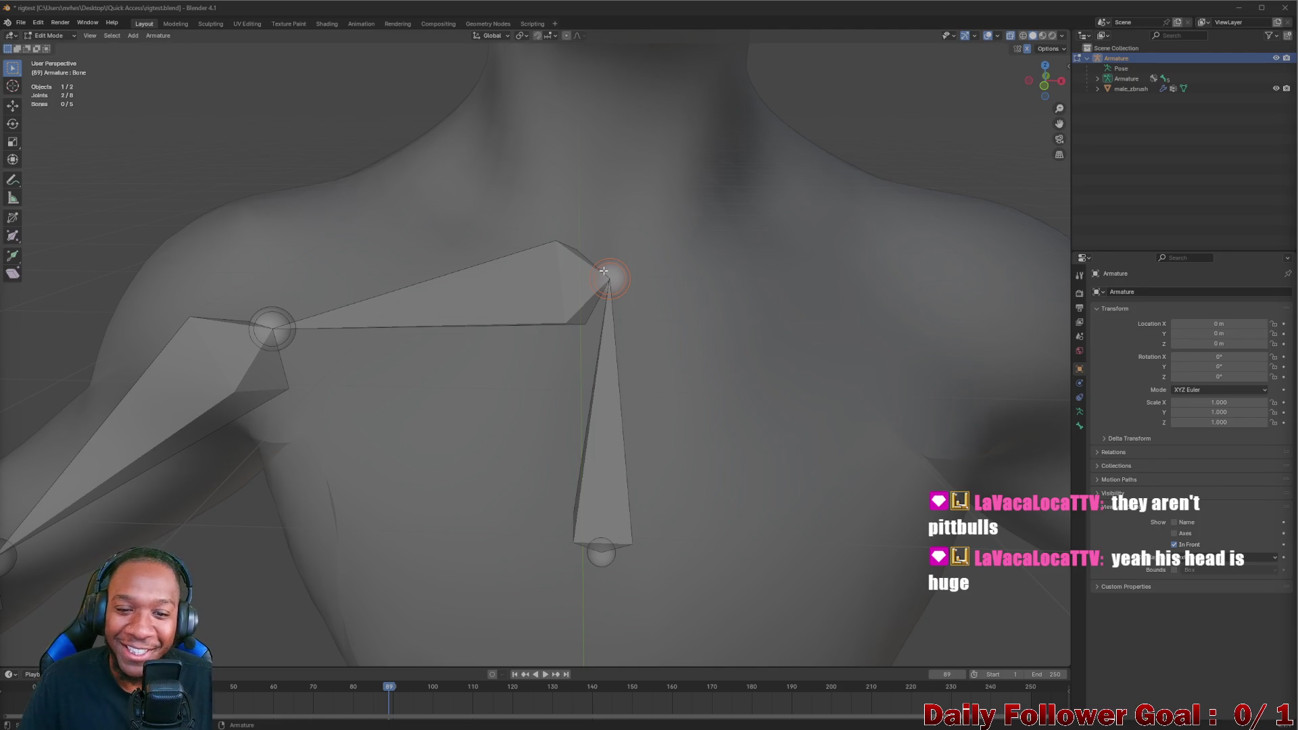
right_click(604, 271)
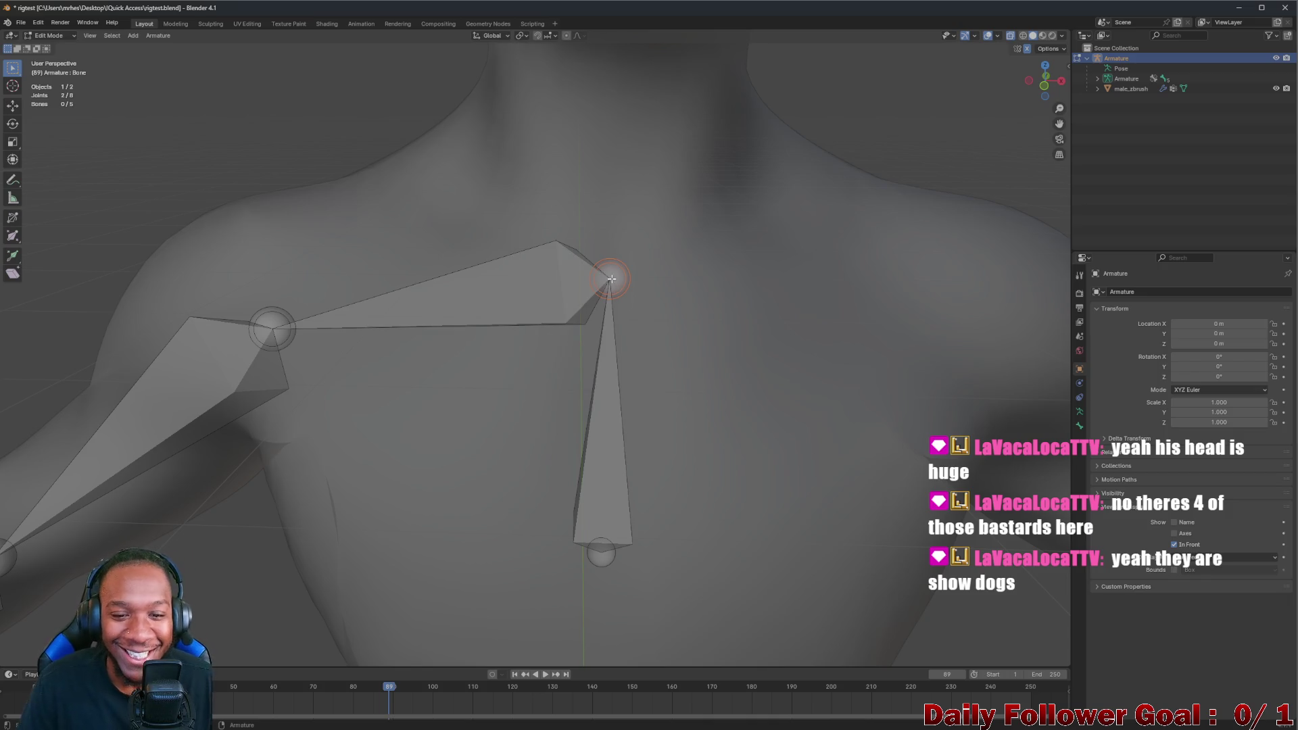
left_click(613, 281)
right_click(613, 282)
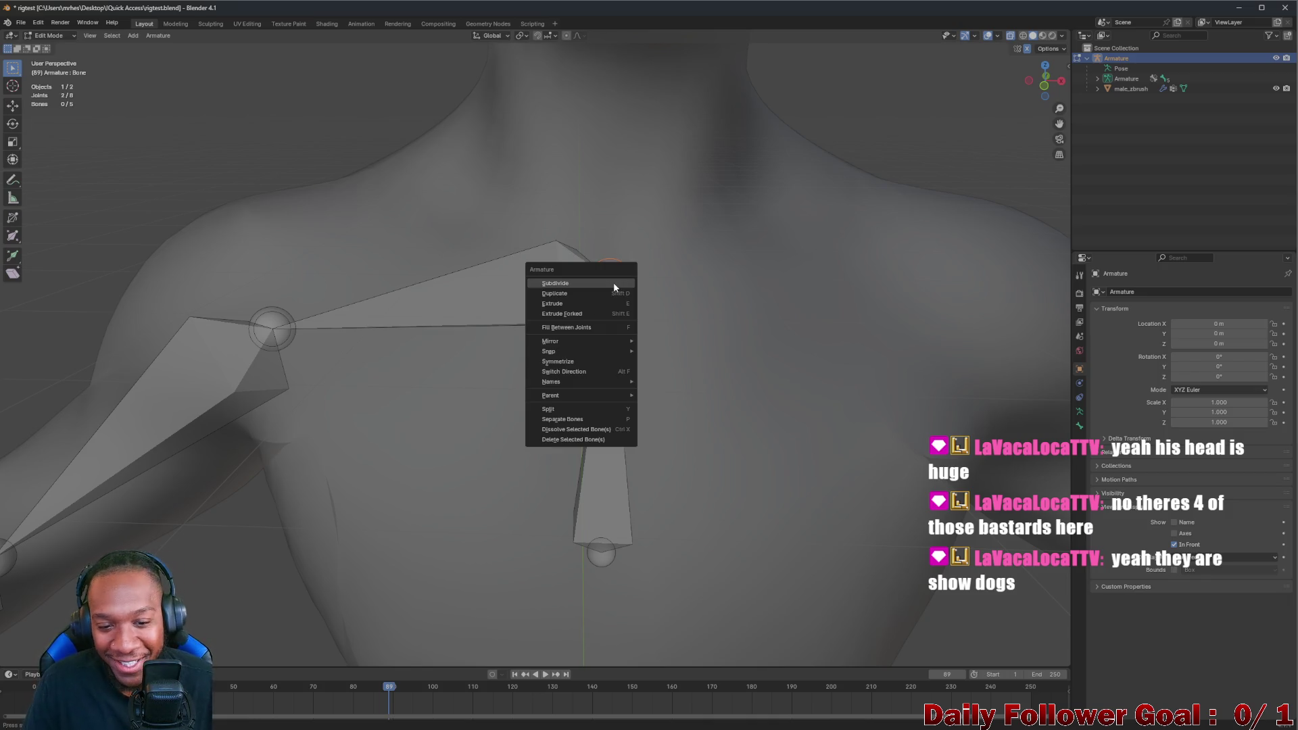
Reselect both chest bone ends, review the Dissolve/Delete bone options and close the menu unchanged
left_click(606, 284)
right_click(603, 286)
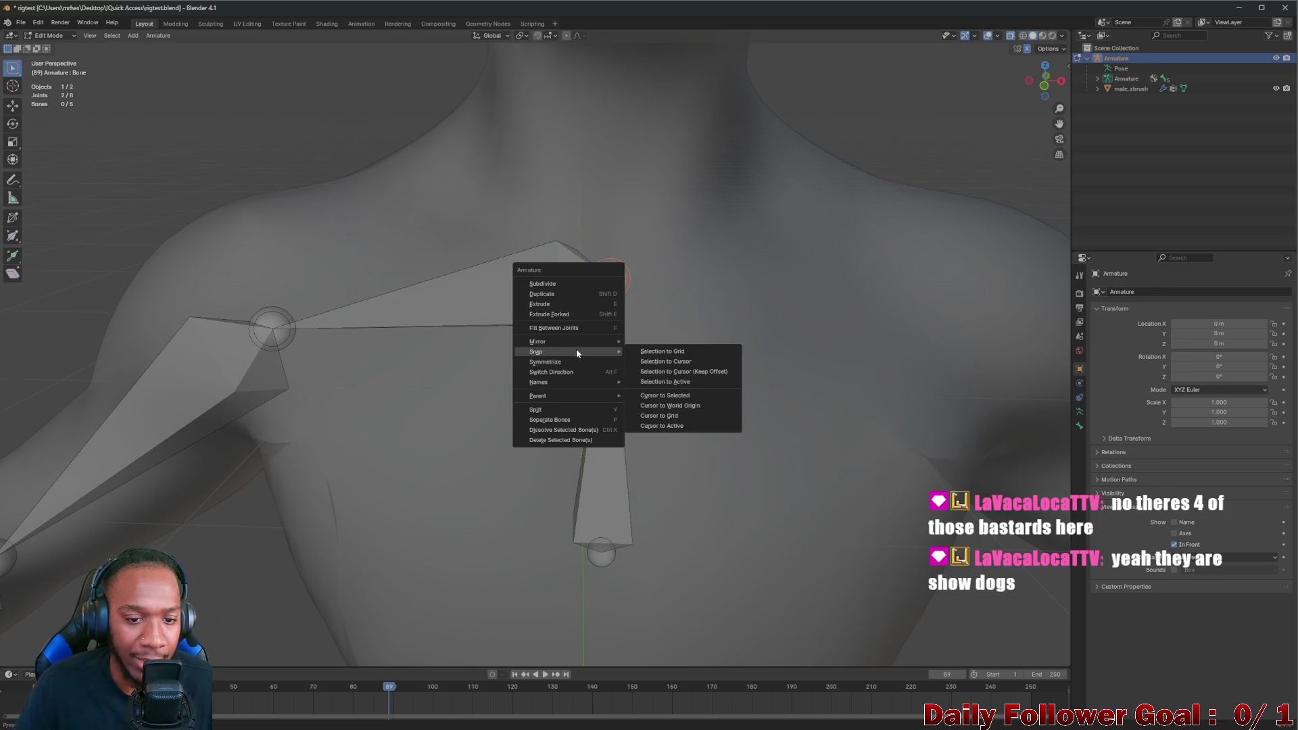
mouse_move(563, 430)
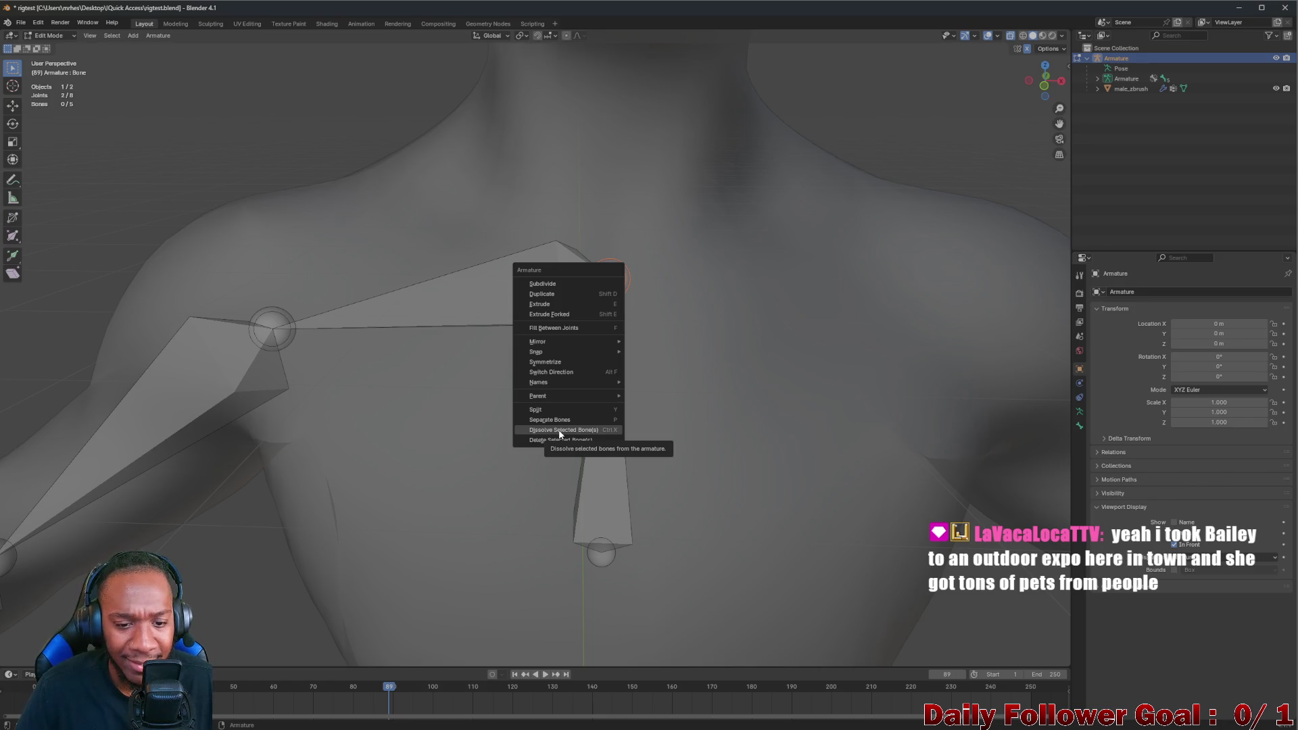
left_click(557, 430)
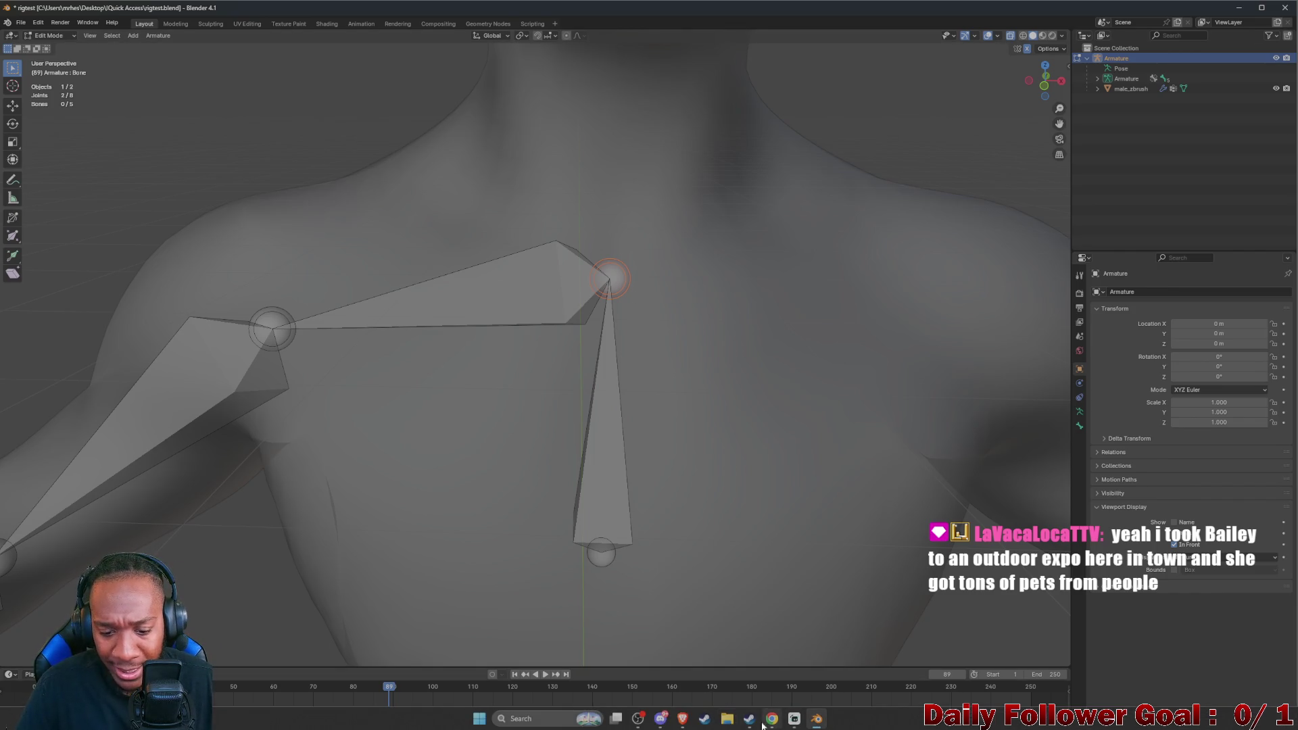
mouse_move(682, 718)
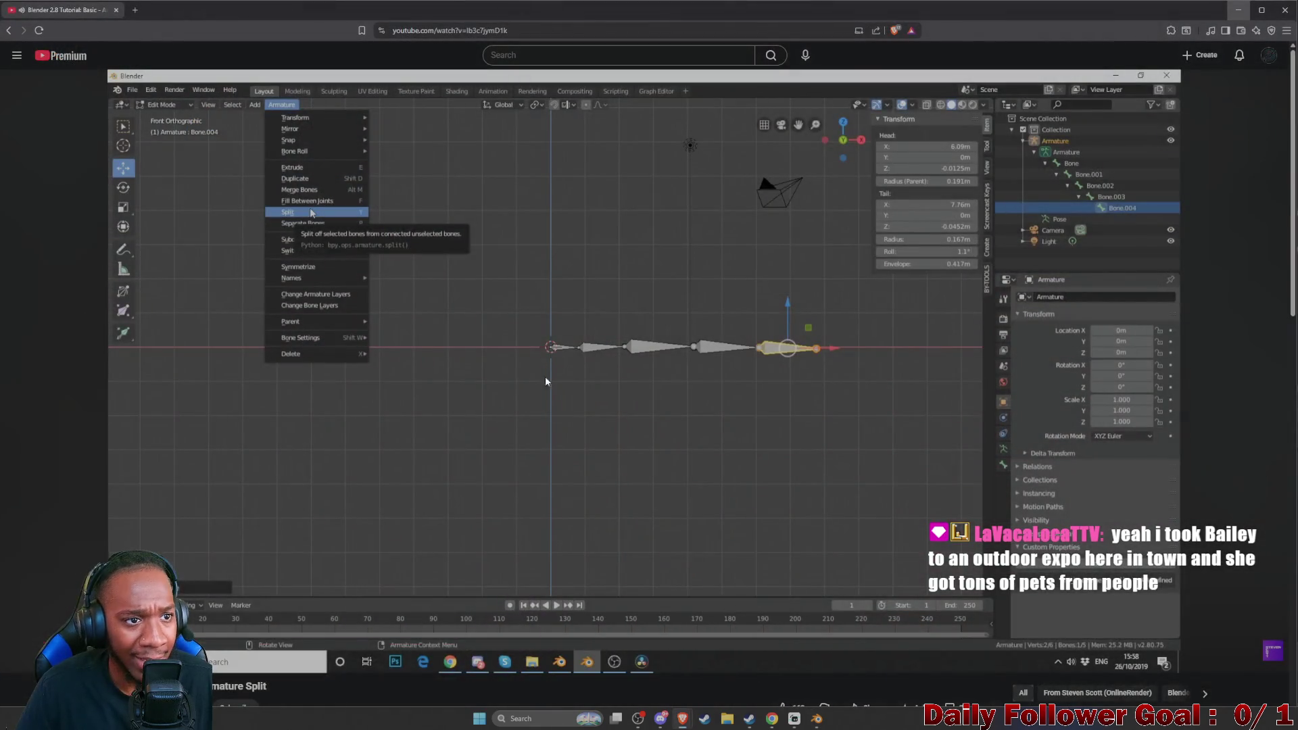
Bring the browser forward and go back from the YouTube video to the Google results on splitting bones
left_click(766, 669)
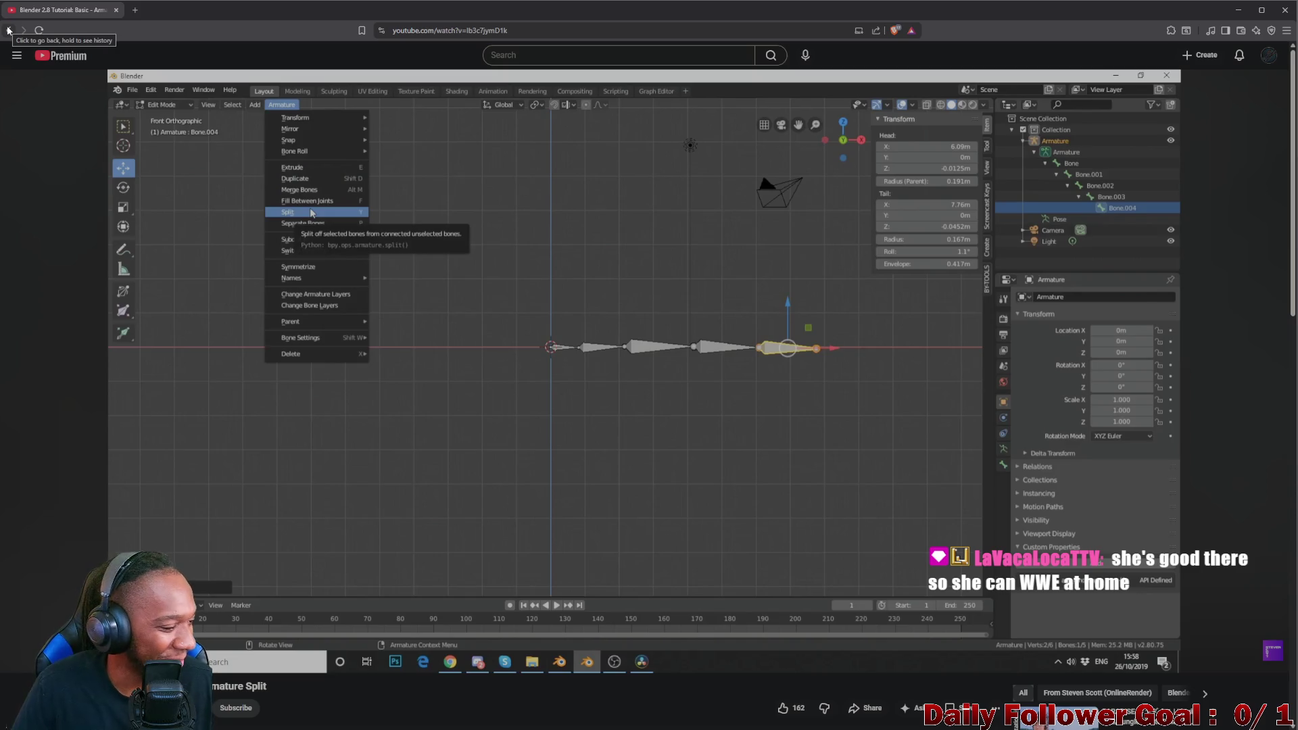
left_click(8, 30)
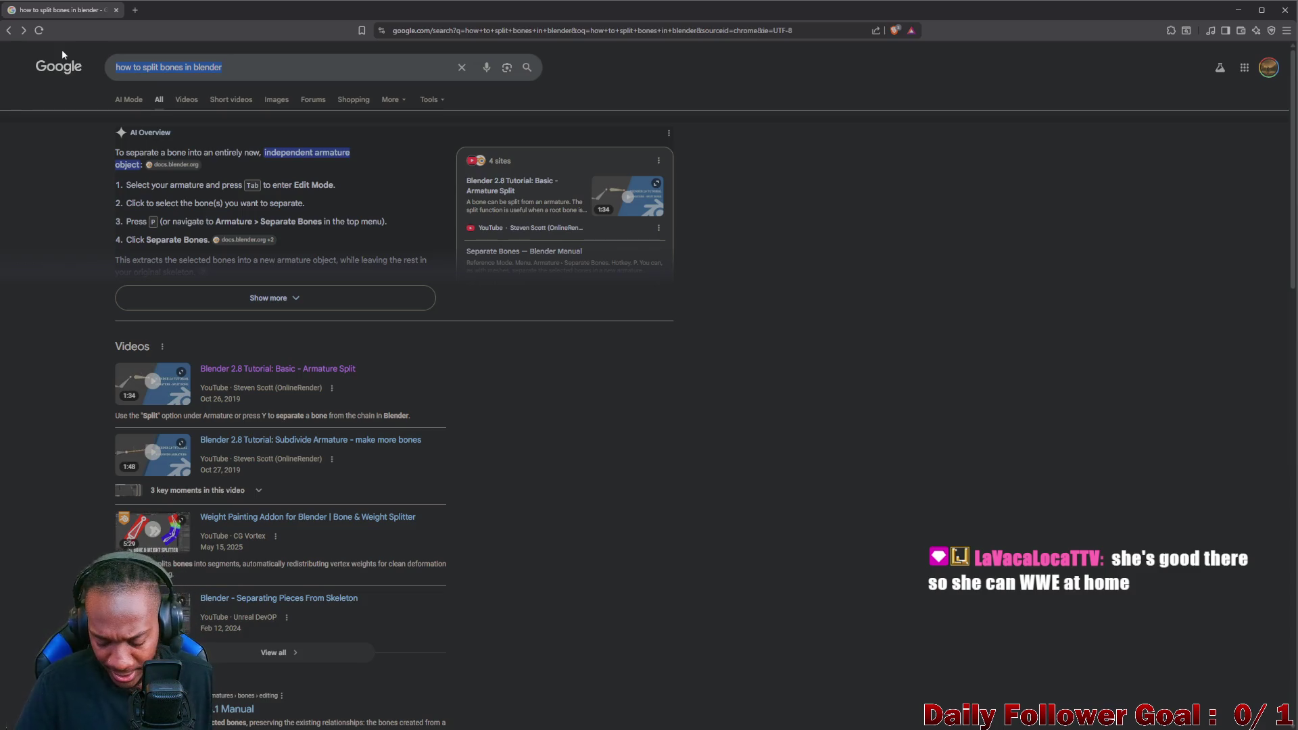
Search Google for 'how to join bone ends together in blender', then hide the browser to show Blender
key("BackSpace")
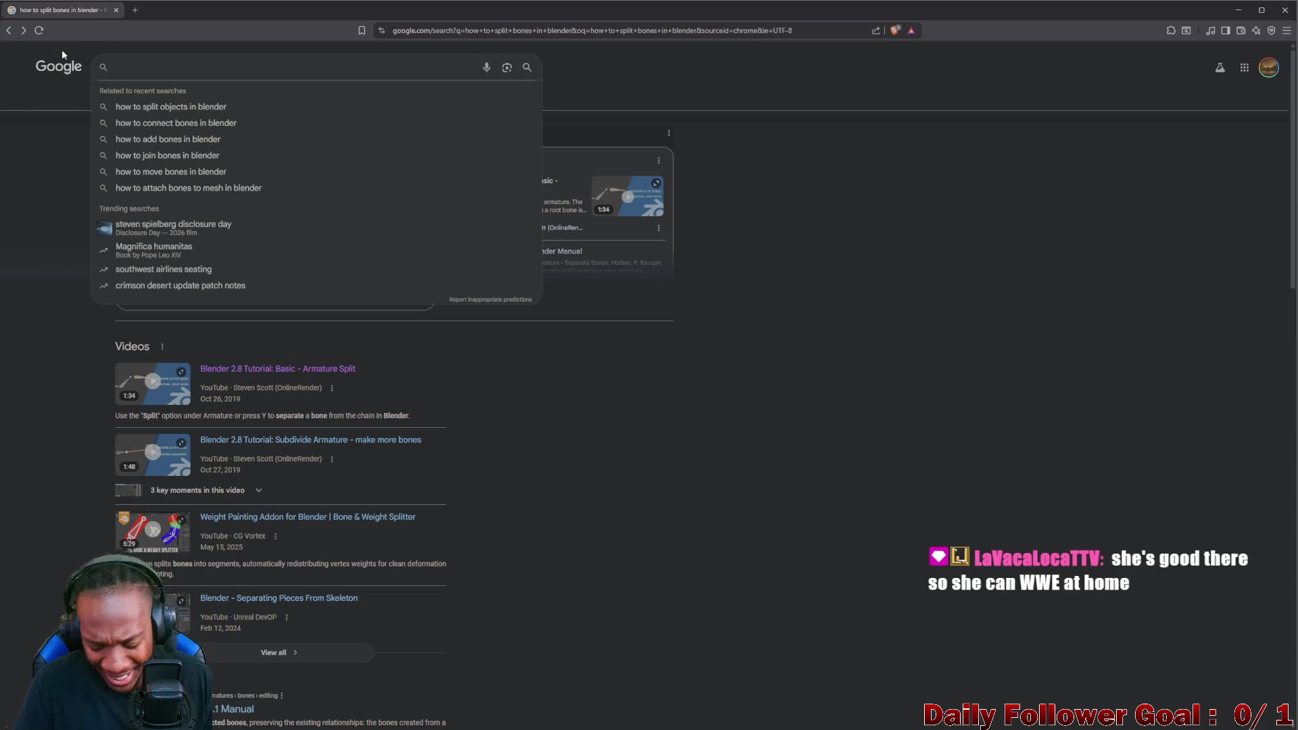
type("how to join ")
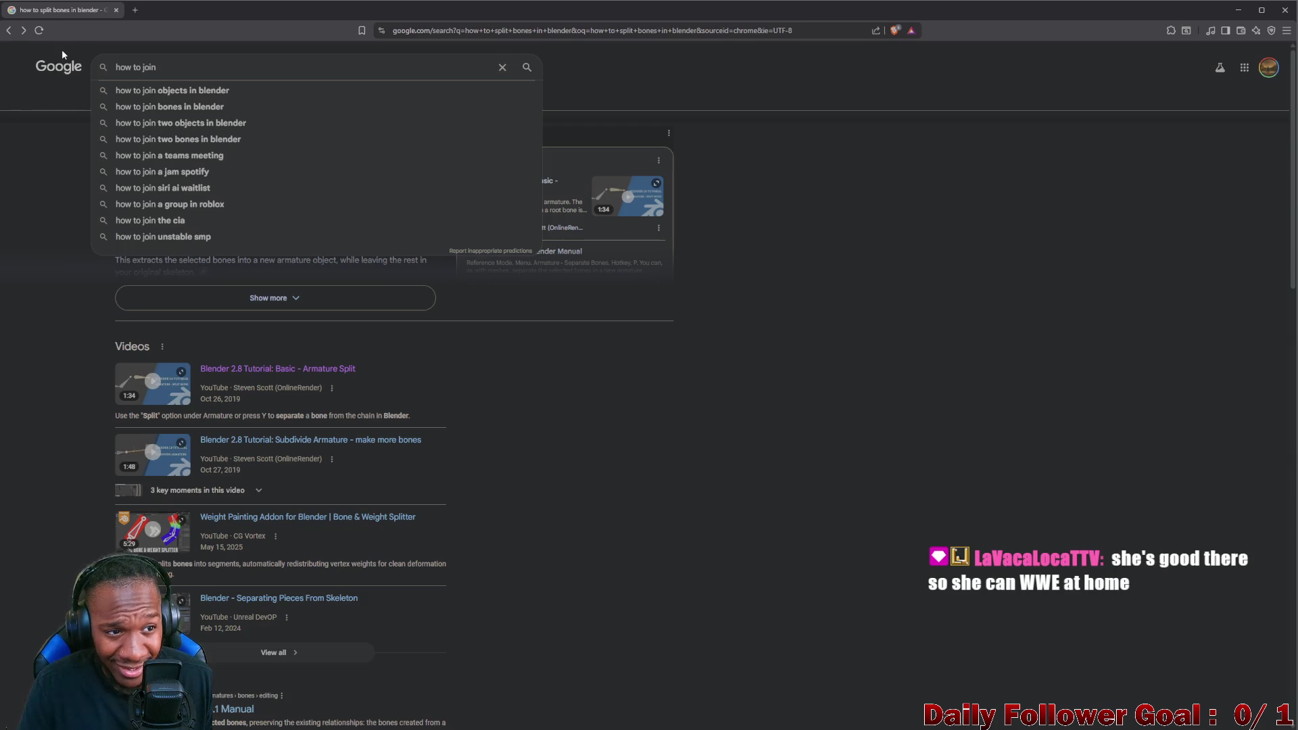
type("bone end")
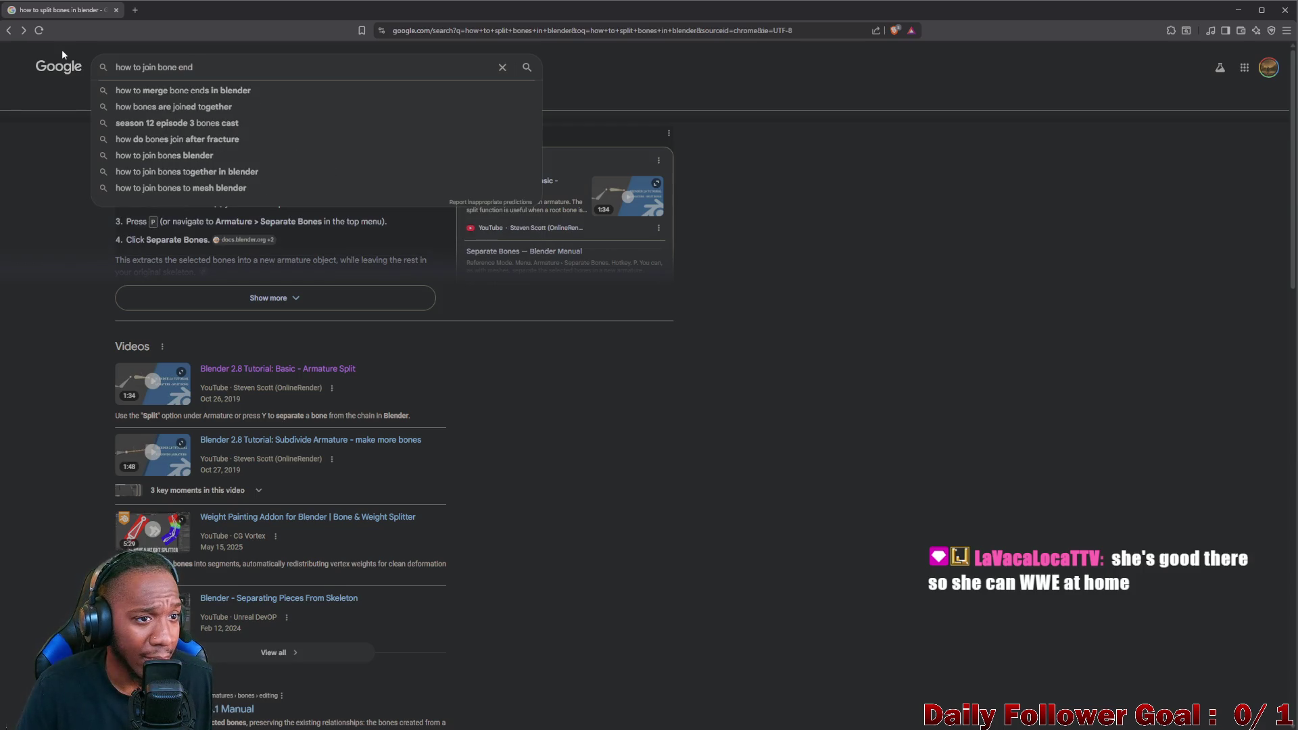
type("s toge")
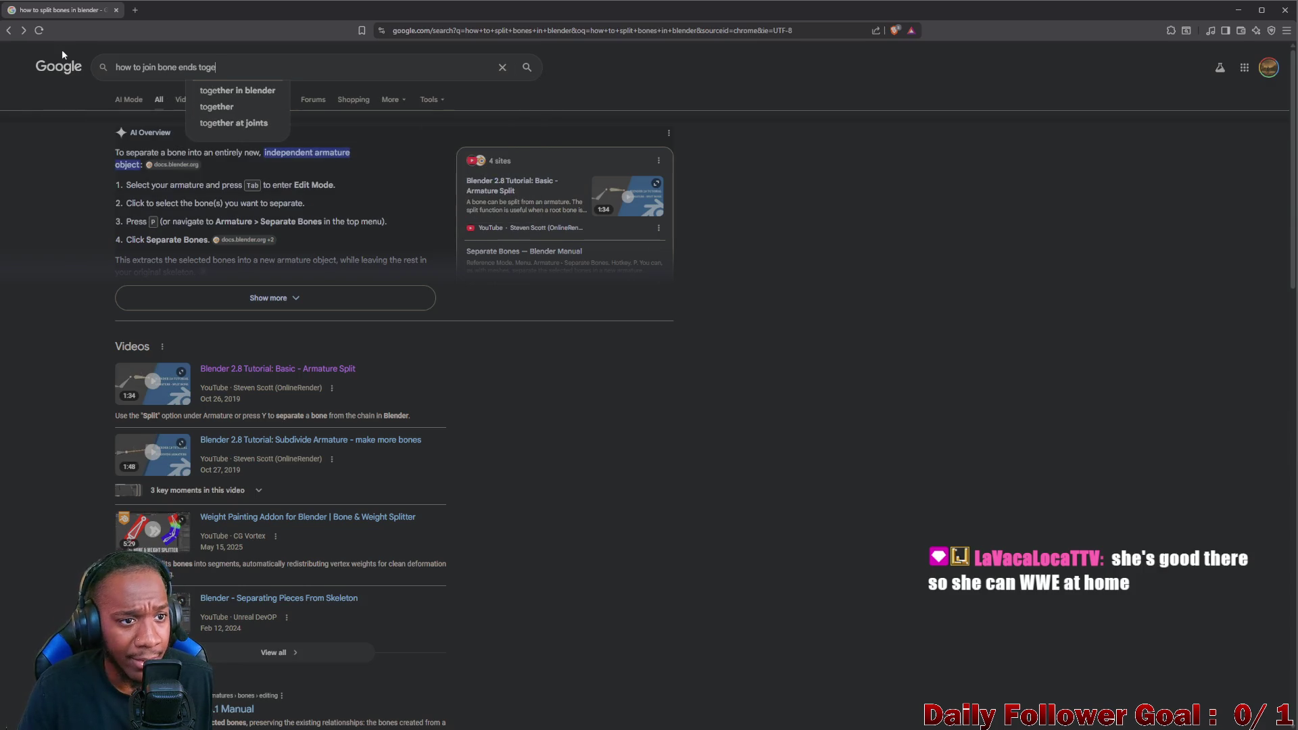
type("ther in blender")
key("Return")
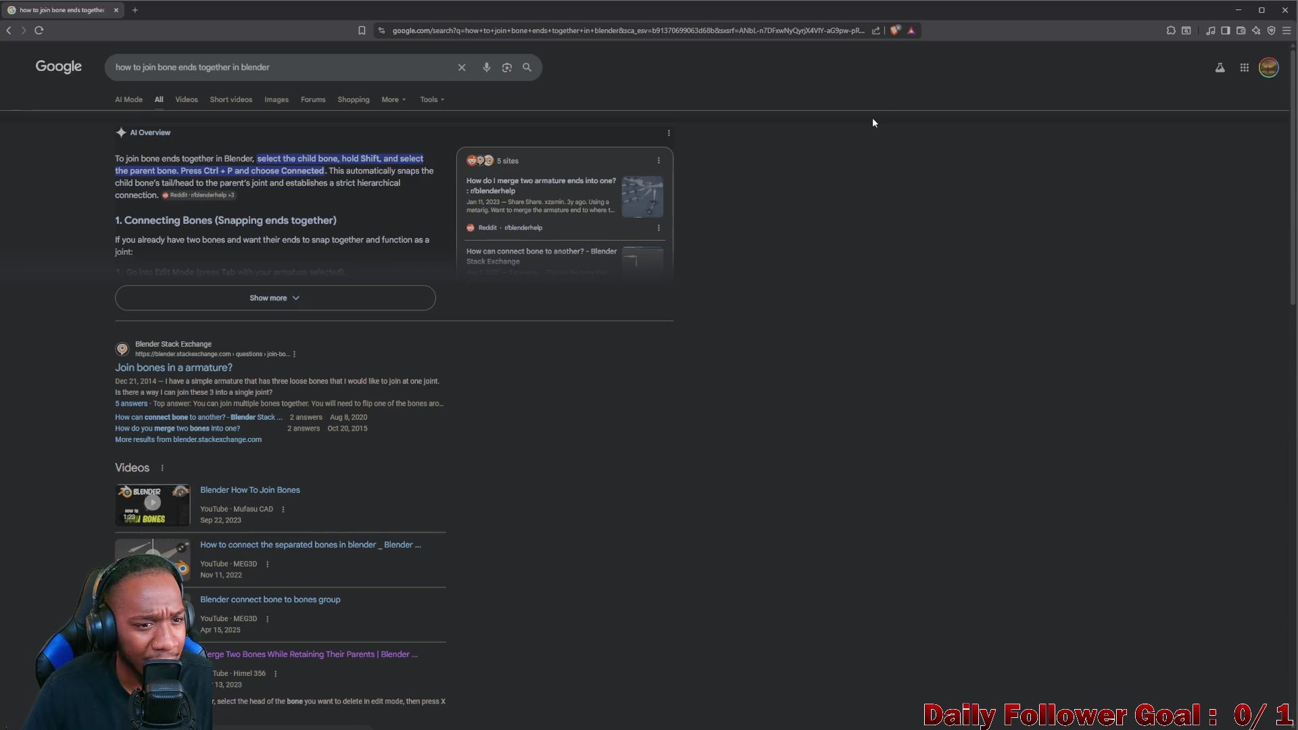
left_click(1238, 9)
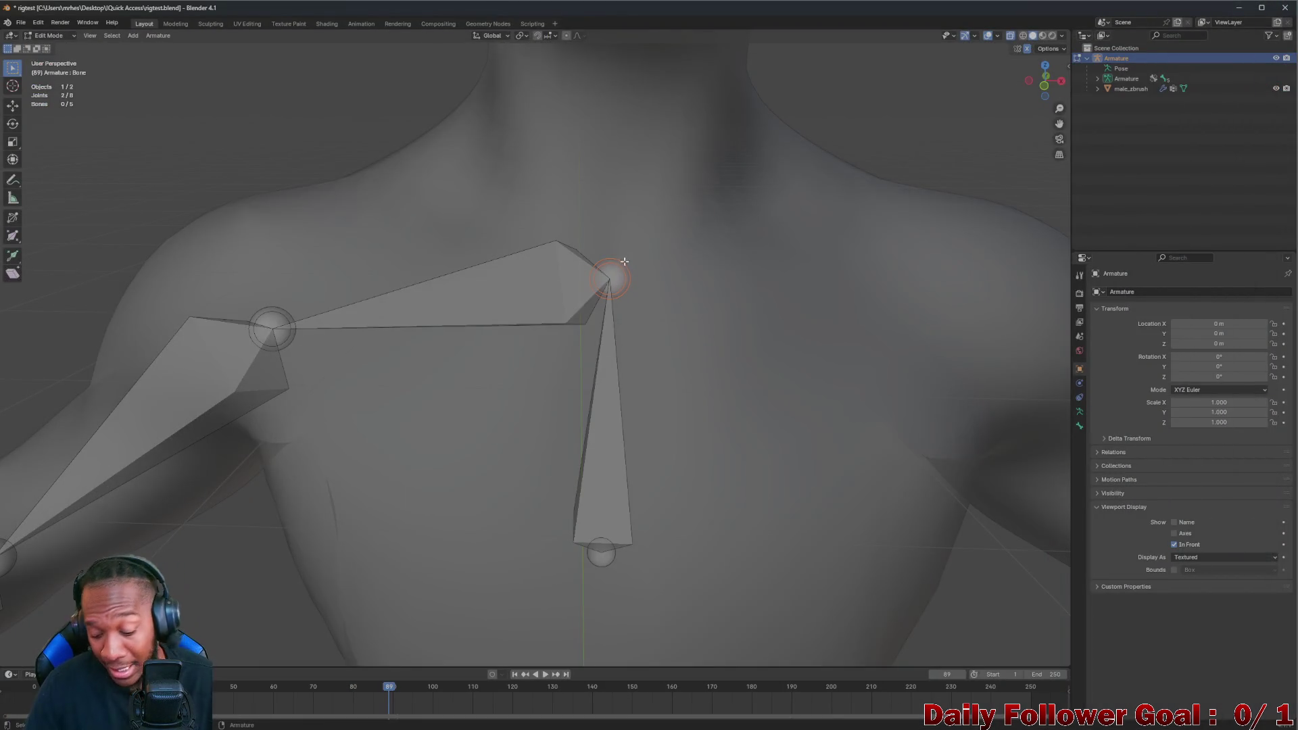
Parent the chest bones as Connected via Ctrl+P, then bring the Google results back on screen
key("ctrl+p")
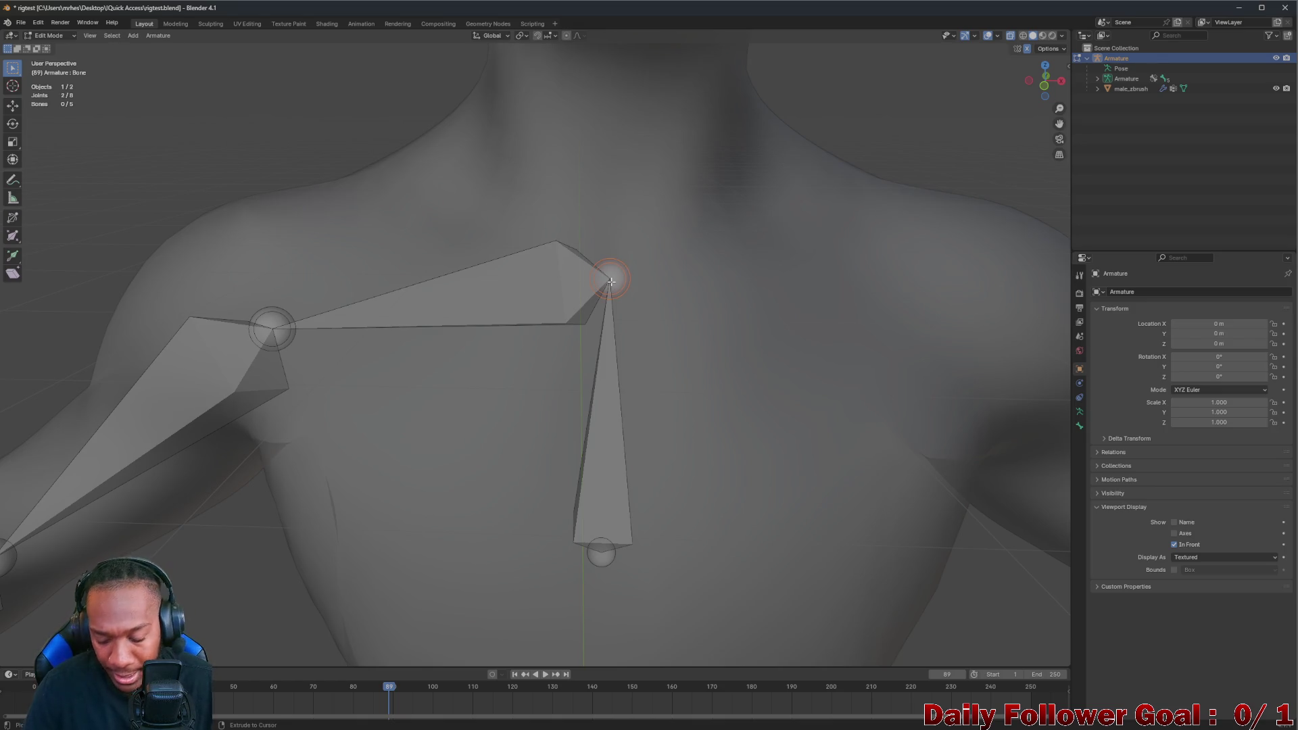
key("ctrl+p")
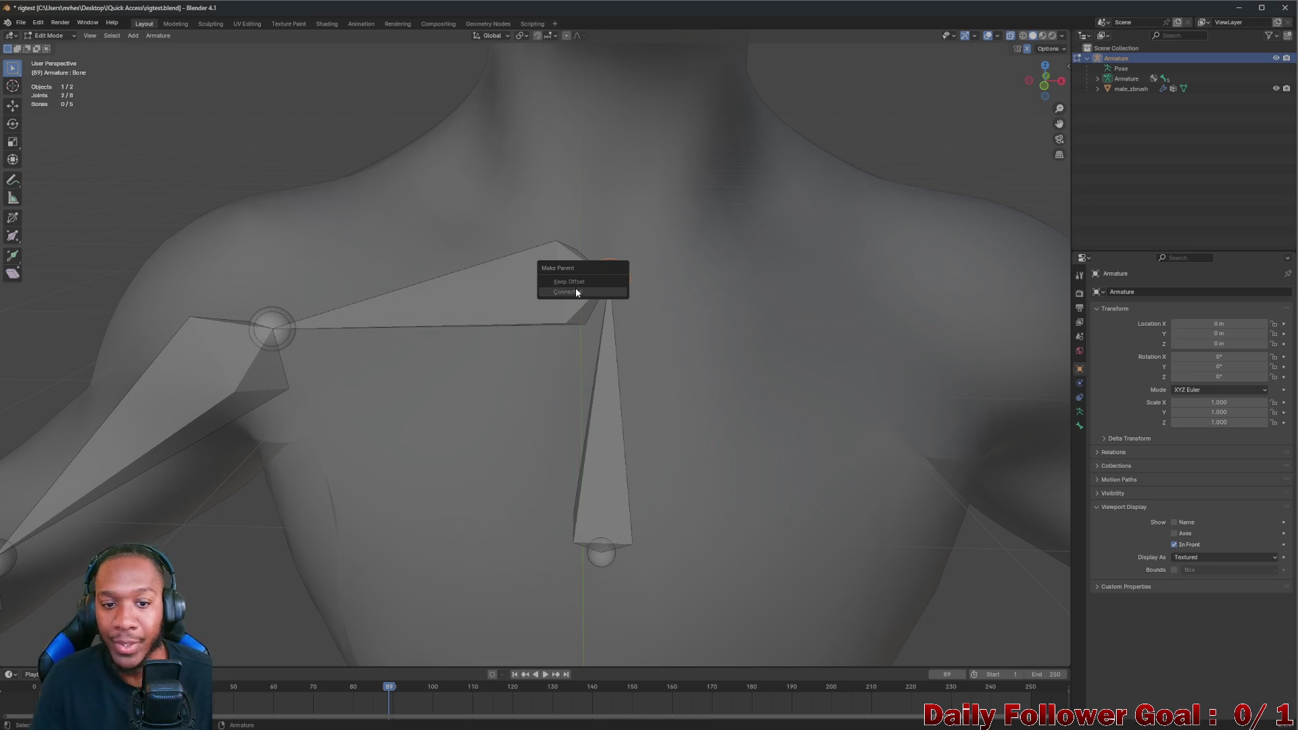
left_click(582, 283)
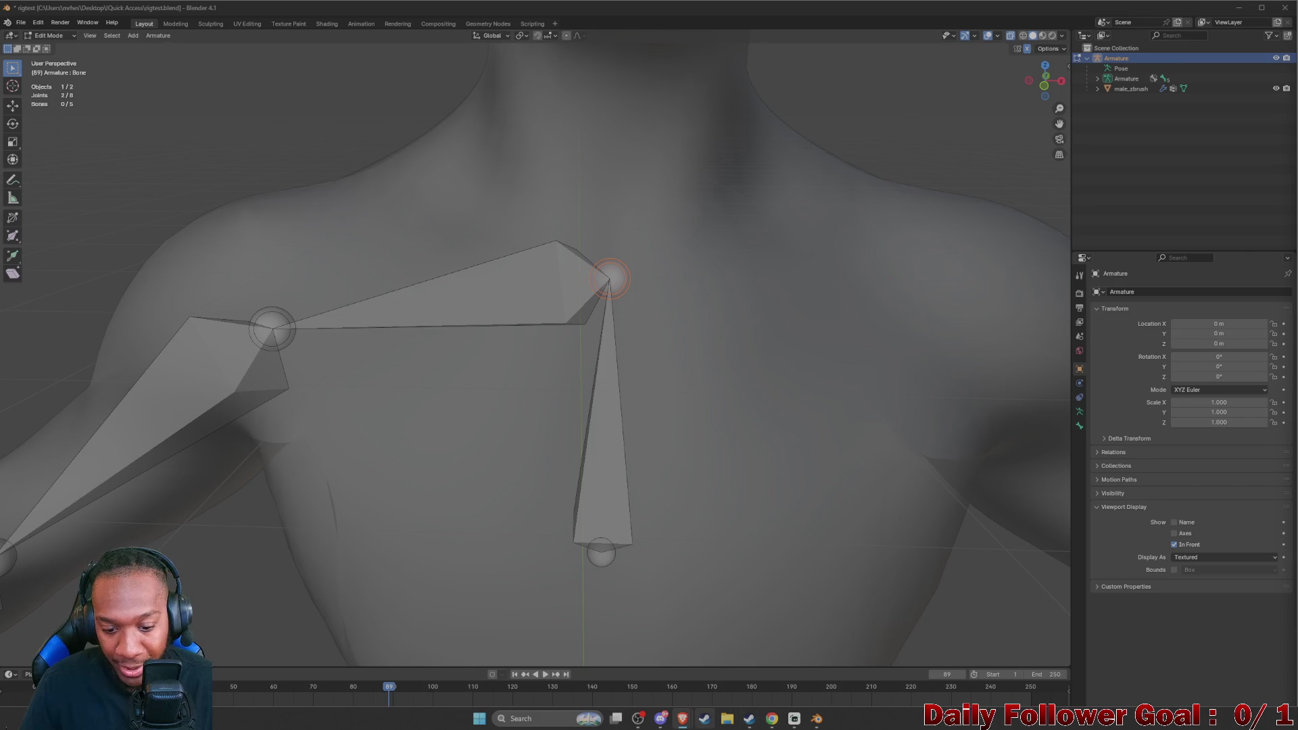
mouse_move(682, 720)
left_click(762, 672)
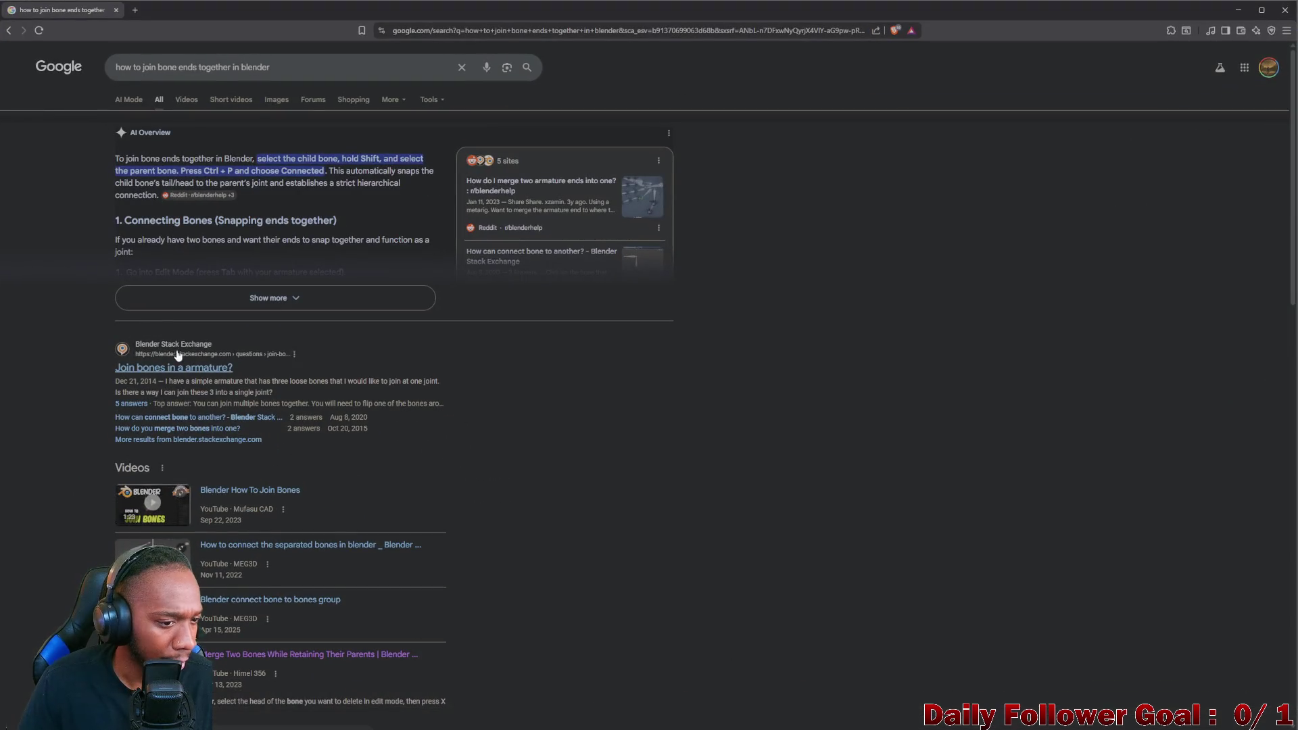
Reach the 'Join bones in a armature?' Stack Exchange question past the human-verification check
left_click(204, 369)
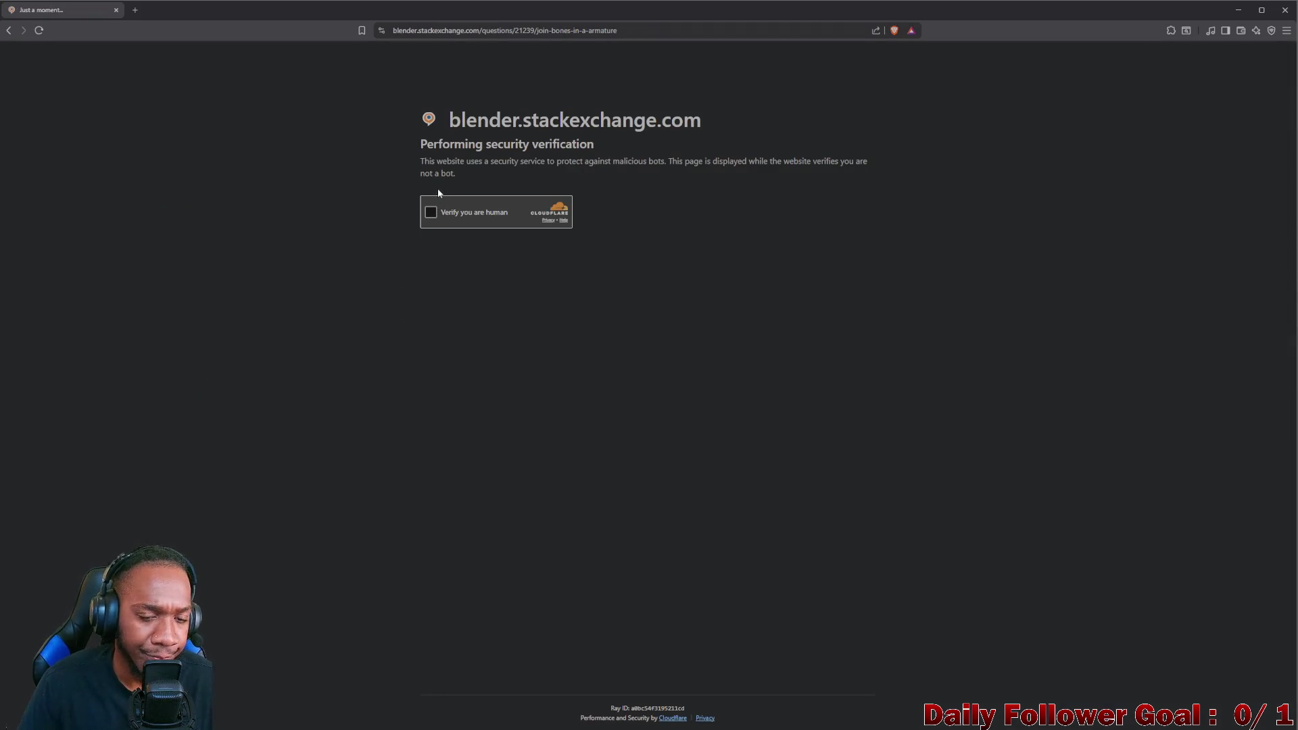
left_click(431, 213)
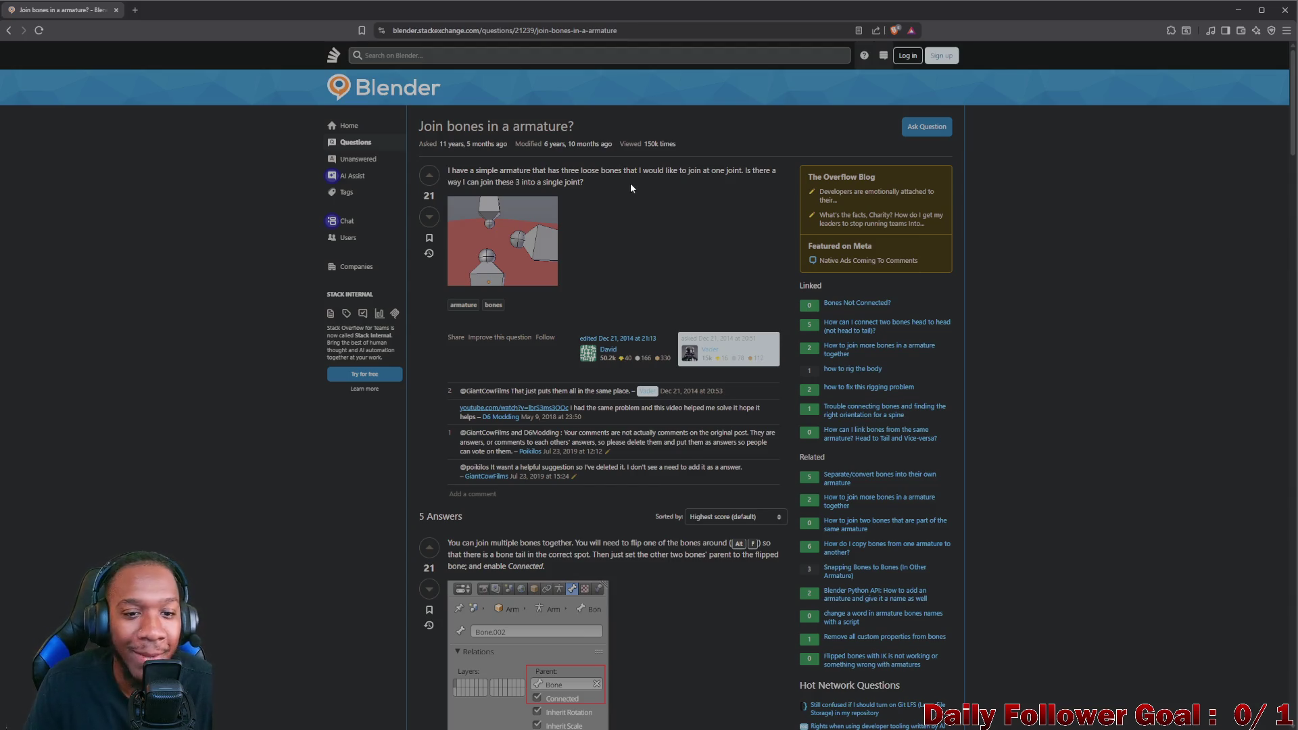
scroll(628, 186, "down", 2)
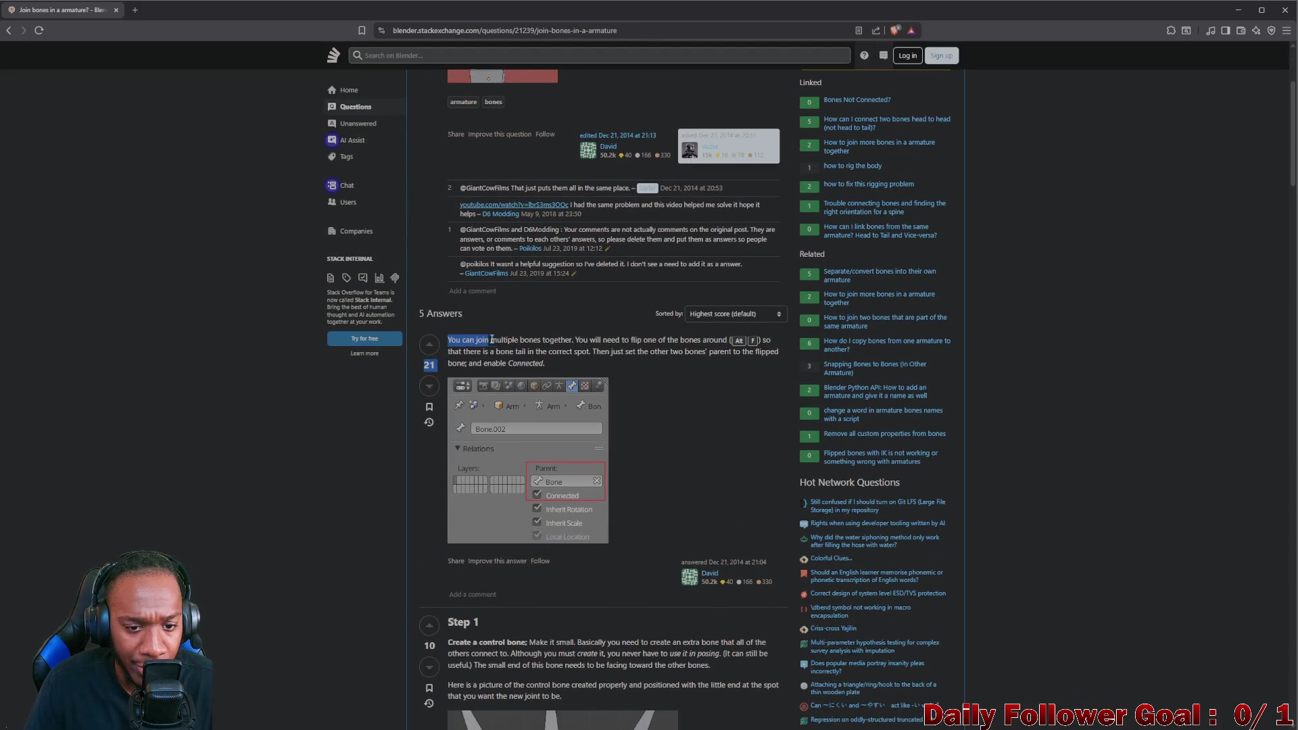
Highlight the top answer's instruction about flipping a bone, then minimize the browser
left_click_drag(491, 339, 600, 342)
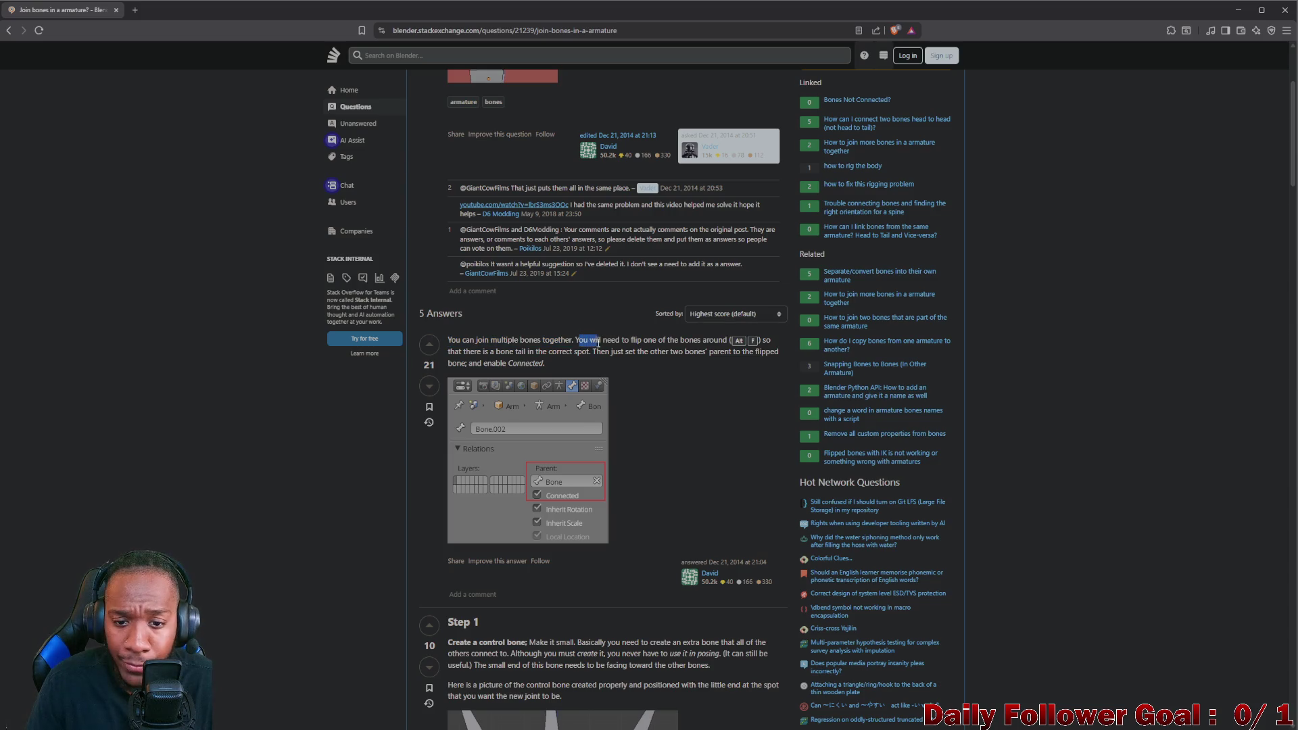
mouse_move(608, 343)
left_mouse_down()
mouse_move(731, 341)
mouse_move(538, 361)
mouse_move(558, 352)
left_mouse_up()
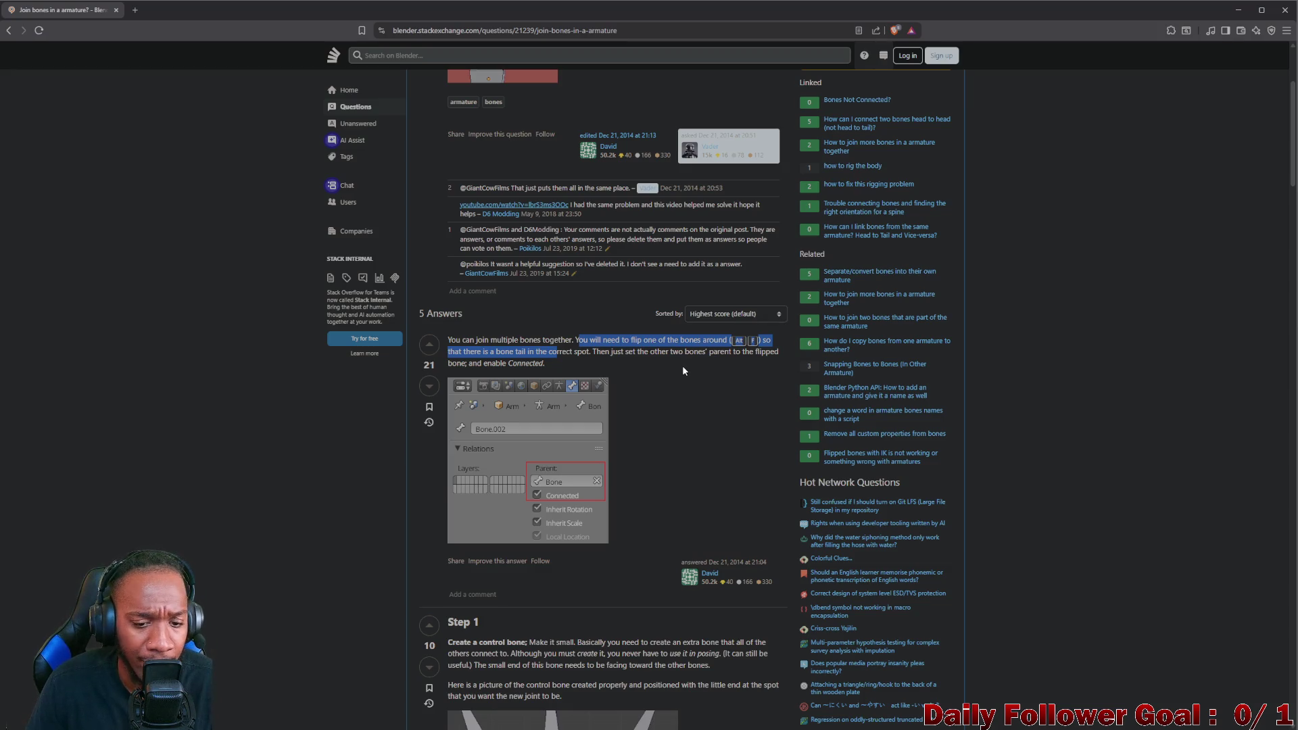
scroll(683, 366, "down", 1)
scroll(660, 357, "down", 4)
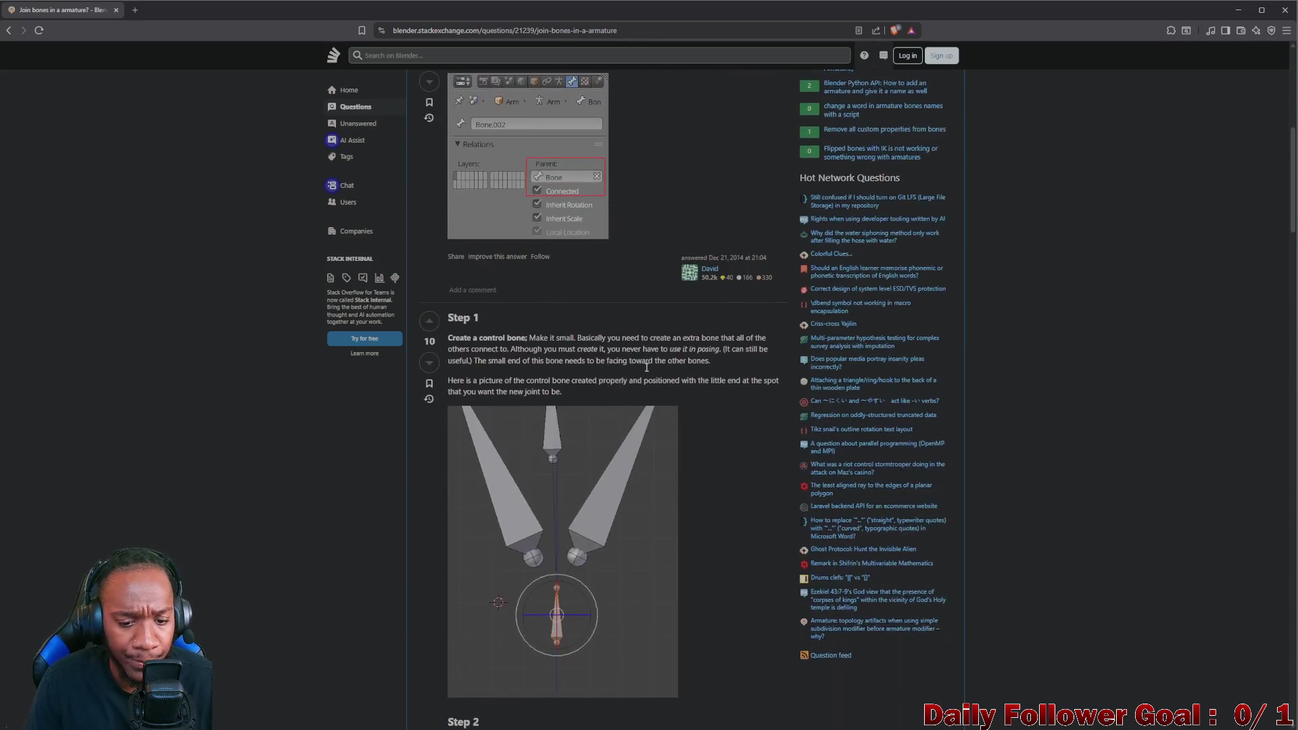
scroll(634, 364, "down", 1)
scroll(632, 368, "down", 2)
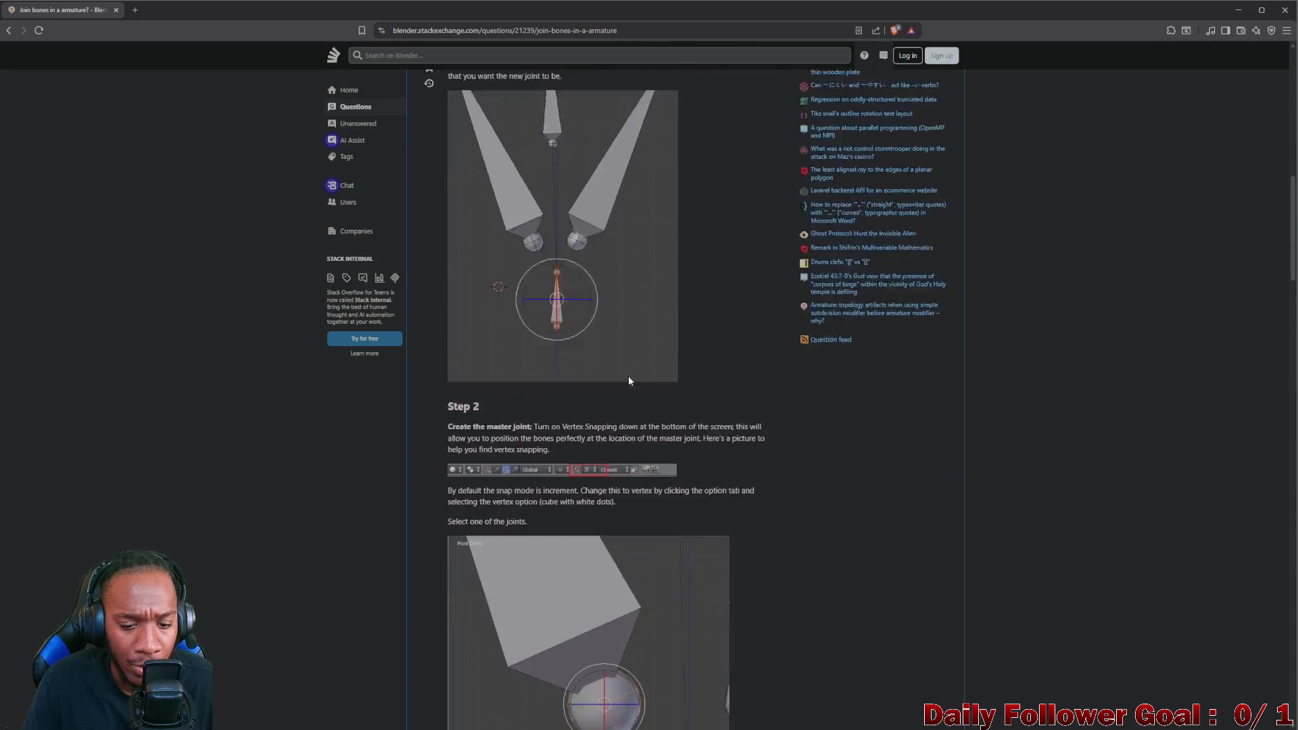
scroll(628, 375, "down", 1)
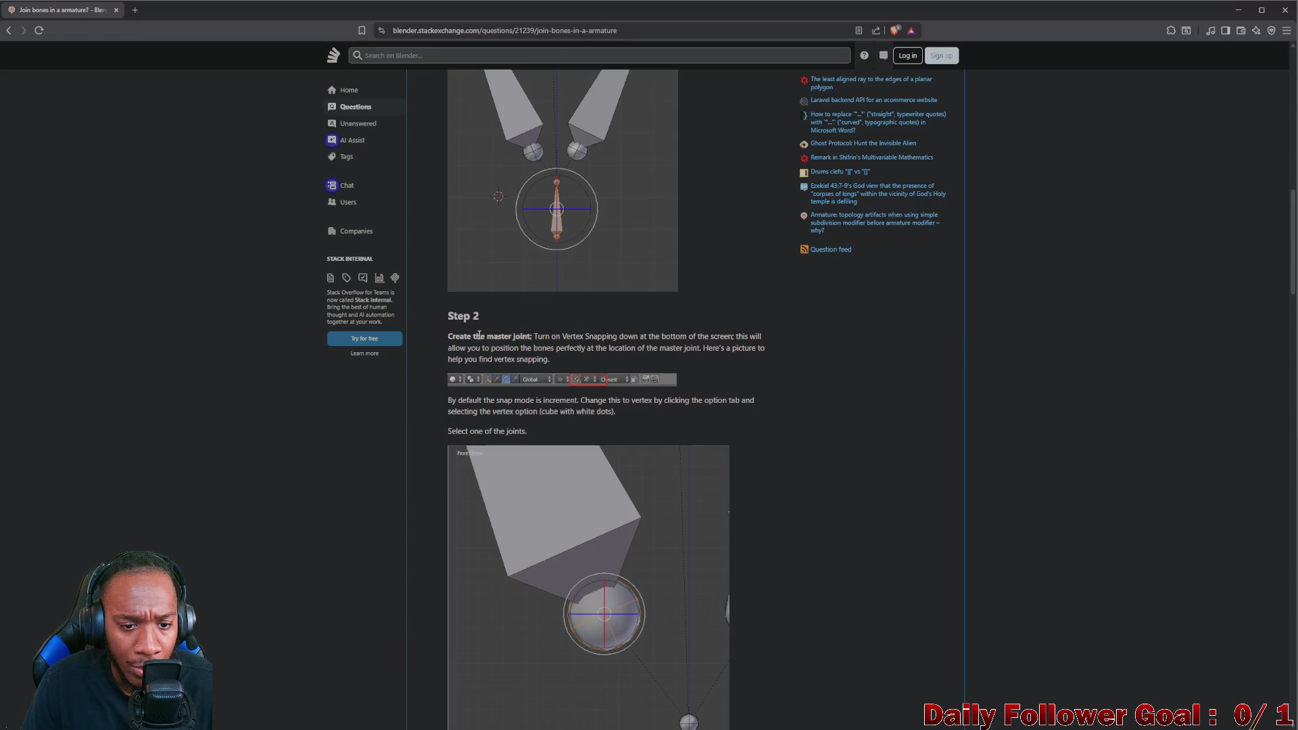
scroll(503, 350, "down", 1)
scroll(548, 371, "down", 2)
scroll(552, 375, "down", 1)
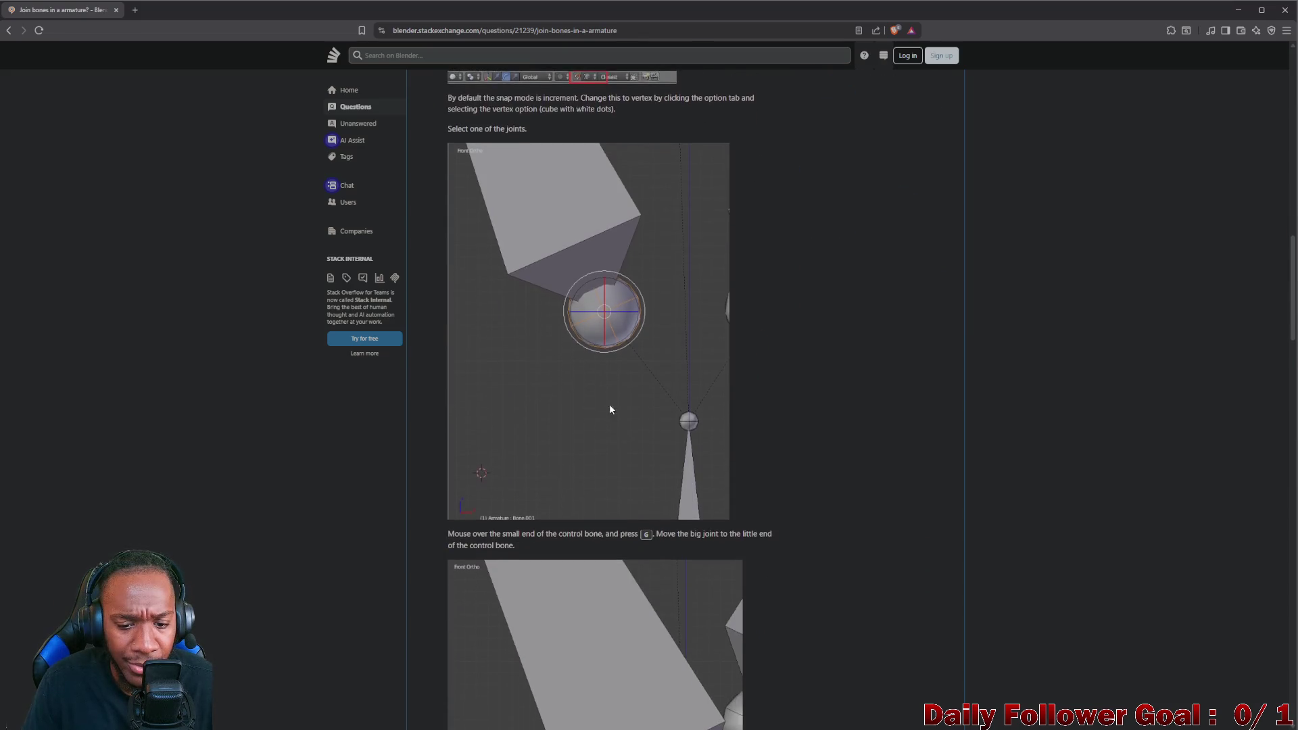
scroll(609, 404, "down", 1)
scroll(631, 411, "down", 2)
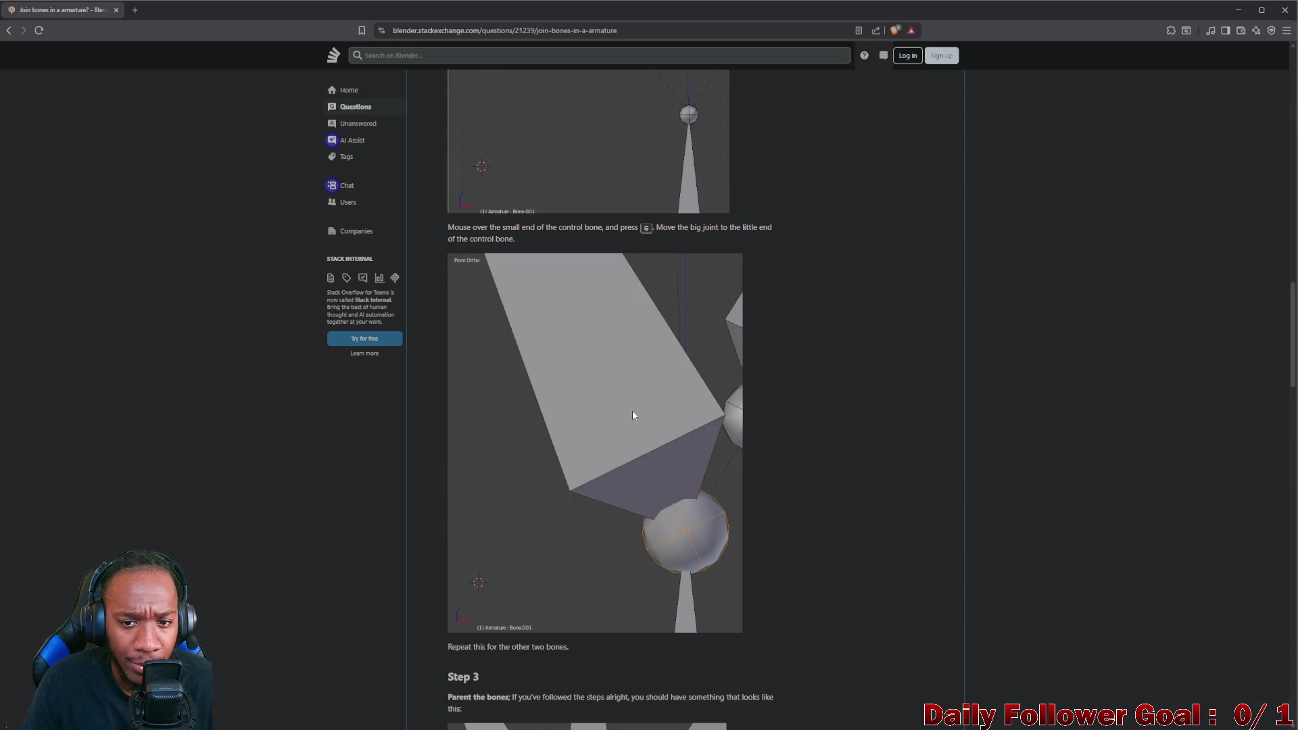
scroll(632, 410, "down", 3)
scroll(632, 409, "down", 1)
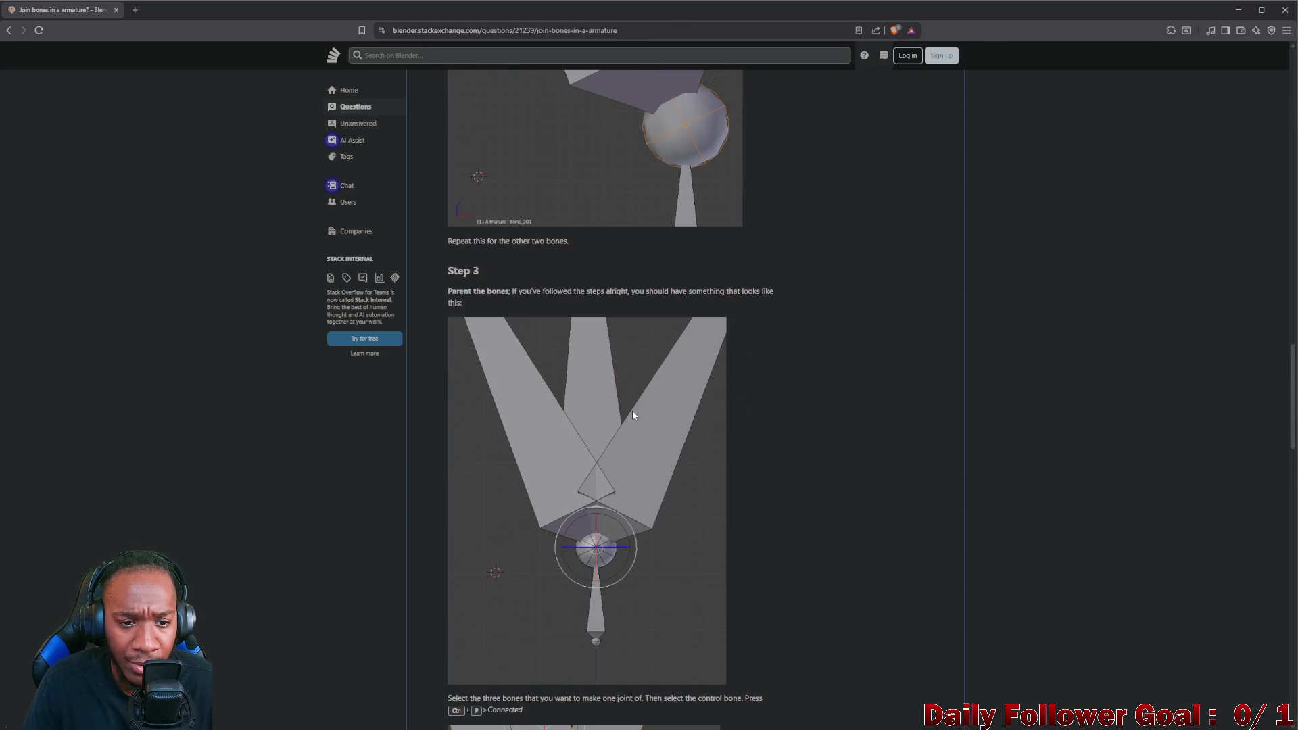
scroll(639, 411, "down", 2)
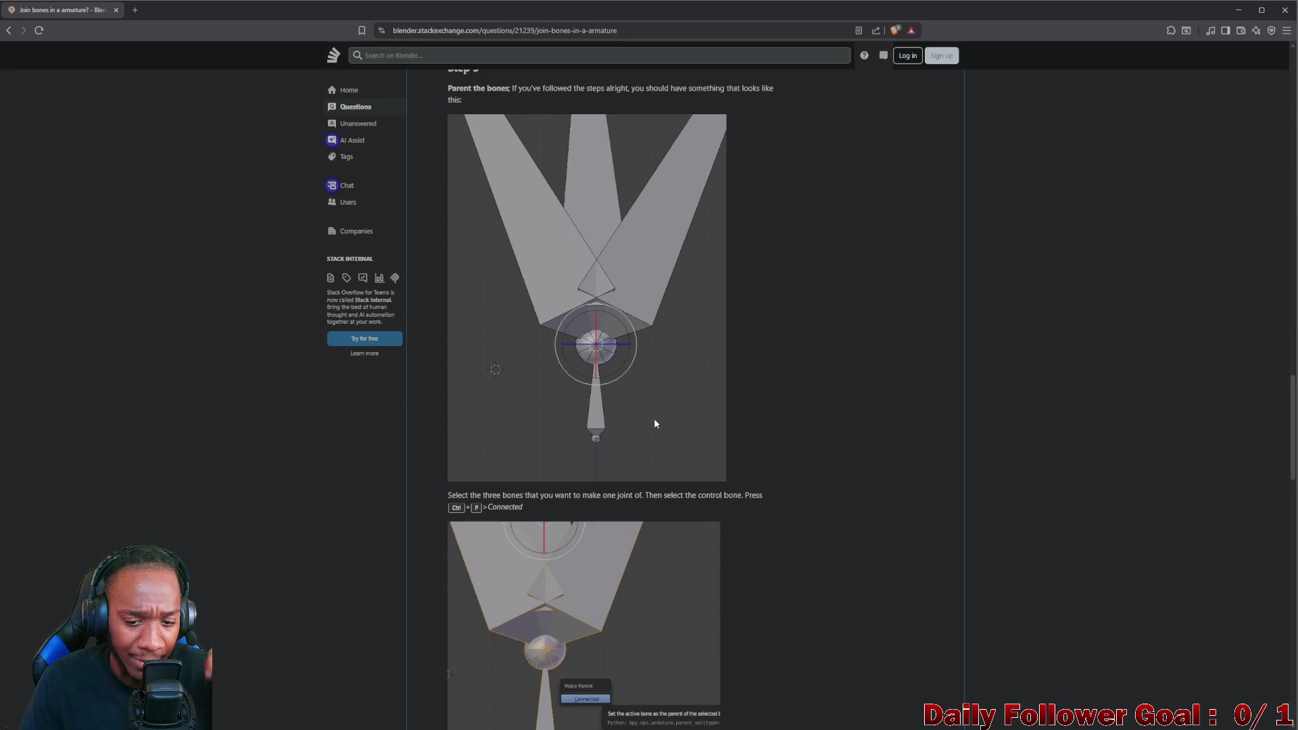
scroll(659, 427, "down", 2)
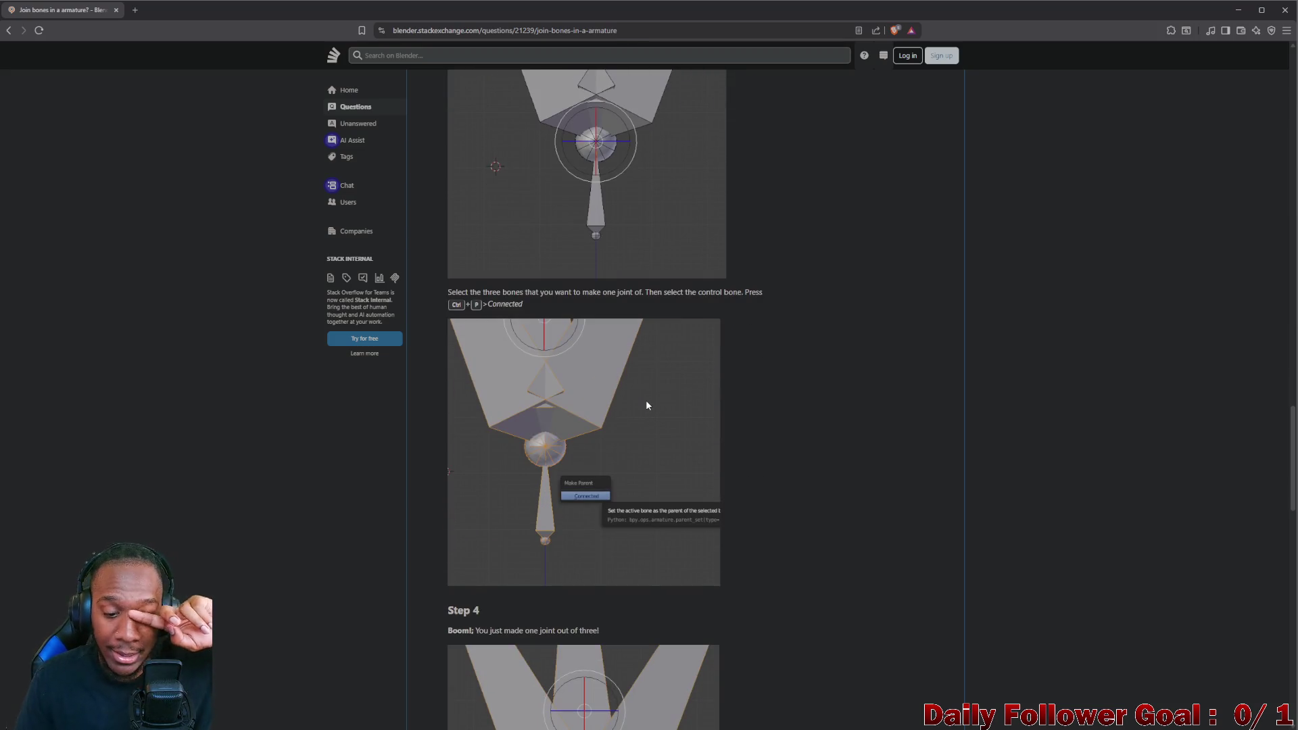
scroll(646, 405, "down", 1)
scroll(641, 411, "down", 2)
scroll(637, 415, "up", 3)
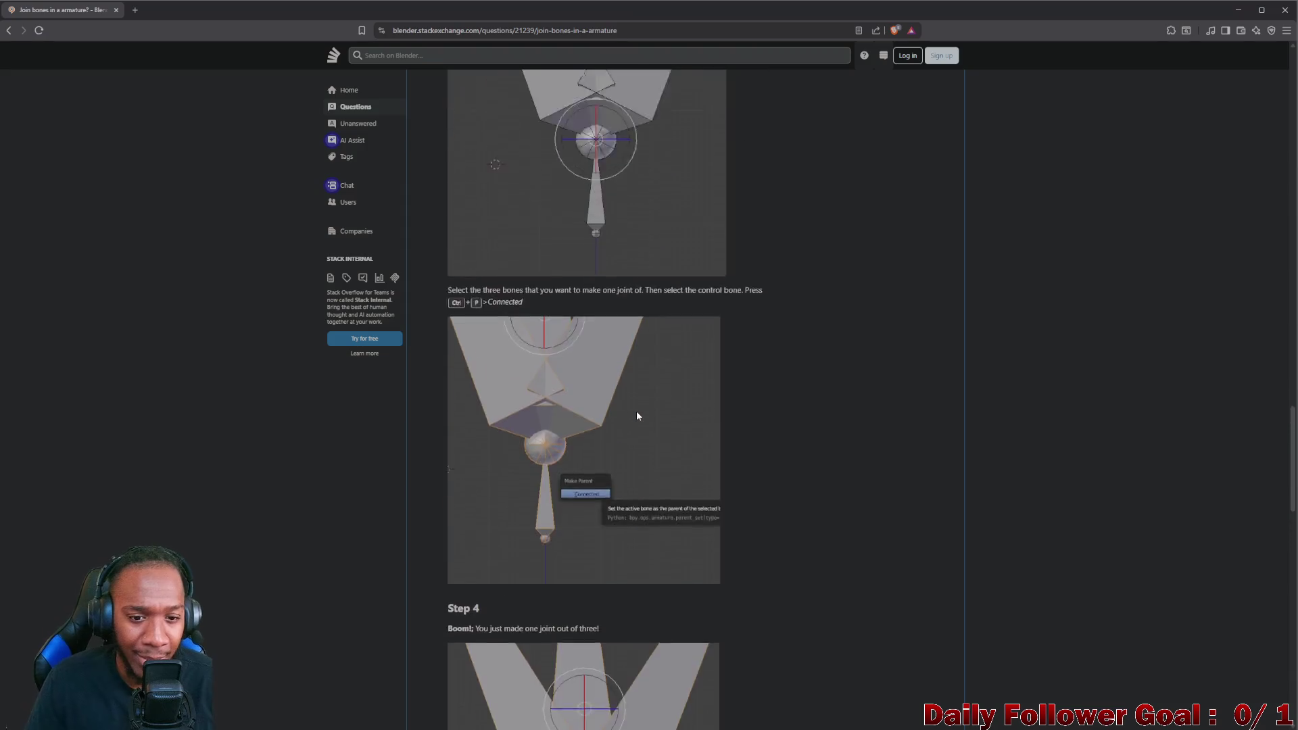
scroll(637, 414, "up", 3)
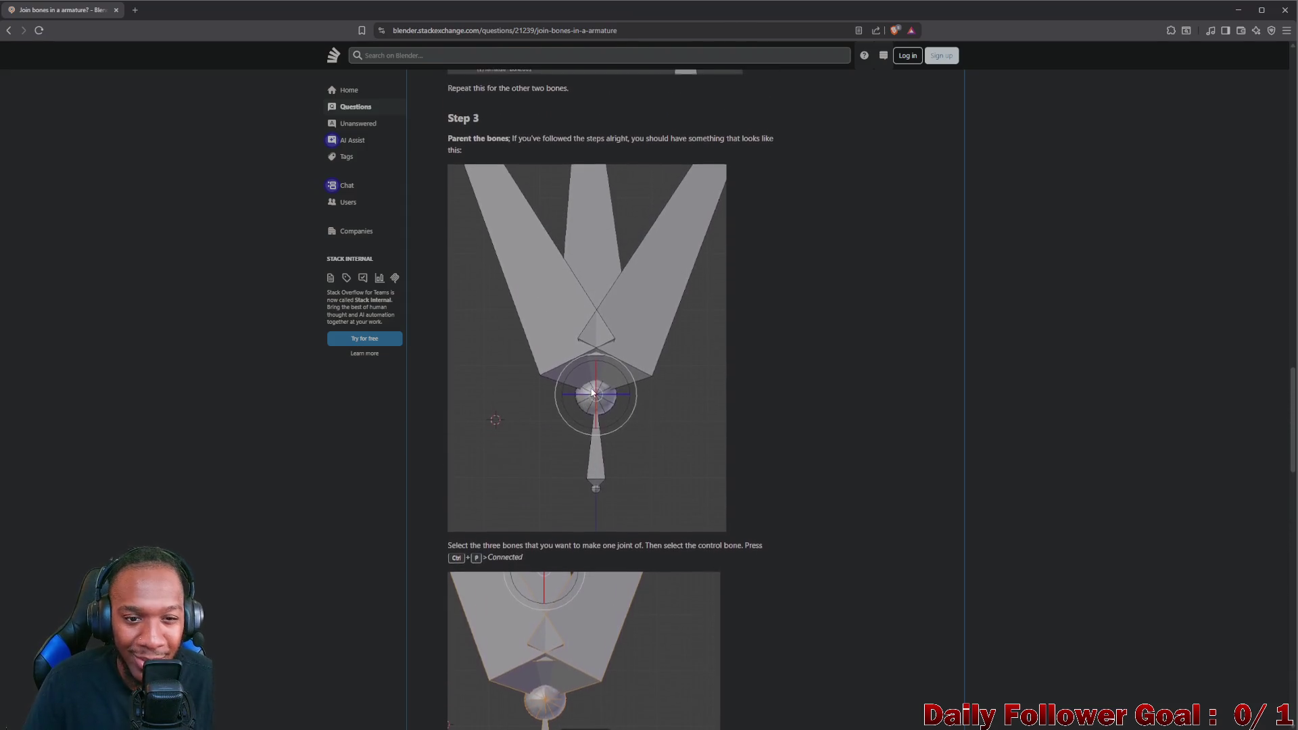
scroll(561, 404, "up", 4)
scroll(573, 232, "up", 3)
scroll(573, 235, "up", 2)
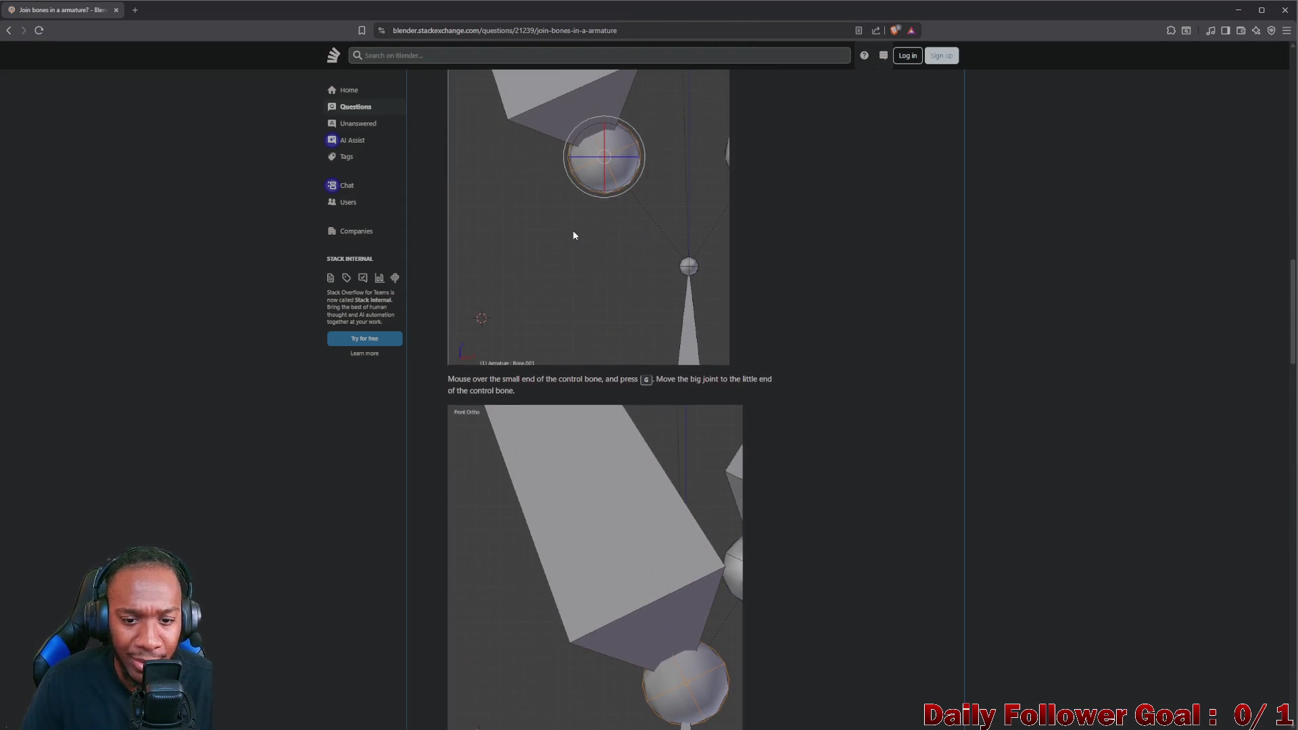
scroll(574, 234, "down", 1)
scroll(574, 234, "up", 2)
scroll(574, 233, "up", 2)
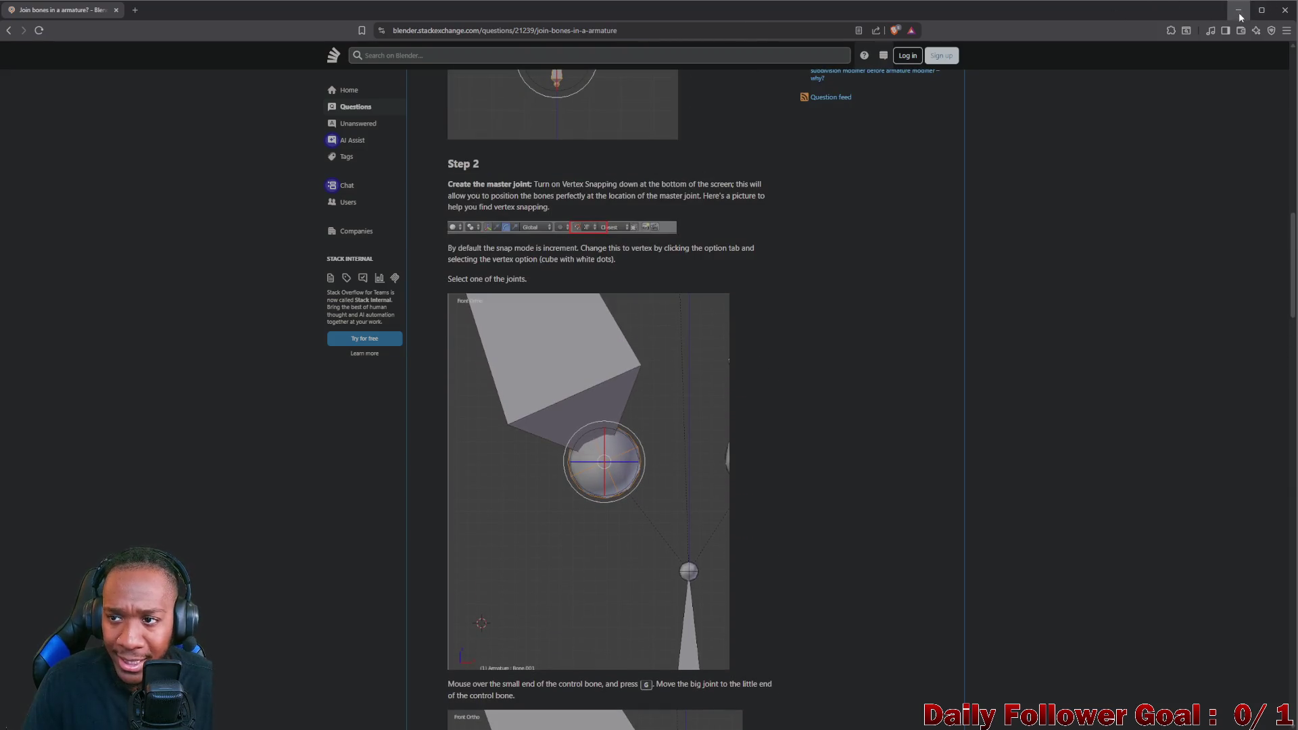
left_click(1239, 10)
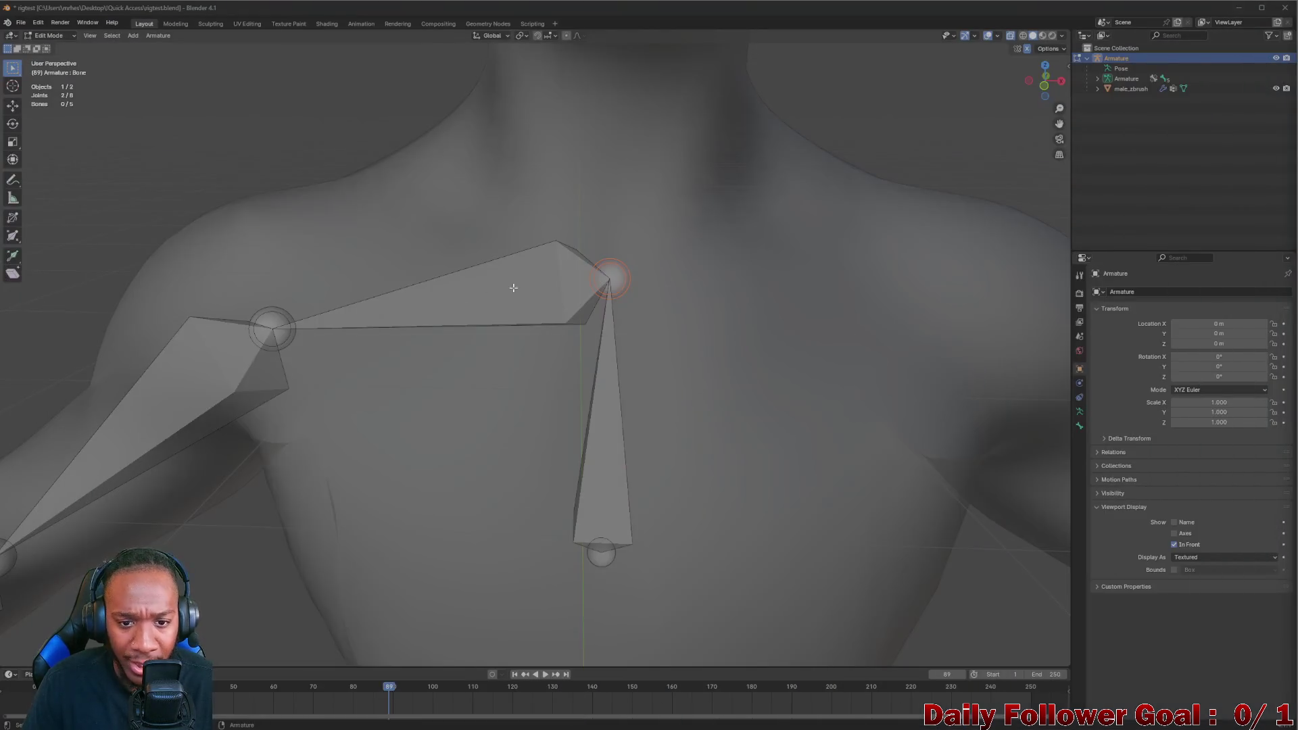
Move the vertical chest bone's head joint onto the shoulder joint
left_click(612, 284)
key("g")
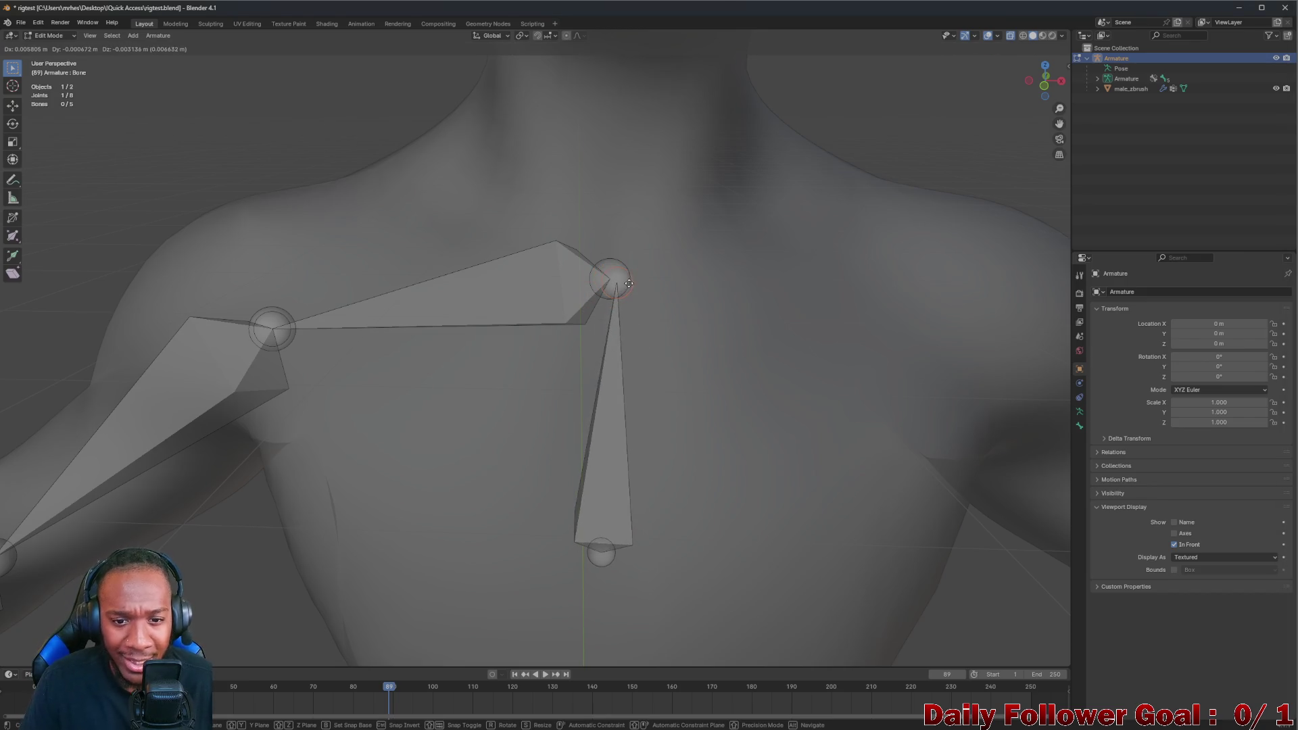
left_click(612, 279)
left_click(621, 281)
Browse the Add and Armature menus, select the chest bone's top joint and show its Bone Properties
left_click(133, 35)
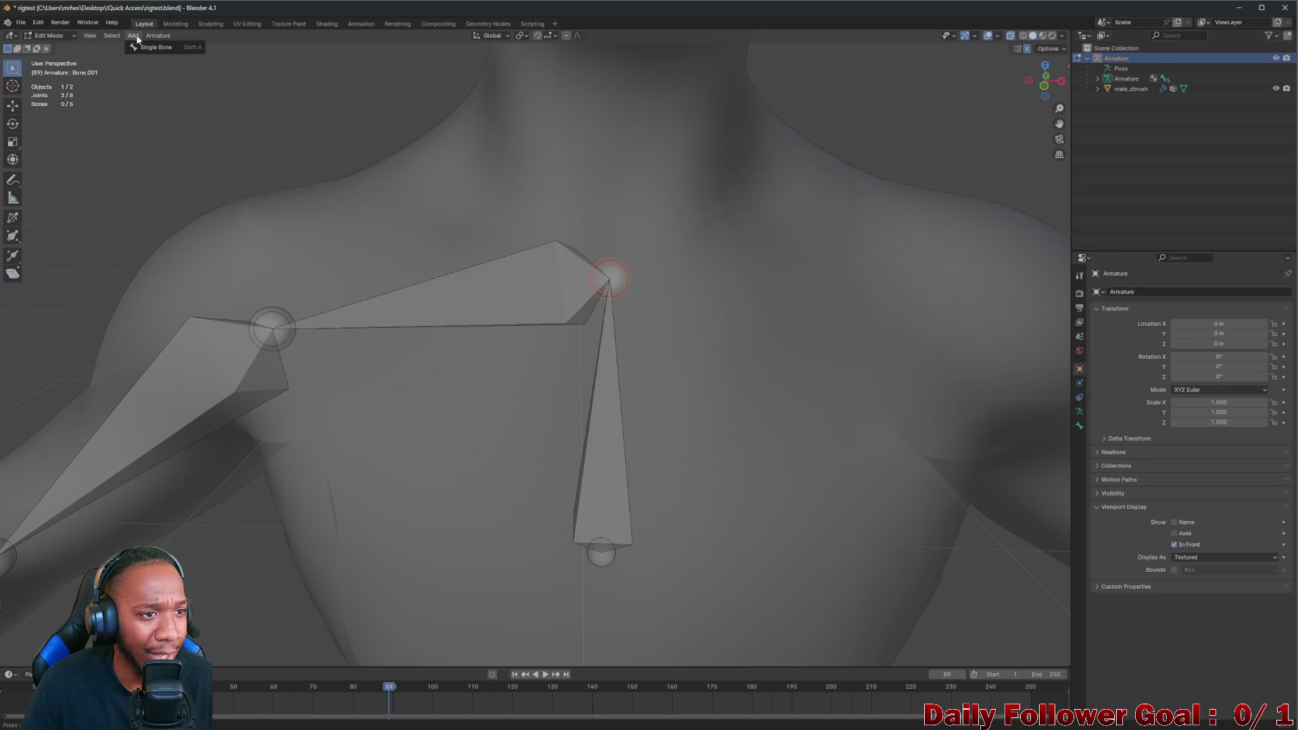
left_click(152, 36)
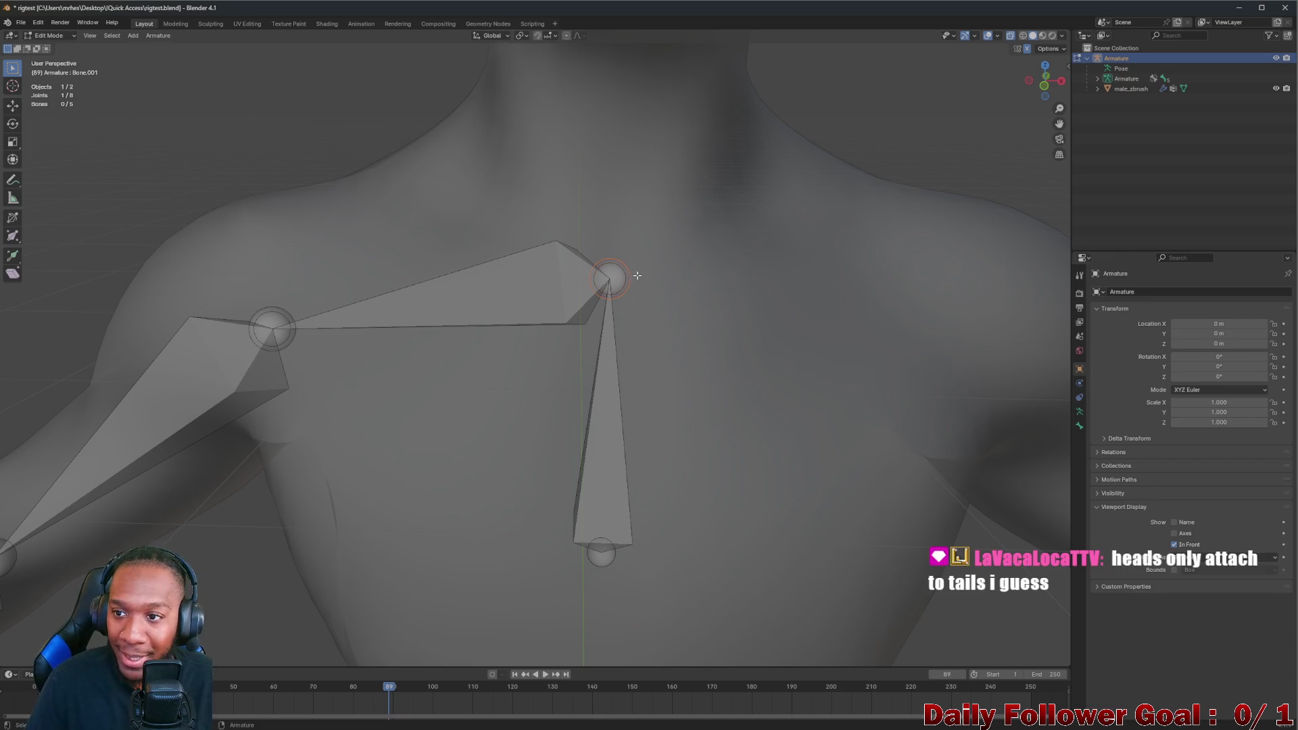
left_click(286, 326)
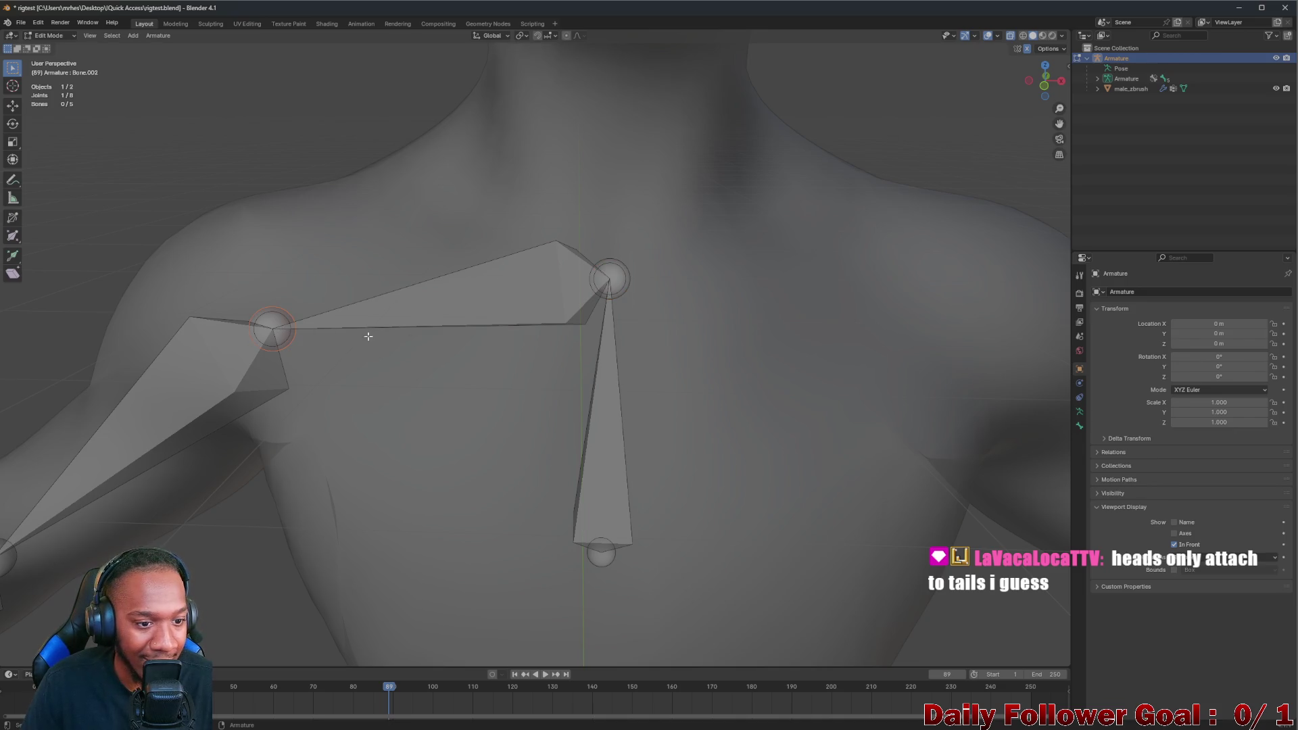
left_click(610, 279)
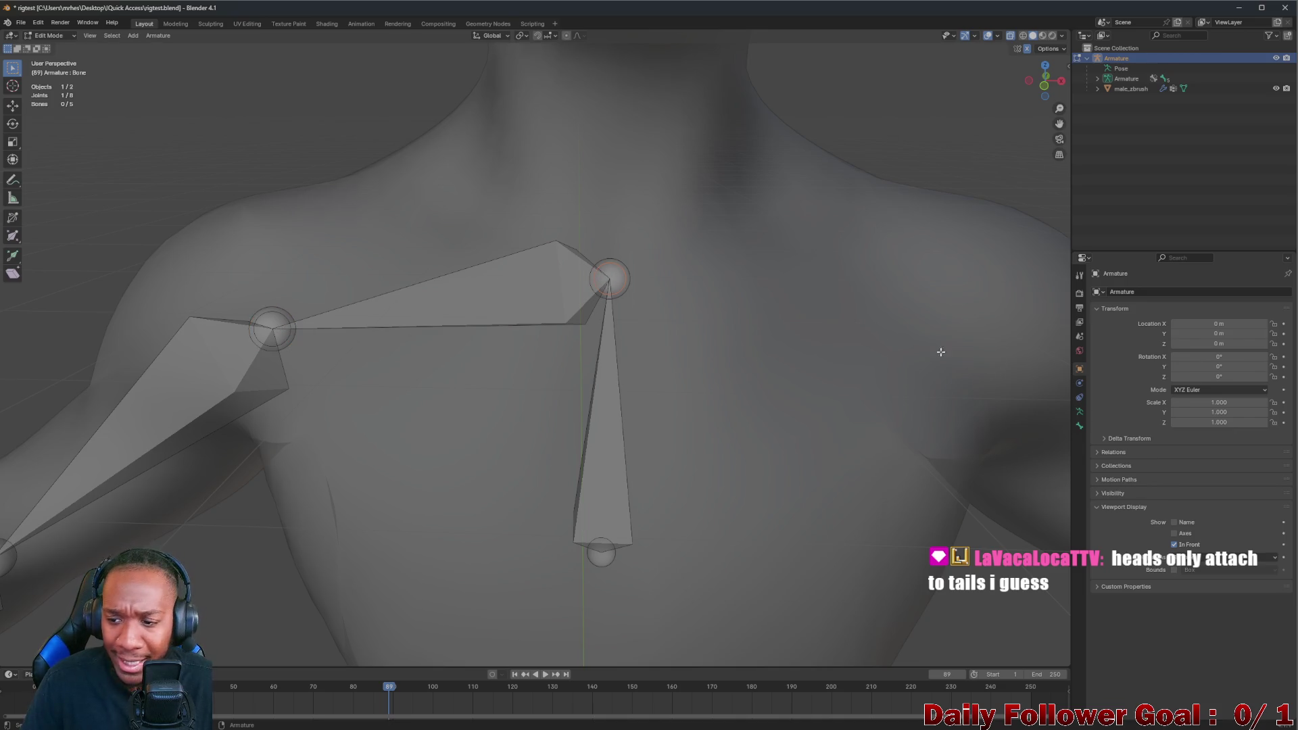
left_click(1080, 428)
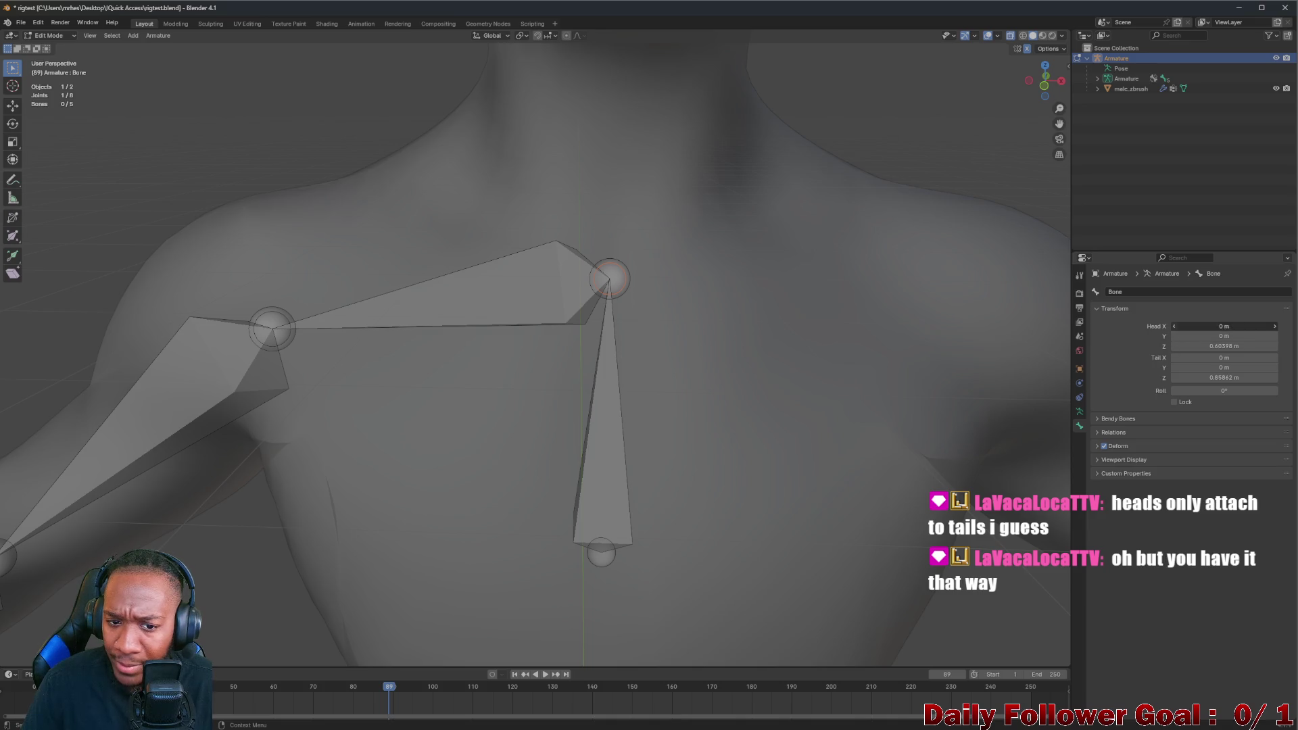
left_click(1225, 326)
type("0.6")
key("Return")
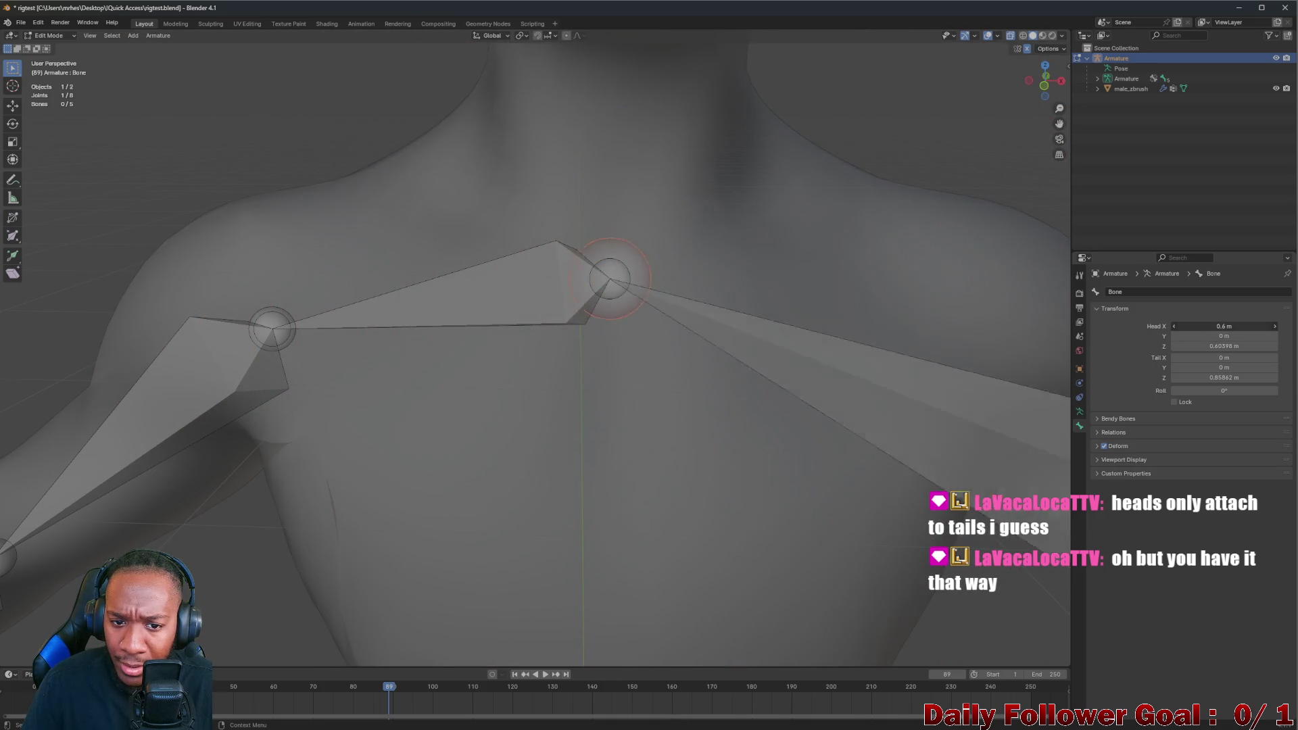
key("ctrl+z")
key("ctrl+shift+z")
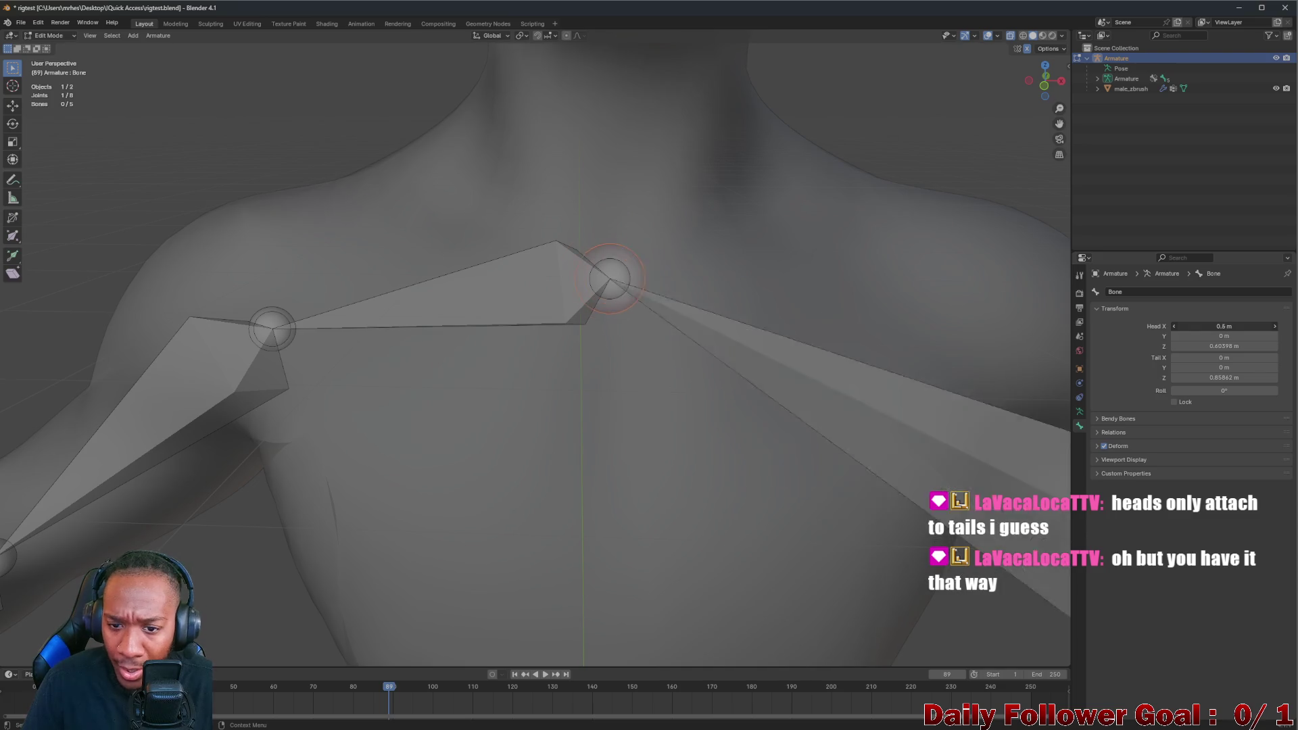
key("ctrl+z")
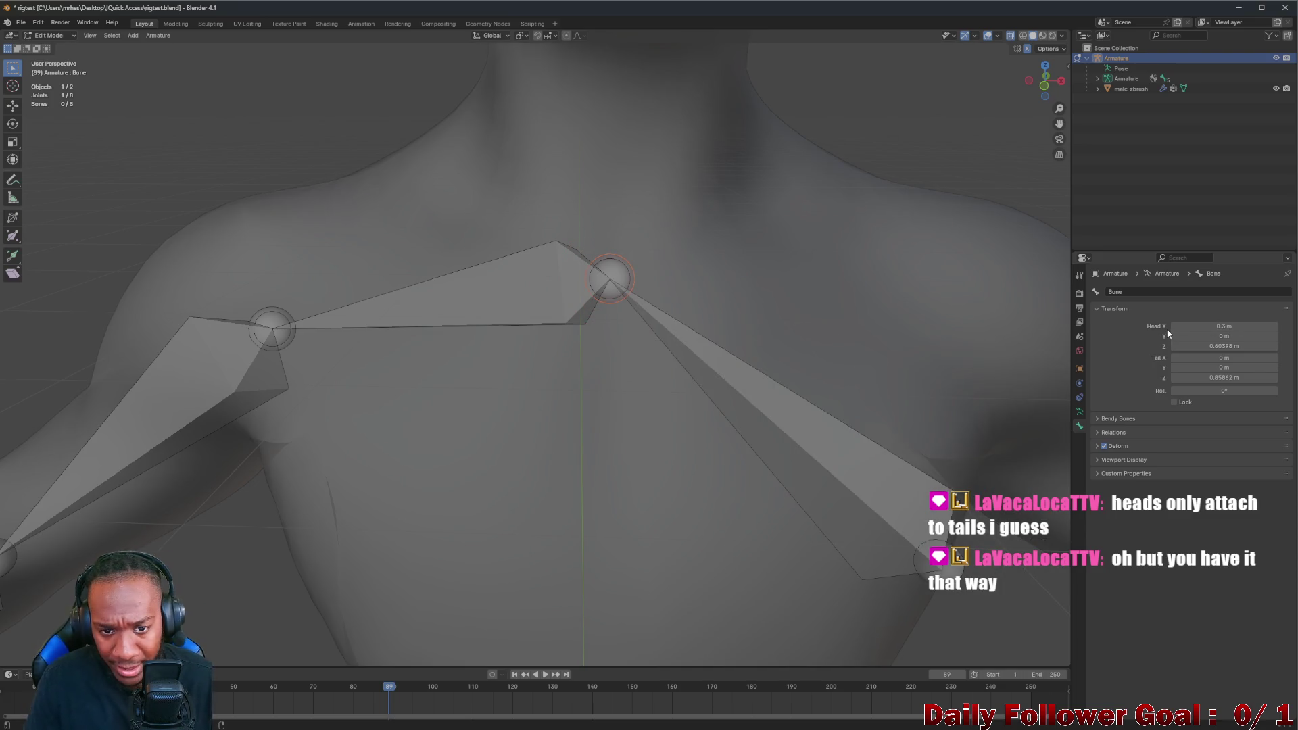
key("ctrl+z")
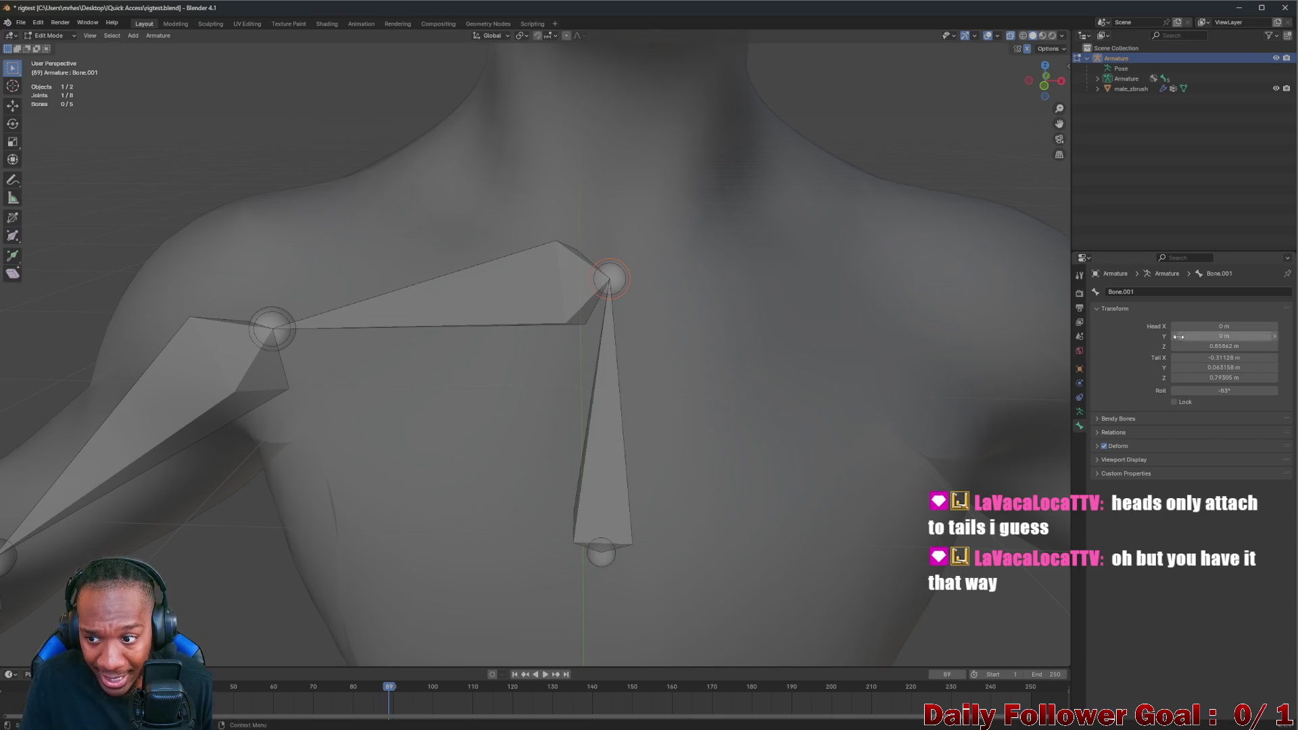
key("ctrl+z")
left_click_drag(1222, 358, 1136, 357)
key("Escape")
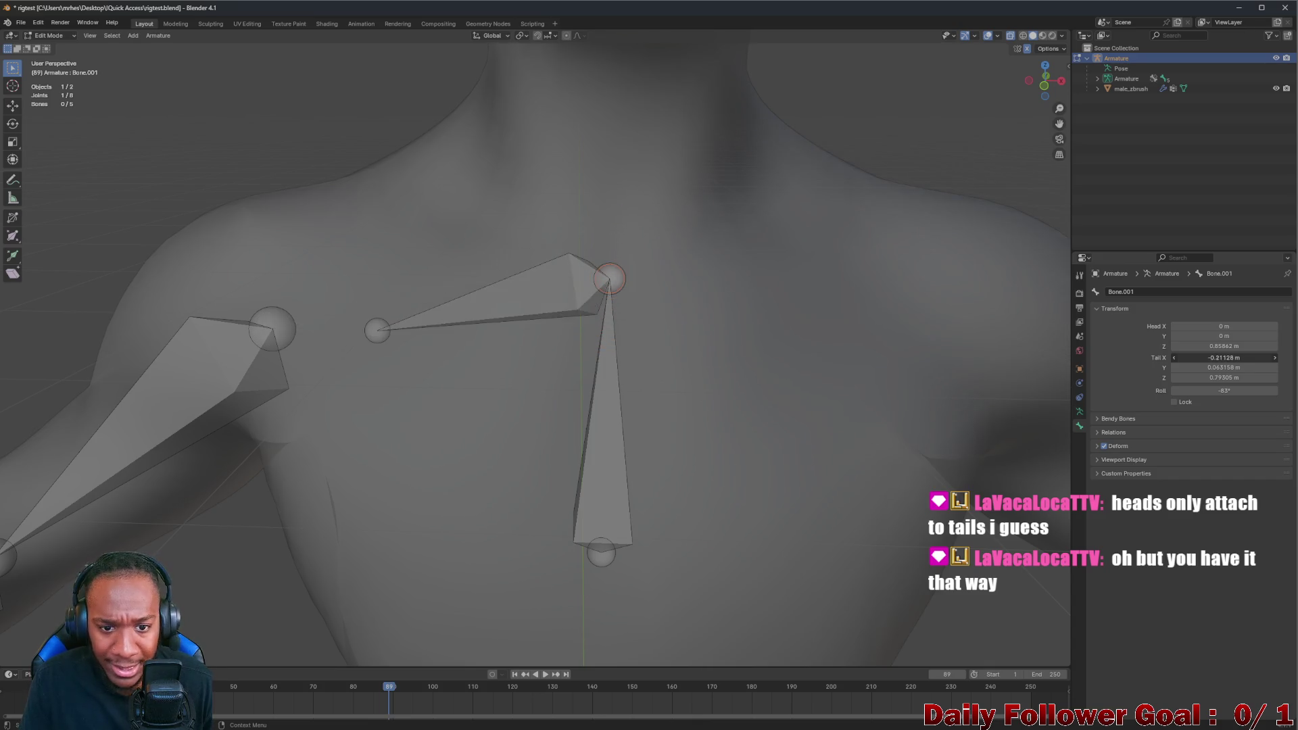
double_click(1173, 358)
type("-0.5")
key("Return")
key("ctrl+z")
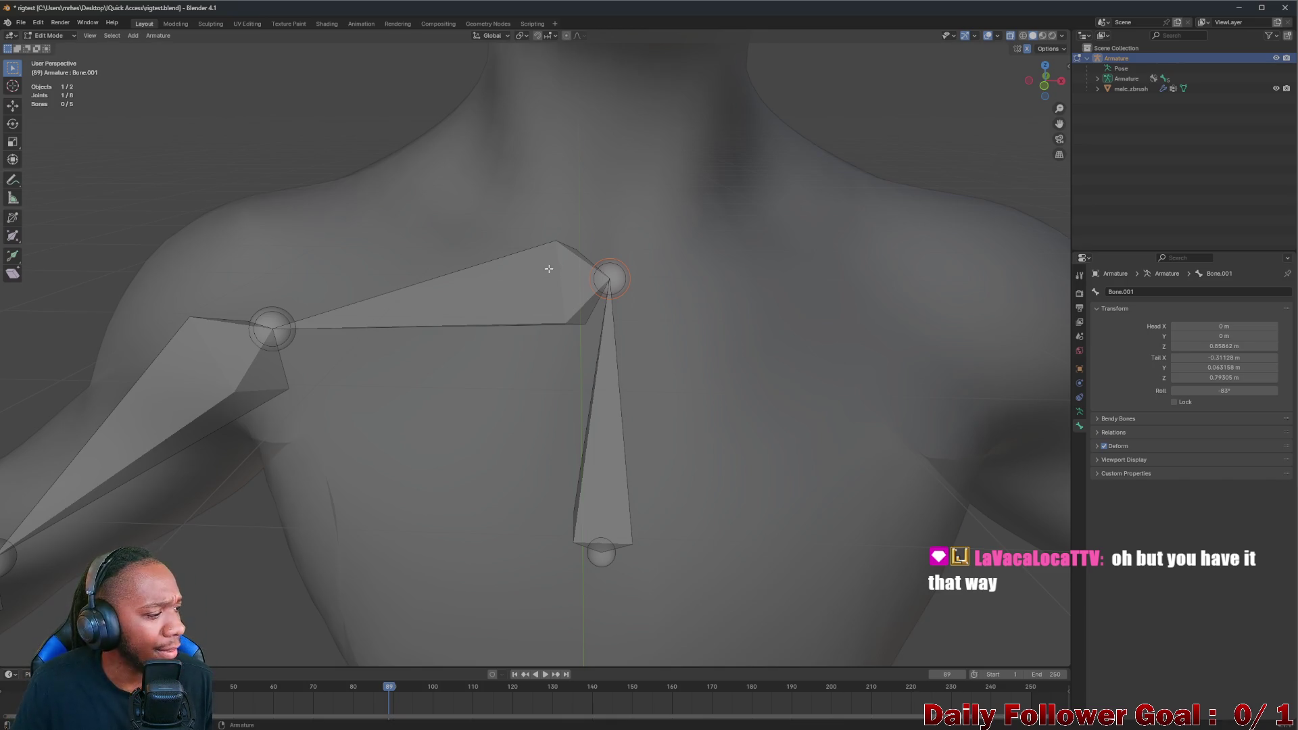
Select the chest bone and its top joint and browse the Properties tabs to the Armature Data settings
left_click(626, 275)
left_click(611, 279)
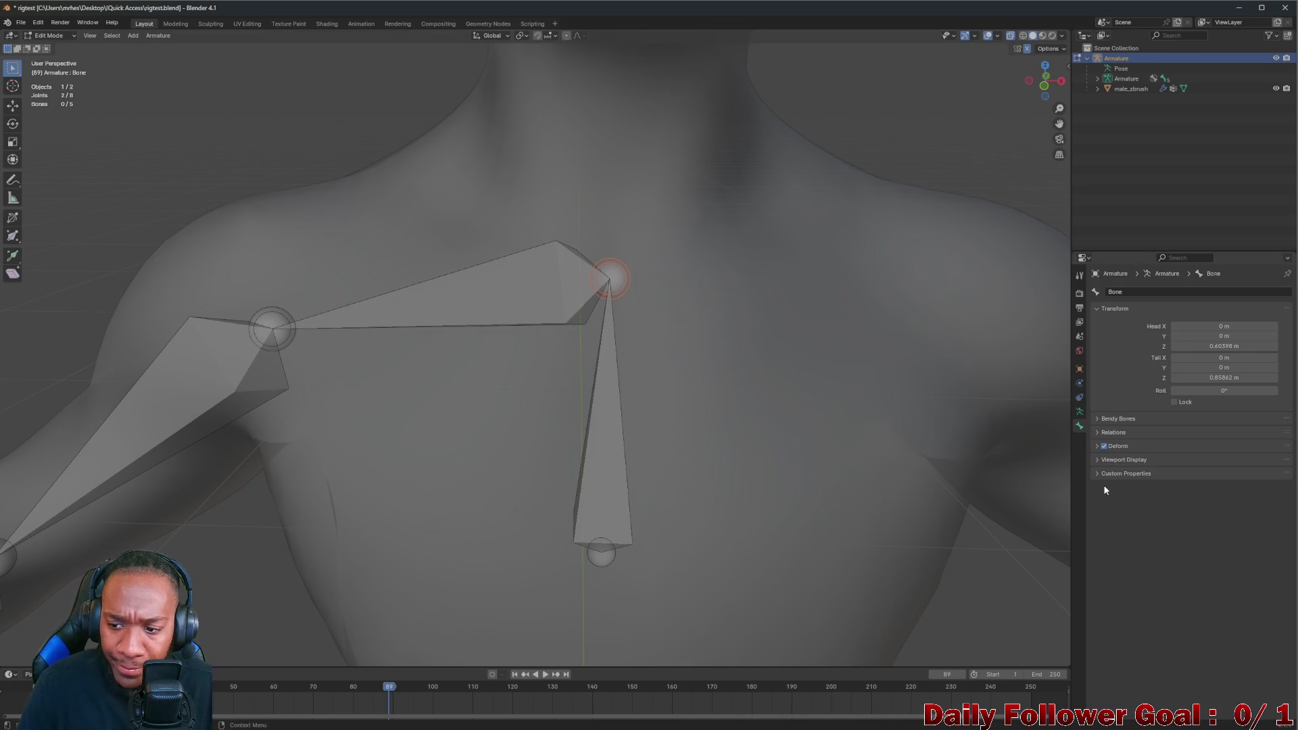
left_click(1080, 410)
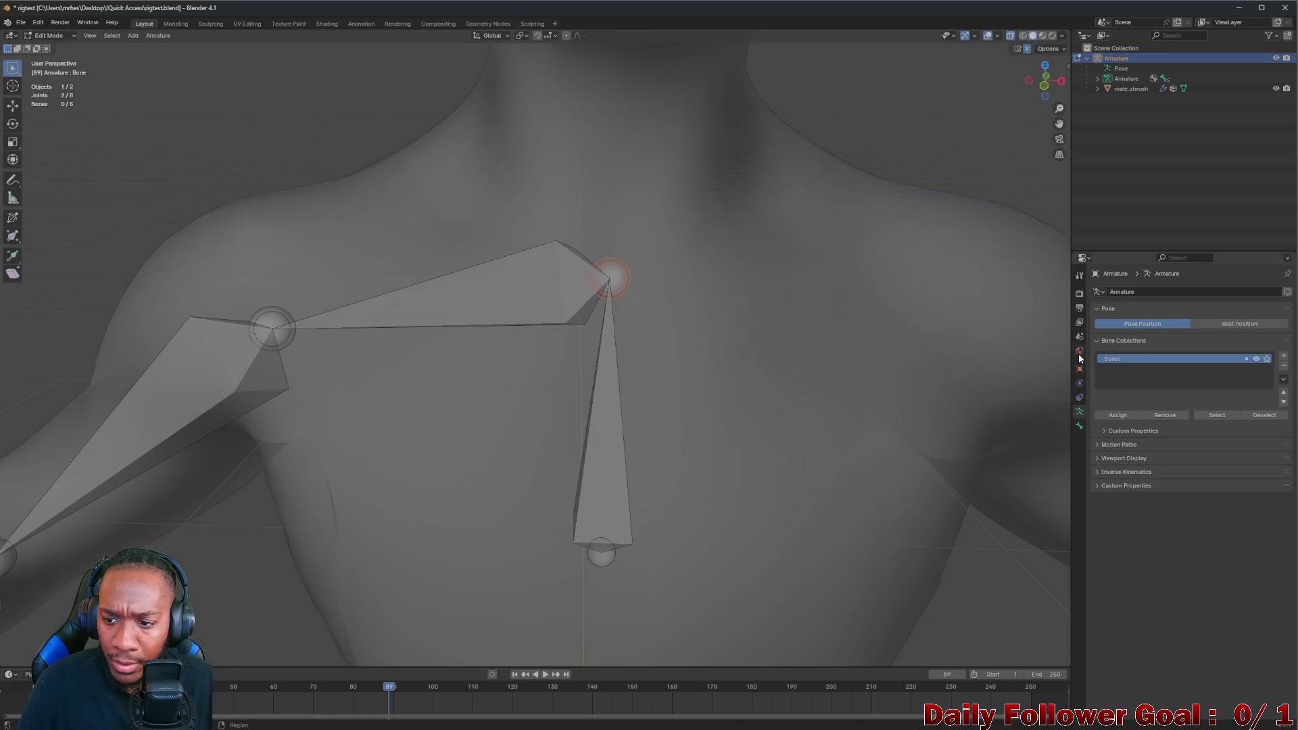
left_click(1080, 369)
left_click(1082, 352)
left_click(1079, 353)
left_click(1080, 370)
left_click(1079, 397)
Parent the bones at the shared chest joint with Ctrl+P > Connected
left_click(729, 280)
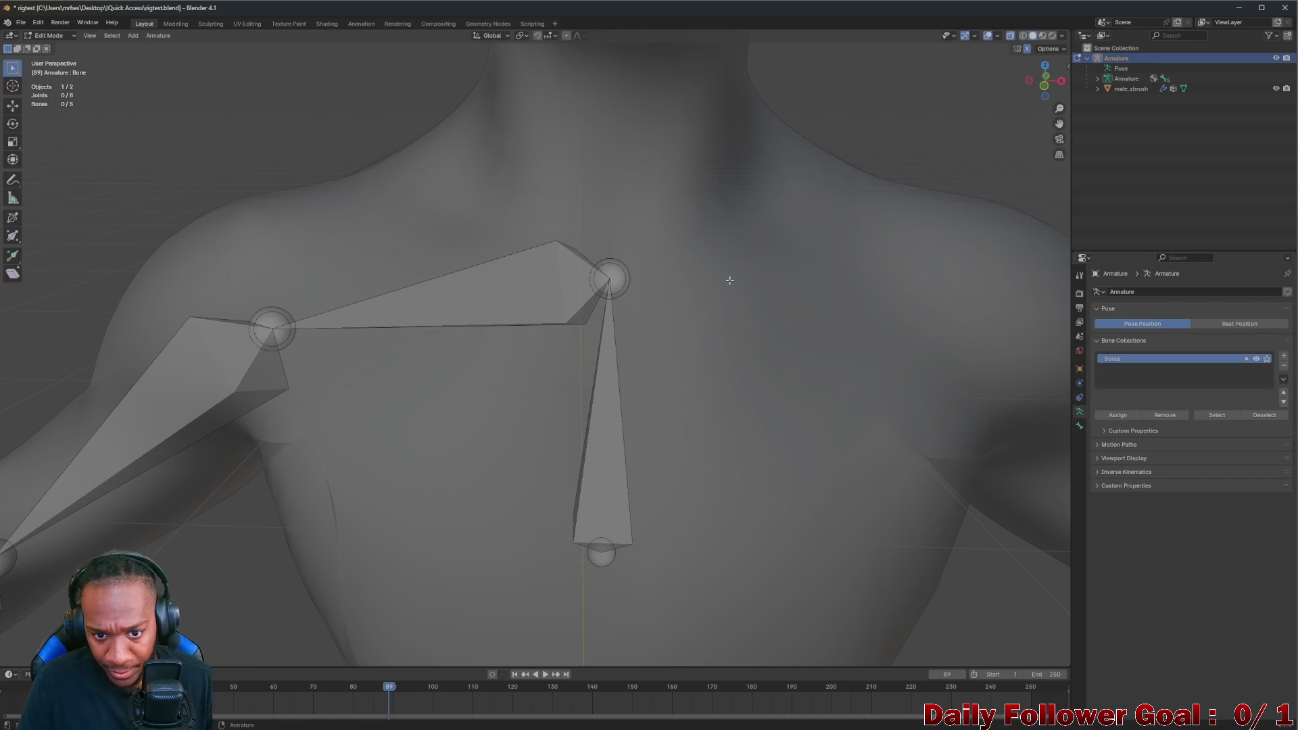
left_click(614, 278, "shift")
key("ctrl+p")
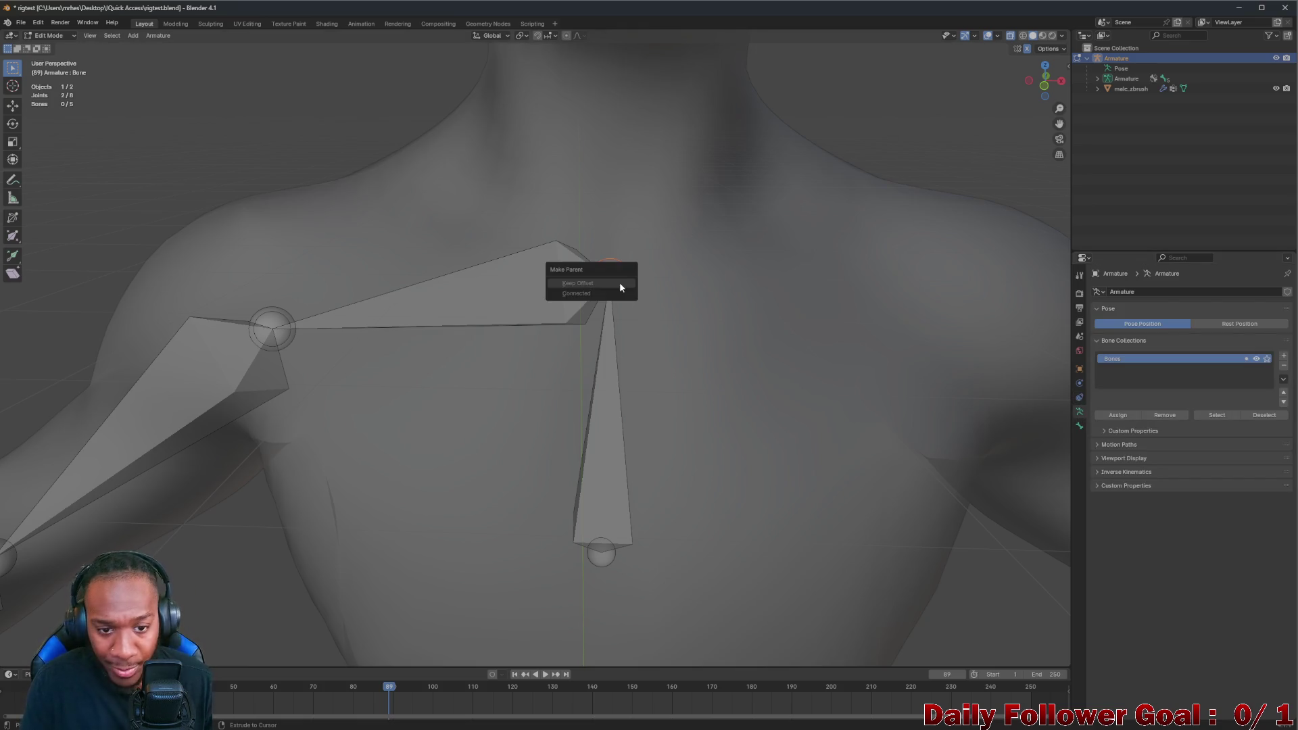
left_click(593, 295)
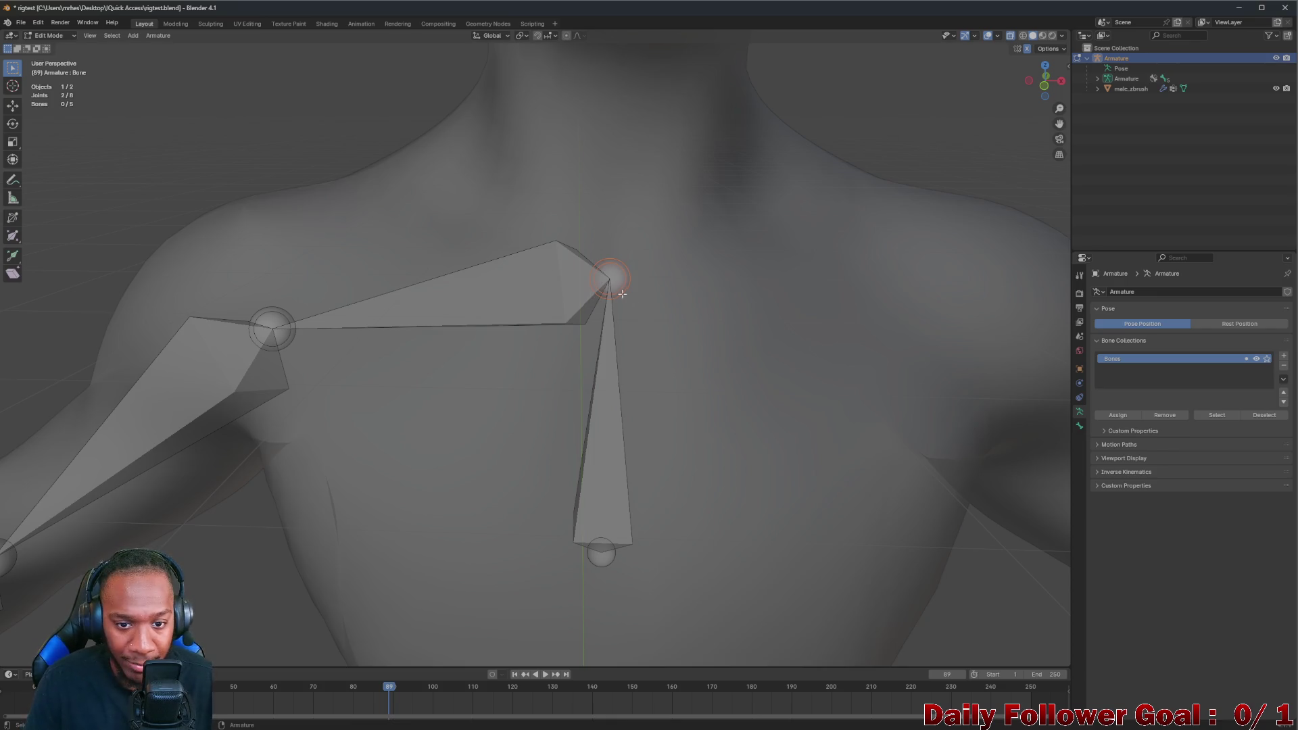
left_click(618, 272)
left_click(614, 278, "shift")
key("ctrl+p")
Retry the Ctrl+P parenting on the chest joint bones several times, then dismiss the menu
left_click(615, 271)
left_click(613, 274, "shift")
key("ctrl+p")
left_click(620, 280)
key("ctrl+p")
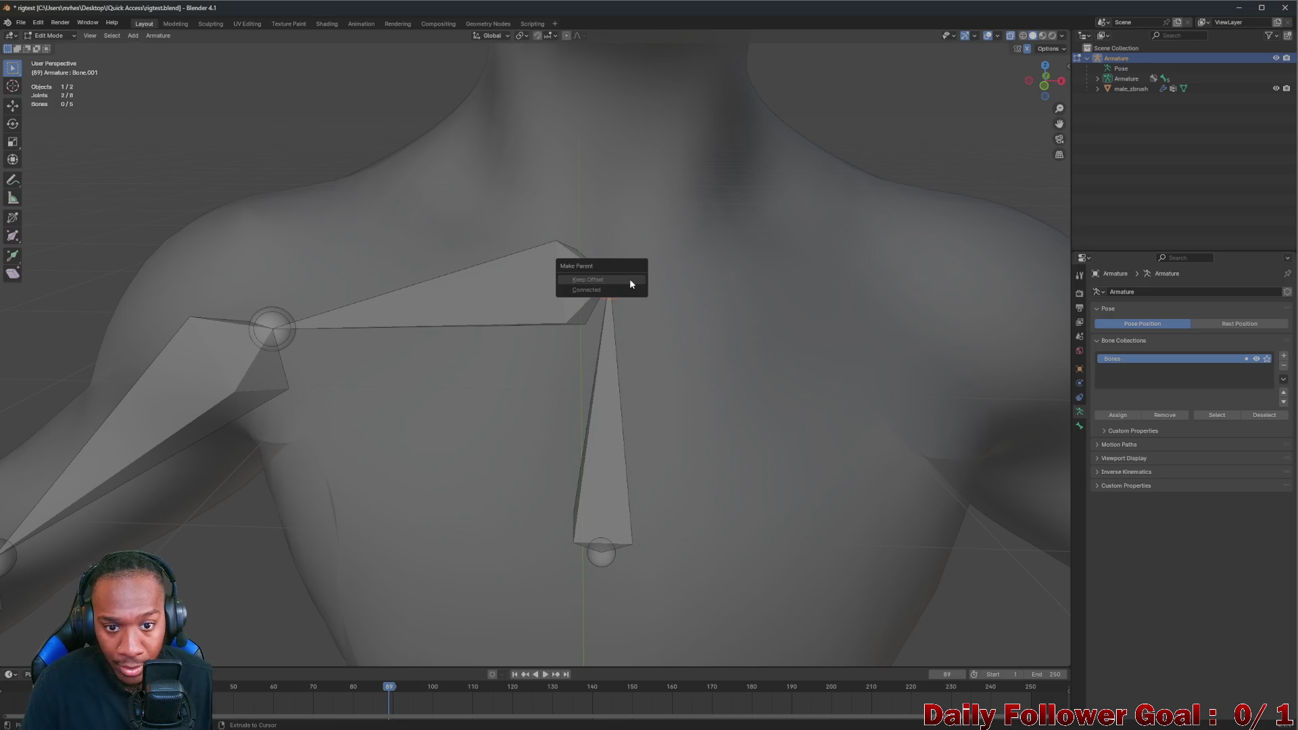
left_click(896, 193)
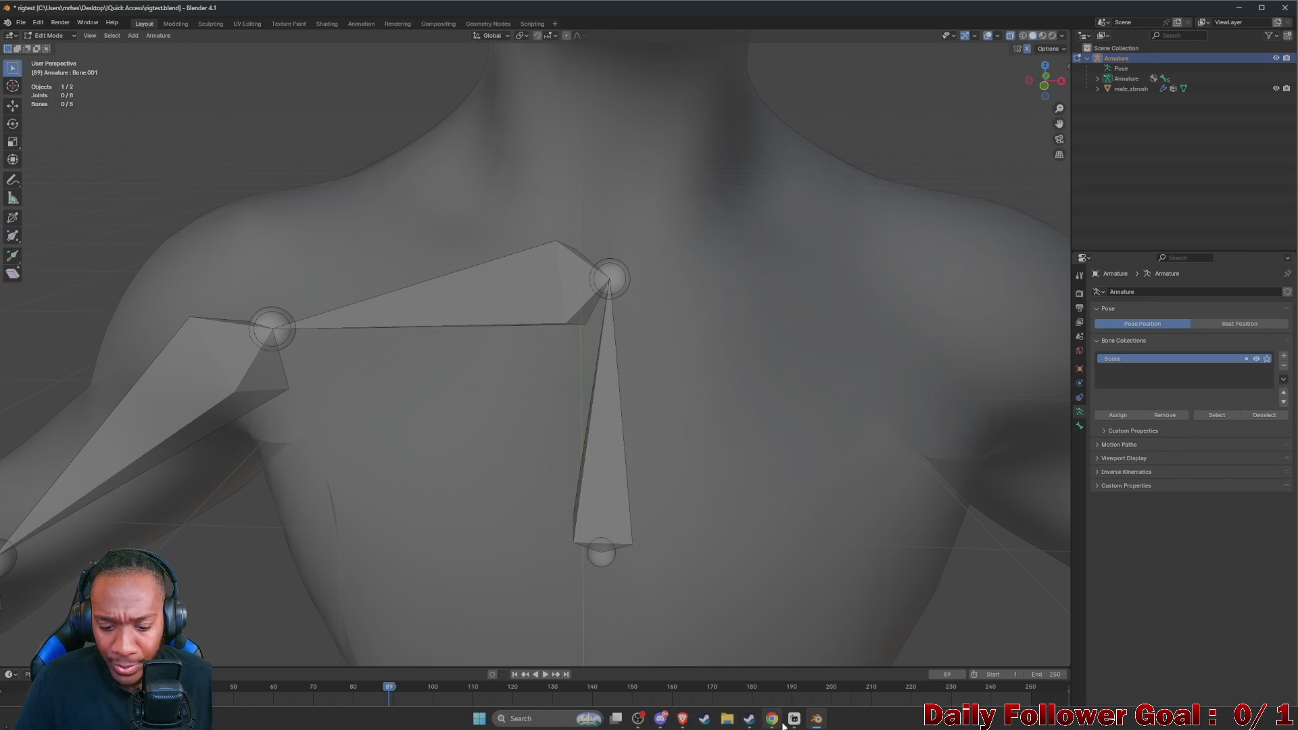
Switch back to the Stack Exchange answer and highlight Step 1 about creating a control bone
left_click(682, 718)
left_click(598, 665)
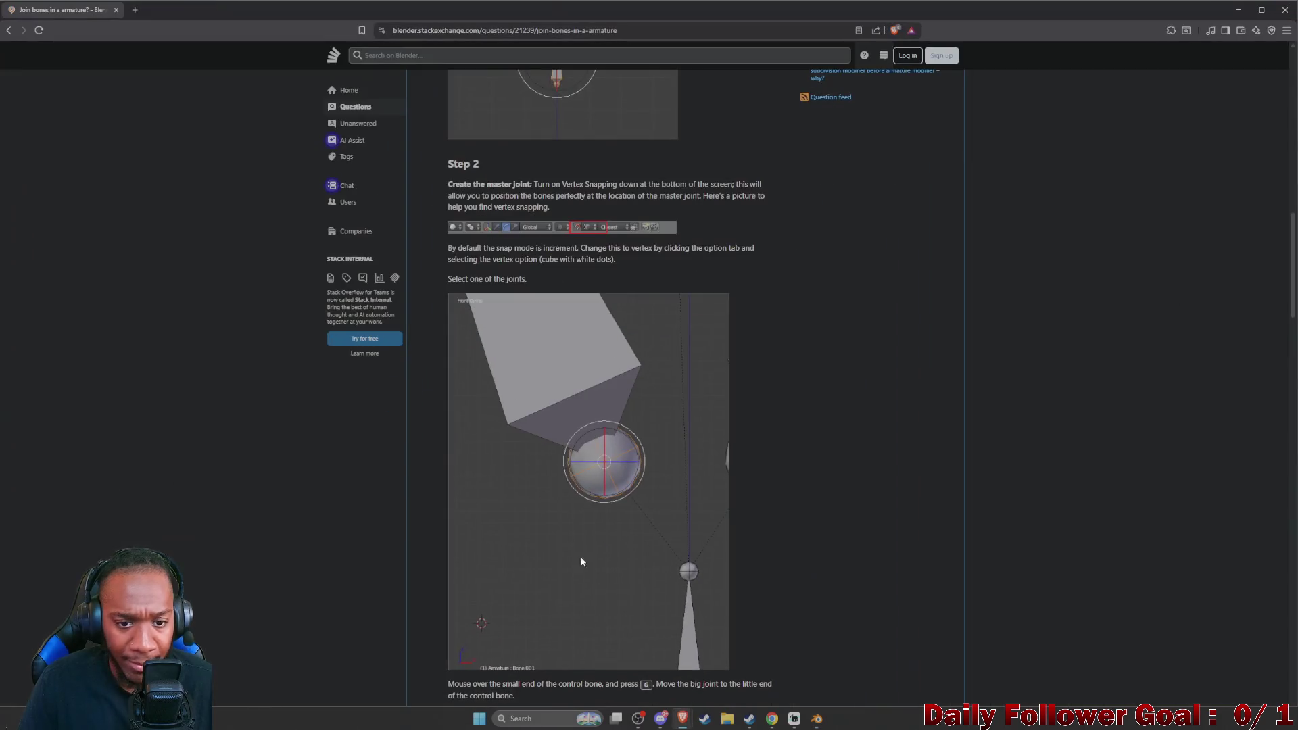
scroll(611, 389, "up", 3)
scroll(612, 391, "up", 3)
scroll(612, 389, "up", 1)
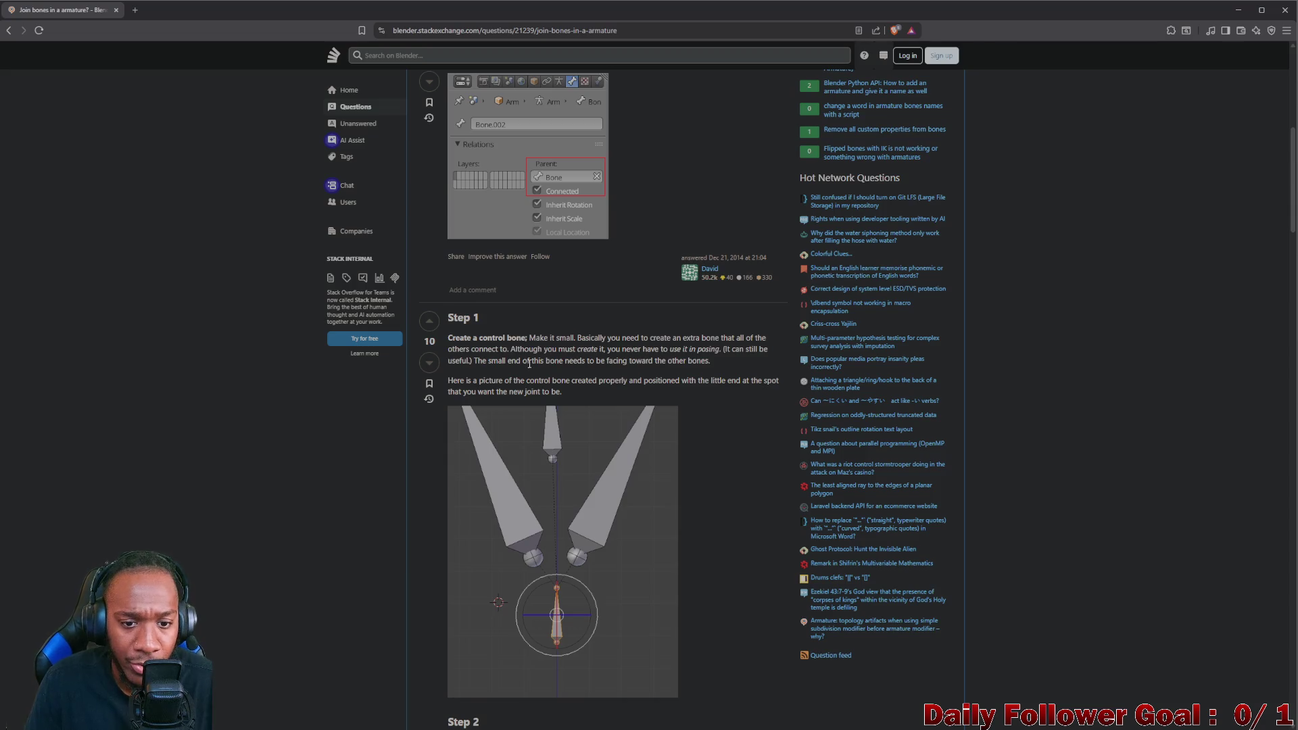
left_click_drag(577, 338, 722, 346)
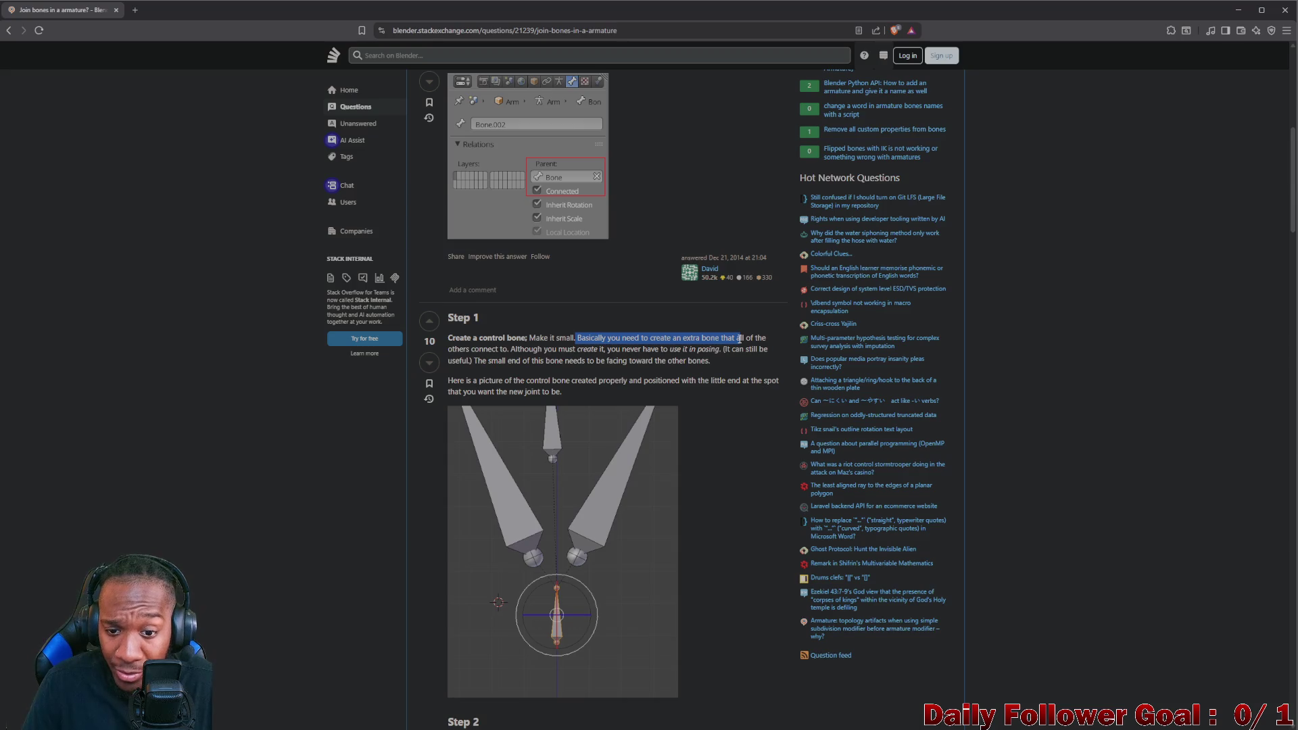
mouse_move(727, 339)
left_mouse_down()
mouse_move(505, 350)
mouse_move(702, 357)
mouse_move(603, 357)
mouse_move(710, 362)
mouse_move(702, 374)
left_mouse_up()
scroll(601, 375, "down", 2)
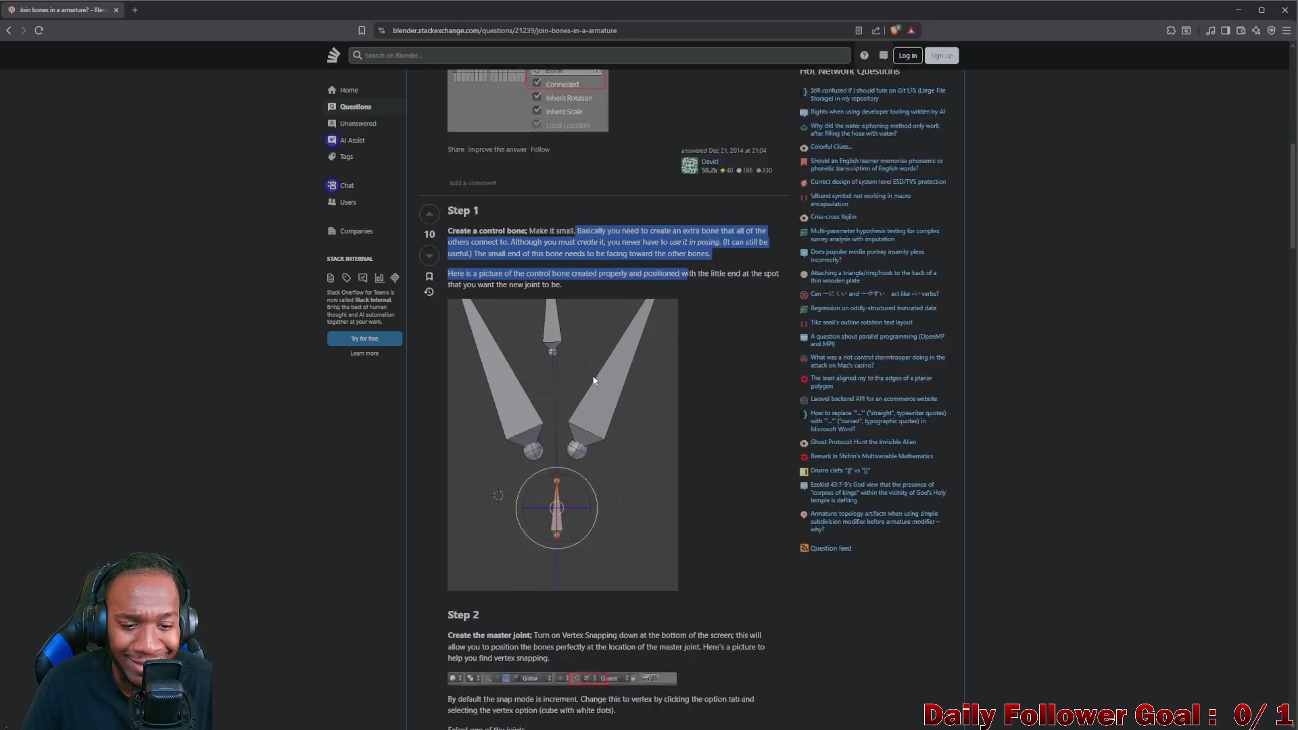
scroll(587, 383, "down", 2)
scroll(589, 401, "down", 3)
scroll(598, 422, "down", 3)
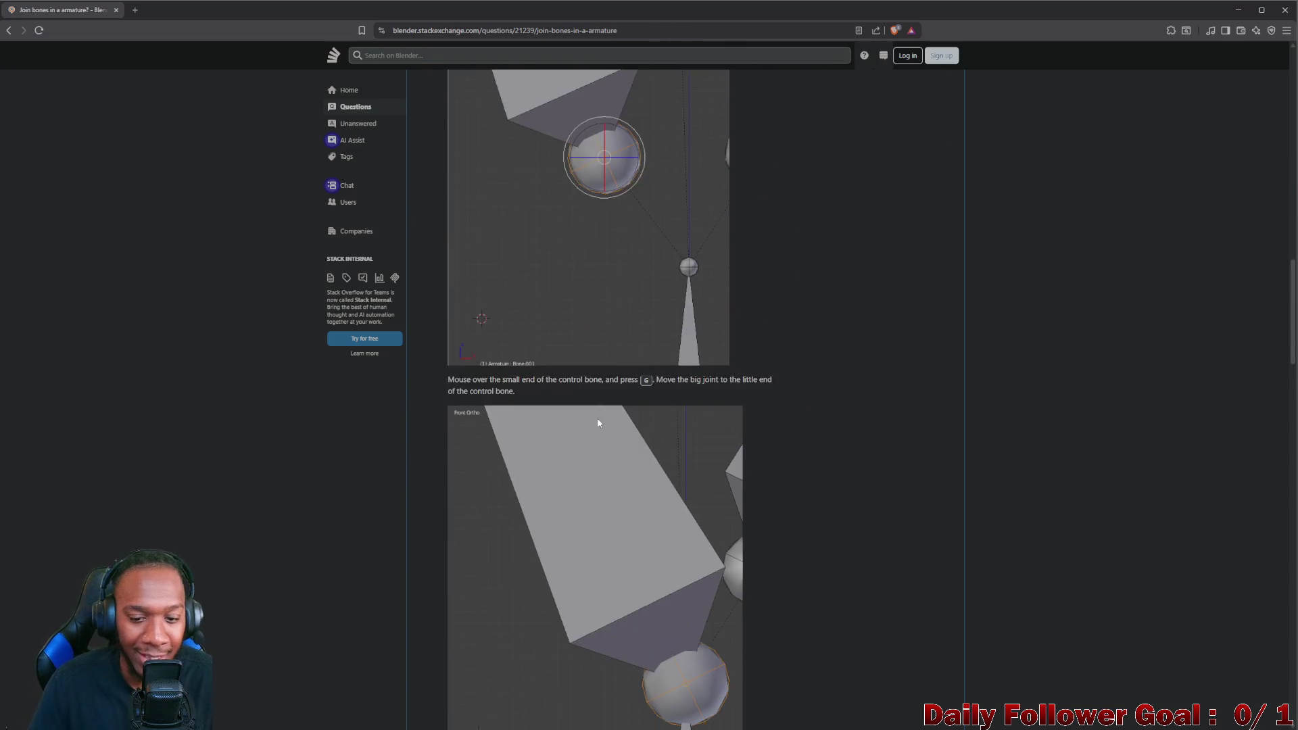
scroll(612, 435, "down", 2)
scroll(618, 443, "down", 4)
scroll(626, 457, "down", 3)
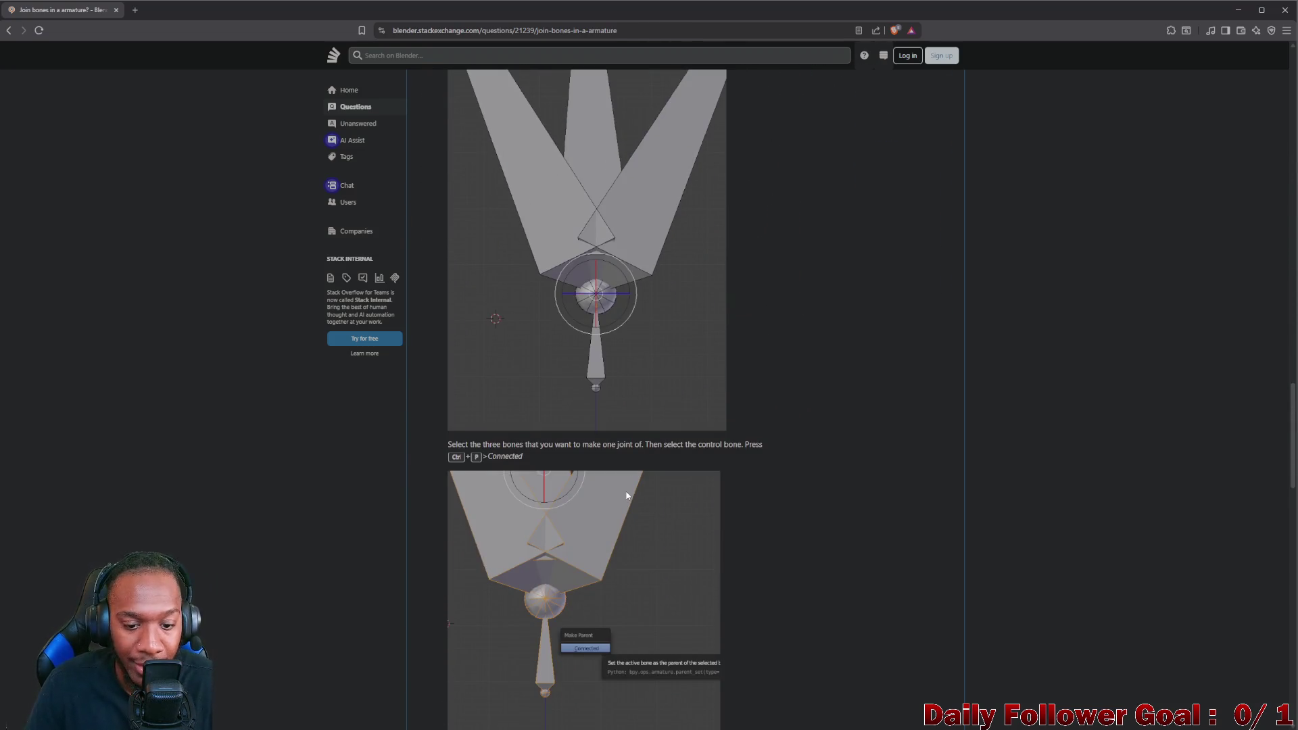
scroll(627, 497, "down", 2)
scroll(629, 499, "down", 3)
scroll(630, 502, "down", 3)
scroll(634, 506, "down", 2)
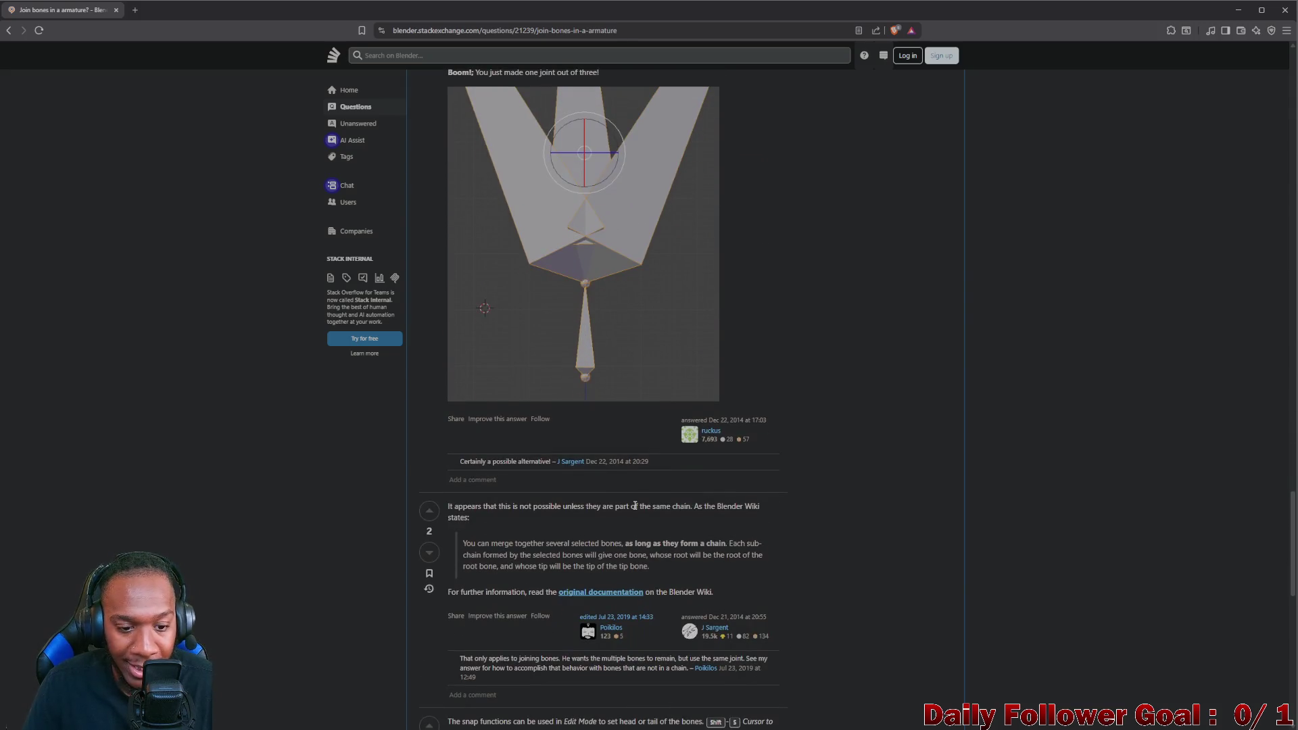
scroll(633, 506, "down", 1)
scroll(727, 525, "down", 3)
scroll(746, 509, "down", 1)
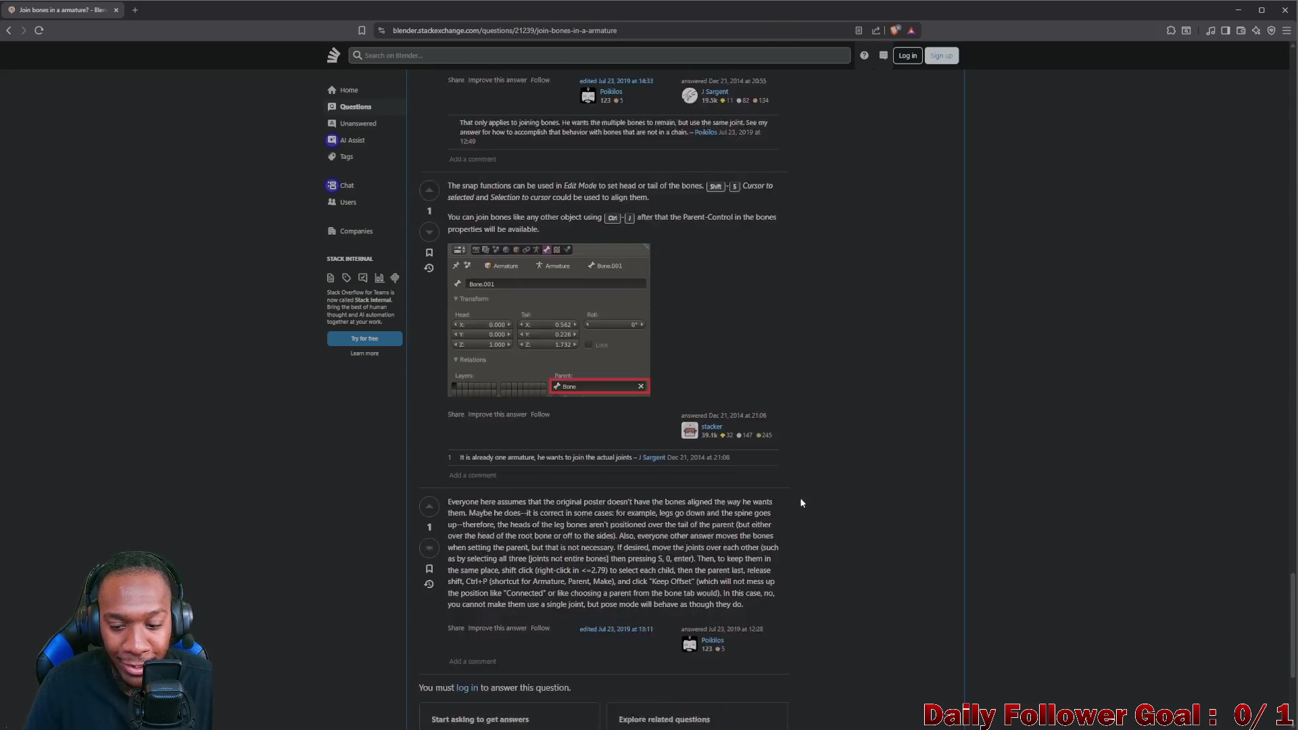
left_click_drag(1292, 580, 1291, 208)
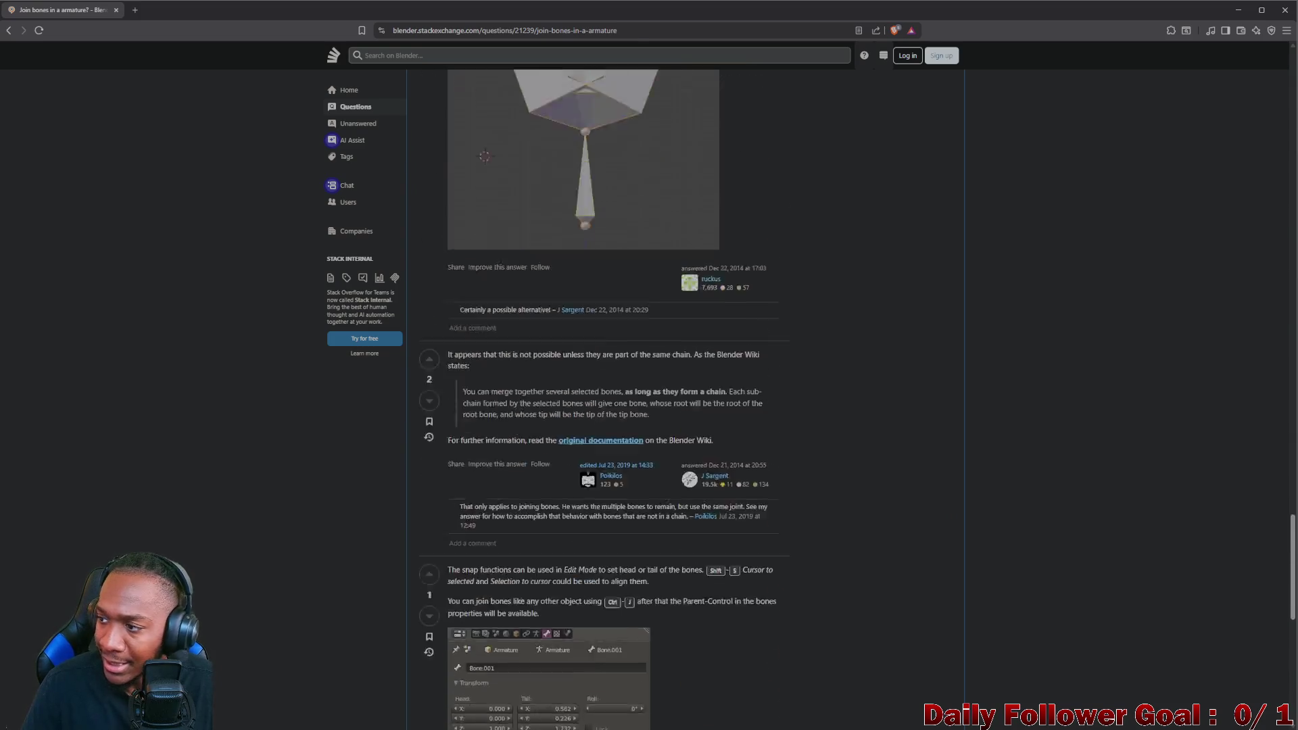
scroll(1240, 147, "up", 3)
scroll(1207, 109, "down", 5)
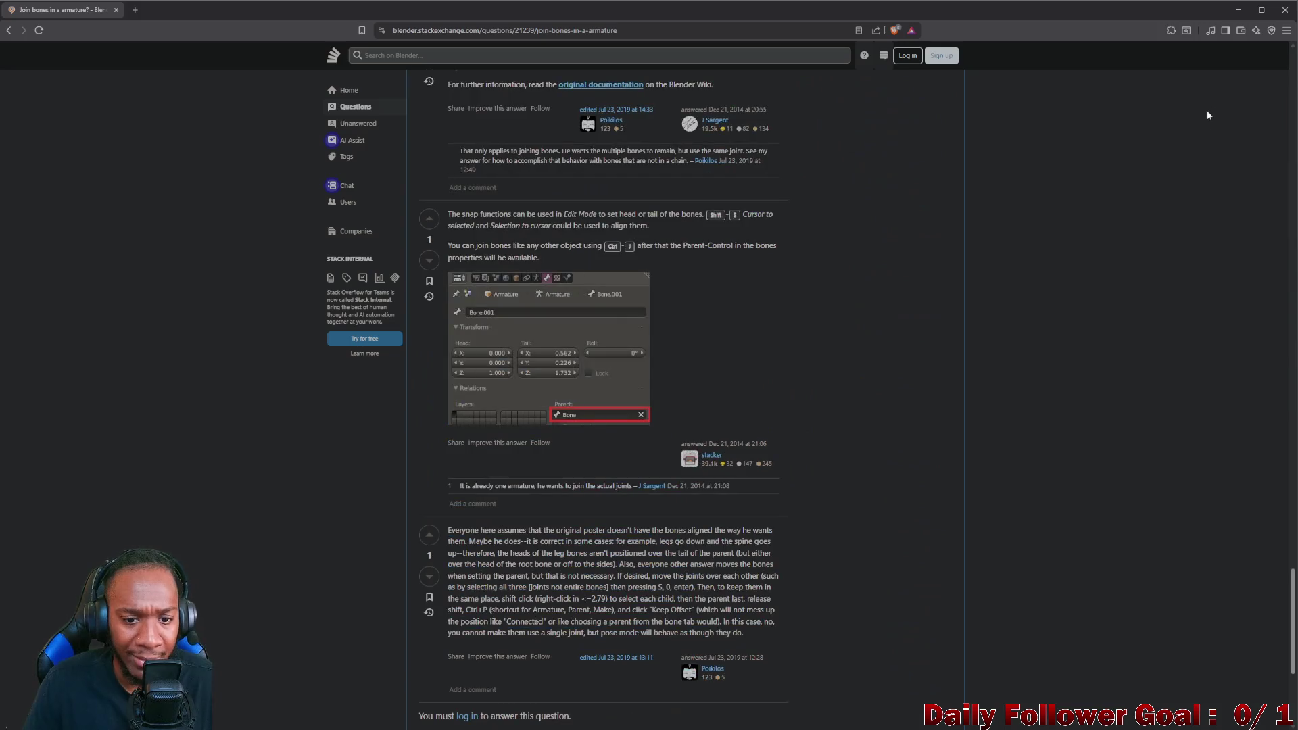
scroll(1243, 169, "up", 5)
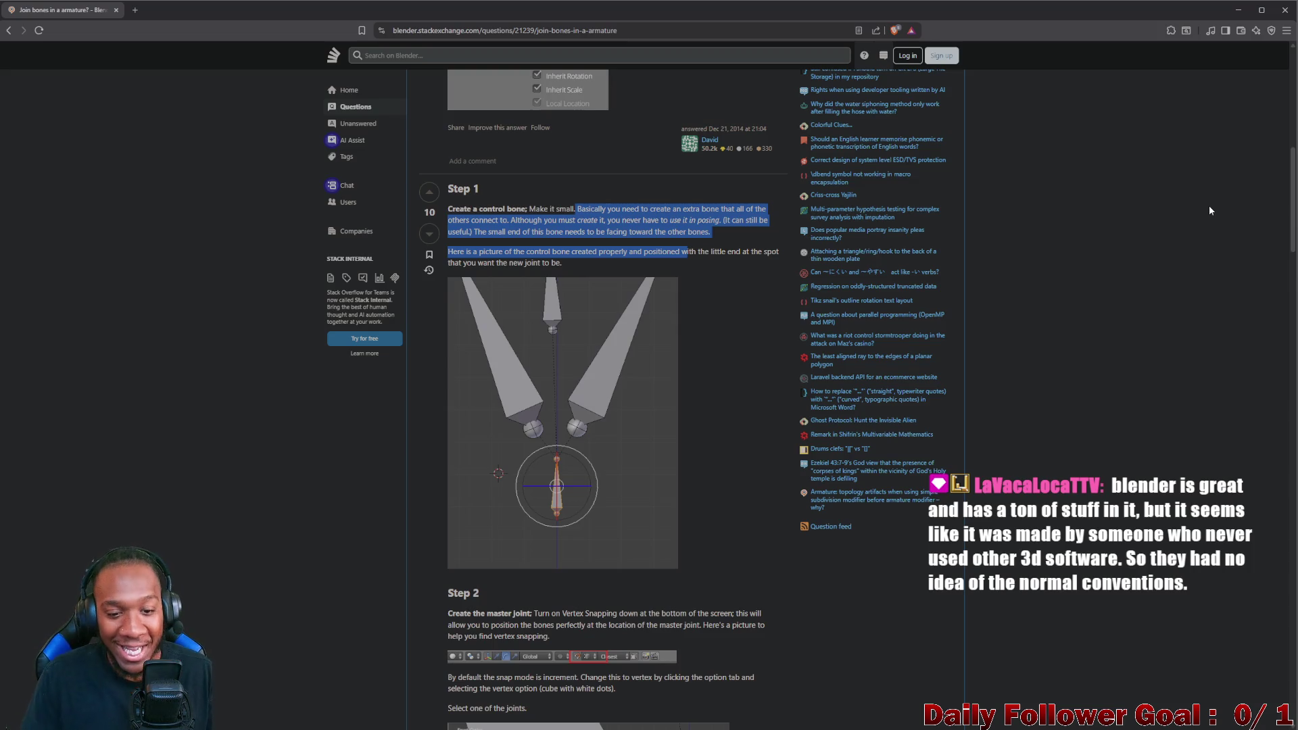
scroll(647, 338, "up", 3)
scroll(646, 337, "up", 2)
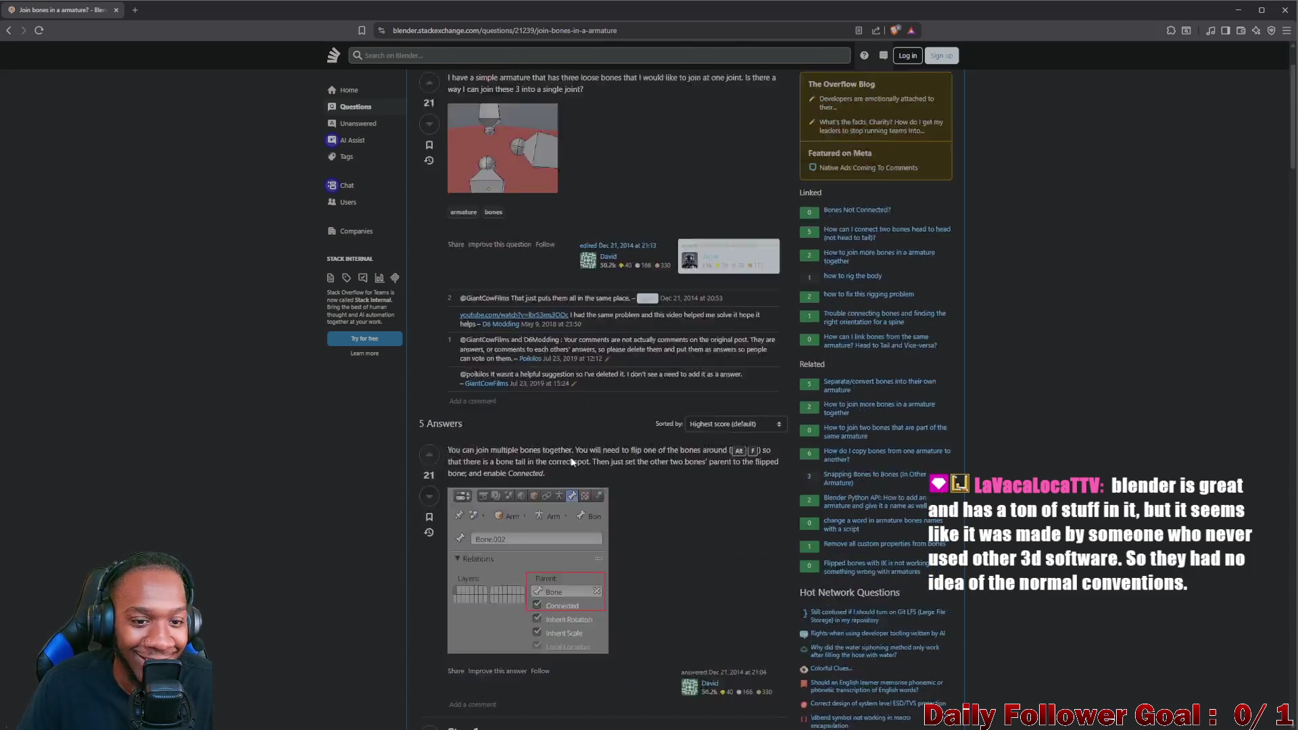
scroll(575, 465, "up", 2)
scroll(561, 455, "down", 4)
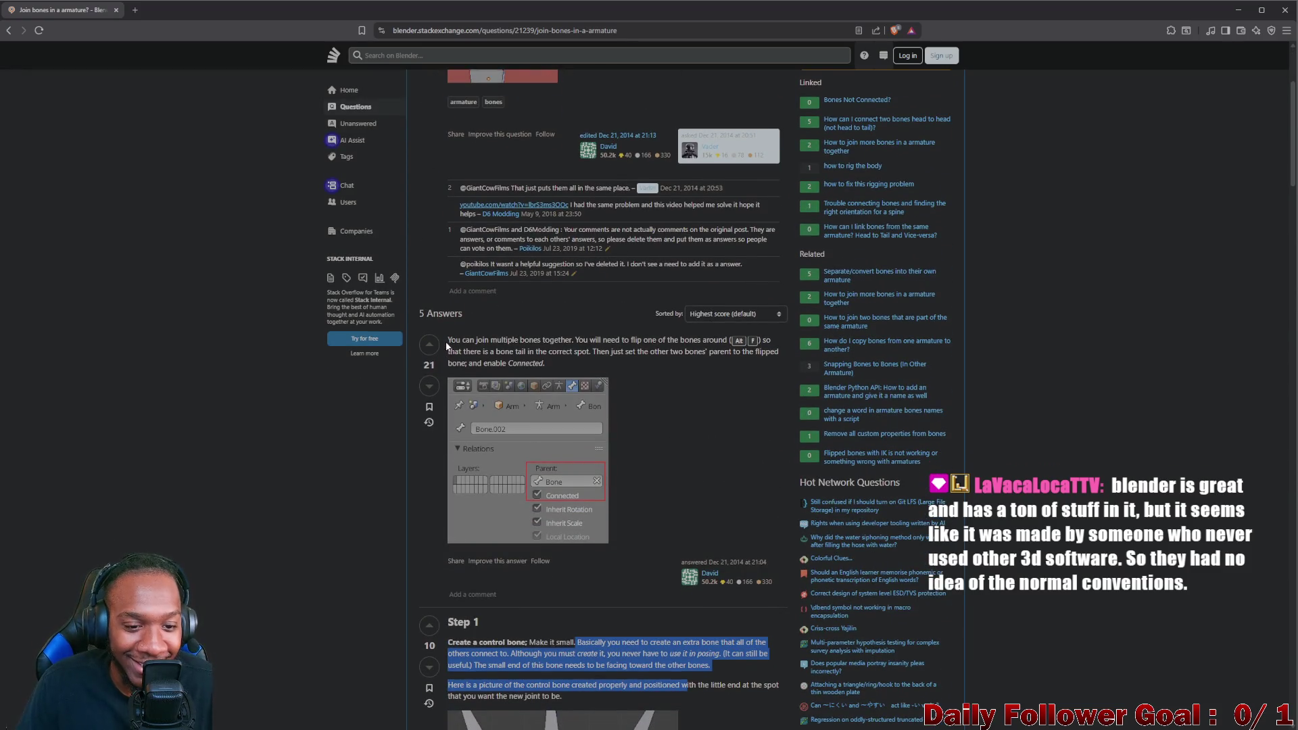
Highlight the answer's opening sentences on flipping one bone so its tail sits correctly, then return to Blender
left_click_drag(447, 341, 556, 341)
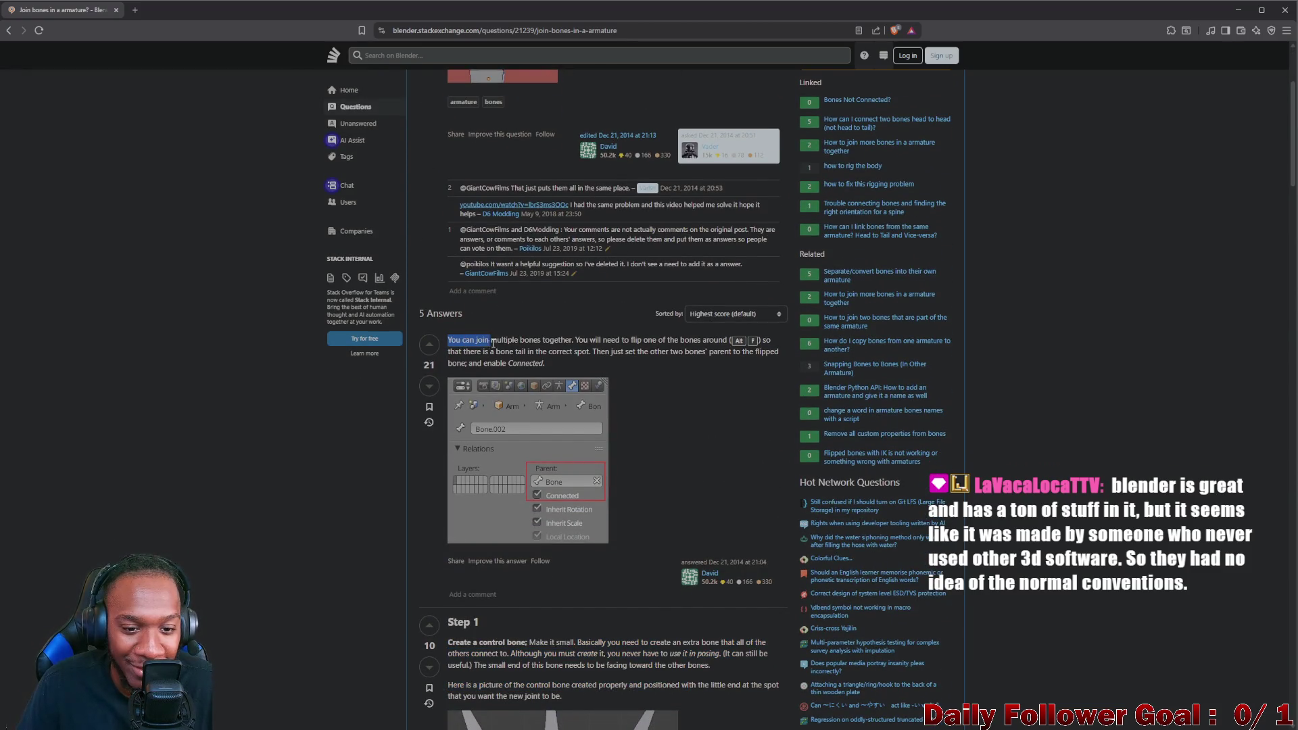
mouse_move(554, 336)
left_mouse_down()
mouse_move(730, 342)
mouse_move(474, 352)
left_mouse_up()
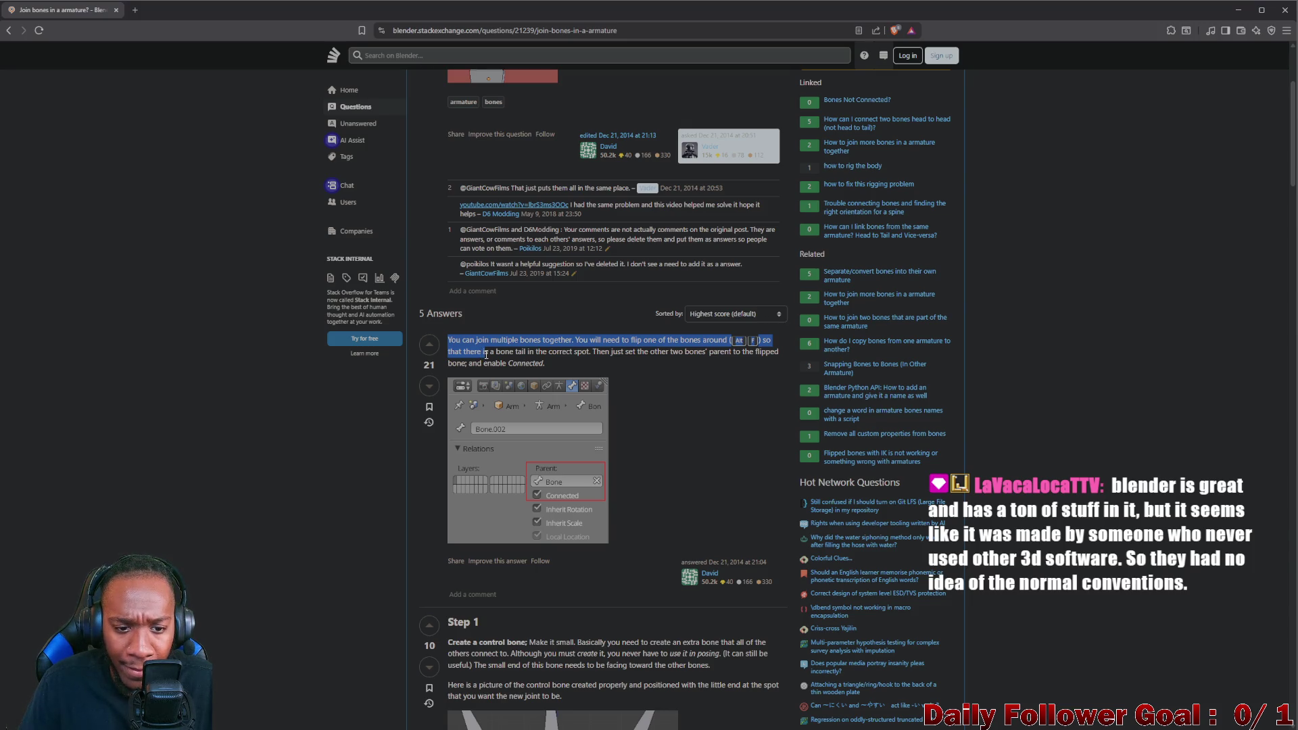
left_click_drag(486, 353, 581, 359)
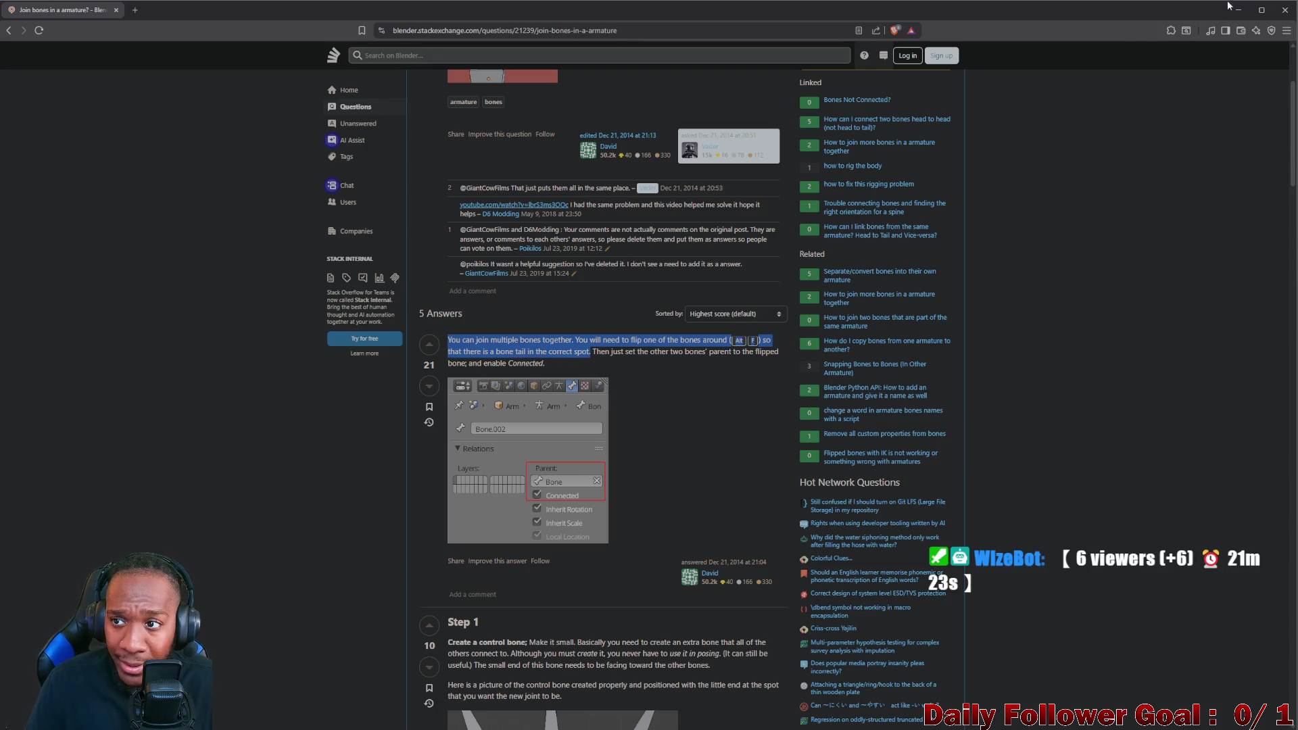
key("alt+Tab")
Flip the vertical chest bone with Alt+F, parent it to the collarbone with Keep Offset, then undo the unwanted move
left_click(616, 463)
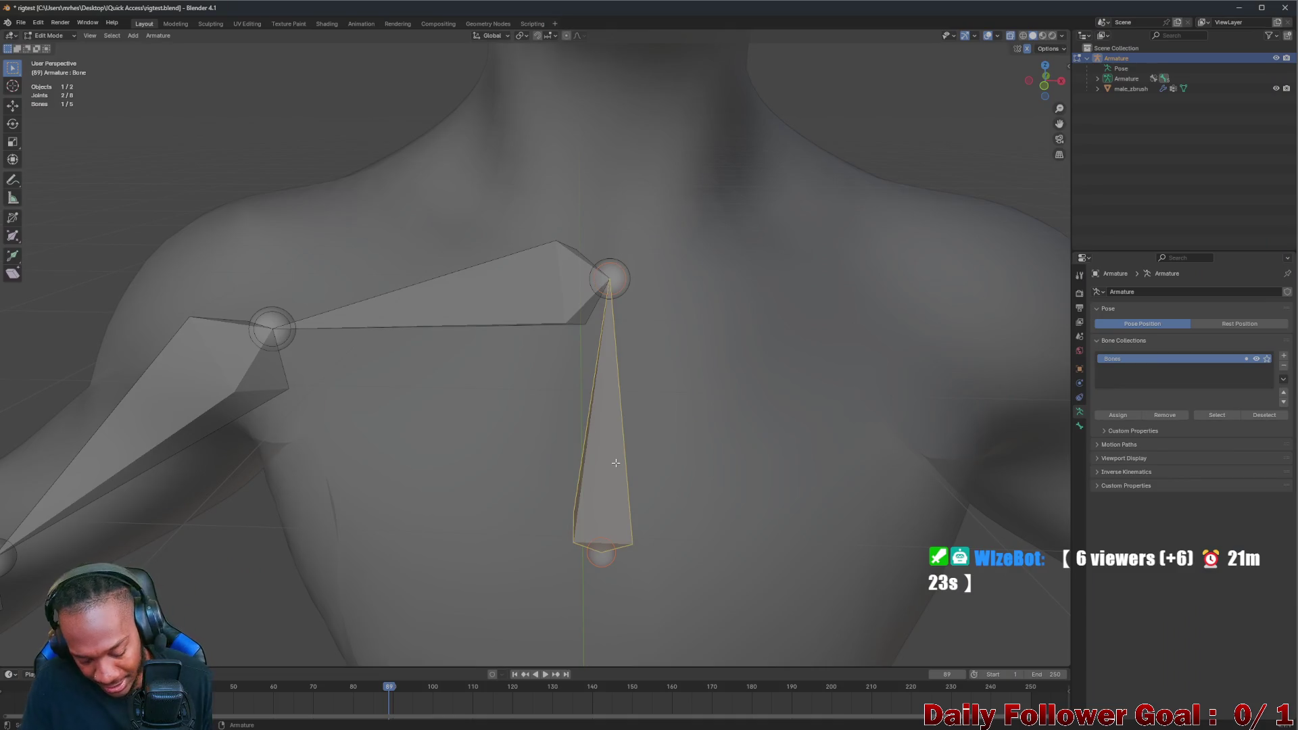
key("alt+f")
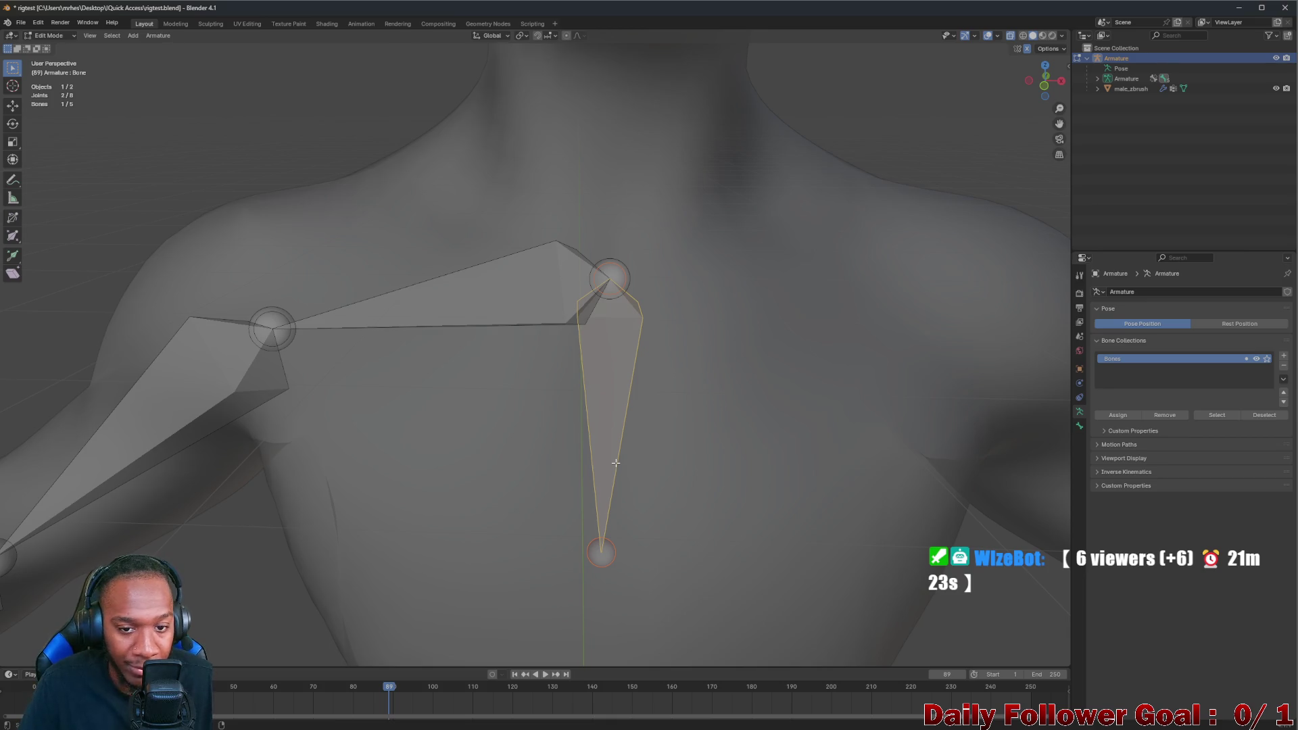
left_click(627, 273, "shift")
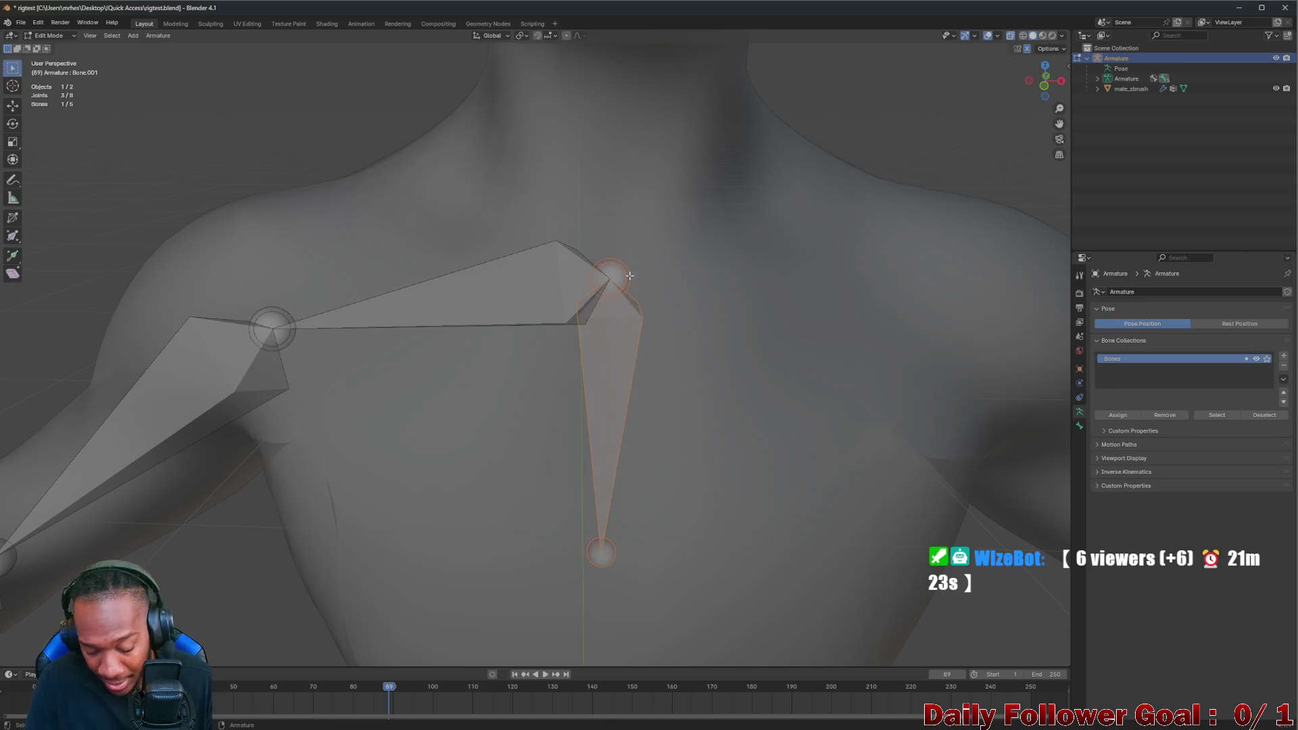
key("ctrl+p")
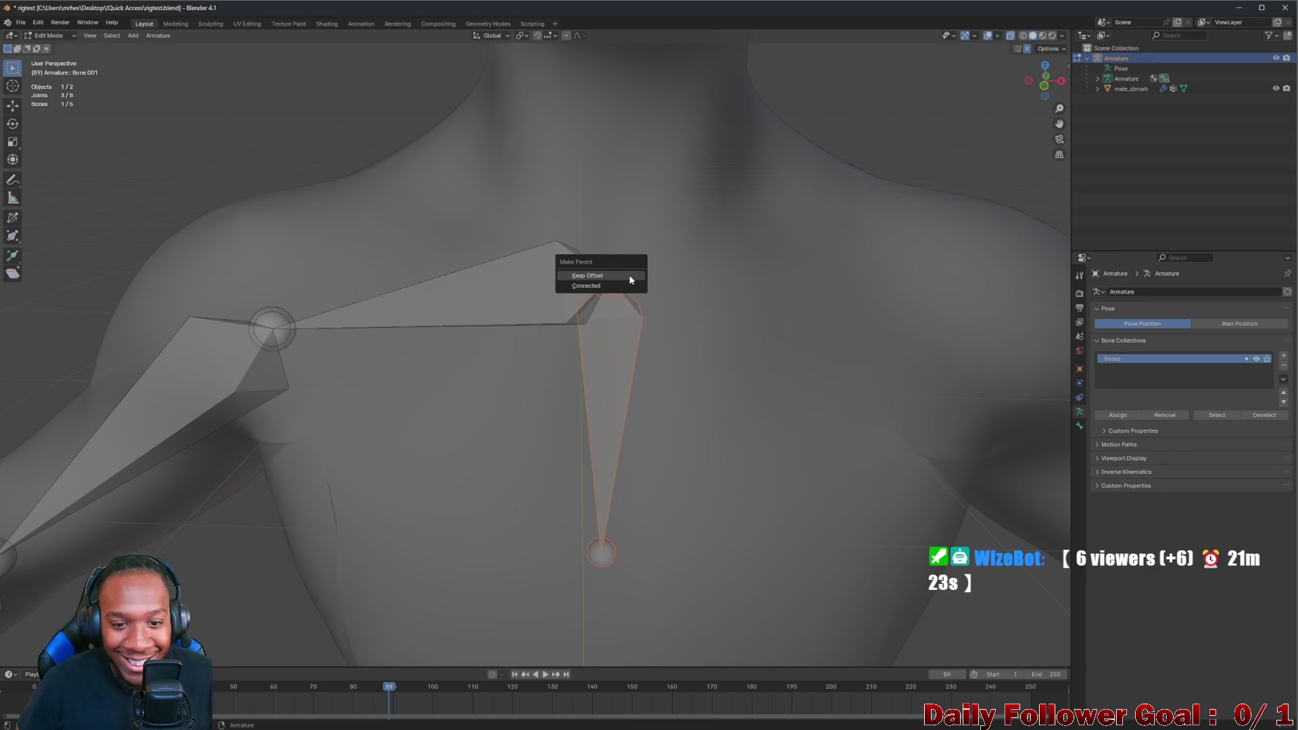
left_click(594, 286)
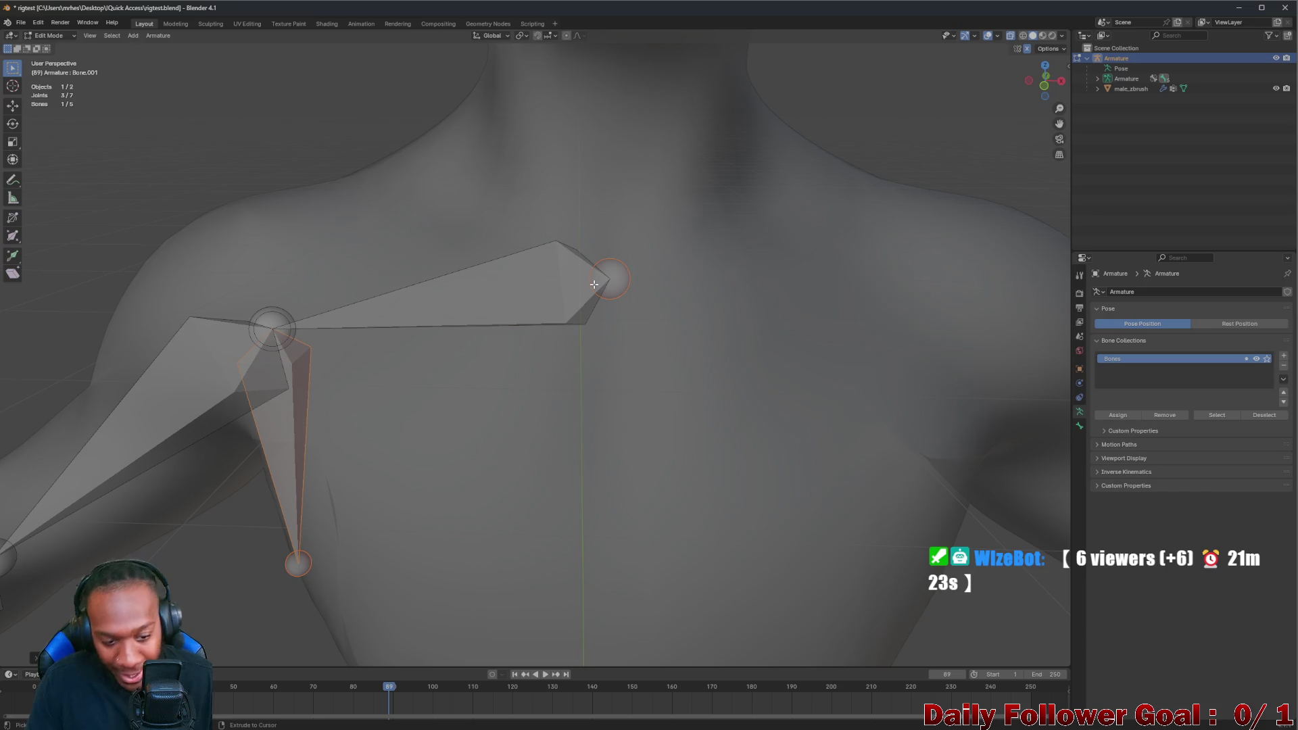
key("ctrl+z")
Flip the chest bone back, select it with the collarbone and bring up the Alt+P Clear Parent options
left_click(628, 289)
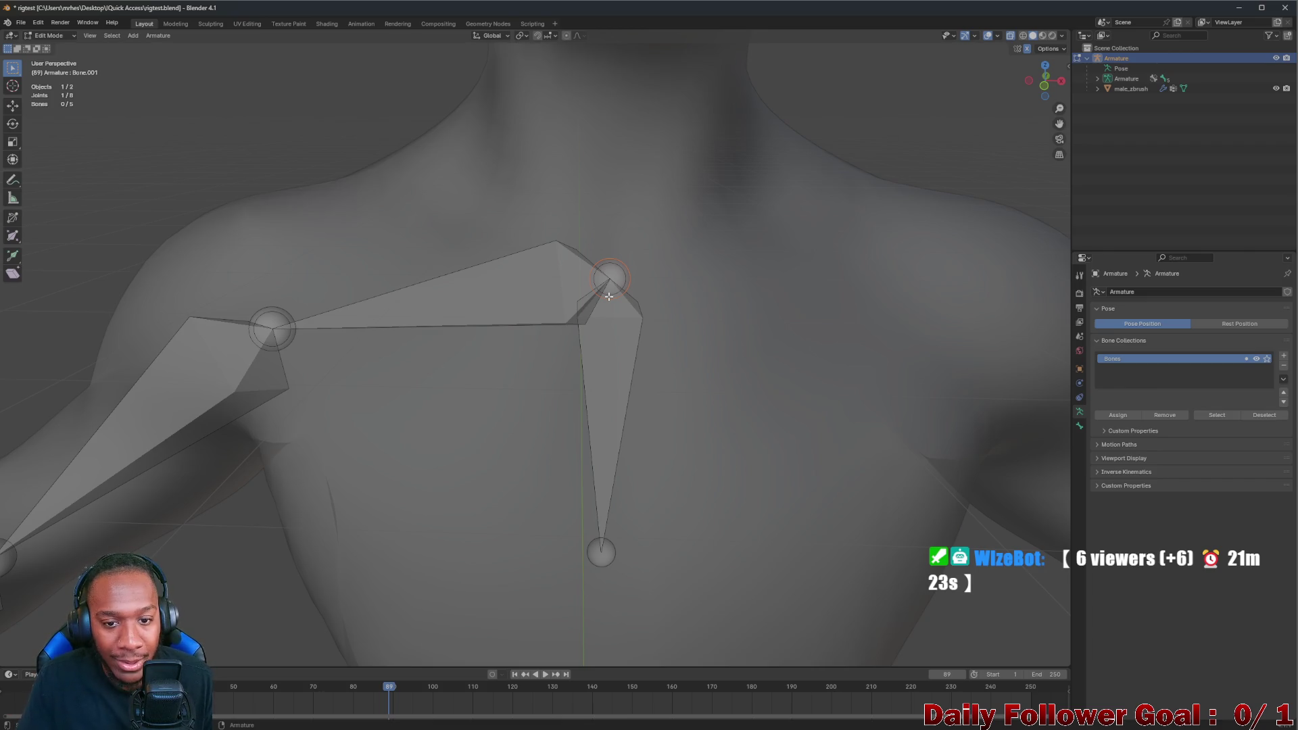
left_click(616, 334)
key("alt+f")
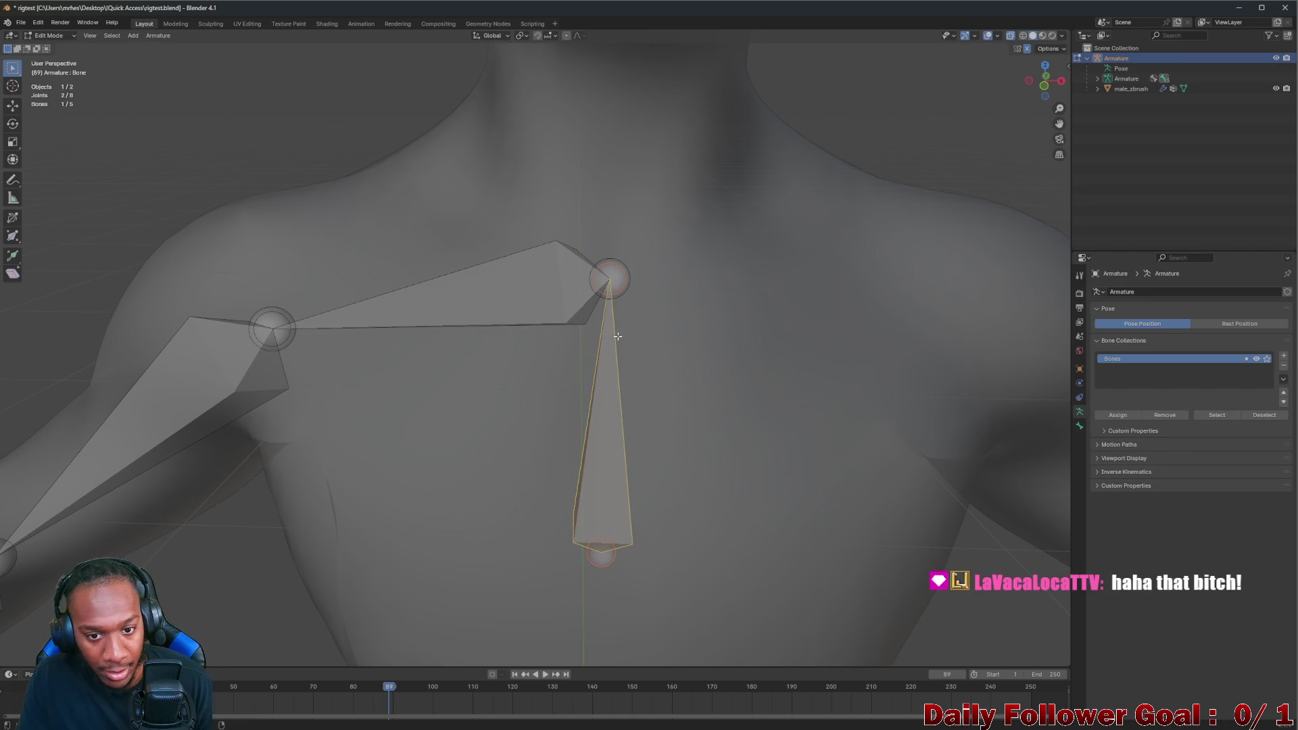
left_click(613, 280)
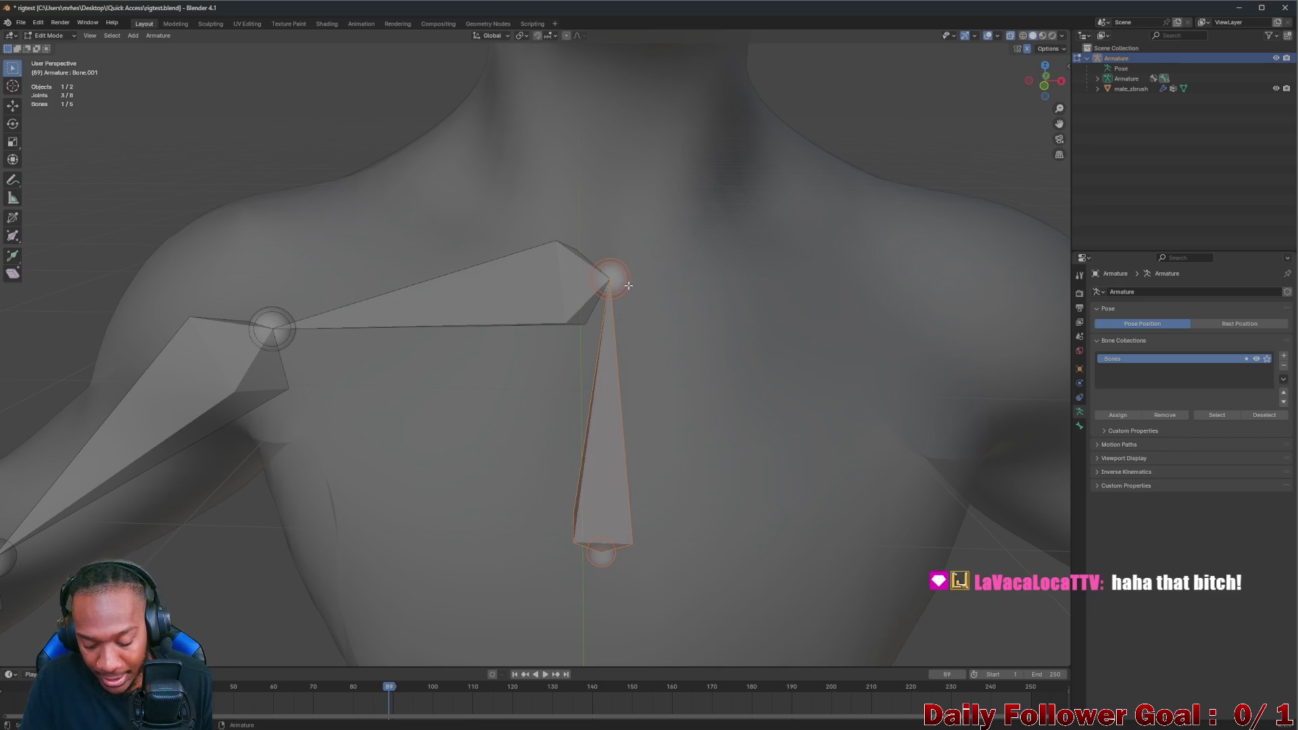
key("alt+p")
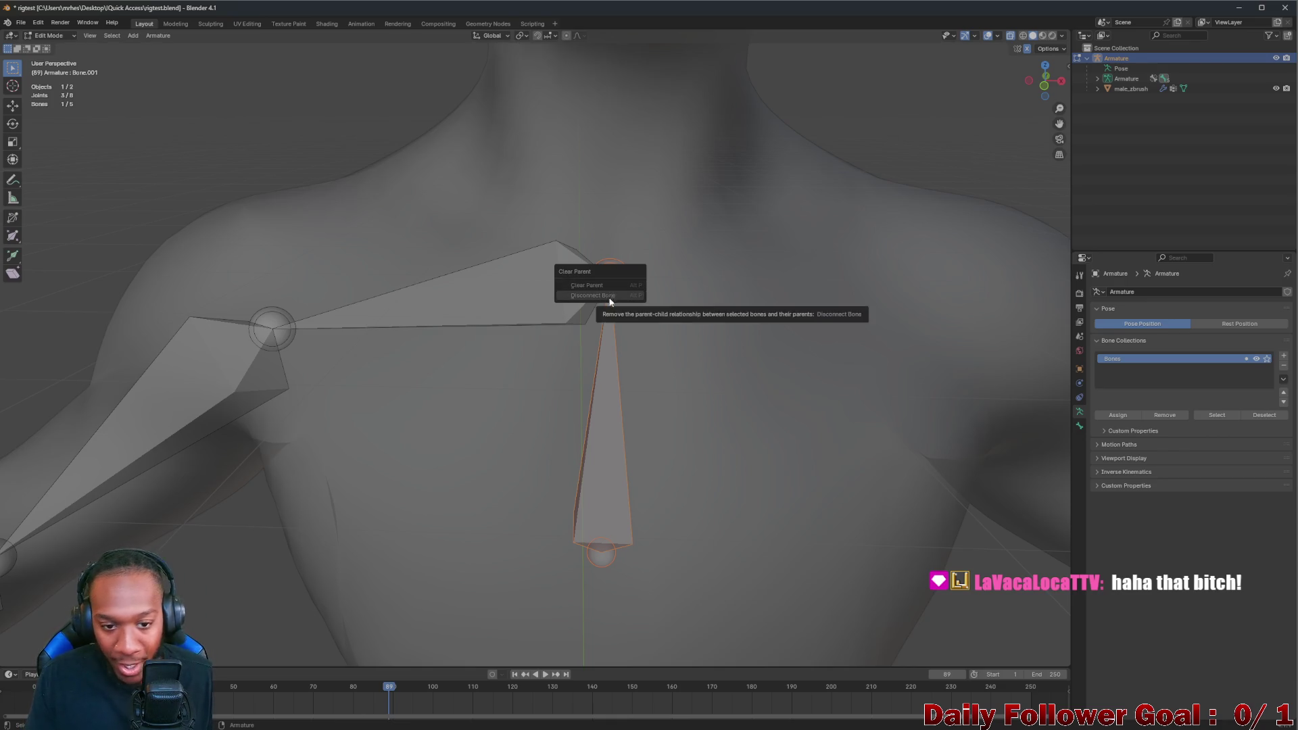
Choose Disconnect Bone for the chest bone, then select the centre joint and collarbone and orbit to inspect them
left_click(611, 295)
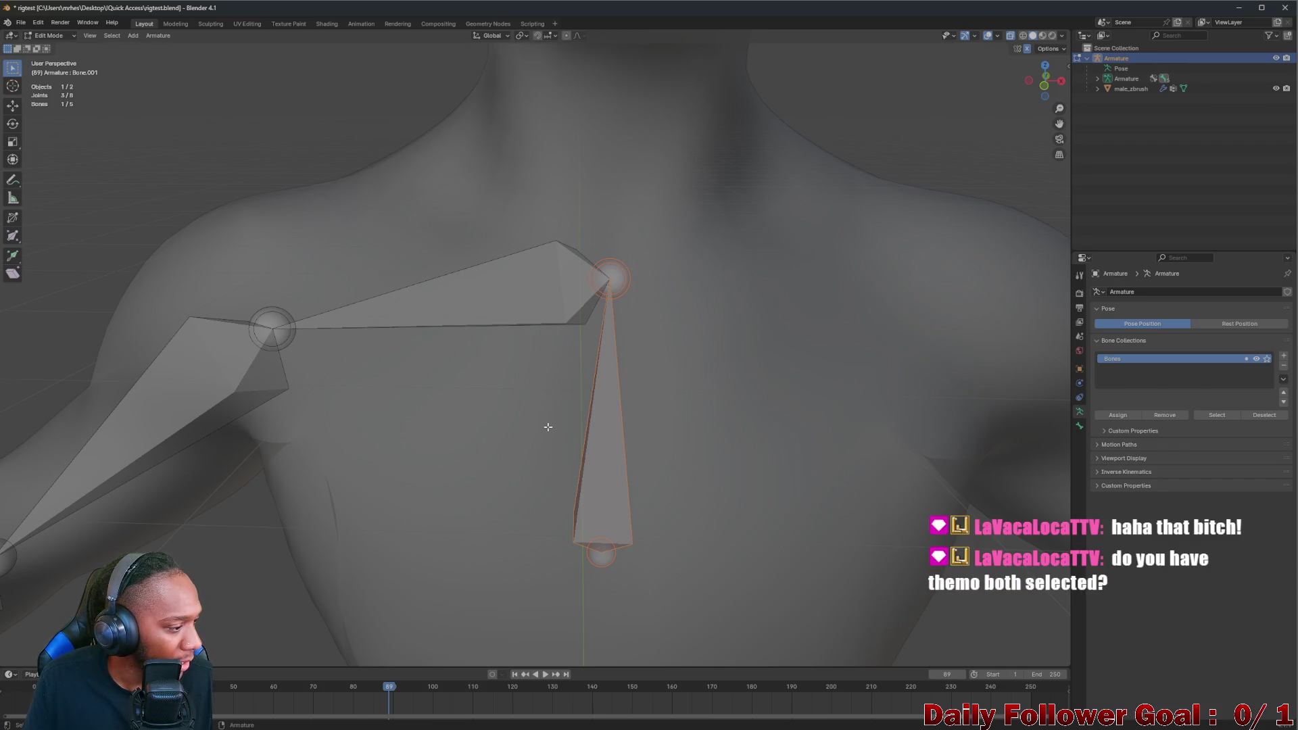
left_click(610, 289)
left_click(625, 273)
left_click(542, 288)
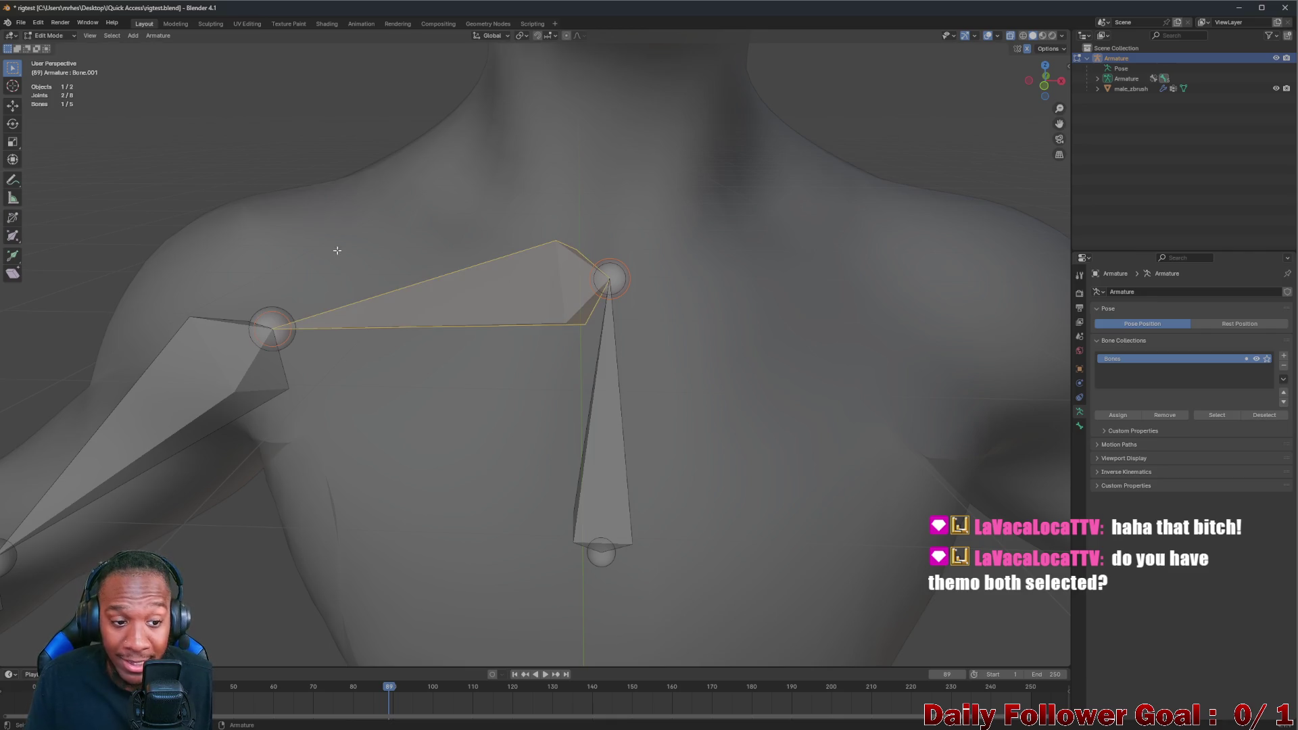
middle_click_drag(150, 350, 197, 294)
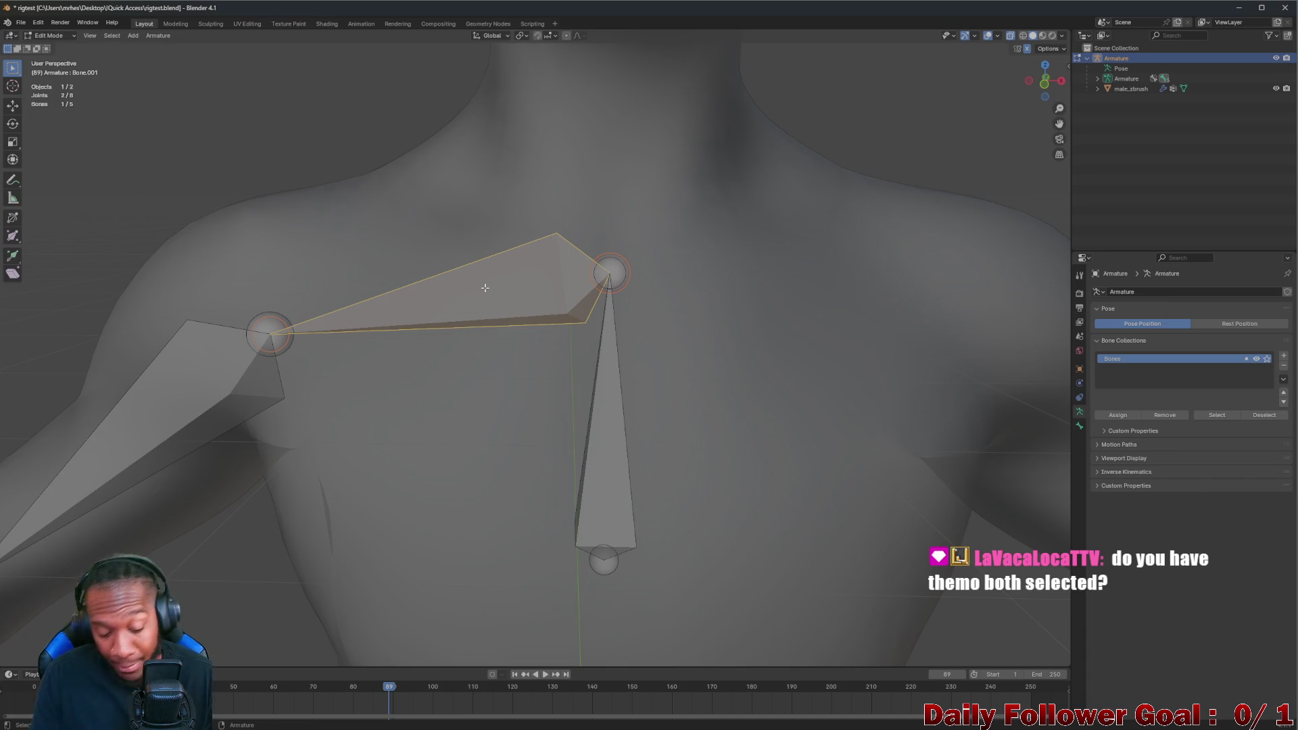
mouse_move(484, 289)
middle_mouse_down()
mouse_move(551, 312)
mouse_move(441, 310)
mouse_move(517, 318)
mouse_move(466, 305)
middle_mouse_up()
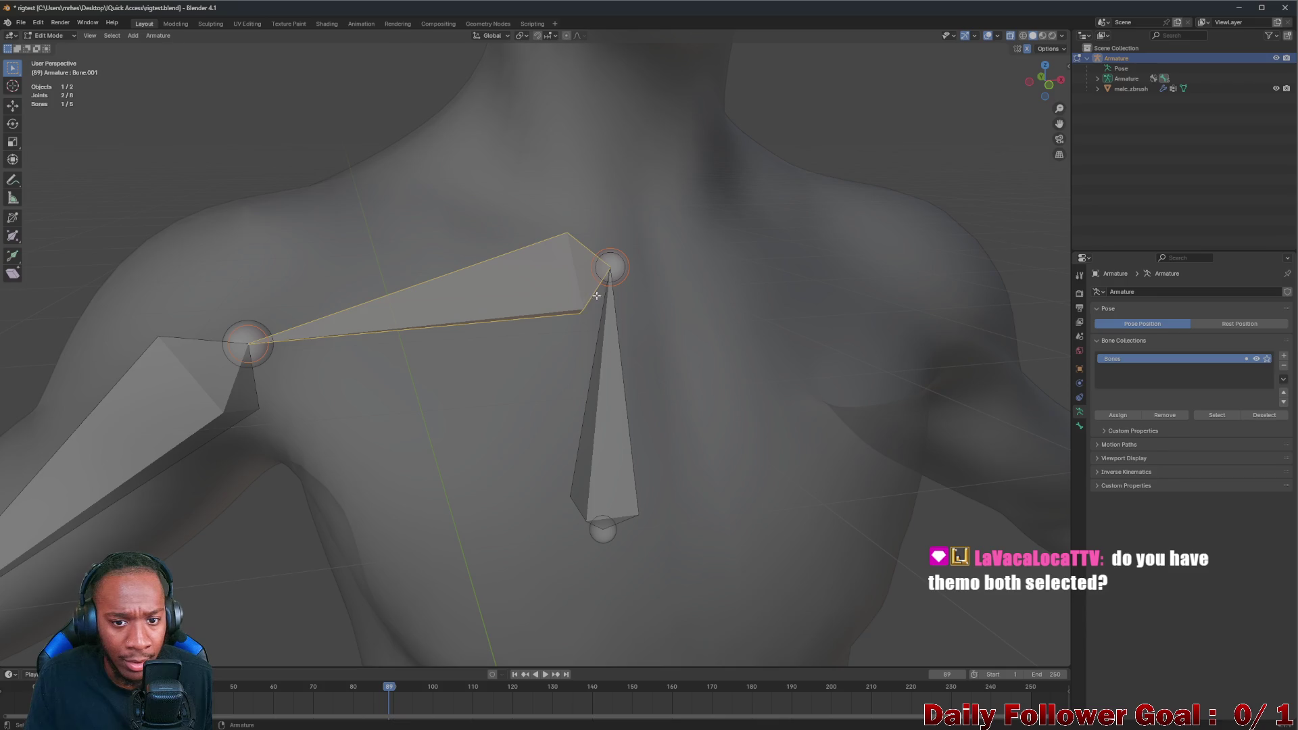
left_click(592, 338)
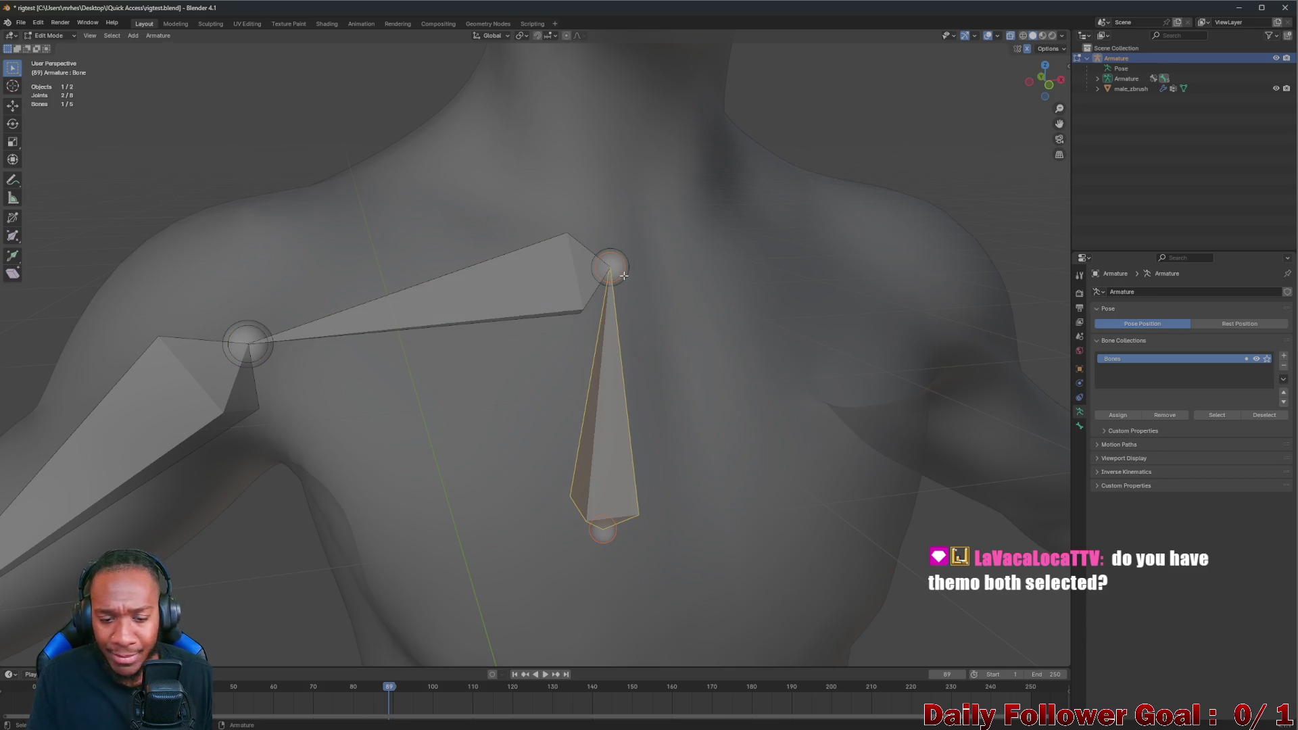
left_click(598, 276)
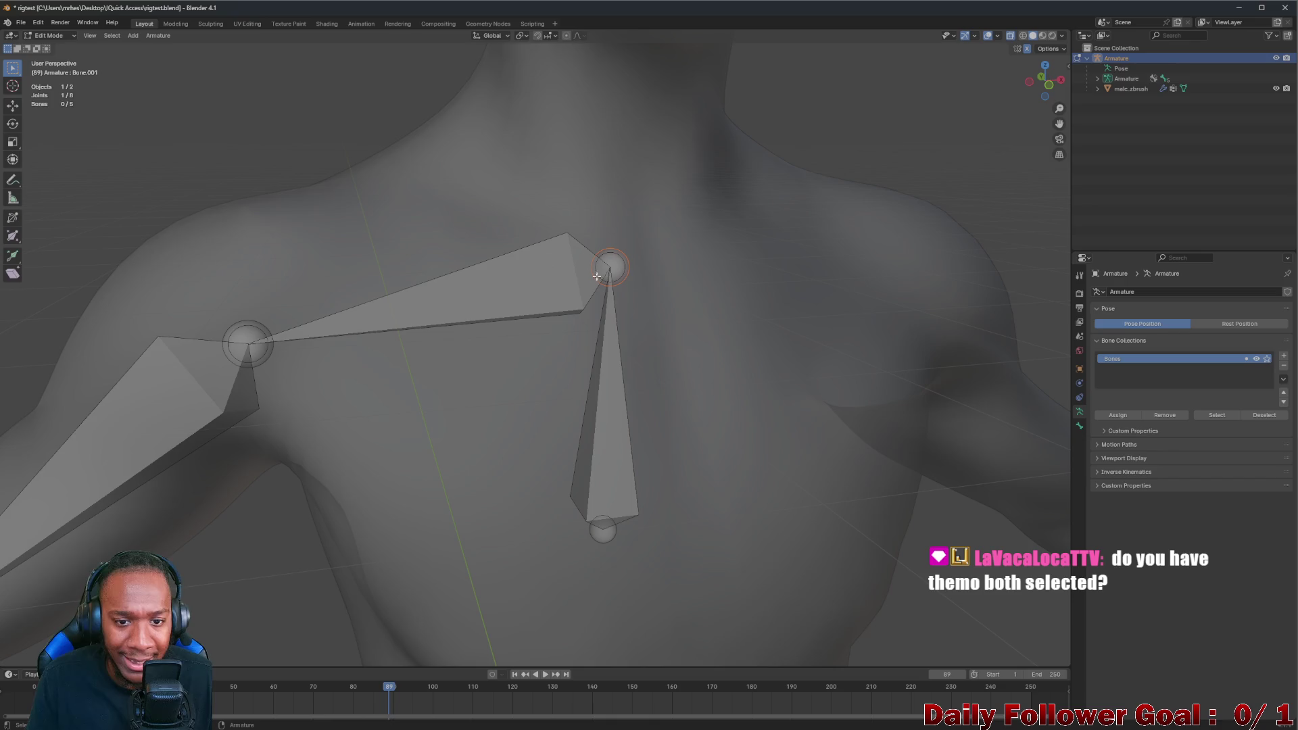
left_click(531, 295)
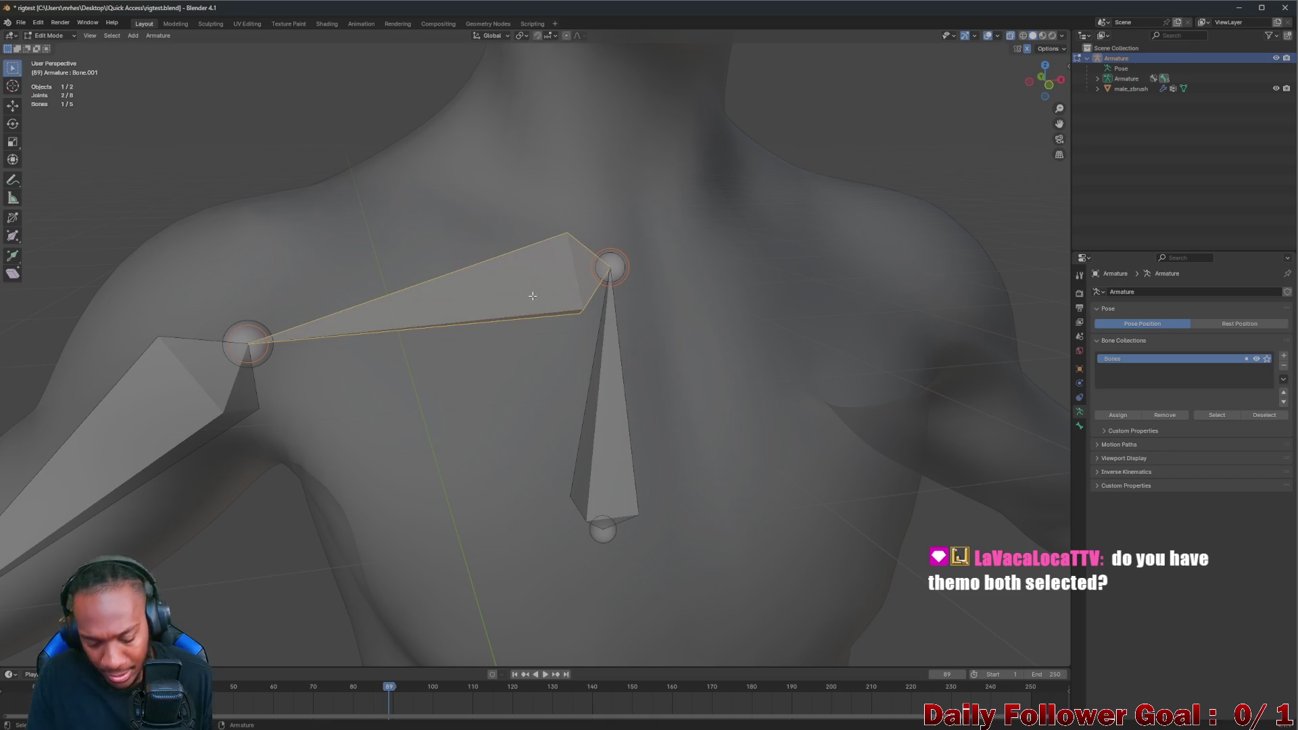
key("alt+f")
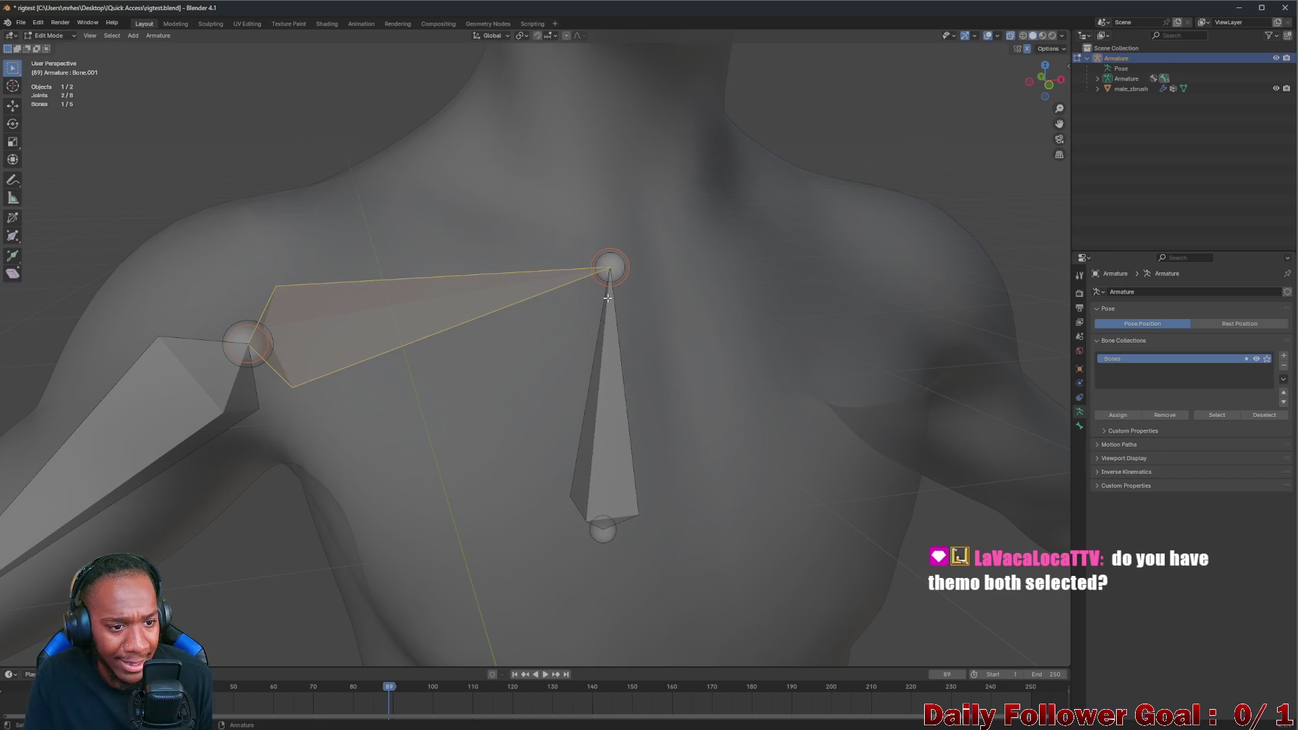
left_click(609, 288)
left_click(613, 269, "shift")
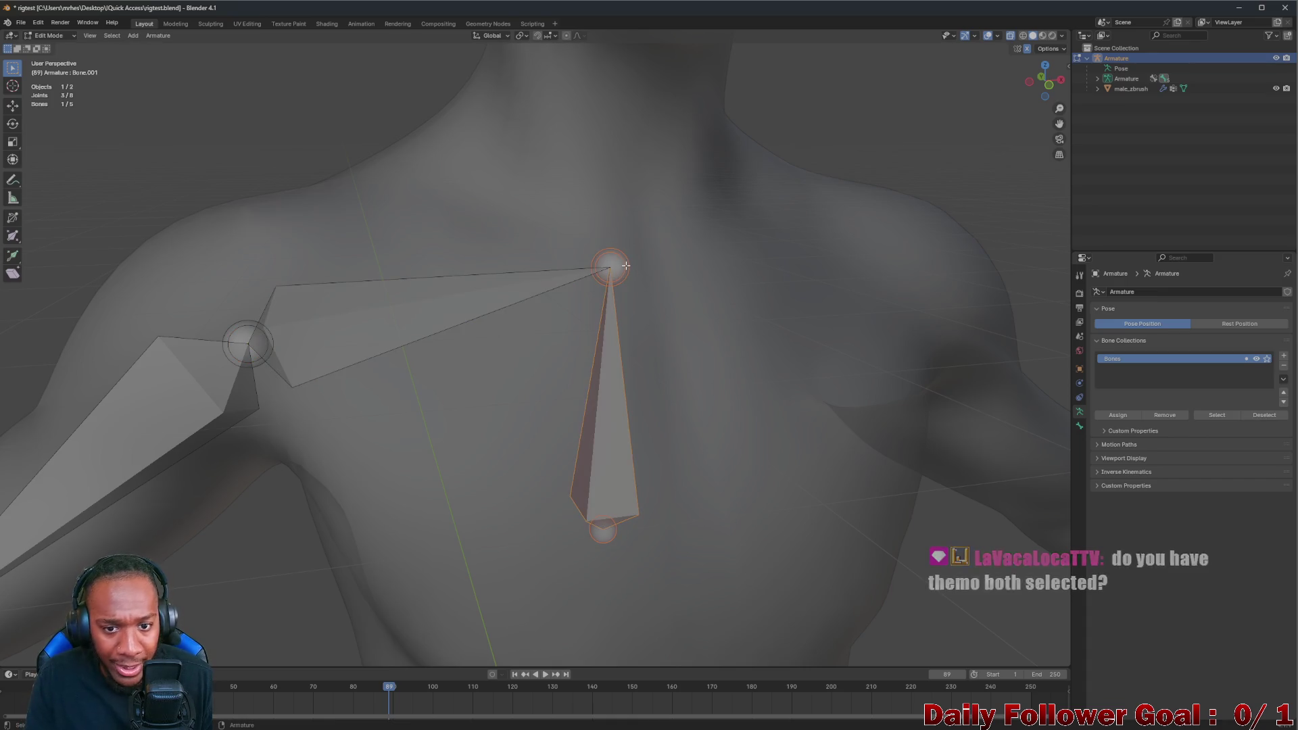
key("alt+p")
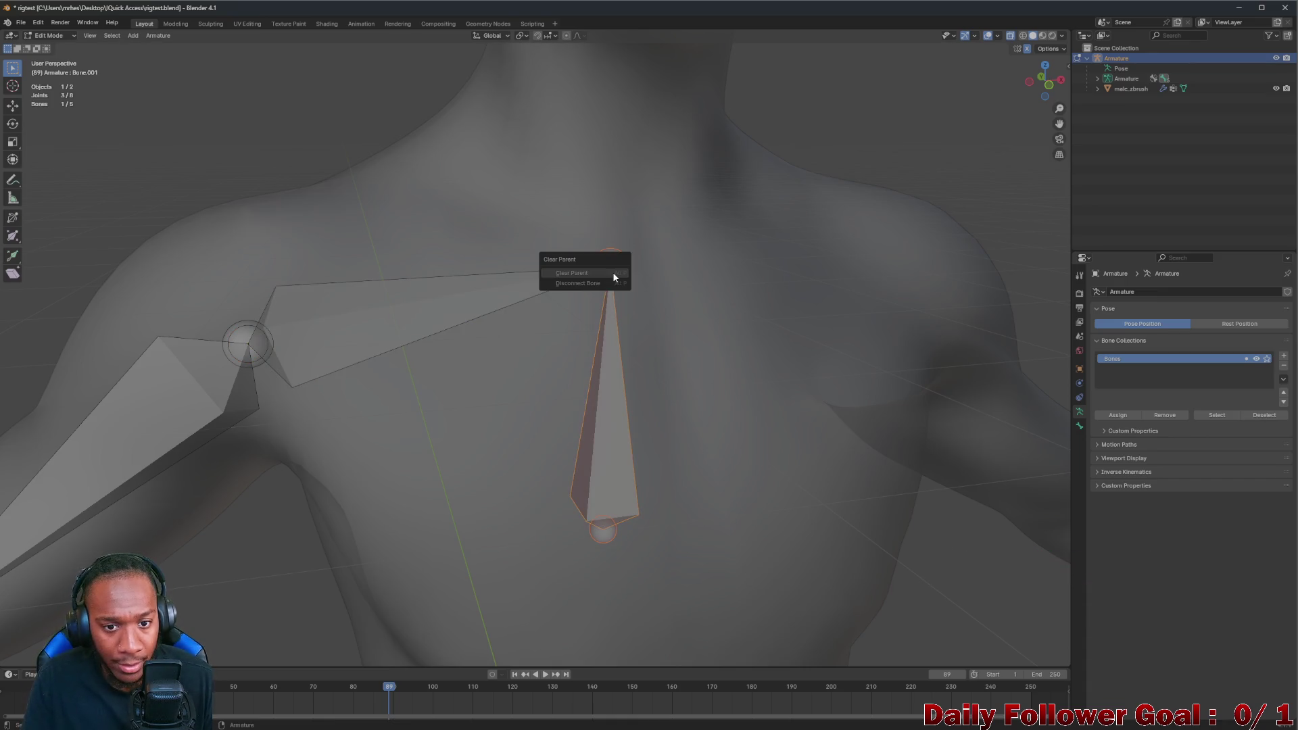
left_click(612, 271)
left_click(474, 271)
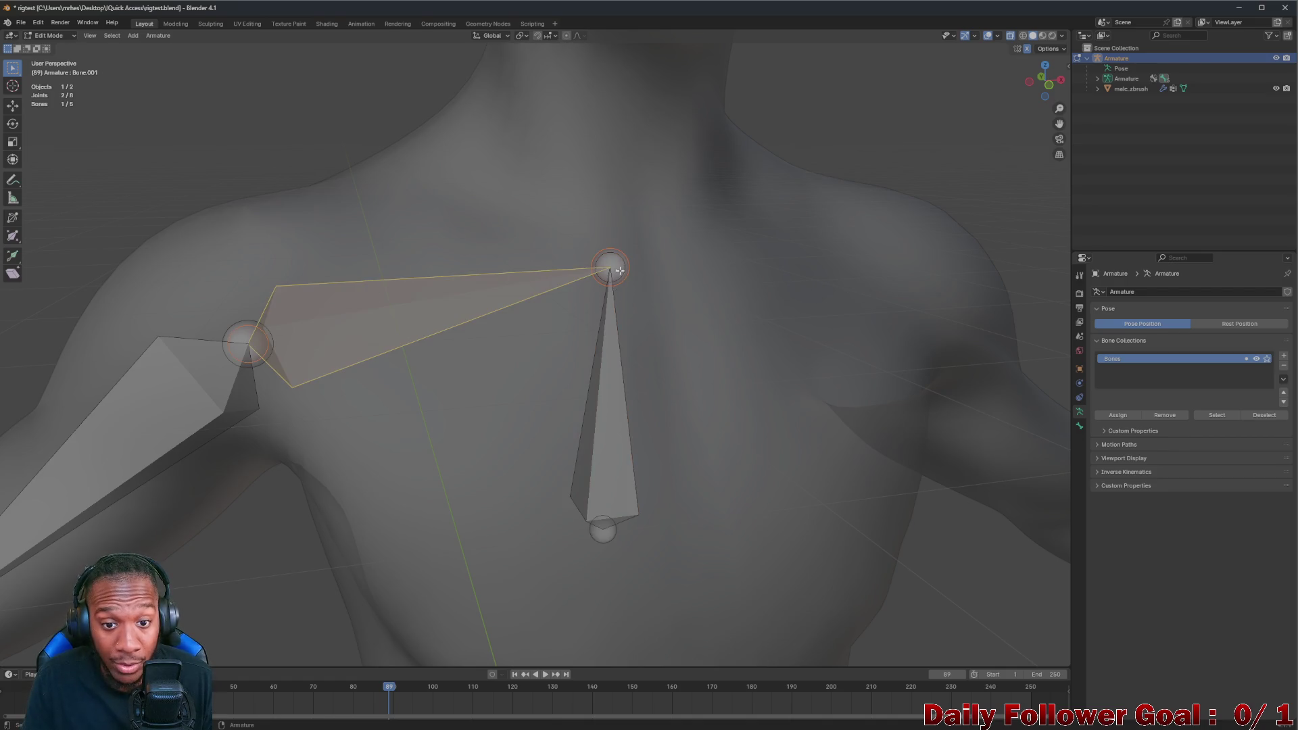
left_click(625, 255)
key("alt+p")
key("Escape")
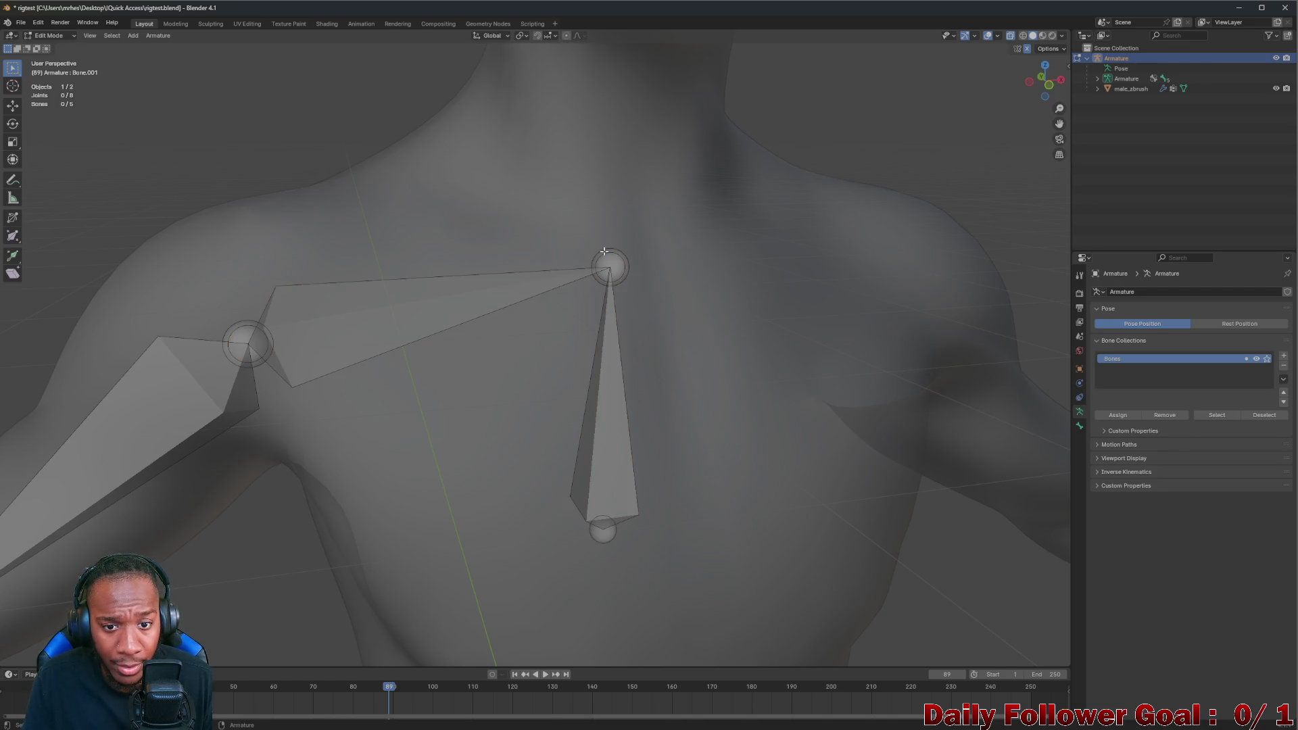
key("alt+p")
key("Escape")
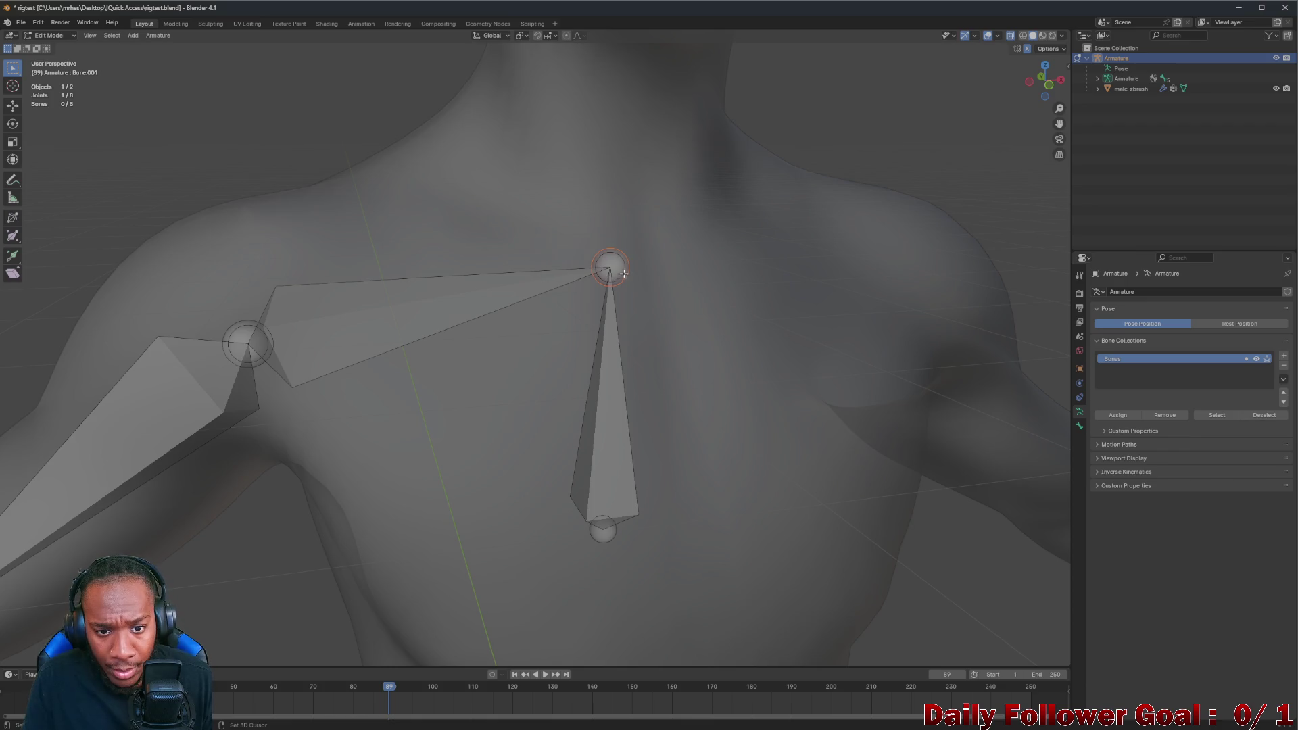
key("alt+p")
key("Escape")
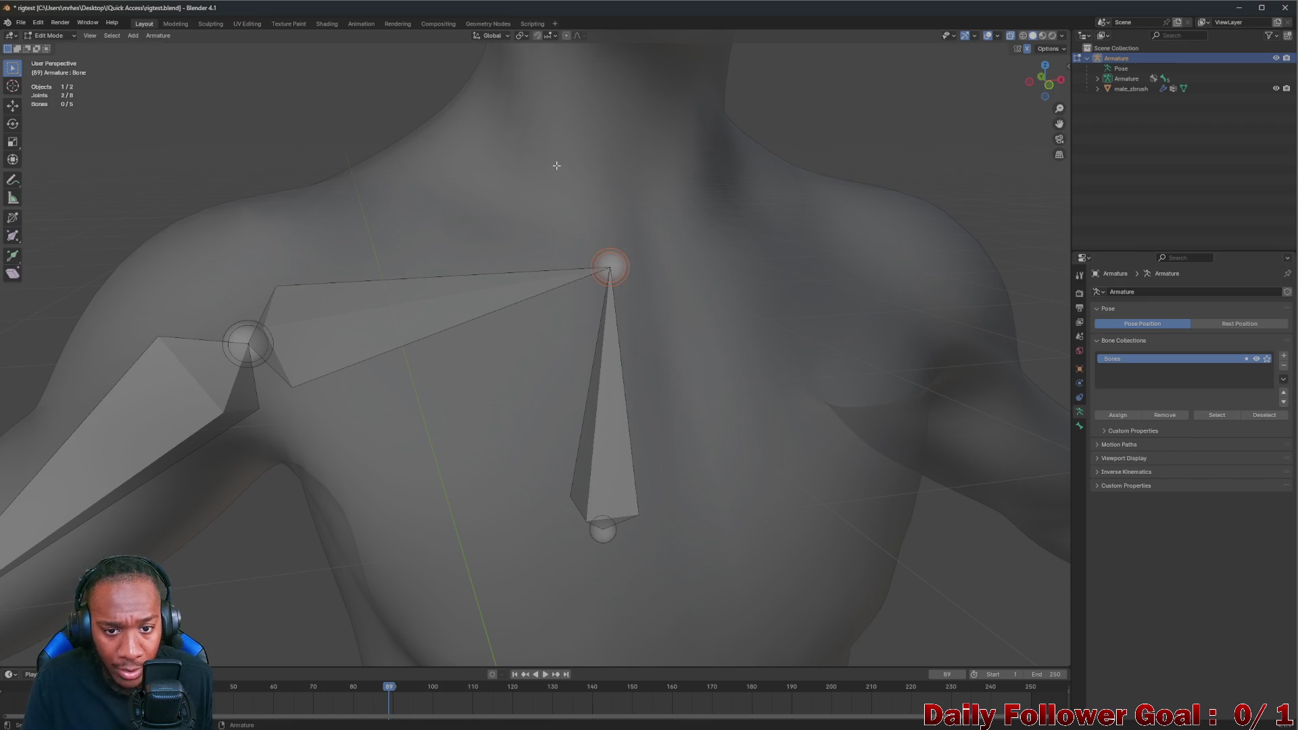
left_click(457, 301)
key("alt+f")
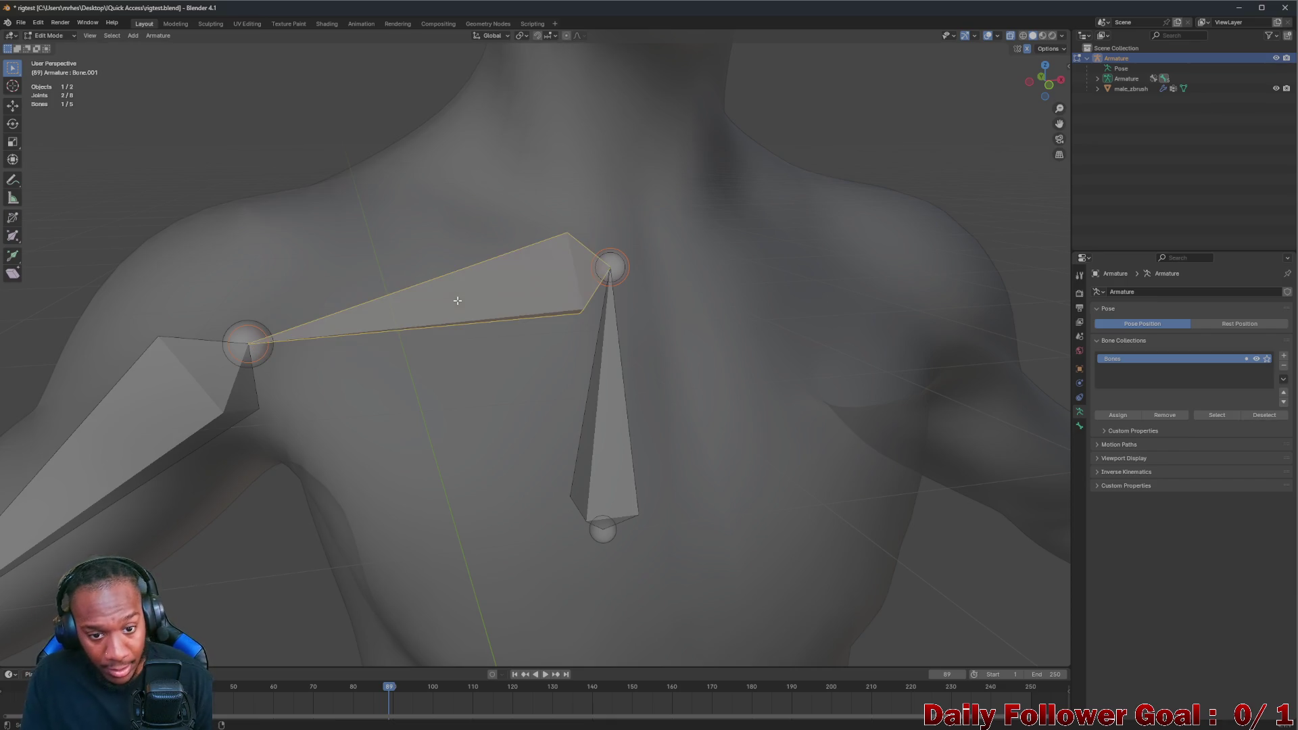
left_click(614, 264)
key("alt+p")
left_click(626, 425)
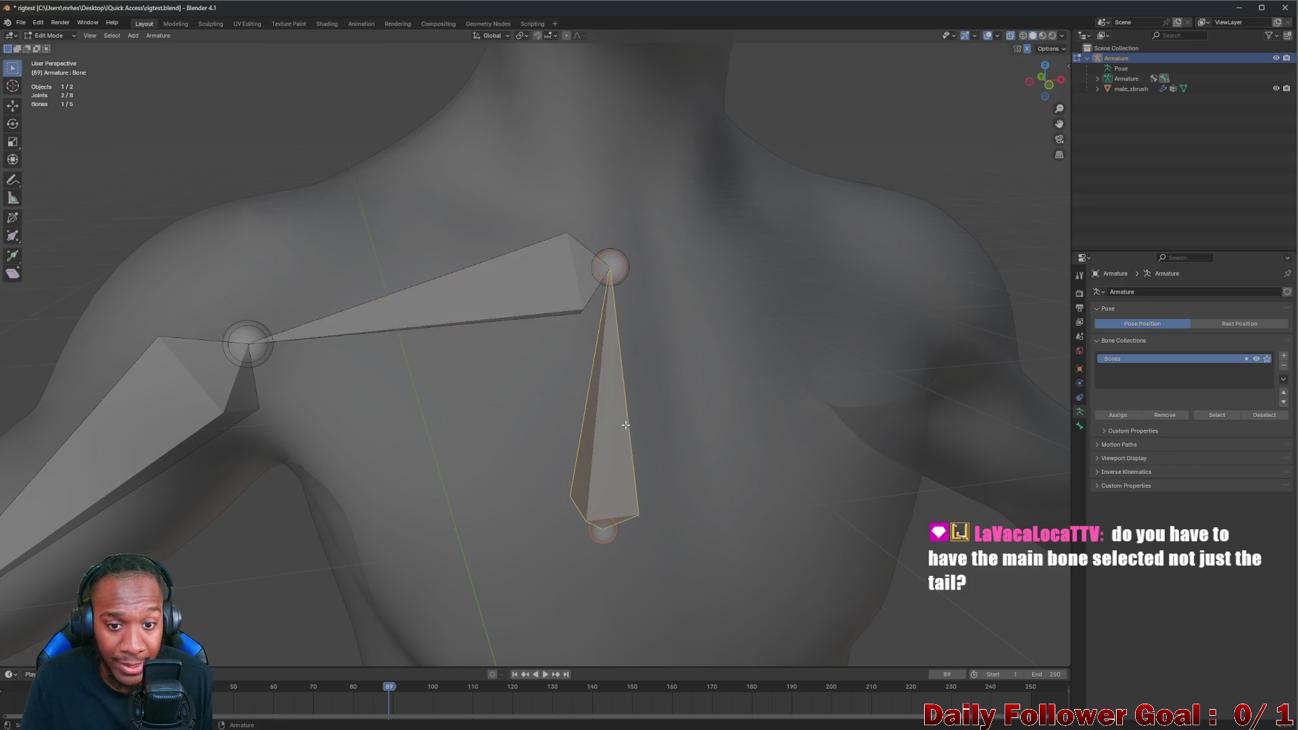
left_click(530, 296)
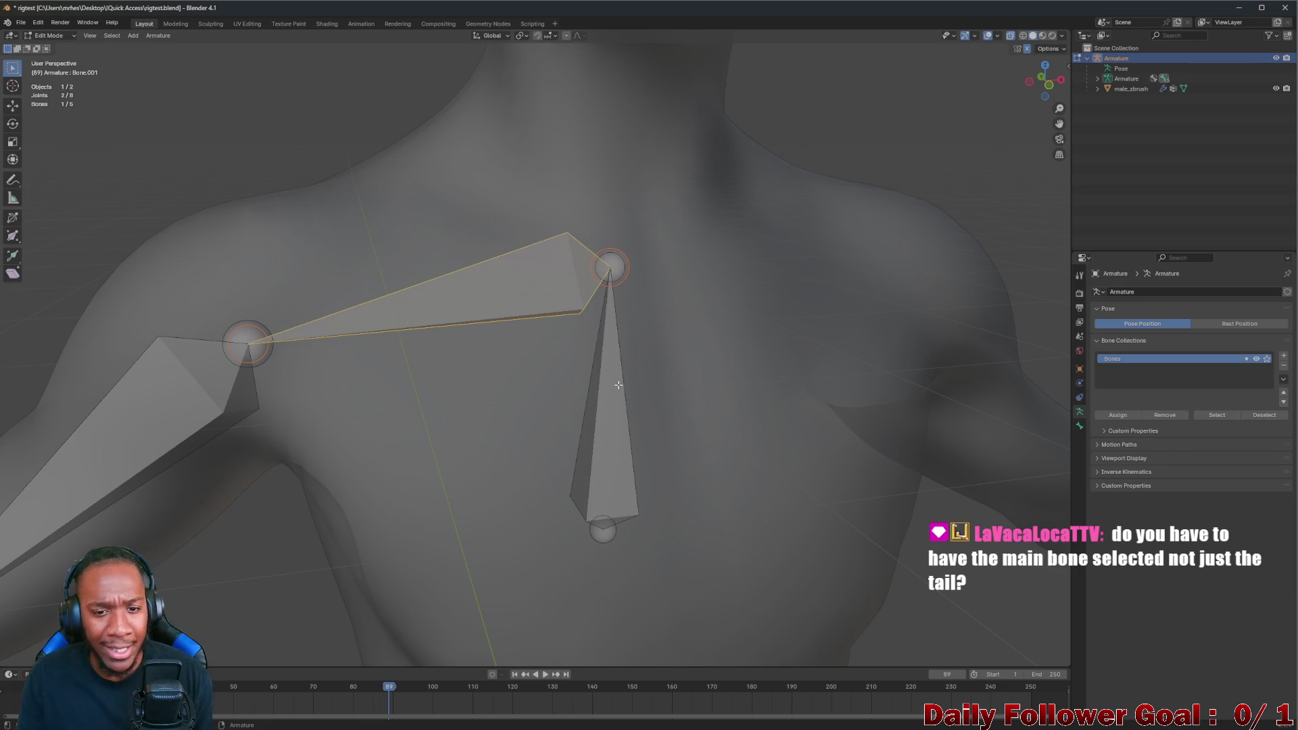
Select the collarbone and chest bone and try the Ctrl+P and Alt+P parent menus without applying anything
left_click(623, 269)
key("ctrl+p")
left_click(509, 279)
left_click(534, 307)
left_click(527, 292, "shift")
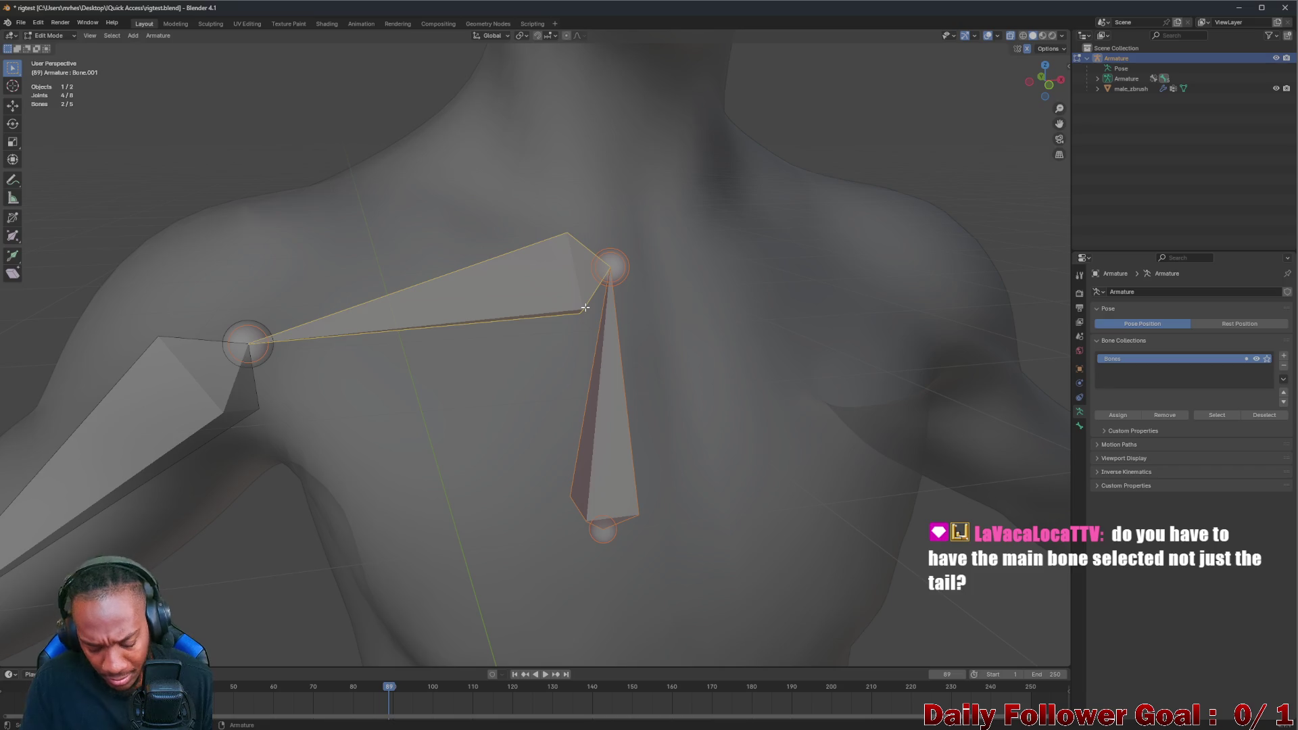
key("alt+p")
left_click(585, 307)
Flip the collarbone's direction with Alt+F, then check the Clear Parent options on its spine-end joints
left_click(472, 250)
left_click(414, 290)
left_click(499, 288, "shift")
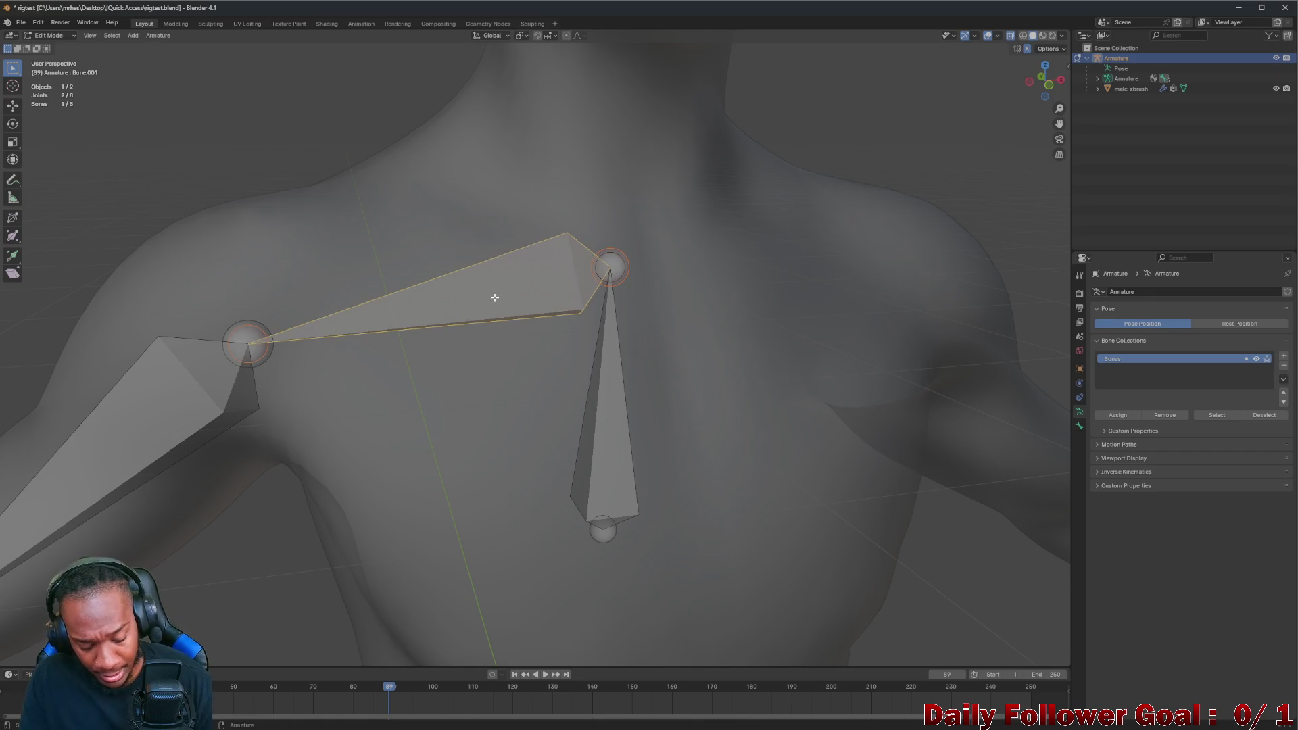
key("alt+f")
left_click(616, 270)
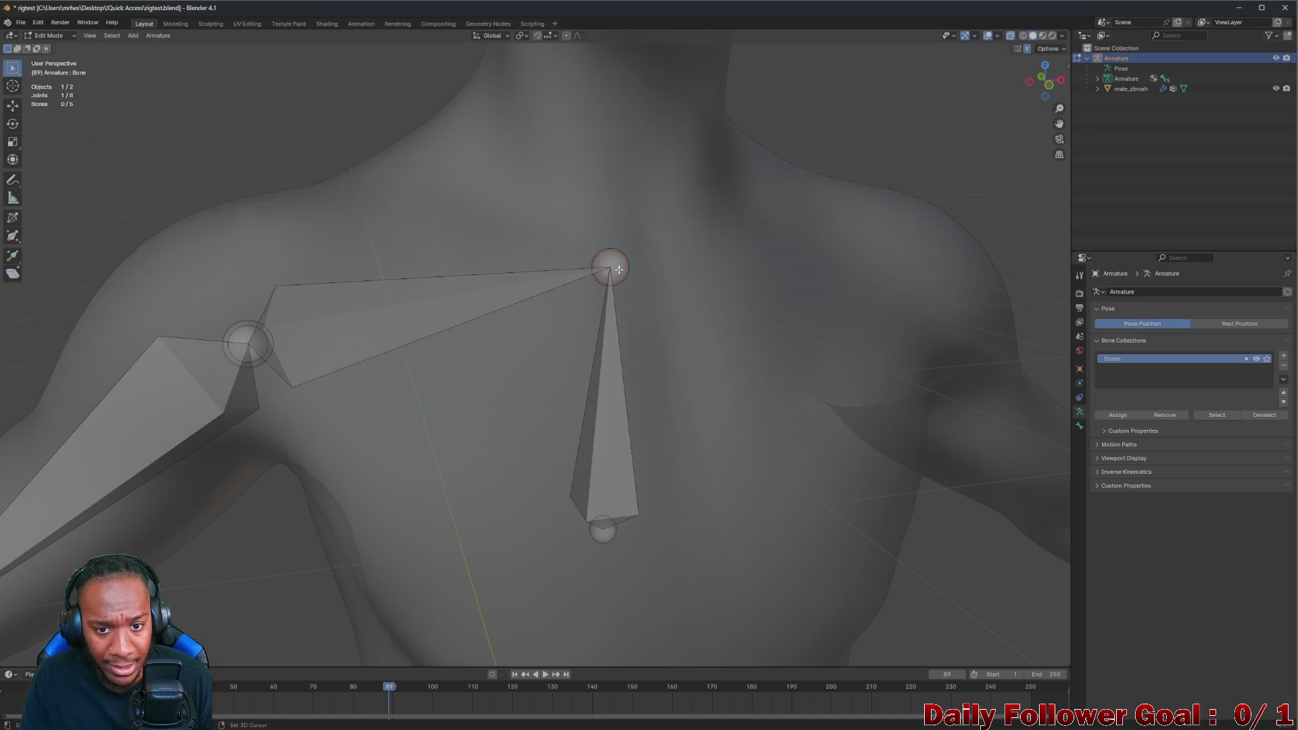
left_click(626, 267, "shift")
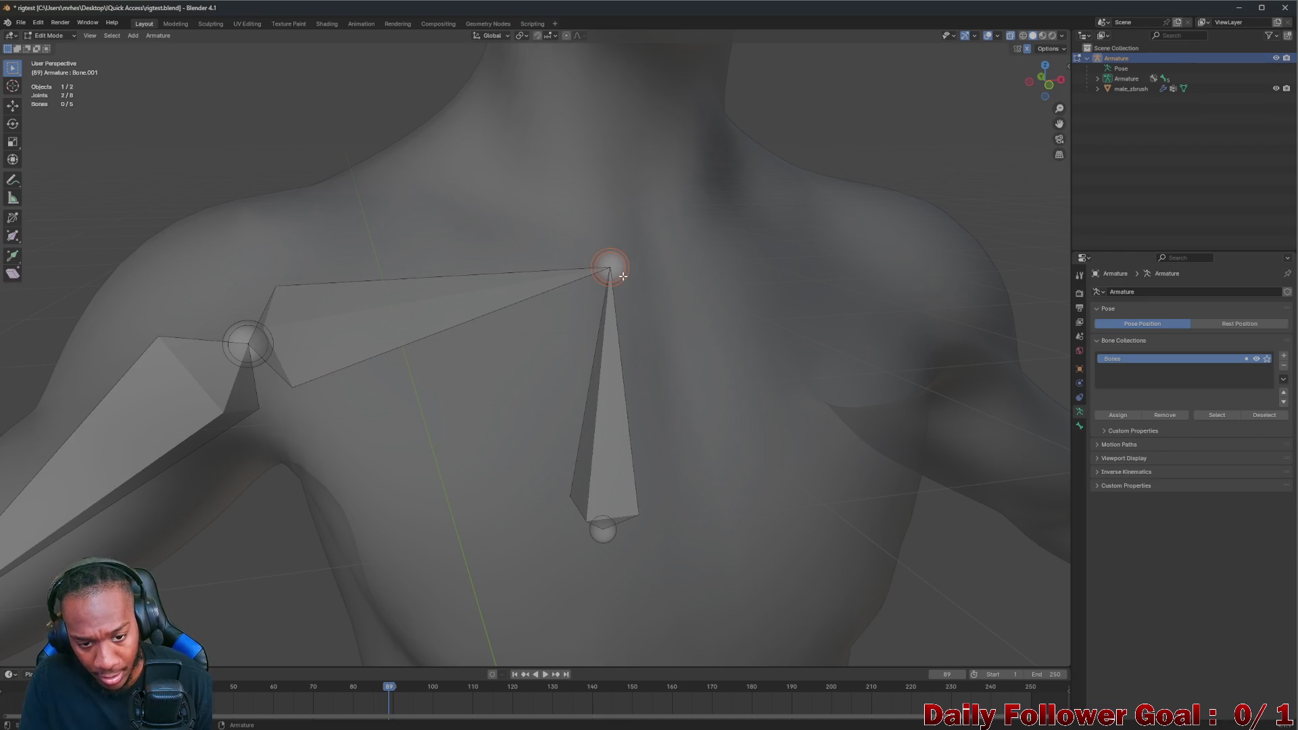
key("alt+p")
left_click(623, 276)
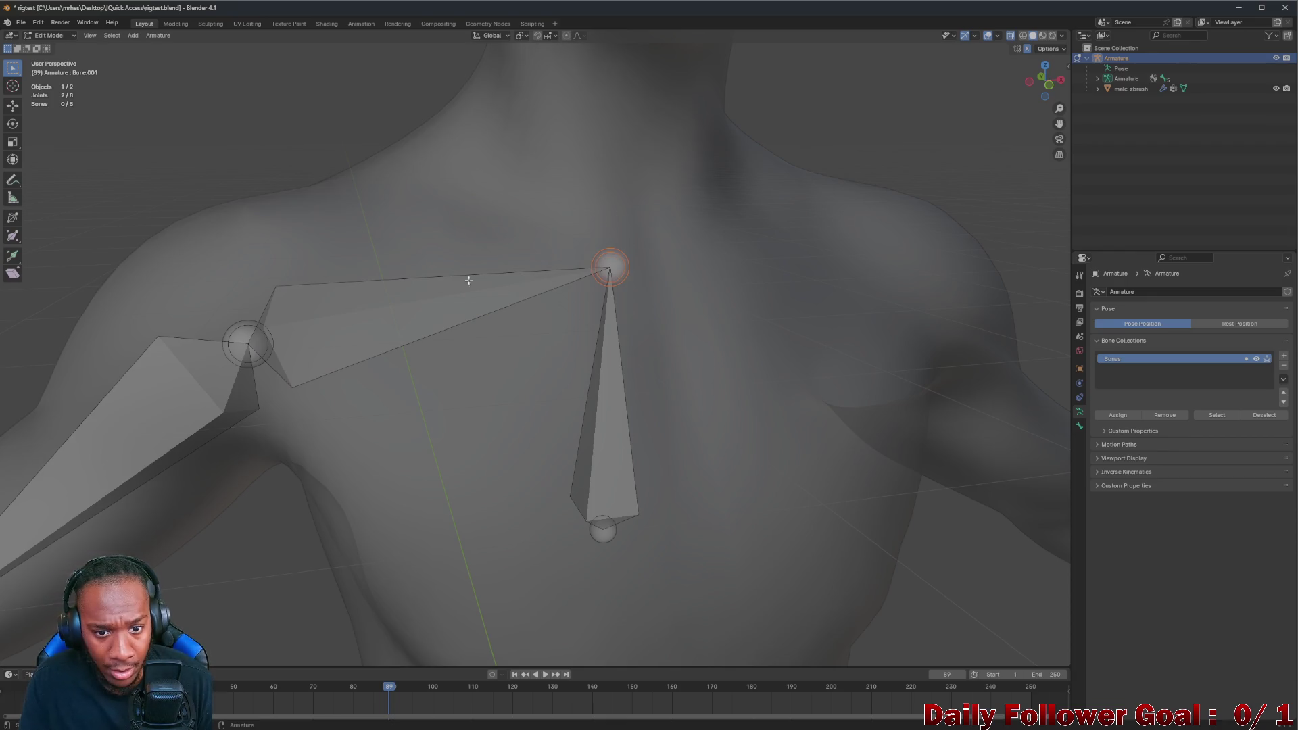
key("alt+p")
Connect the collarbone to the upper joint with Ctrl+P > Connected and flip it with Alt+F to run toward the shoulder
left_click(249, 346)
left_click(248, 347)
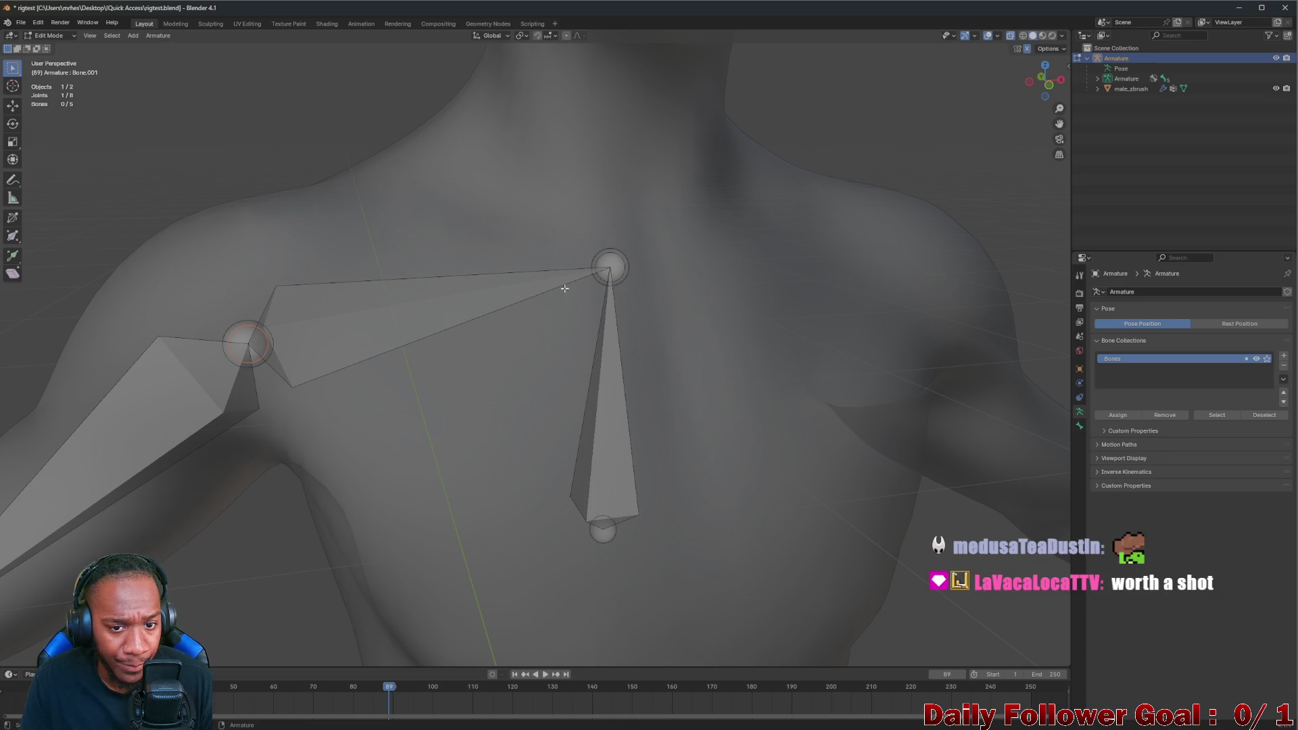
key("ctrl+p")
left_click(607, 285)
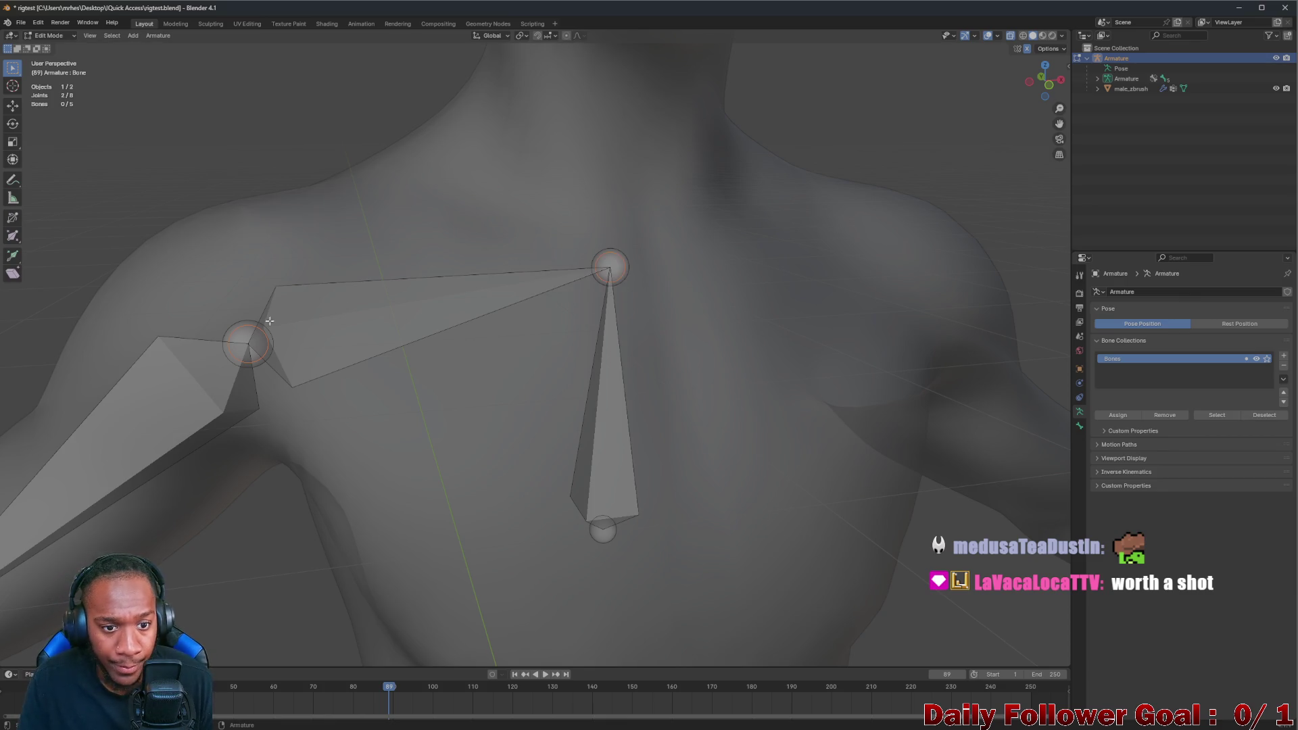
left_click(396, 310)
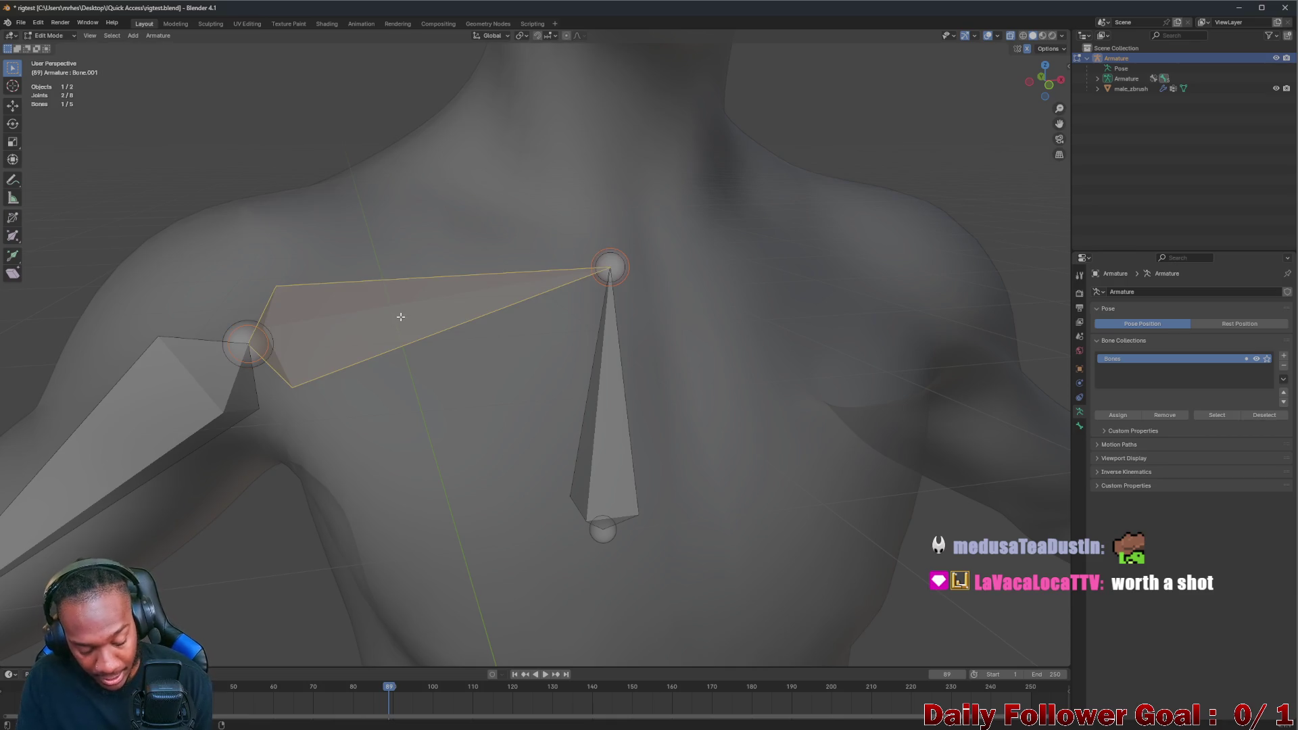
key("alt+f")
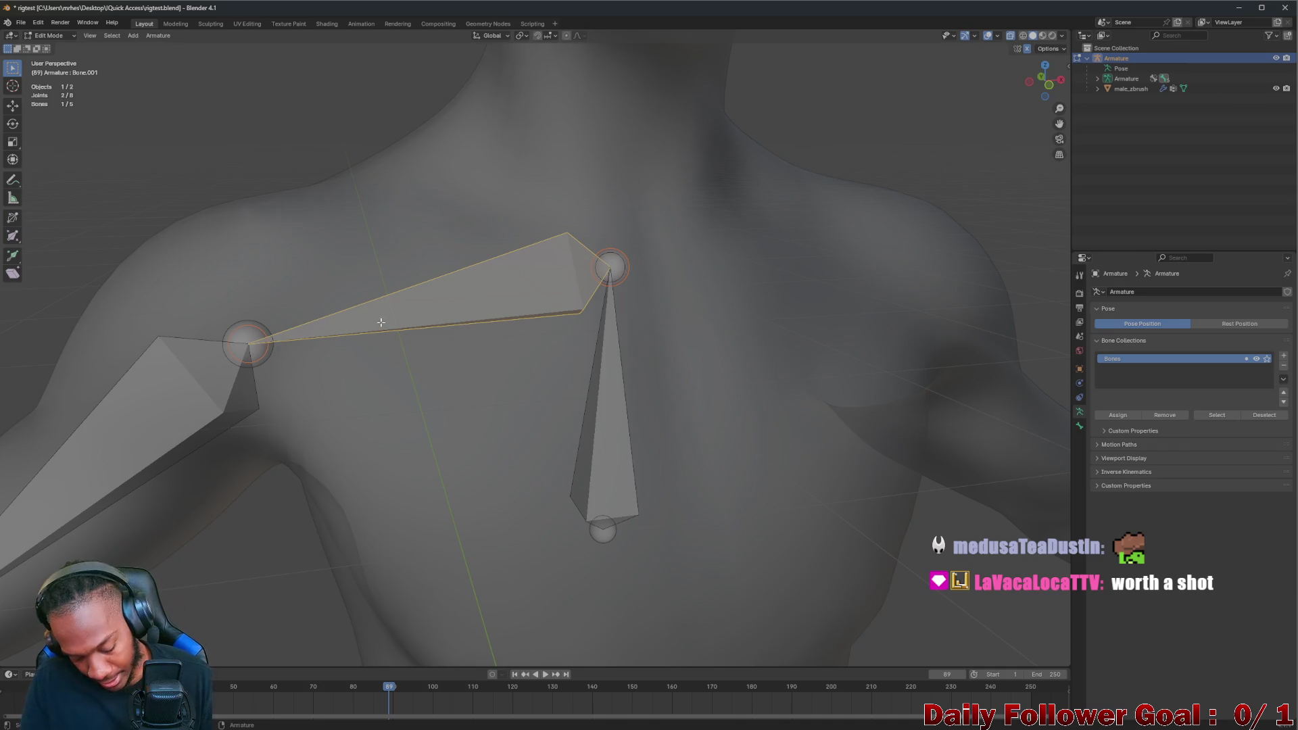
Delete the collarbone bone with X > Bones
key("ctrl+p")
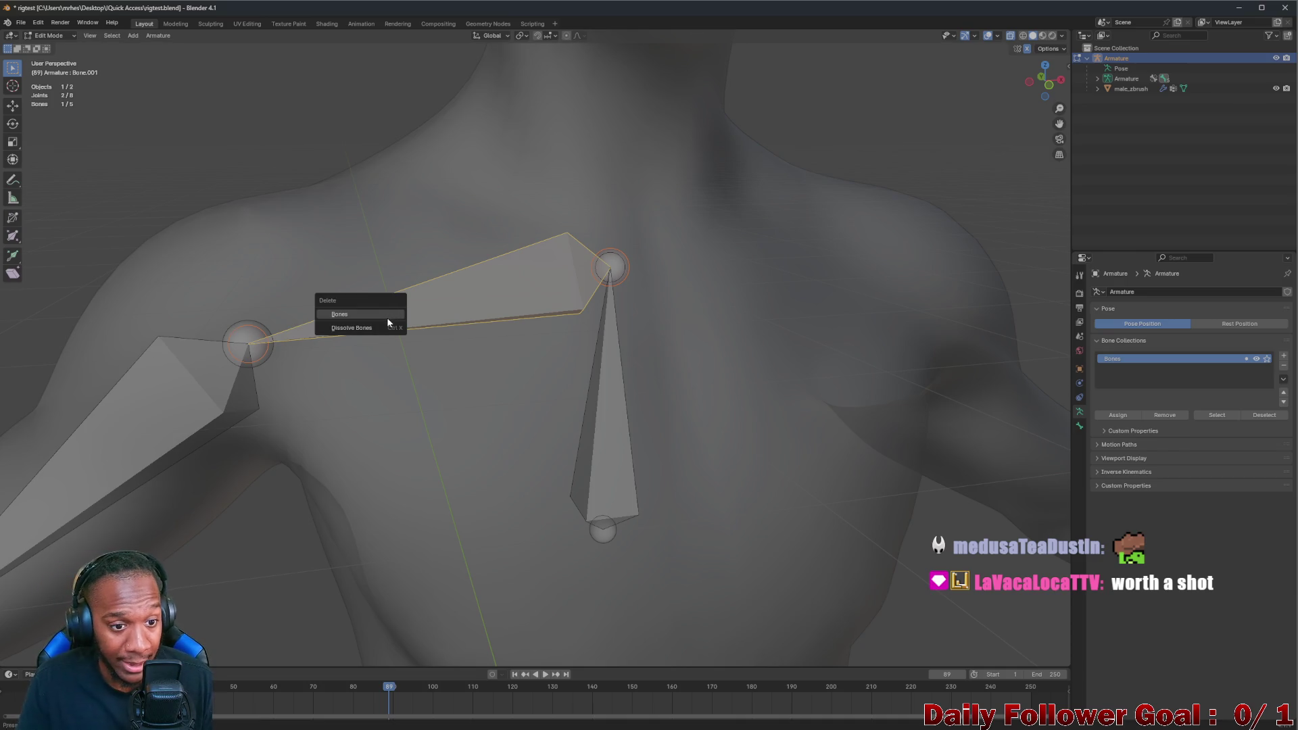
left_click(373, 326)
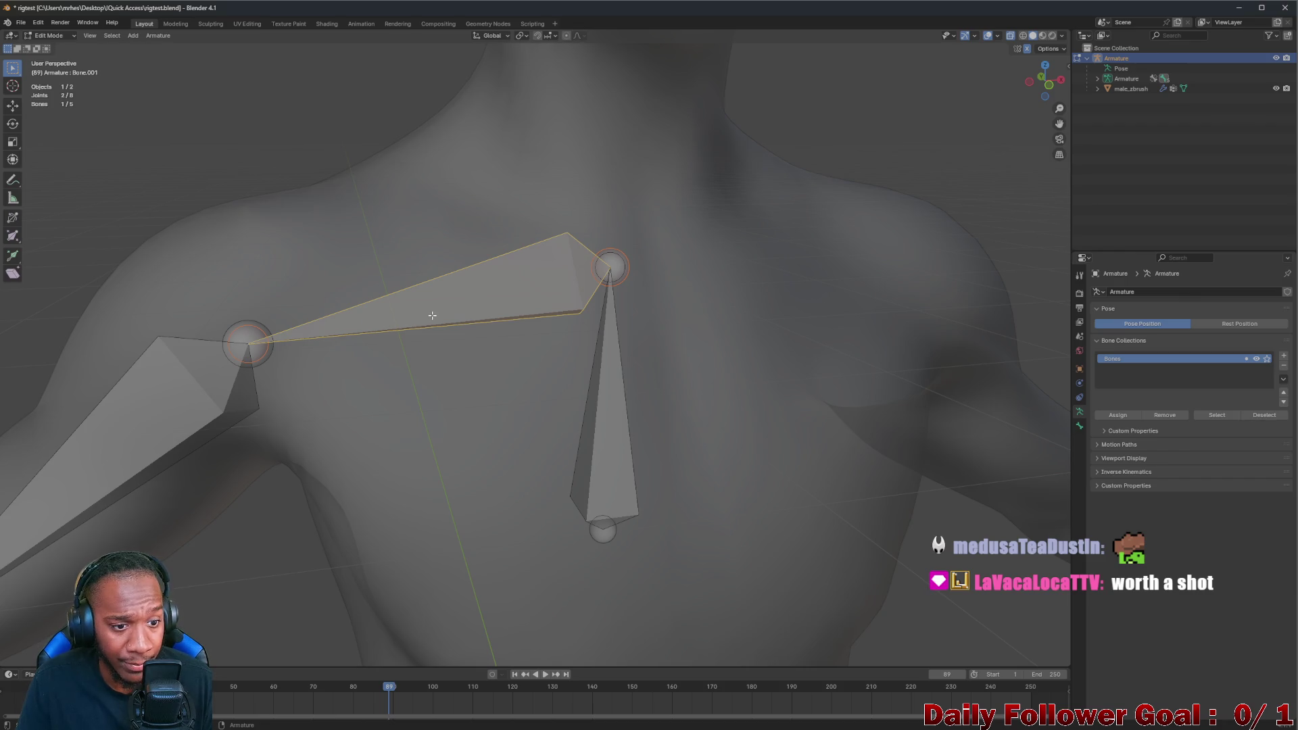
key("x")
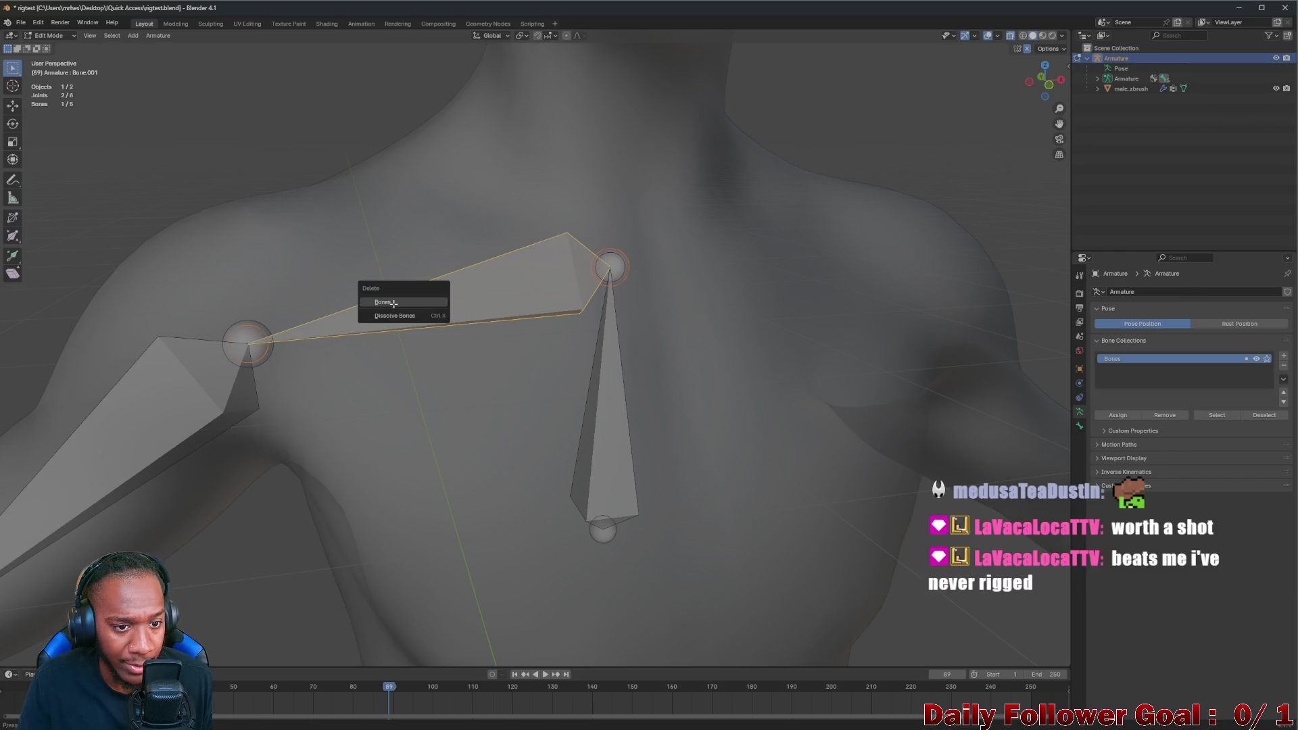
left_click(394, 303)
Extrude a new collarbone from the top spine joint toward the shoulder and check it in Top view
mouse_move(493, 324)
middle_mouse_down()
mouse_move(406, 356)
mouse_move(464, 359)
middle_mouse_up()
left_click(610, 267)
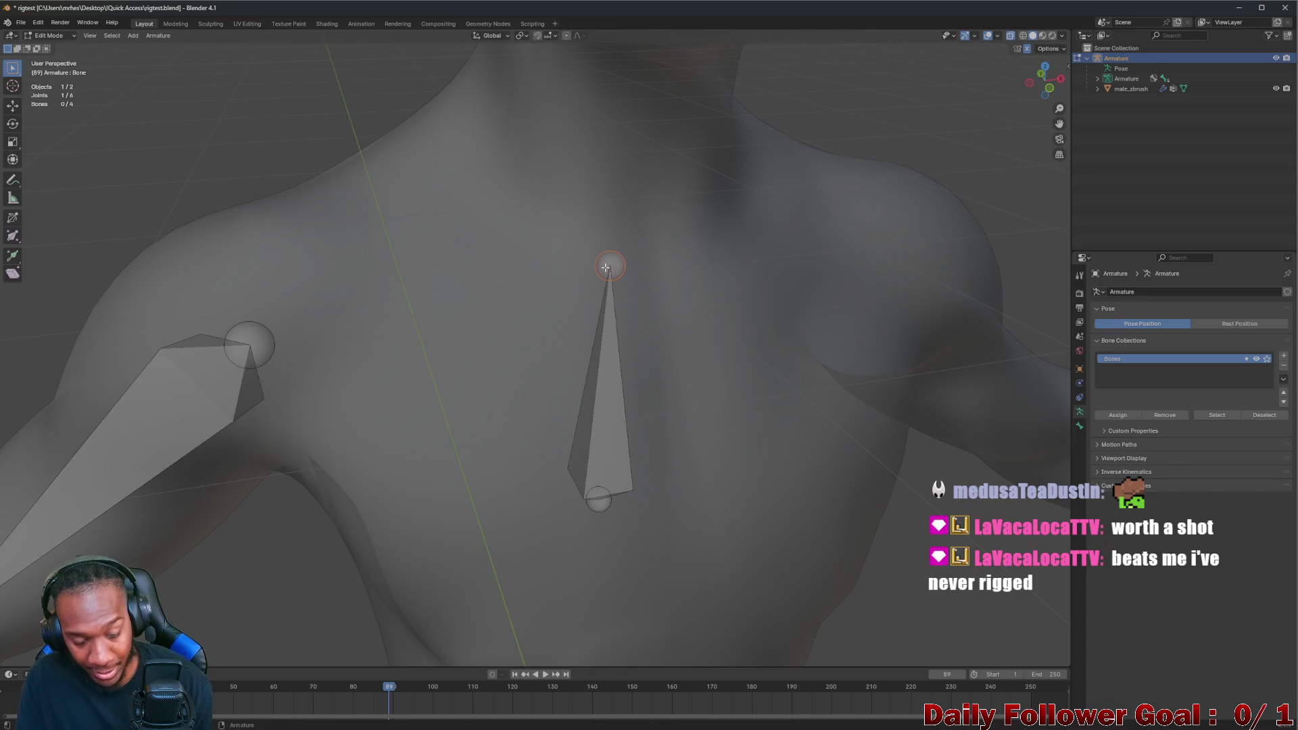
key("e")
left_click(293, 339)
mouse_move(700, 287)
middle_mouse_down()
mouse_move(440, 314)
mouse_move(443, 342)
mouse_move(435, 304)
mouse_move(488, 350)
mouse_move(429, 325)
mouse_move(406, 275)
mouse_move(441, 377)
mouse_move(384, 322)
mouse_move(577, 454)
mouse_move(609, 426)
middle_mouse_up()
left_click(1050, 88)
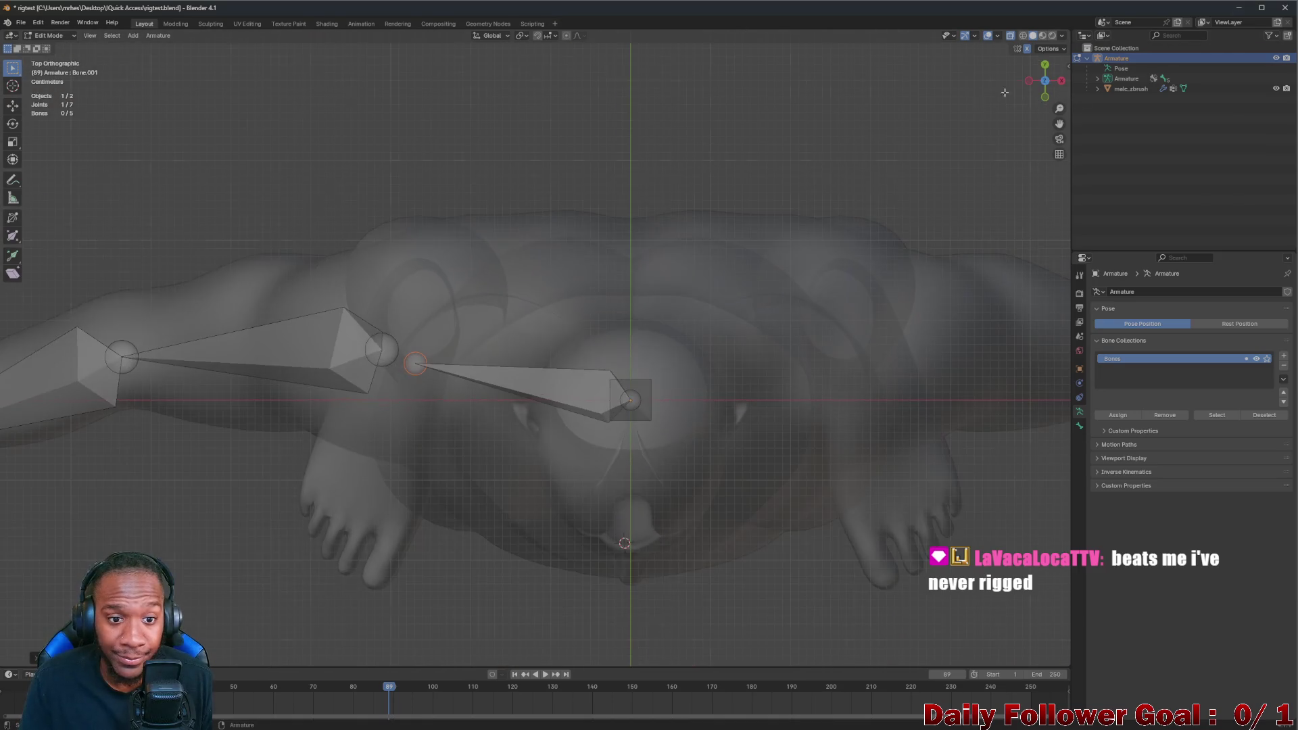
Raise the new collarbone's tip along Z with G > Z and check it from the side
mouse_move(429, 332)
middle_mouse_down()
mouse_move(478, 275)
mouse_move(463, 226)
mouse_move(551, 290)
mouse_move(616, 297)
mouse_move(659, 210)
mouse_move(435, 209)
mouse_move(486, 320)
middle_mouse_up()
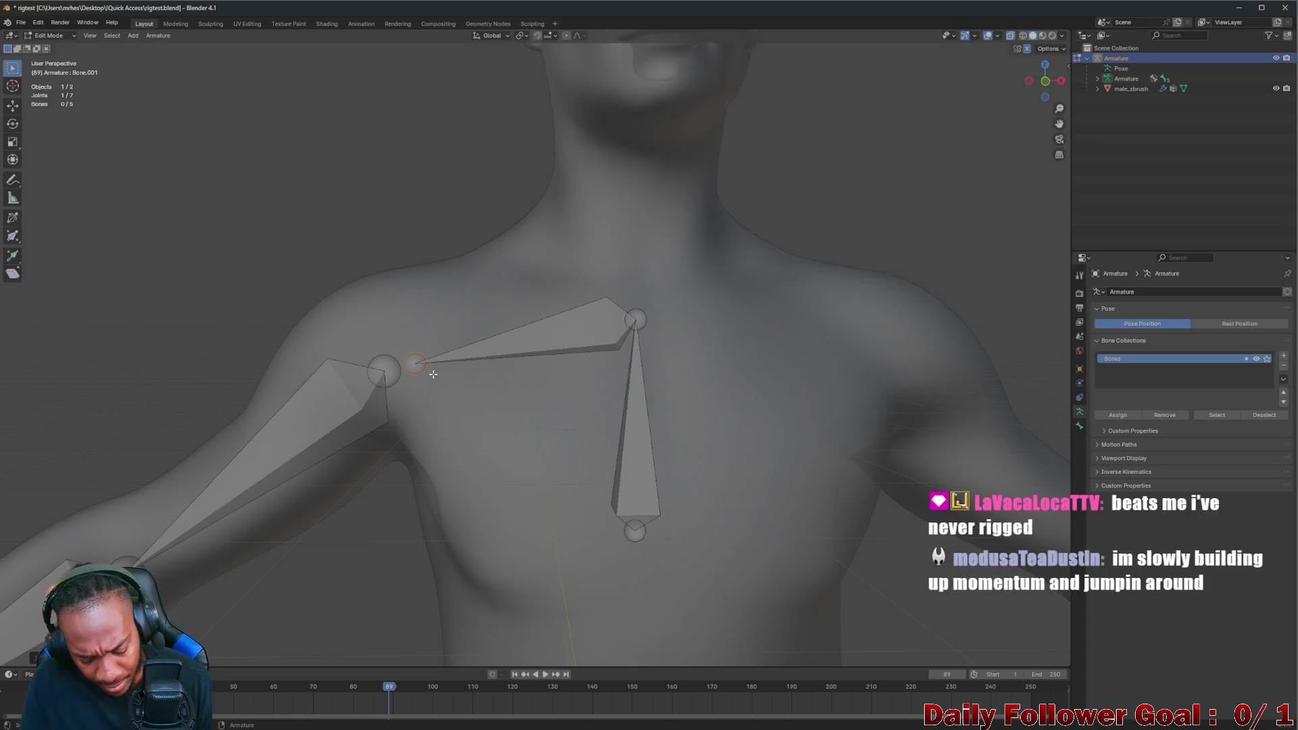
key("g")
key("z")
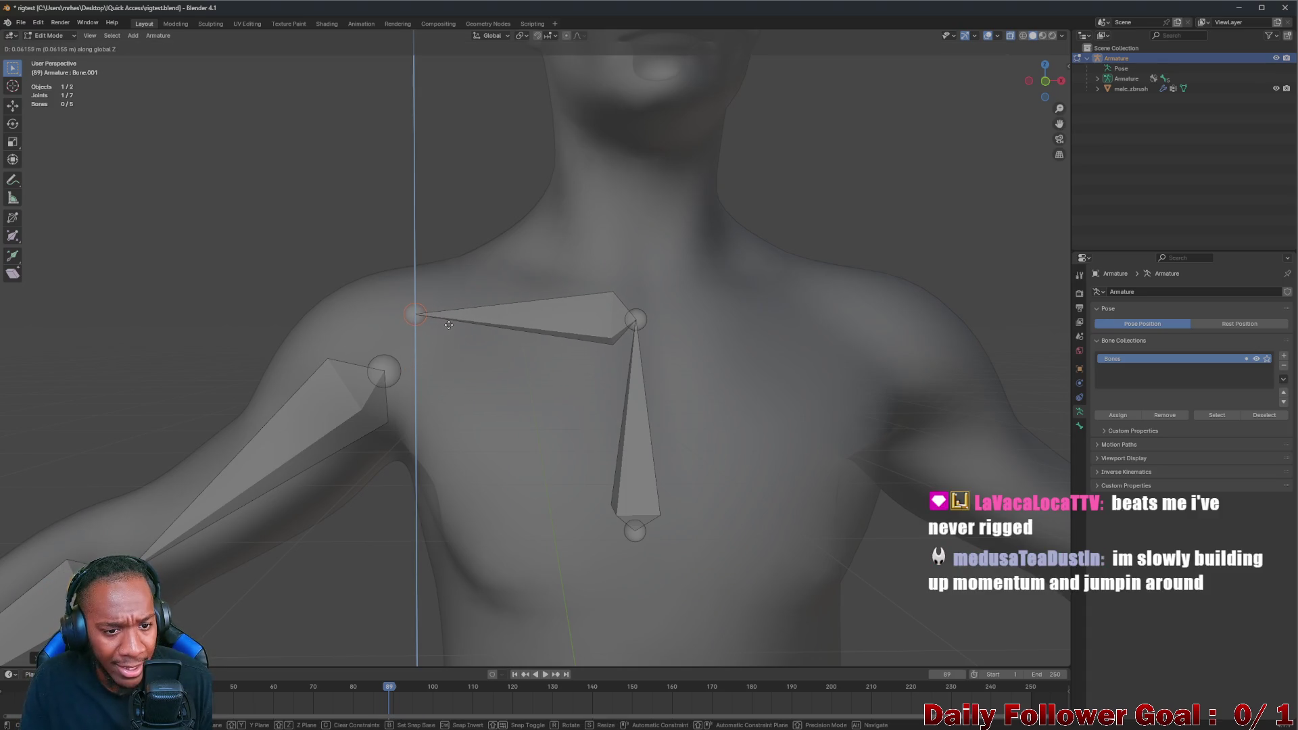
left_click(449, 325)
mouse_move(449, 324)
middle_mouse_down()
mouse_move(406, 330)
mouse_move(467, 335)
mouse_move(415, 339)
middle_mouse_up()
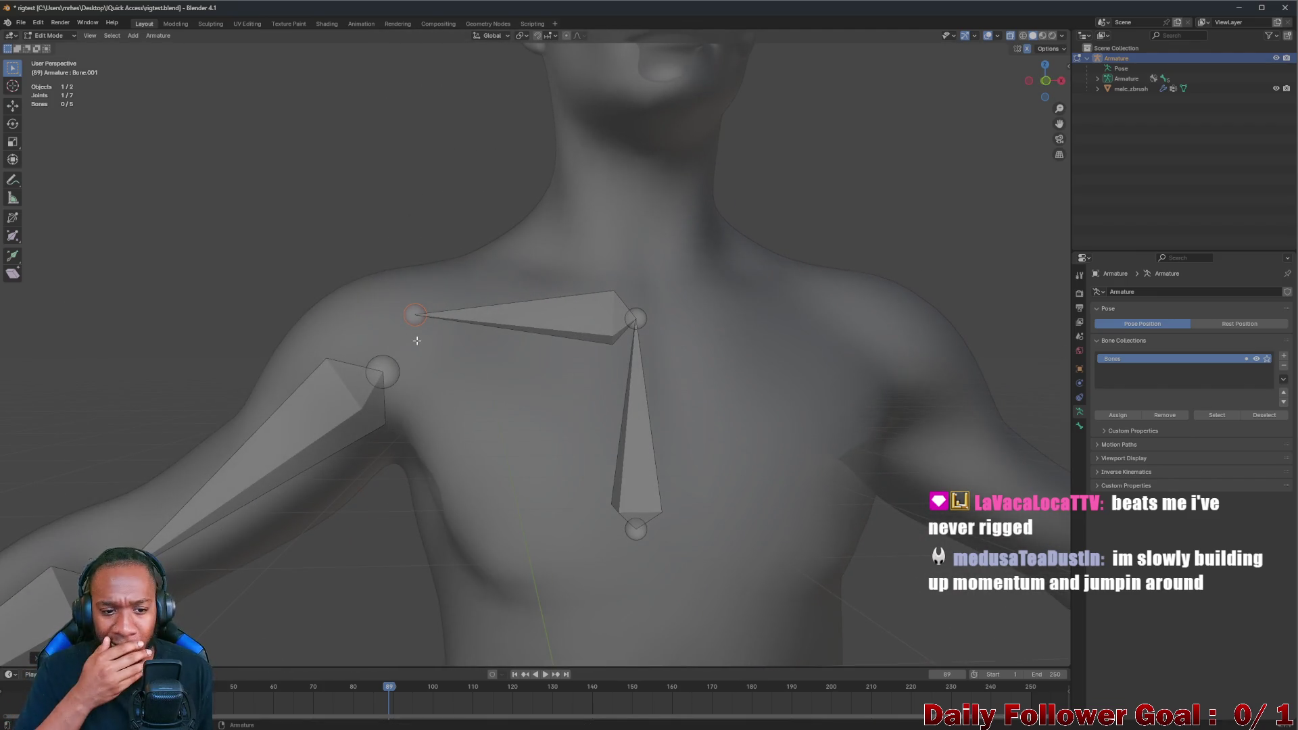
middle_click_drag(435, 342, 435, 345)
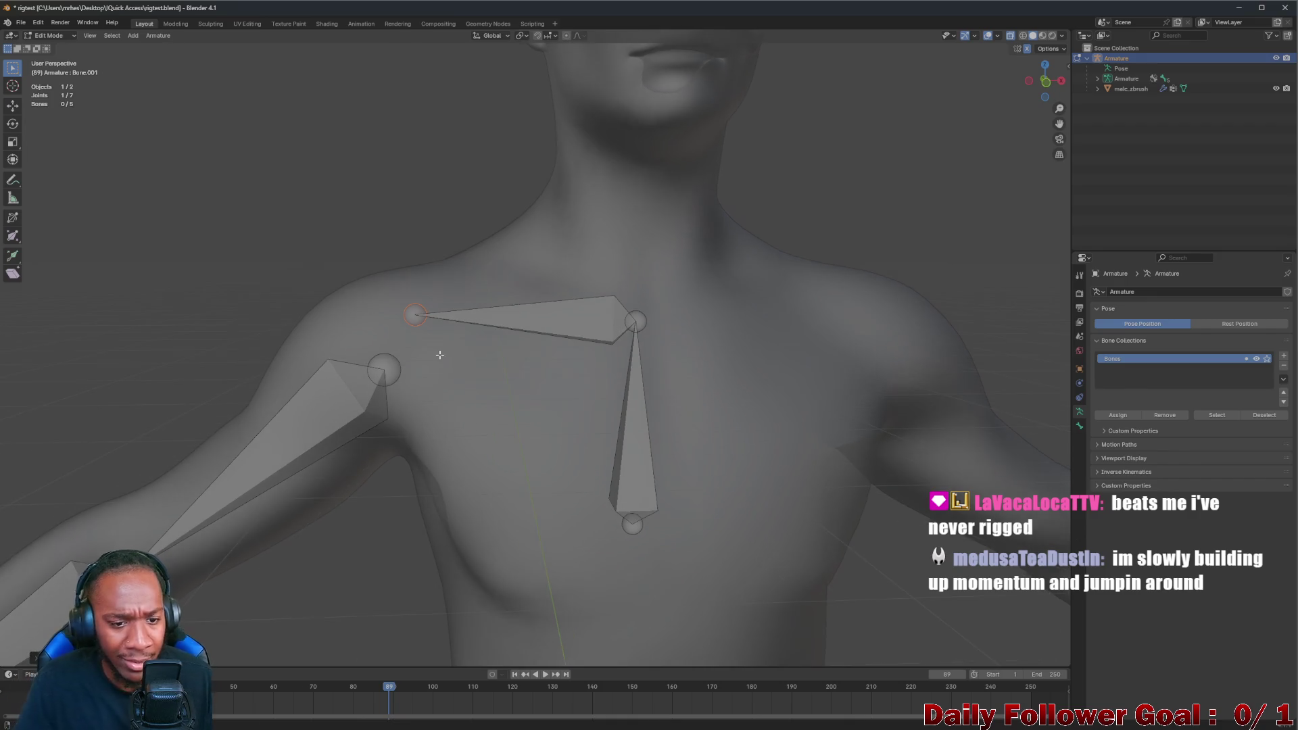
Slide the tip inward along X to sit above the shoulder joint, then add that joint to the selection
key("g")
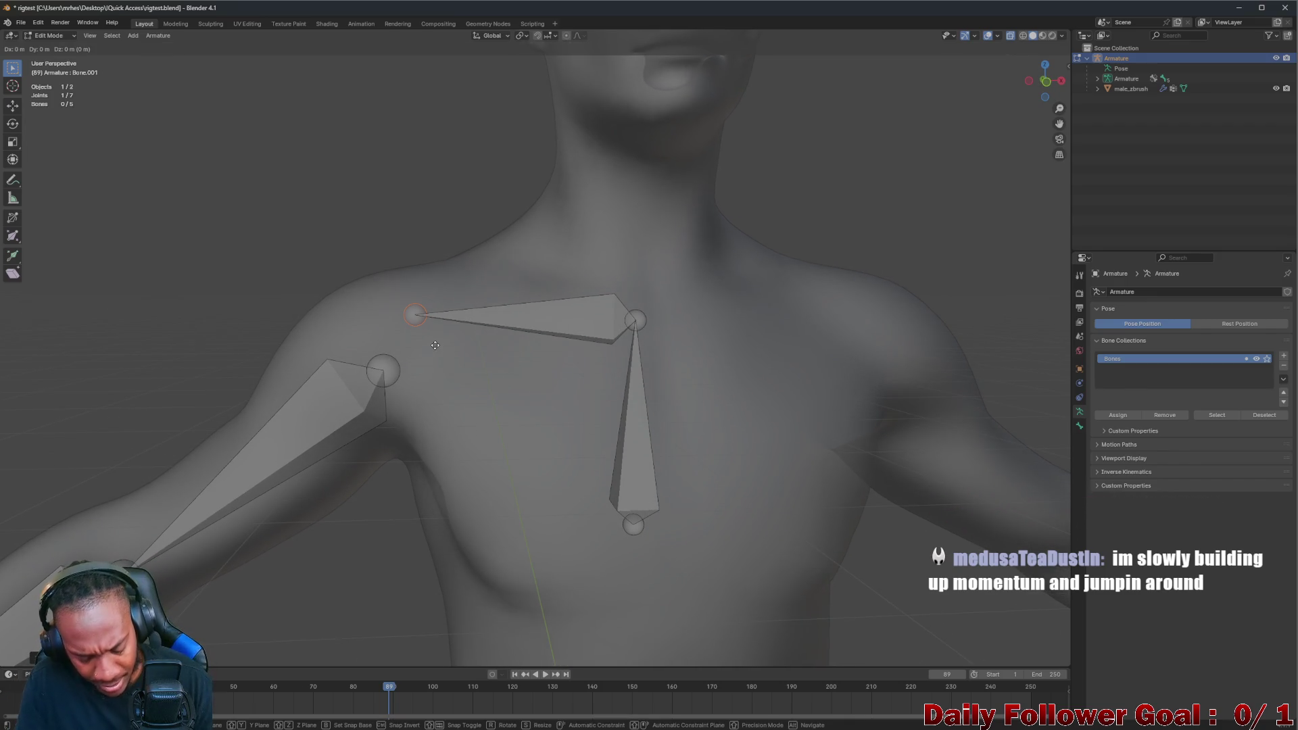
key("x")
left_click(456, 347)
mouse_move(457, 347)
middle_mouse_down()
mouse_move(491, 292)
mouse_move(435, 390)
mouse_move(441, 356)
middle_mouse_up()
scroll(434, 390, "down", 3)
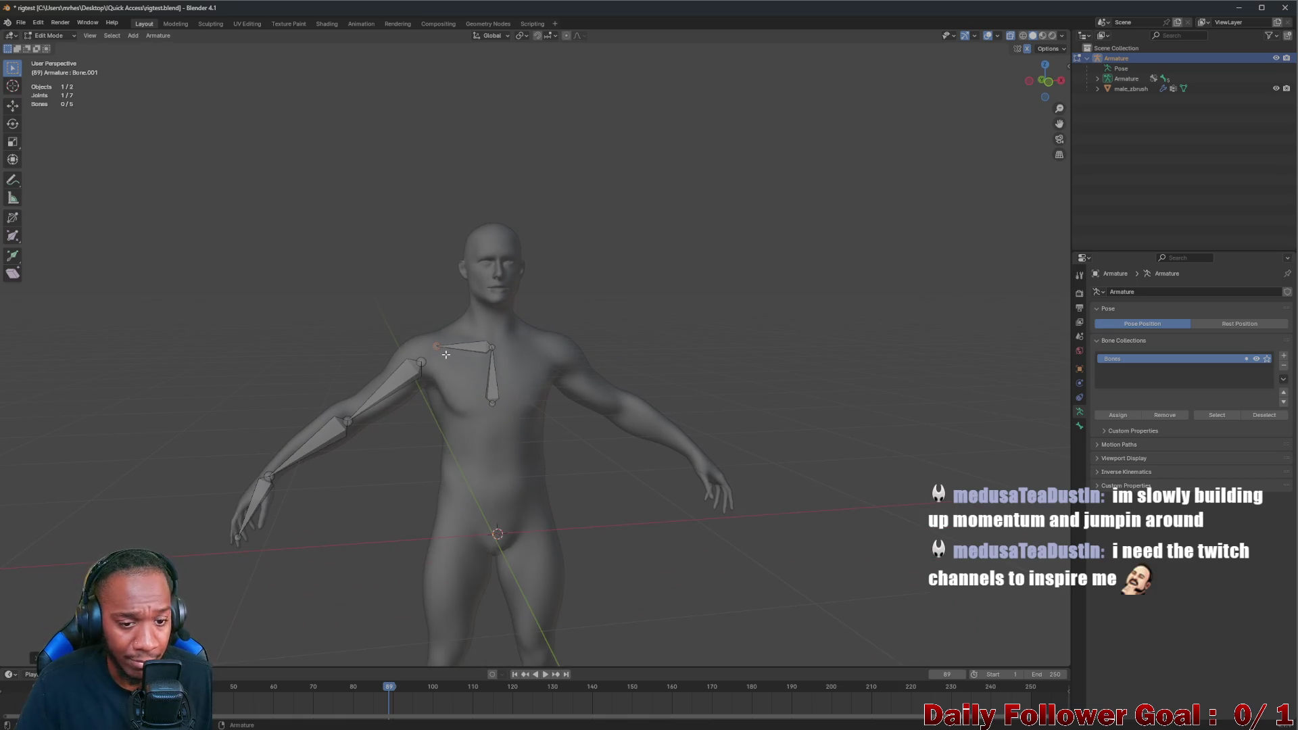
scroll(551, 342, "up", 3)
mouse_move(551, 342)
middle_mouse_down()
mouse_move(420, 373)
mouse_move(479, 371)
middle_mouse_up()
scroll(417, 374, "down", 3)
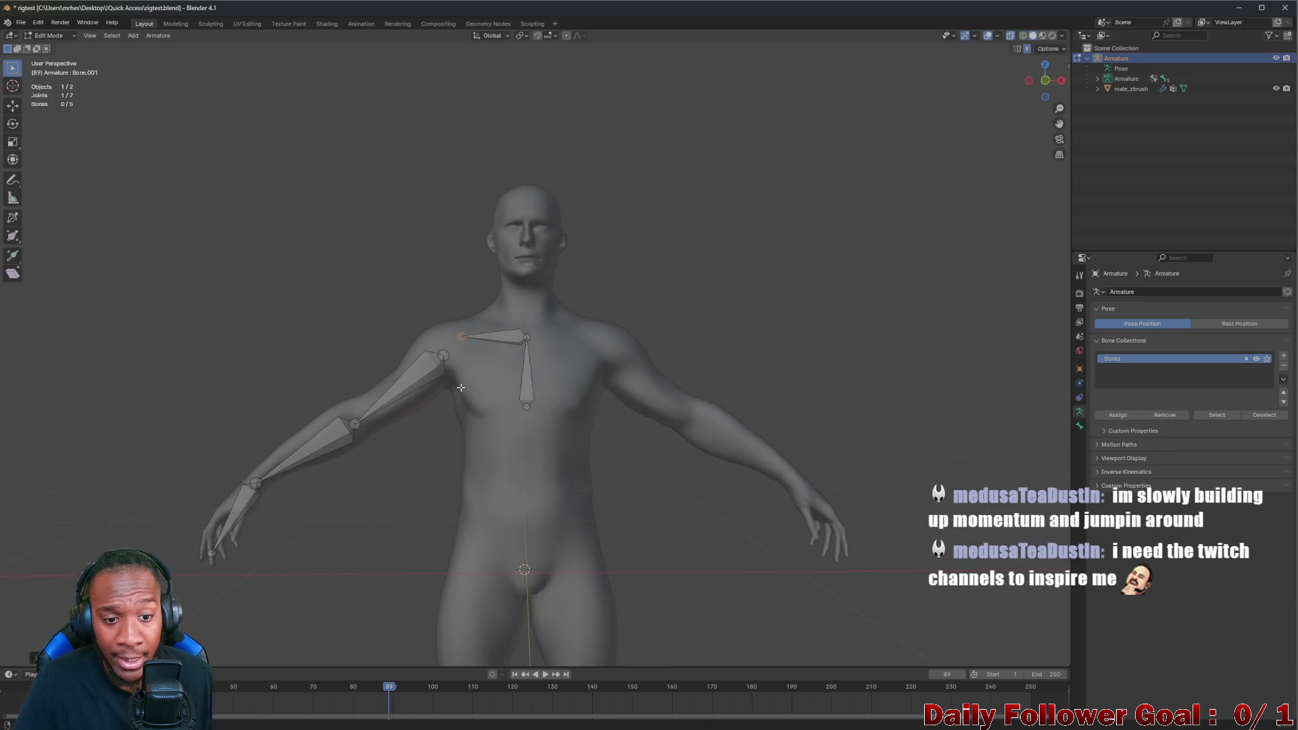
scroll(479, 372, "up", 3)
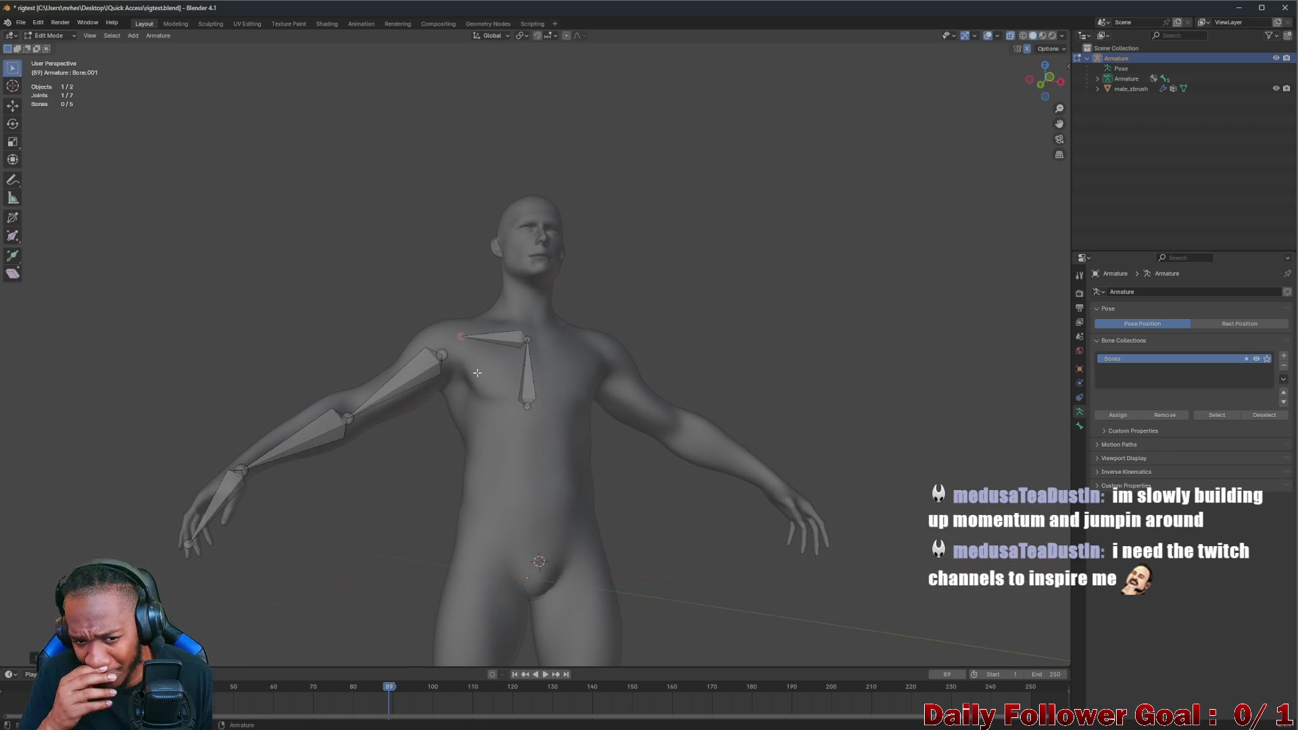
scroll(477, 373, "up", 3)
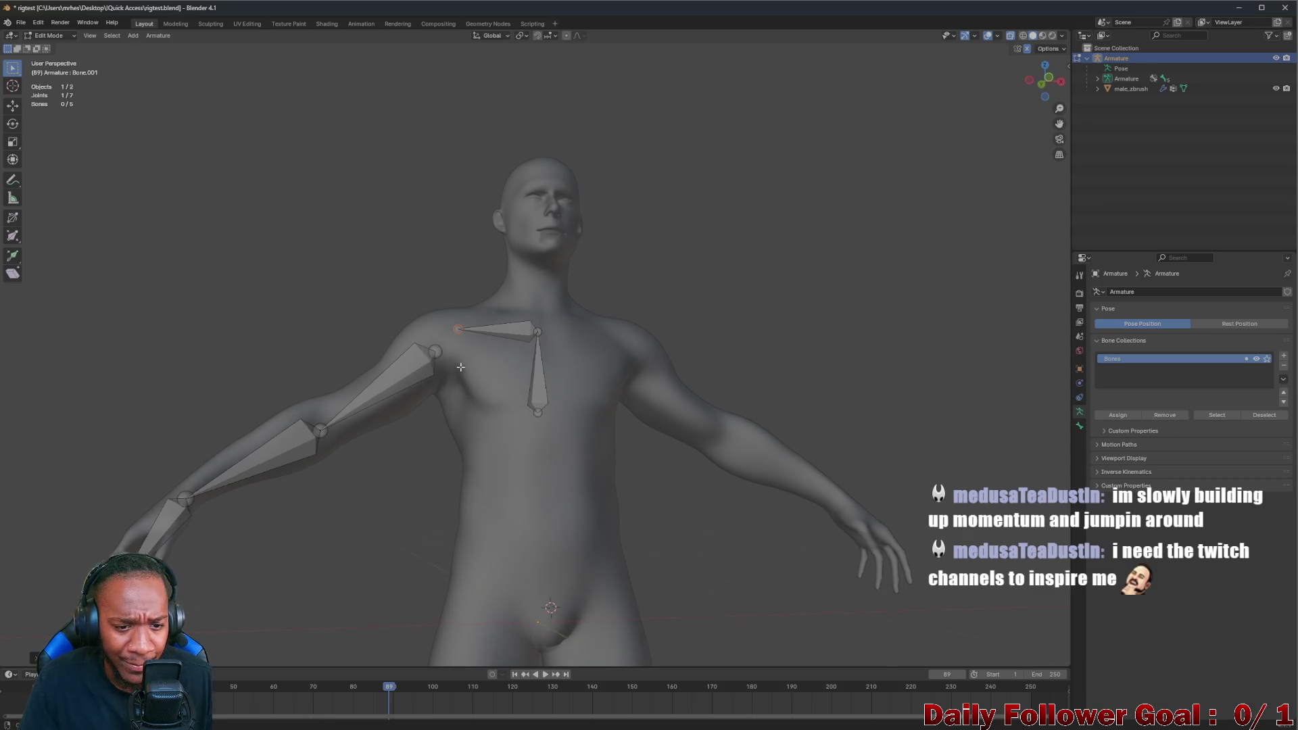
scroll(446, 361, "up", 3)
scroll(442, 366, "up", 2)
left_click(428, 343, "shift")
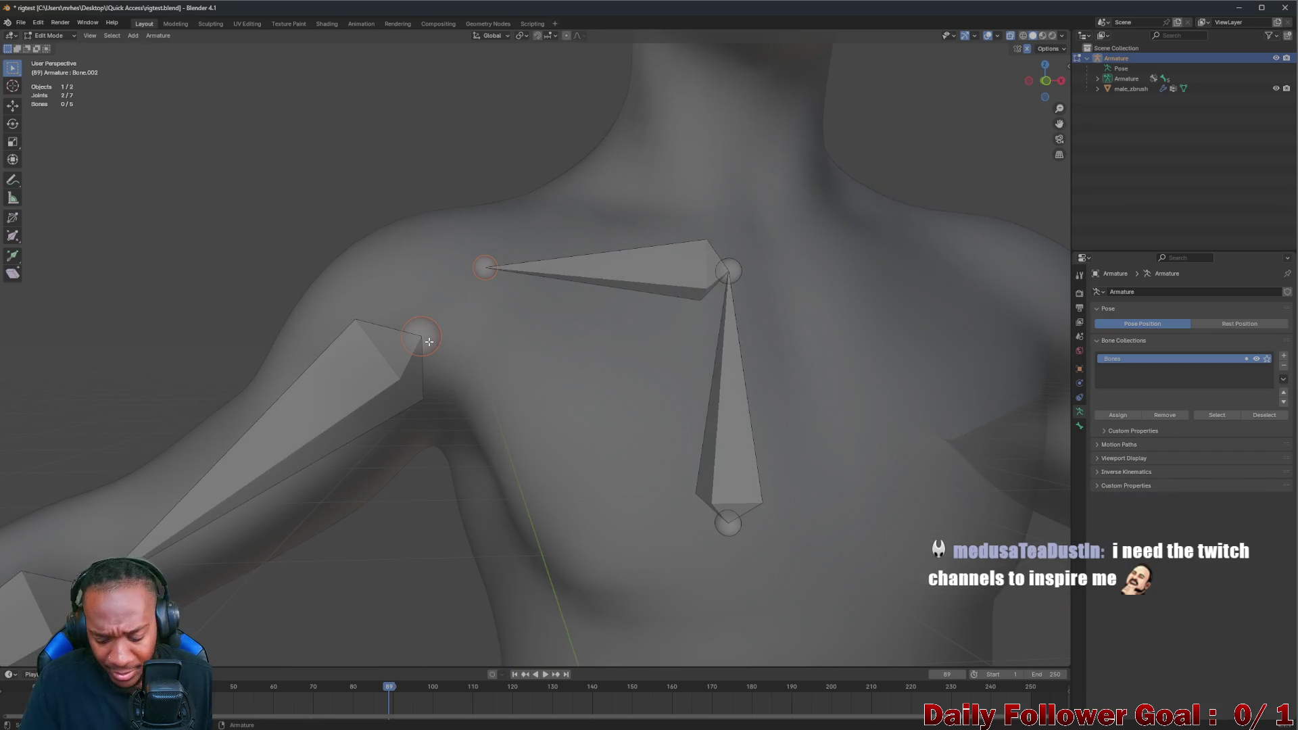
key("ctrl+p")
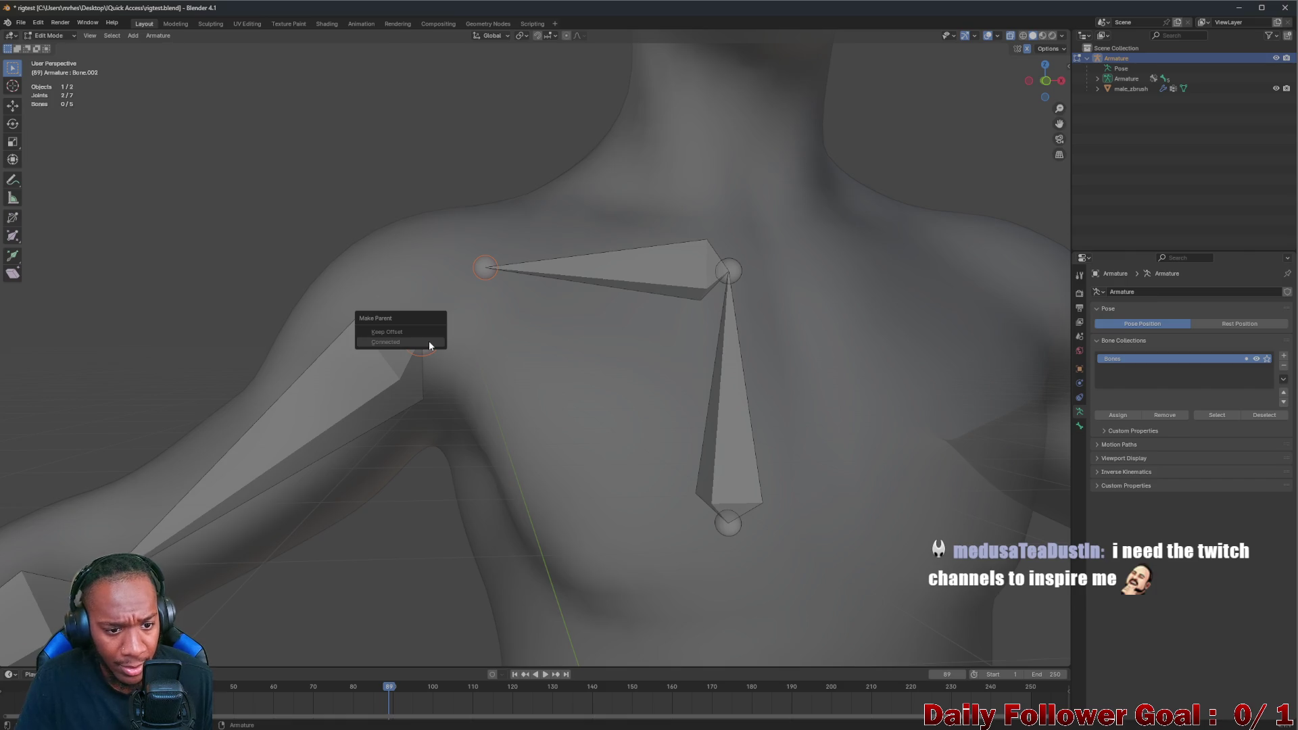
key("ctrl+p")
left_click(342, 359)
left_click(342, 198)
scroll(343, 224, "down", 1)
scroll(355, 251, "down", 5)
middle_click_drag(355, 250, 385, 304)
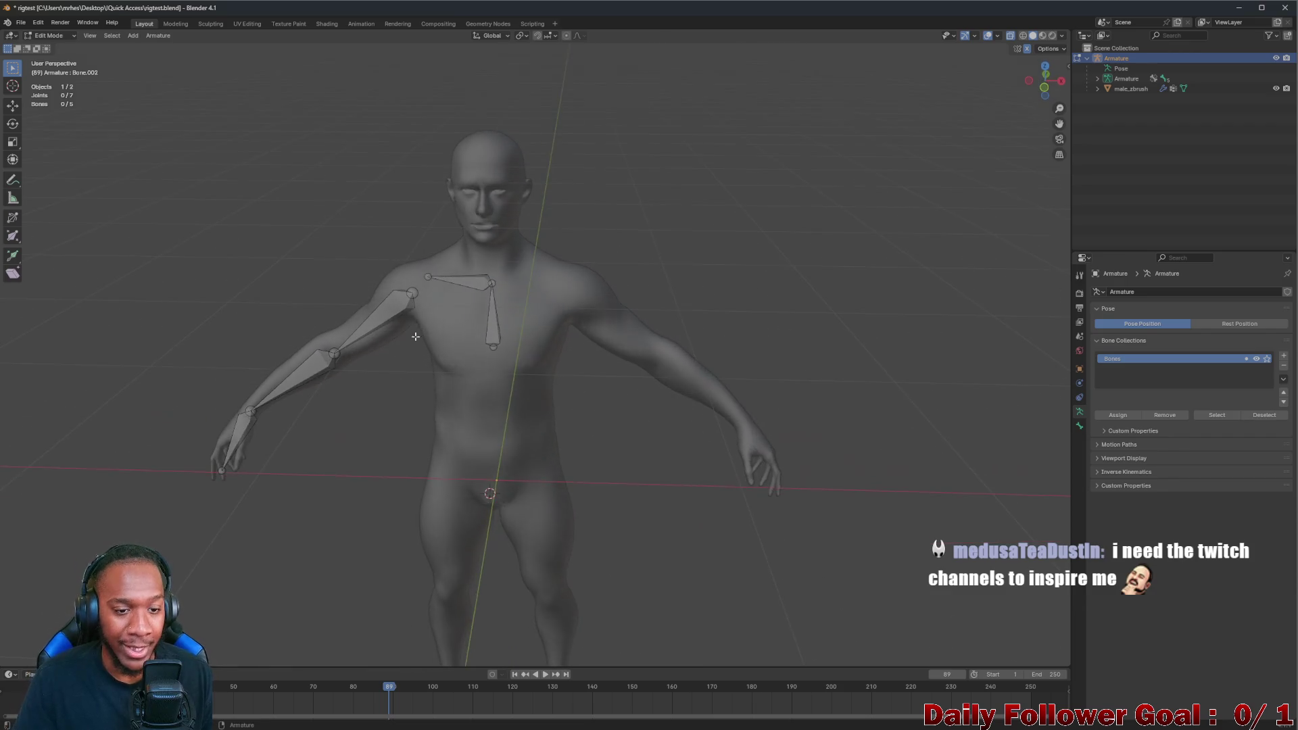
scroll(386, 304, "up", 3)
scroll(390, 315, "up", 1)
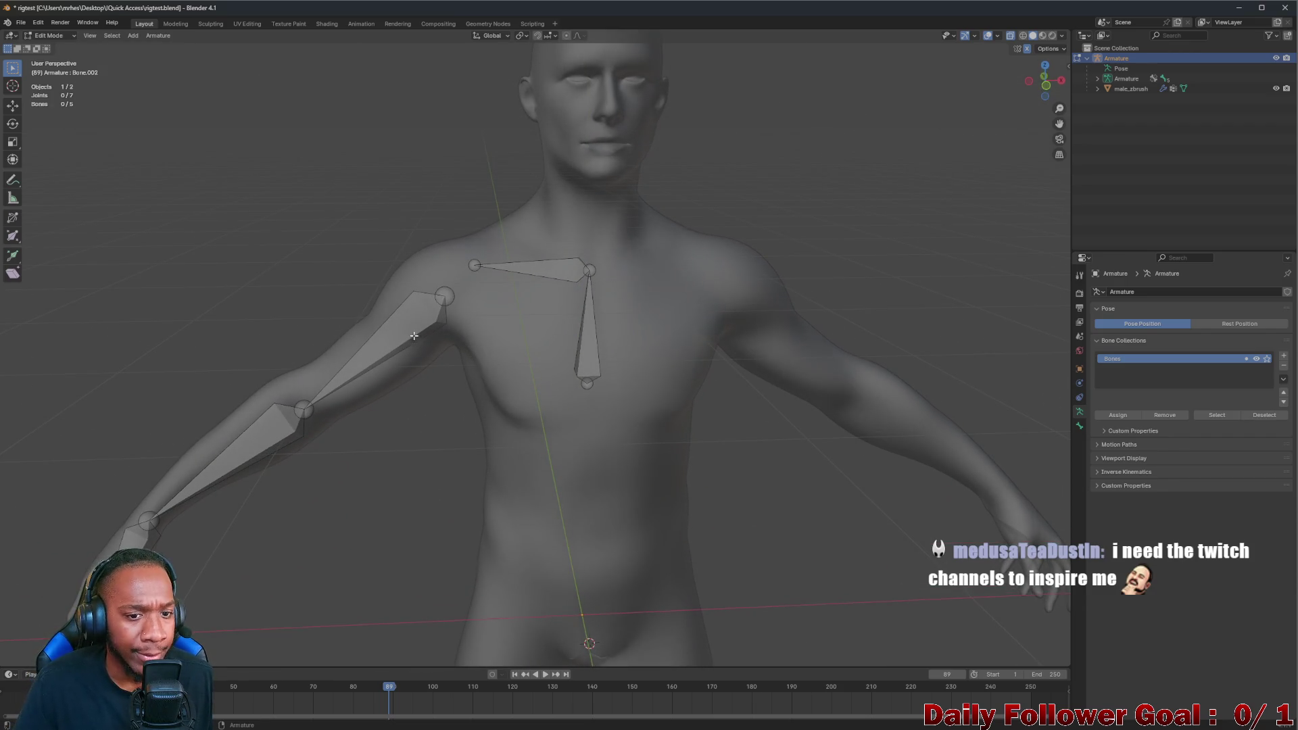
Return to Object Mode and select the male_zbrush mesh with the armature added as the active object
left_click(49, 37)
left_click(419, 328)
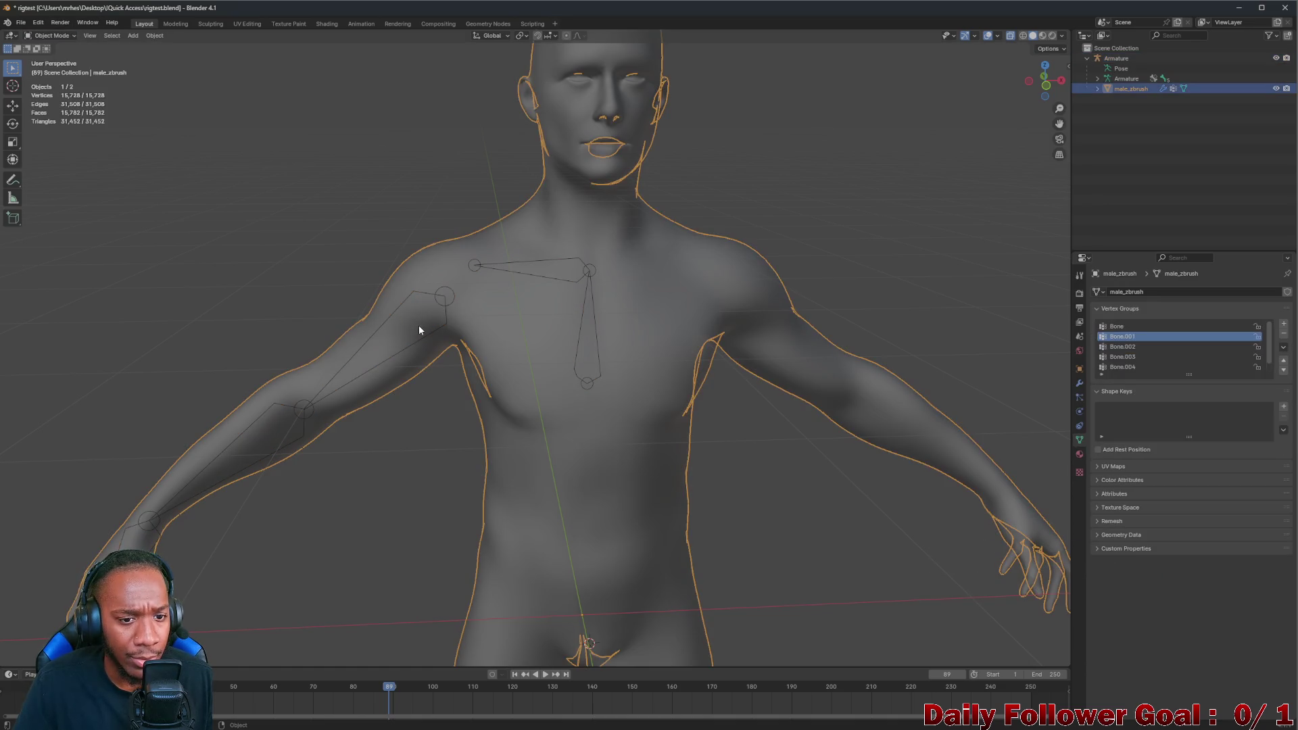
key("alt+a")
left_click(568, 268)
key("alt+a")
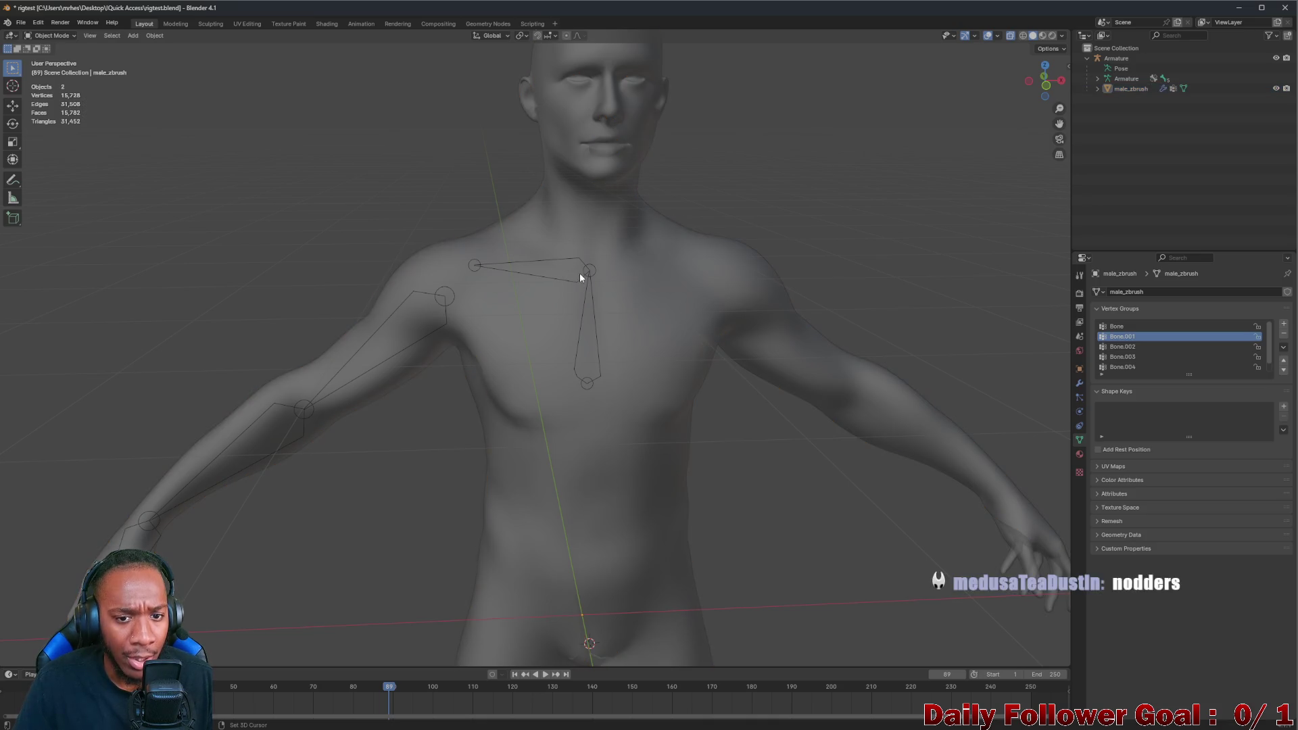
left_click(505, 238)
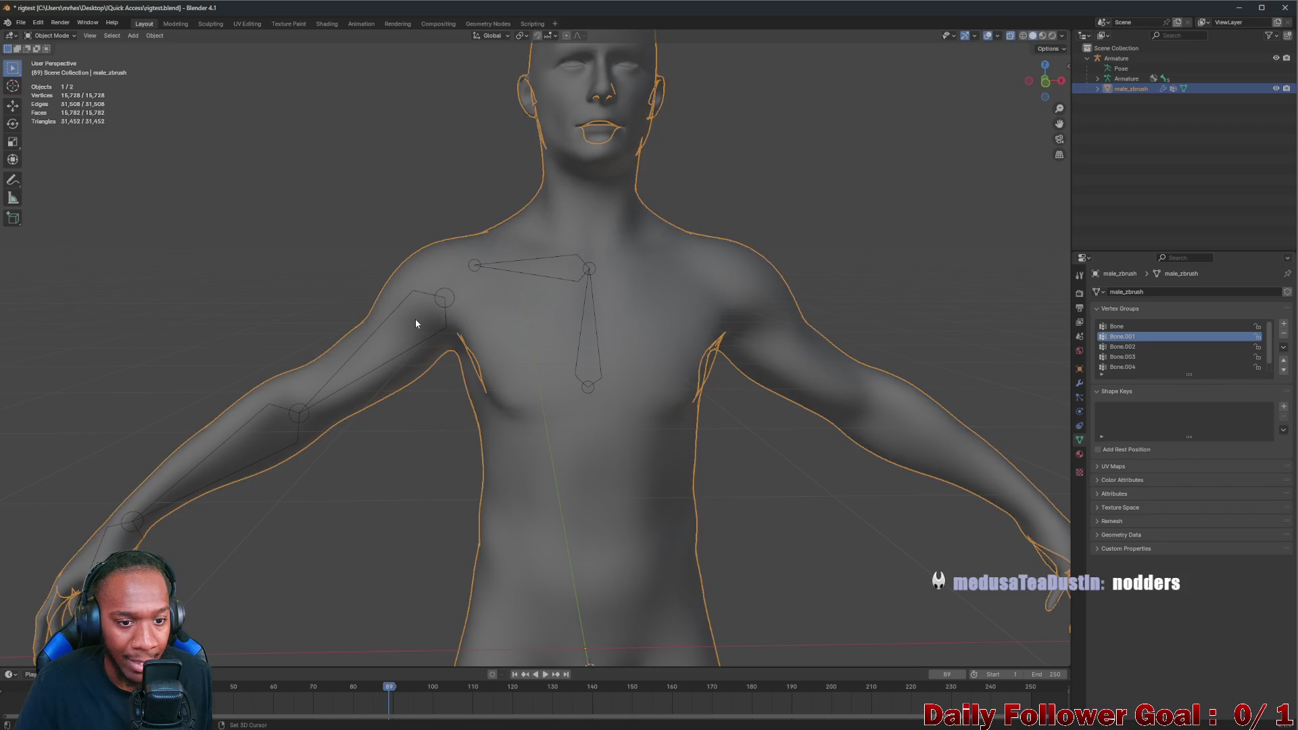
key("alt+a")
left_click(533, 227)
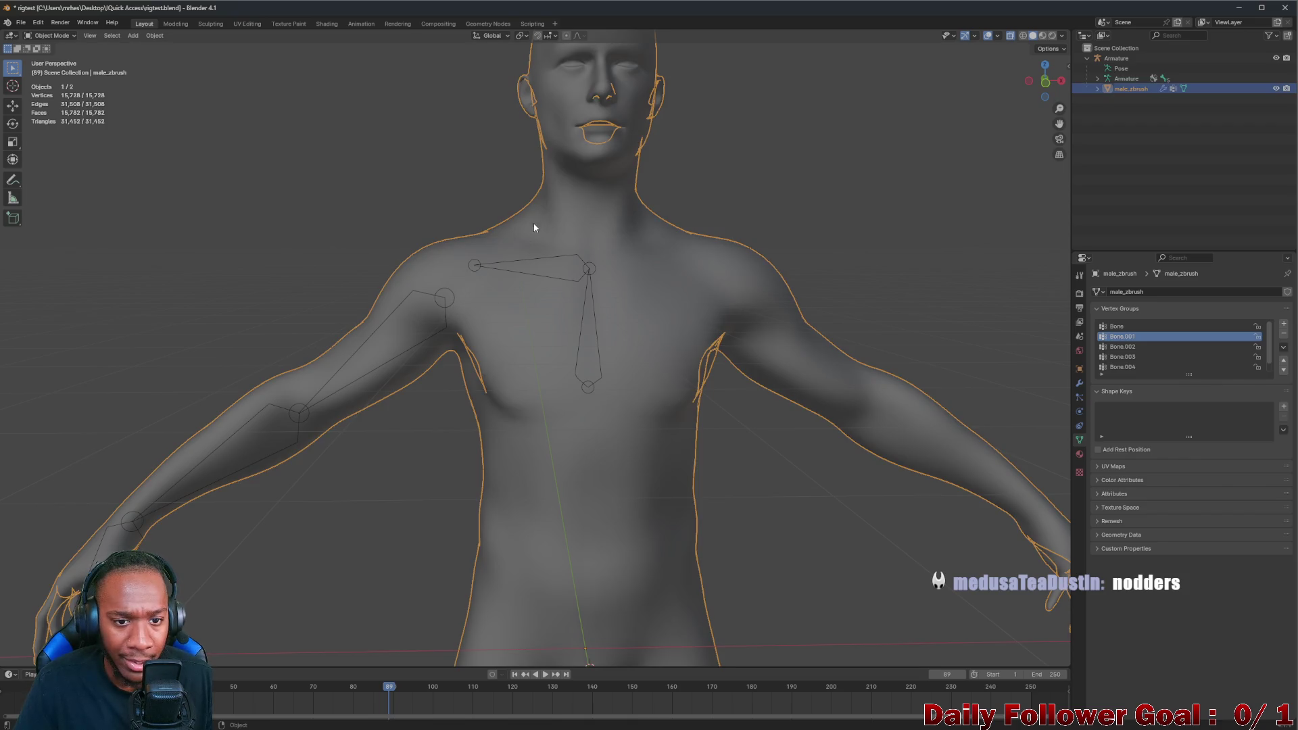
left_click(450, 295, "shift")
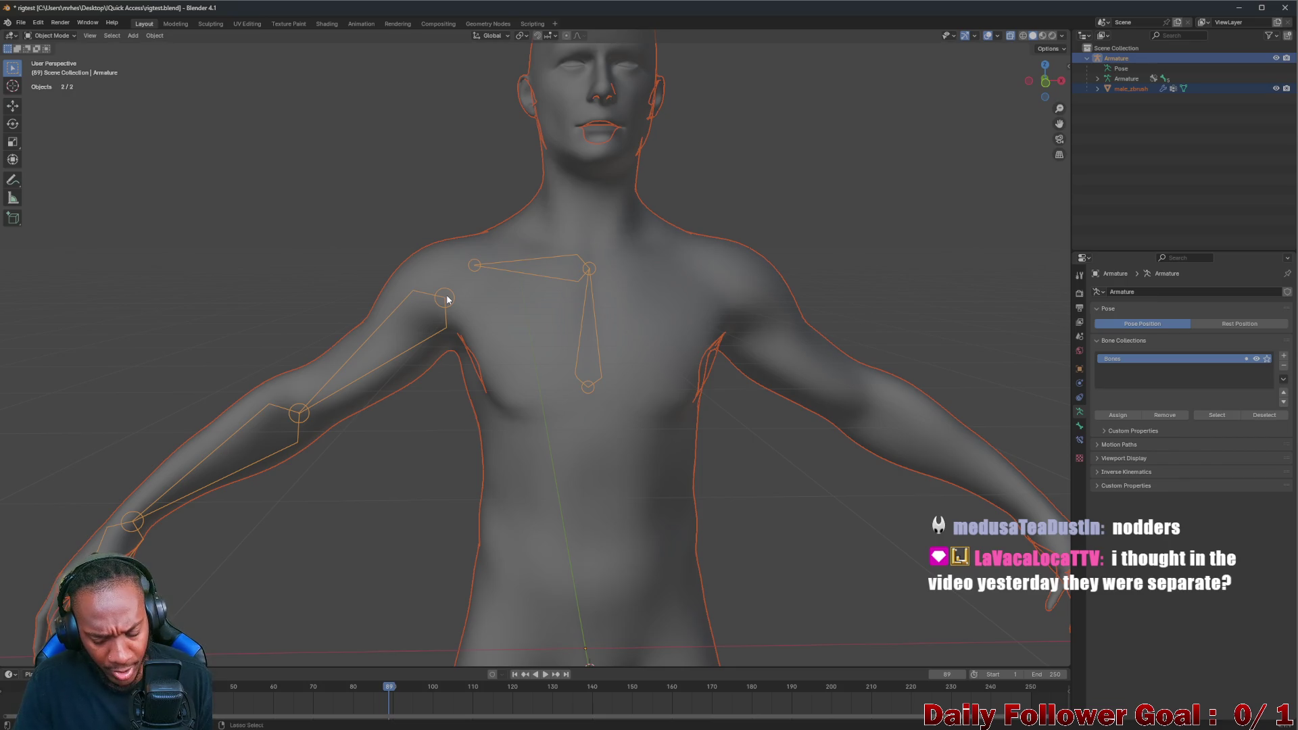
Parent the body mesh to the armature using Armature Deform with Automatic Weights (Ctrl+P)
key("ctrl+p")
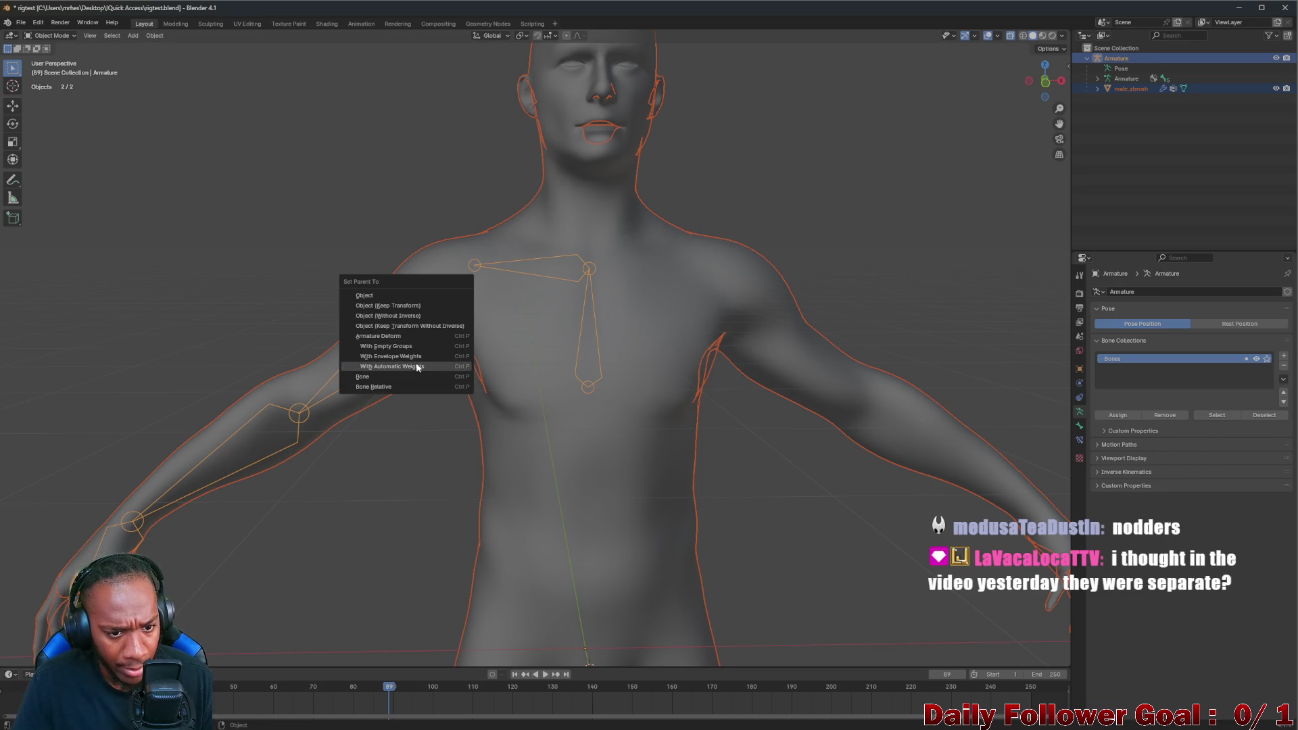
left_click(412, 367)
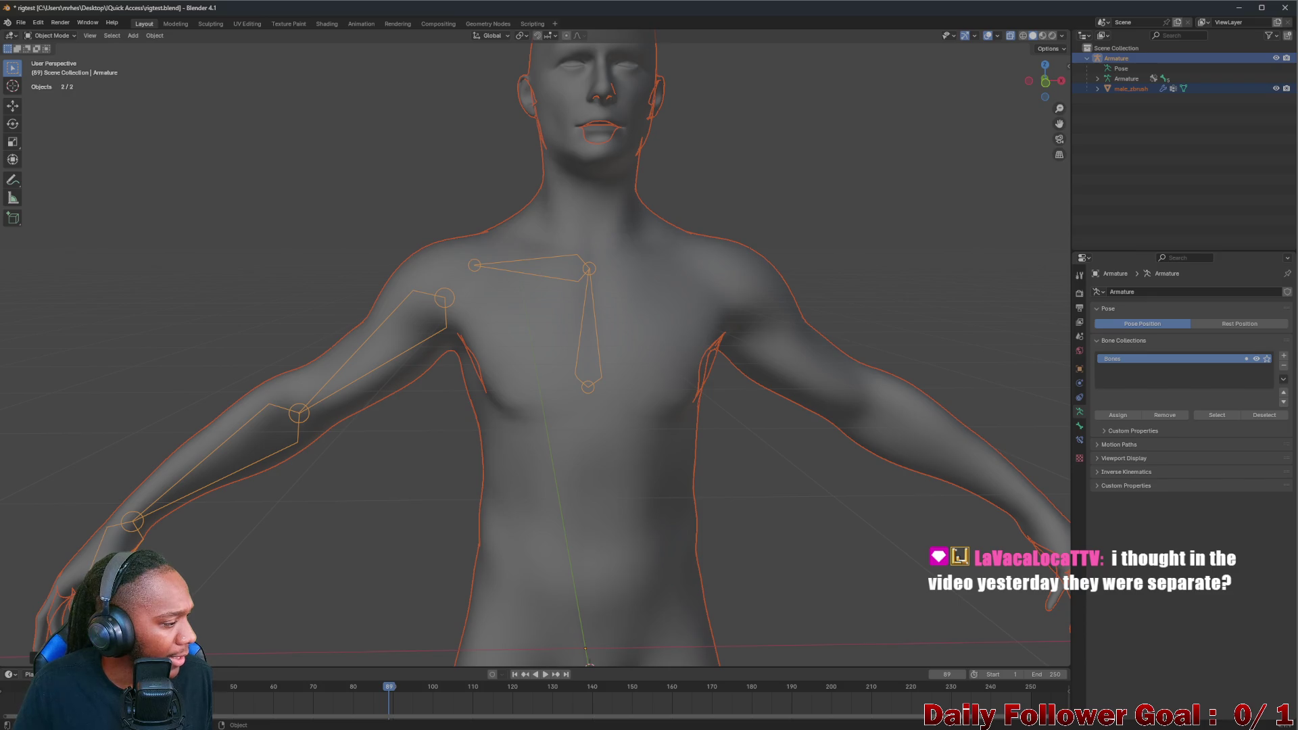
scroll(189, 435, "down", 3)
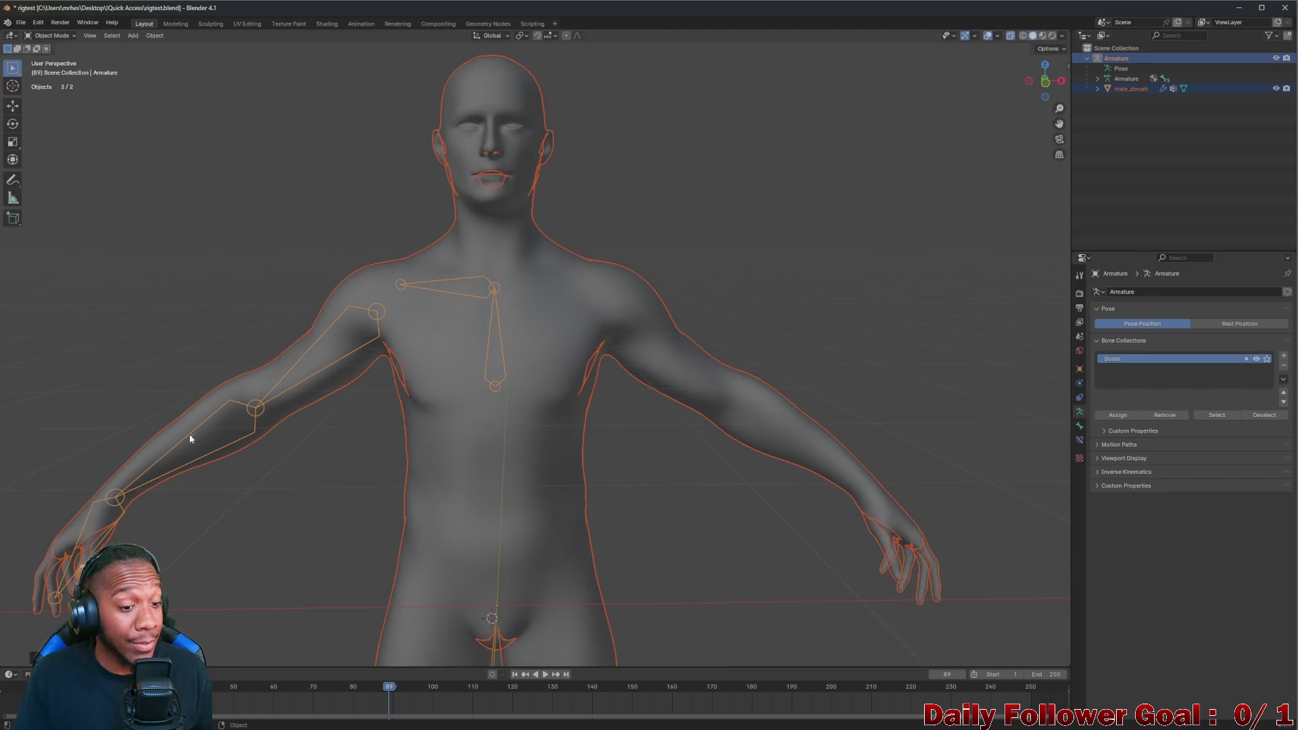
scroll(189, 450, "down", 1)
scroll(301, 427, "up", 6)
scroll(354, 412, "down", 2)
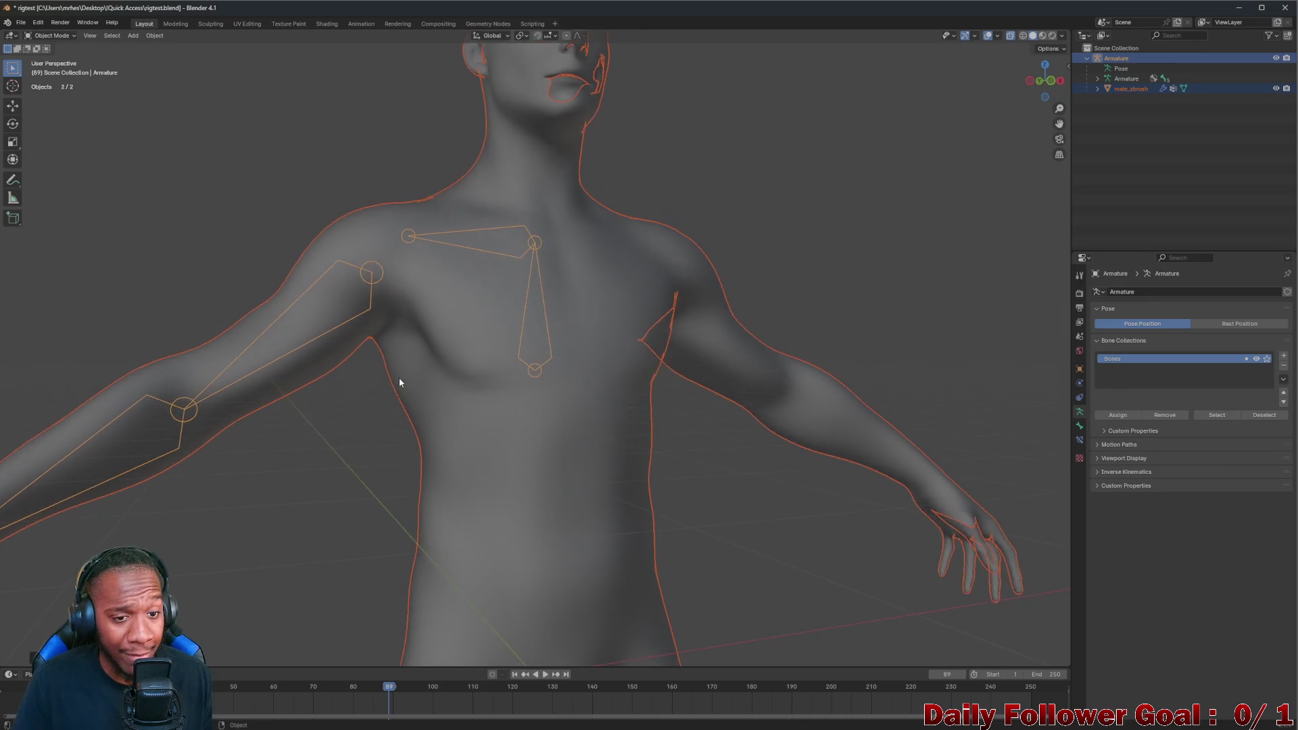
scroll(399, 377, "down", 2)
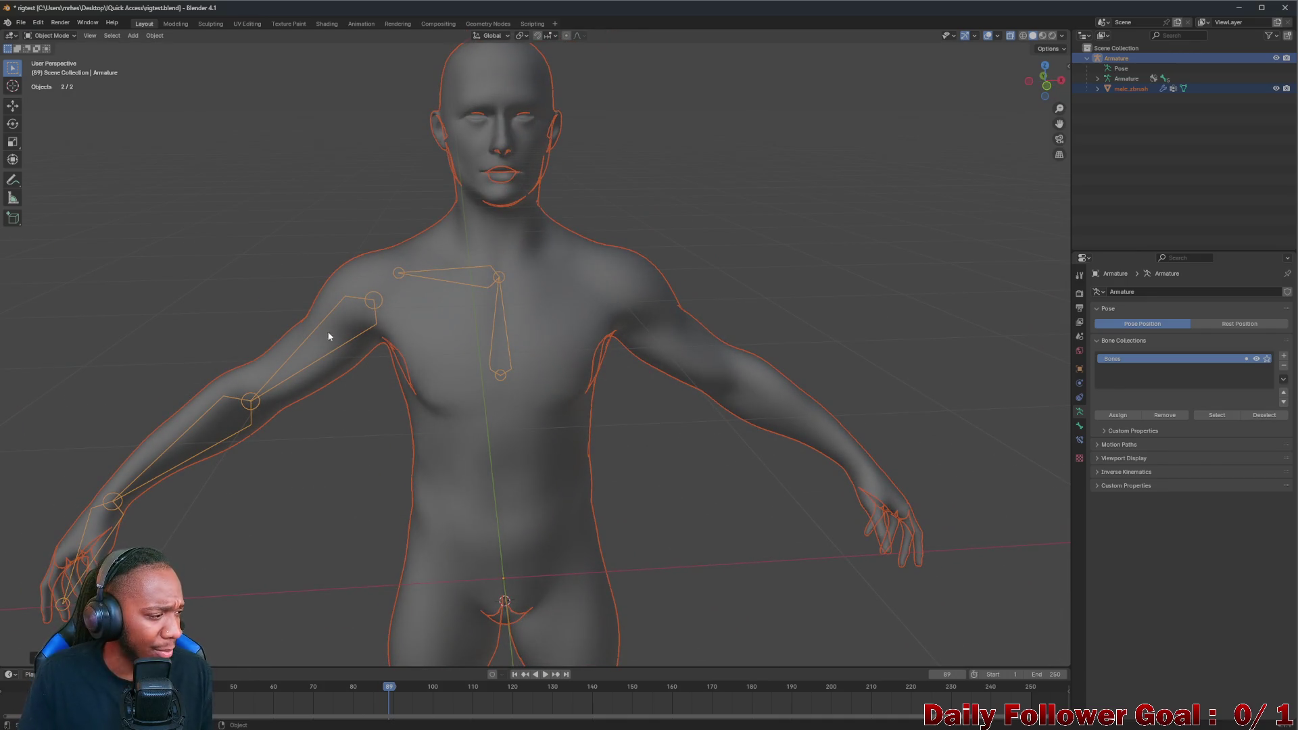
Select the armature and the male_zbrush mesh with the mesh active, then bring up the mode list
middle_click_drag(329, 336, 376, 304)
scroll(376, 305, "down", 3)
scroll(352, 351, "up", 3)
scroll(324, 266, "up", 1)
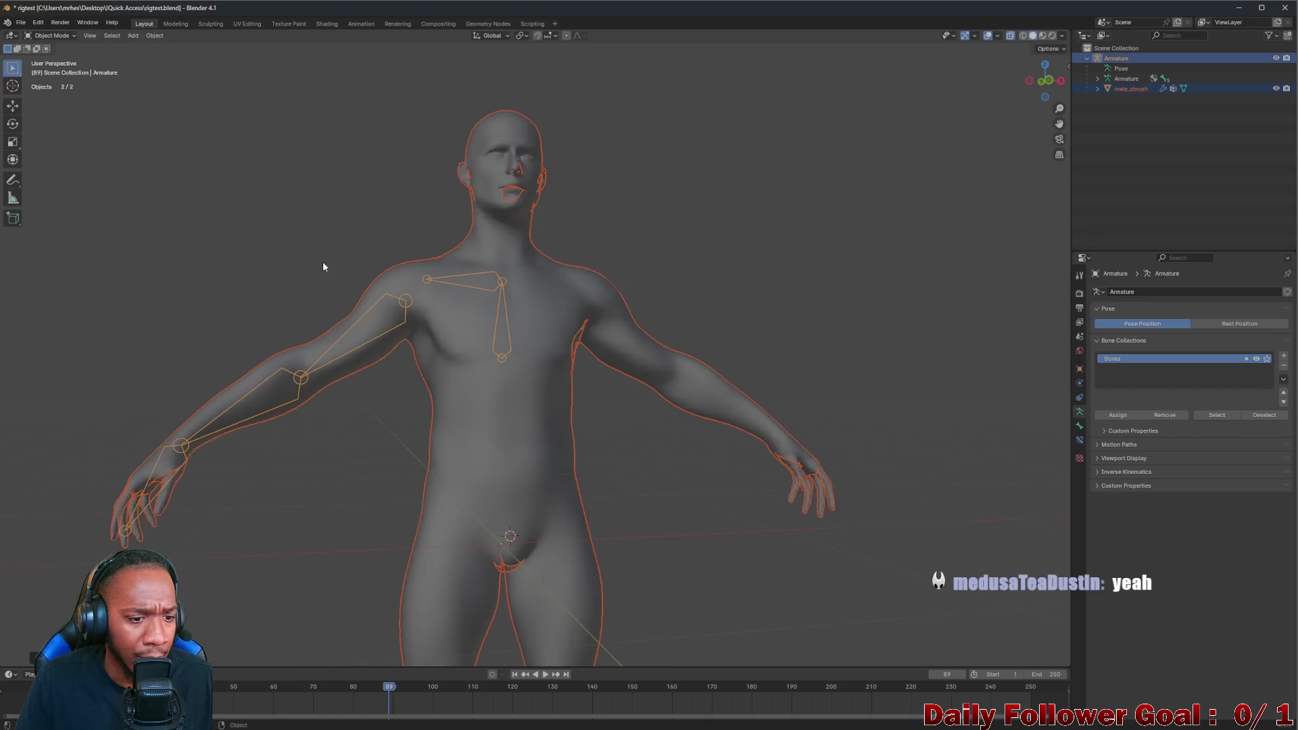
scroll(323, 267, "up", 1)
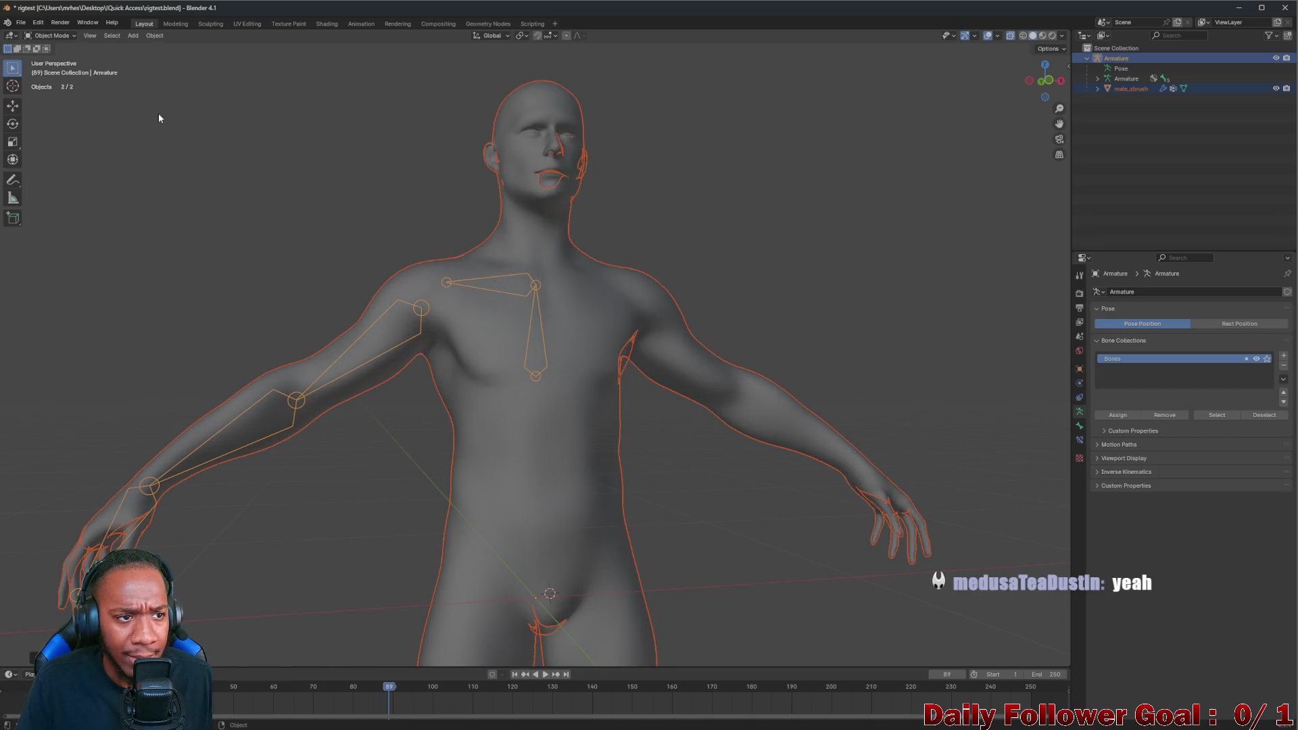
left_click(493, 307)
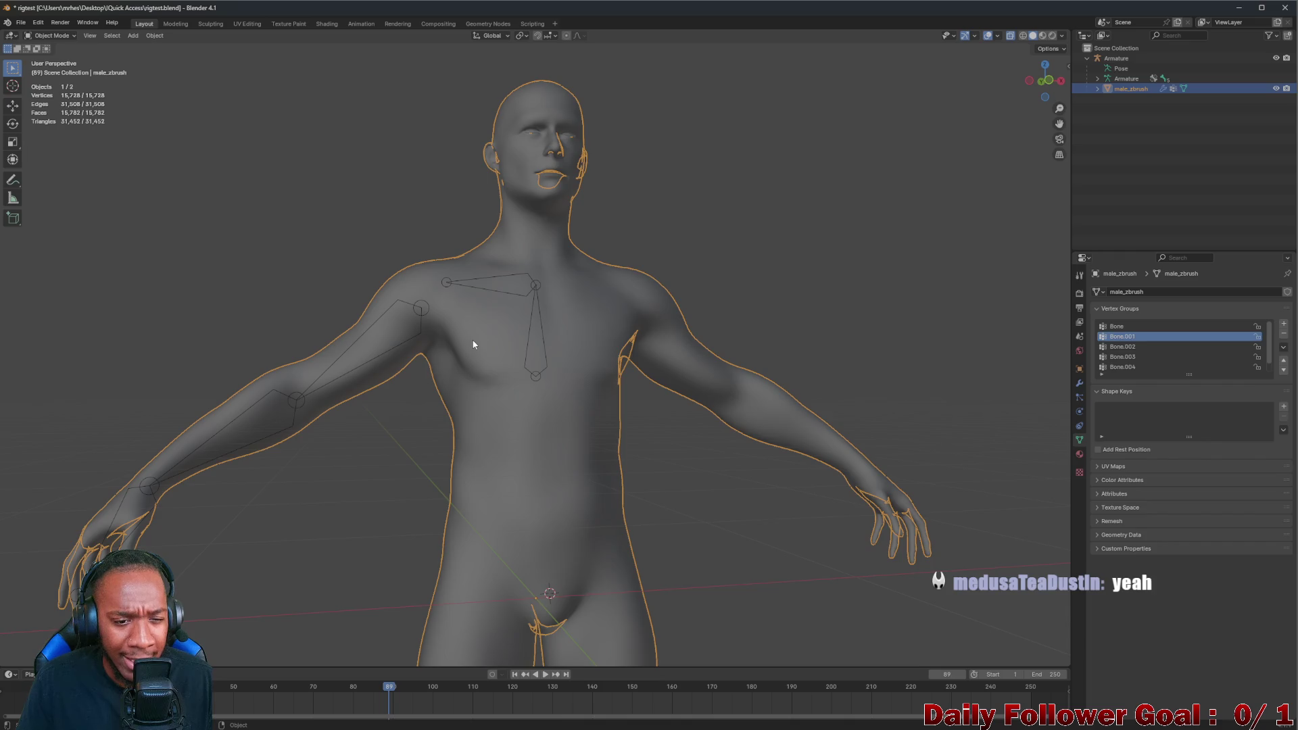
middle_click_drag(472, 346, 525, 322)
left_click(536, 287, "shift")
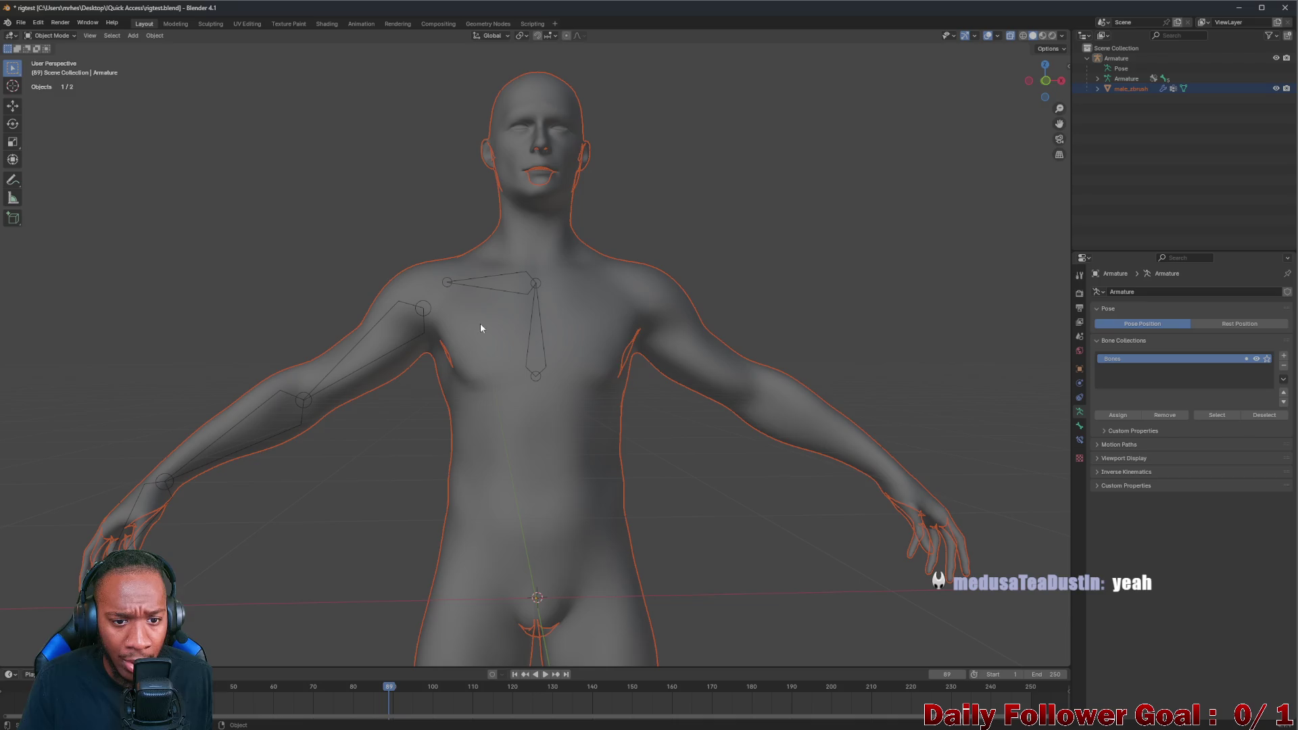
left_click(360, 227)
left_click(538, 295)
left_click(466, 283, "shift")
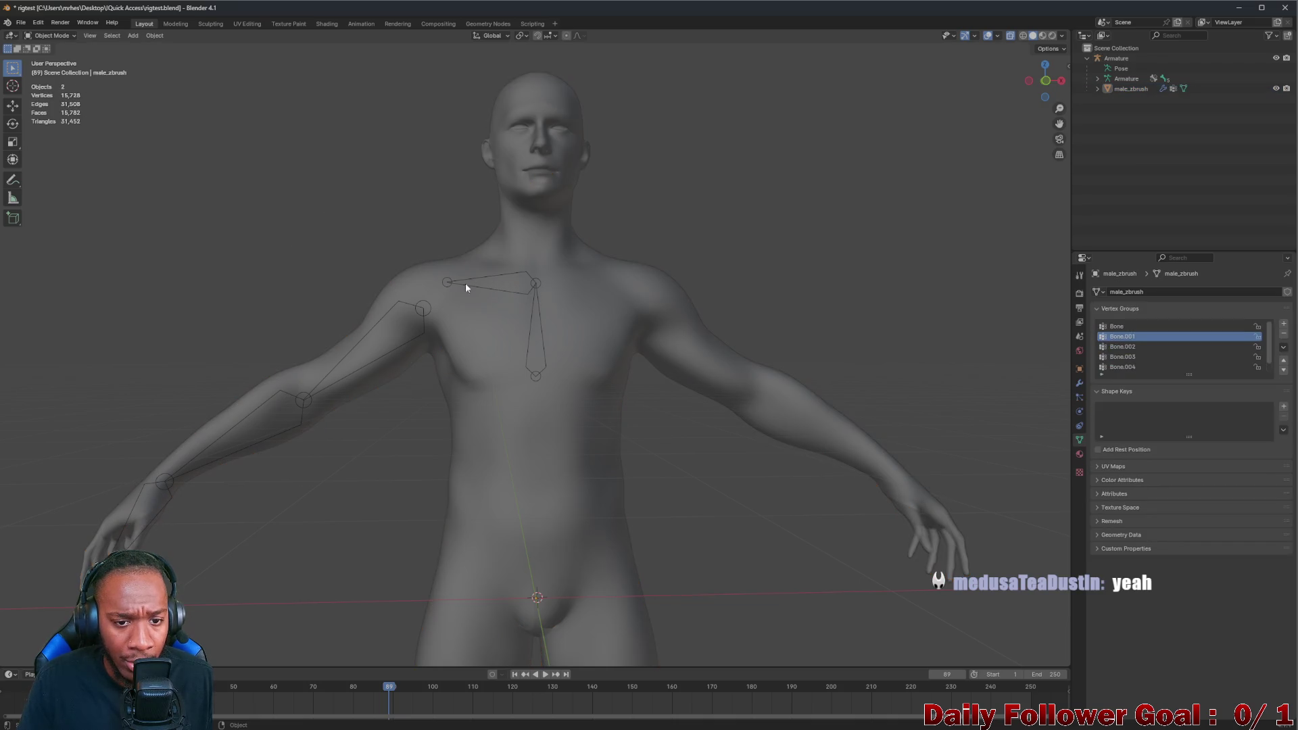
left_click(535, 287)
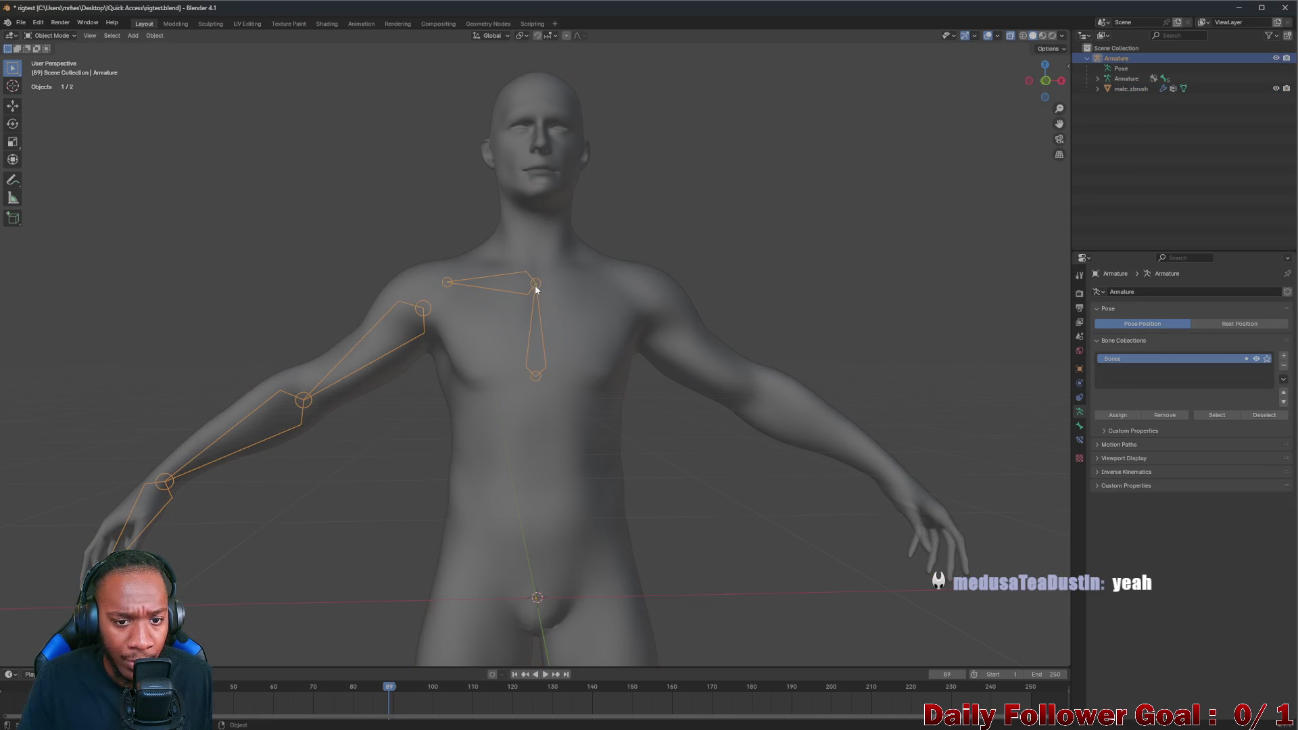
left_click(529, 235, "shift")
left_click(51, 36)
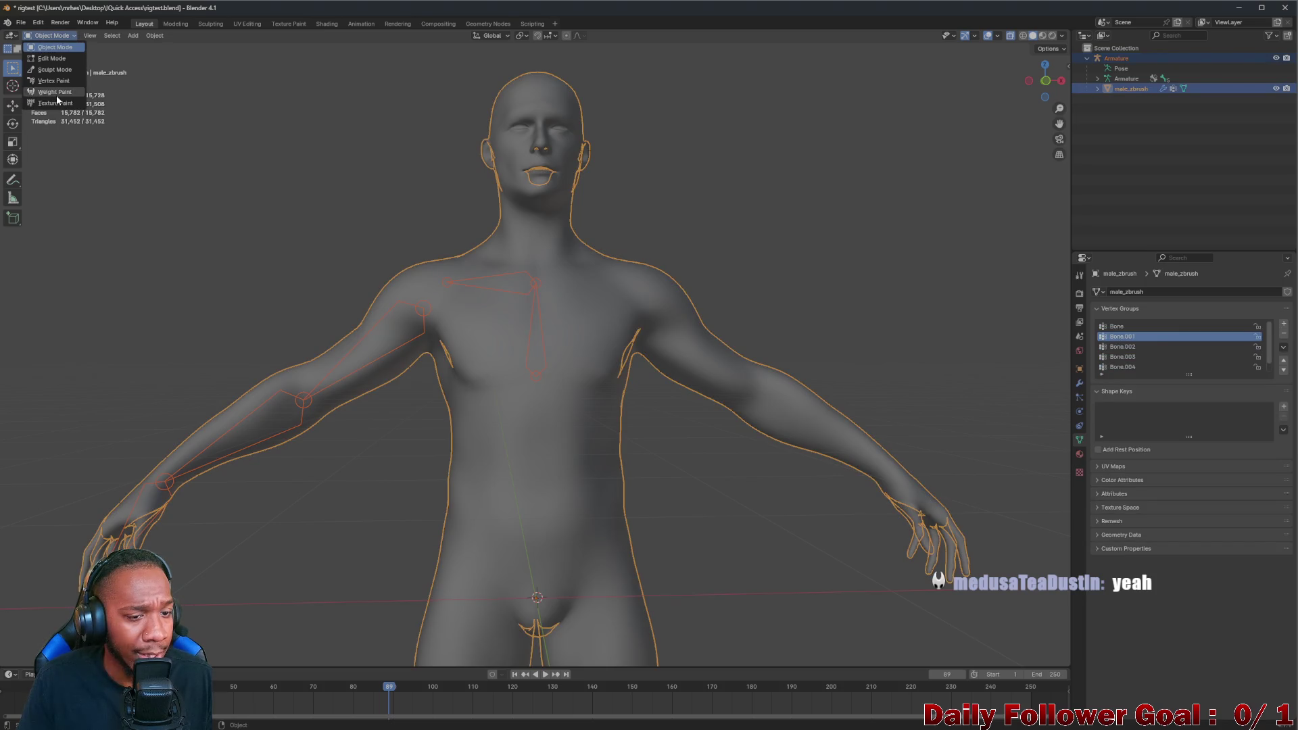
Enter Weight Paint and Ctrl-click the upper arm, clavicle, spine, forearm and hand bones to view their weights
left_click(56, 92)
left_click(393, 333)
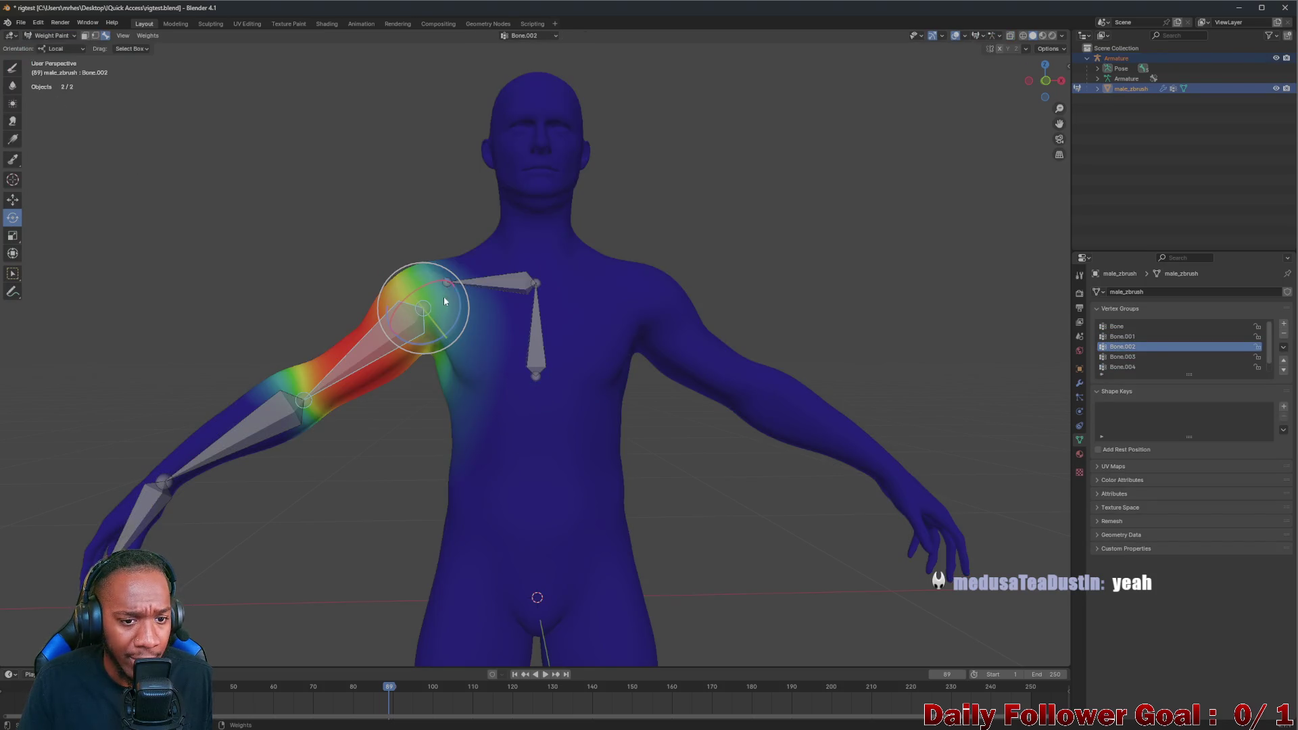
left_click(492, 280)
left_click(535, 334)
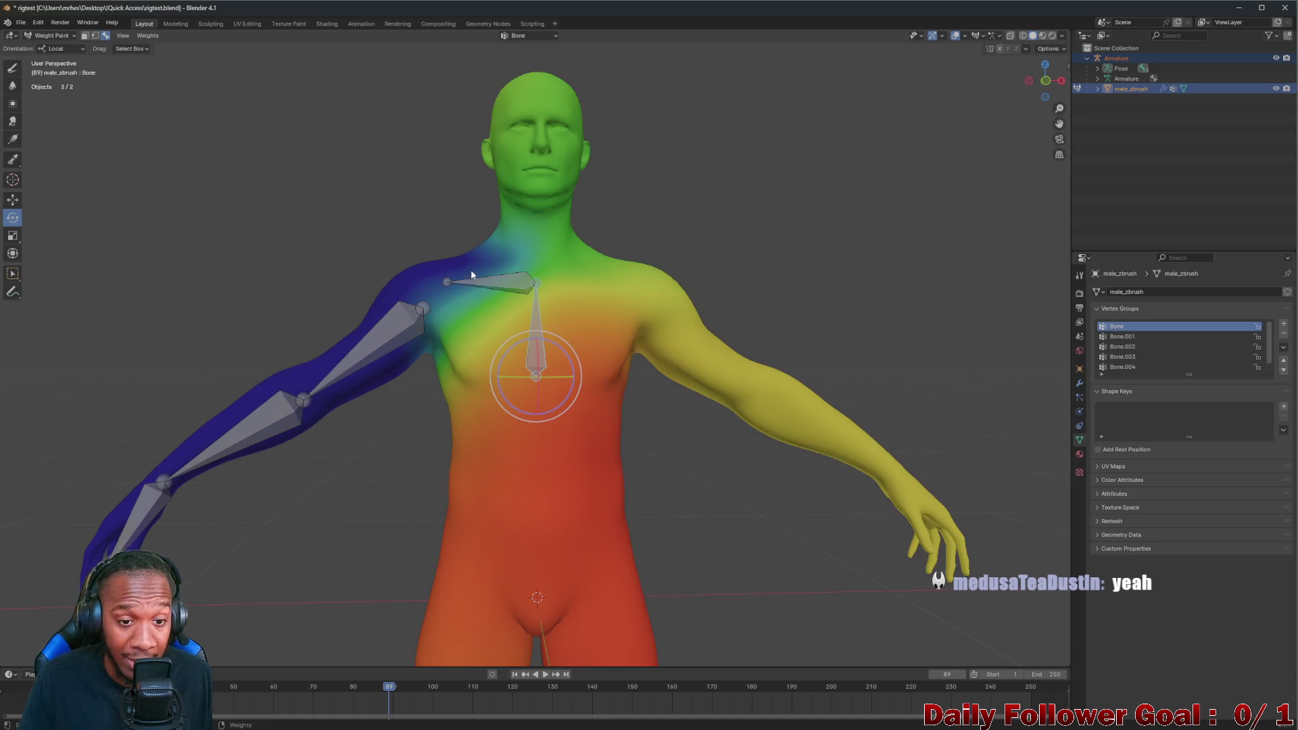
left_click(481, 281)
left_click(384, 324)
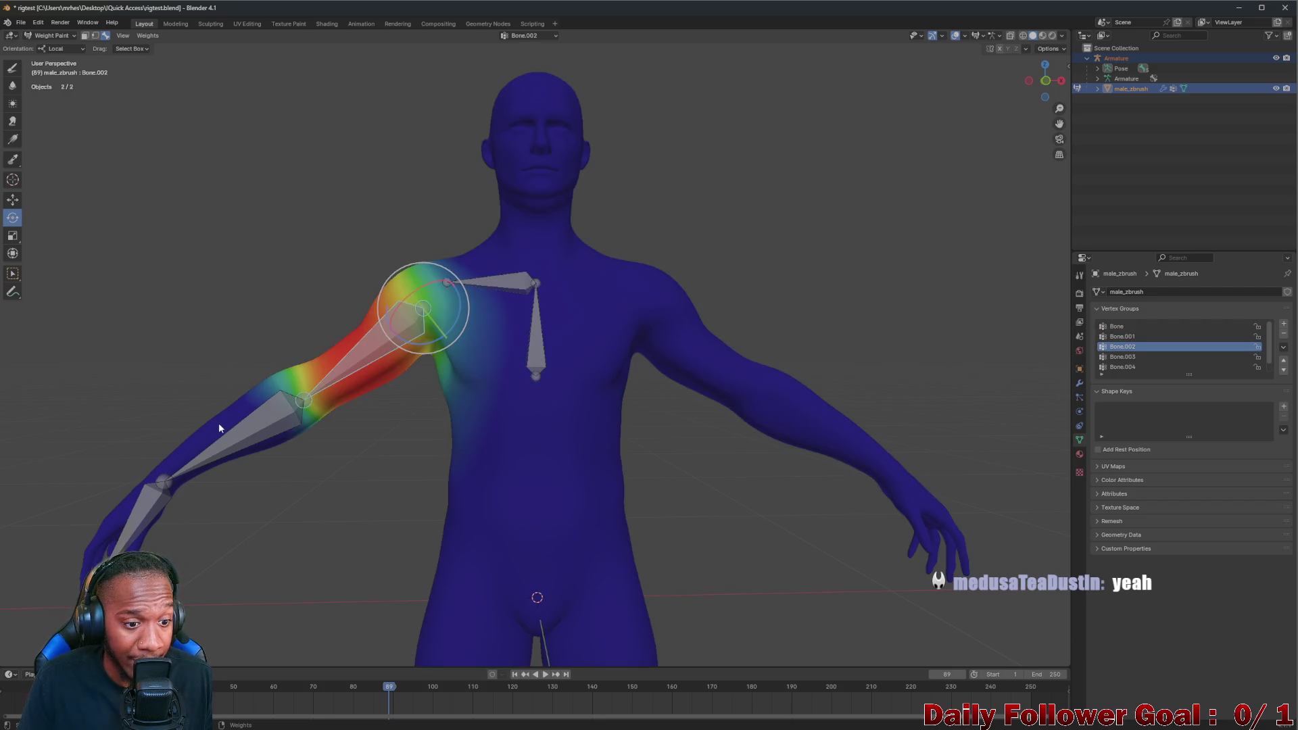
left_click(252, 443)
left_click(142, 503)
scroll(431, 501, "down", 2)
scroll(430, 524, "down", 2)
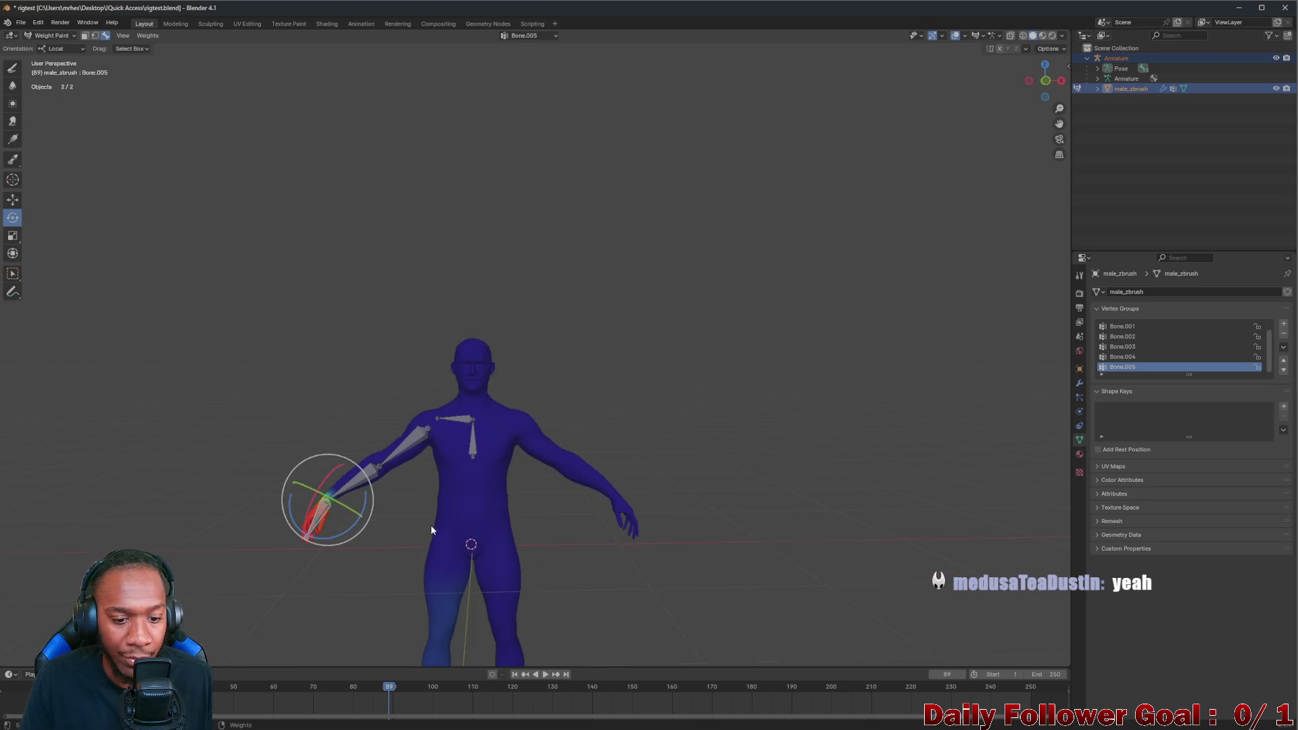
scroll(442, 295, "up", 2)
scroll(445, 438, "up", 2)
scroll(332, 334, "up", 2)
scroll(350, 334, "up", 3)
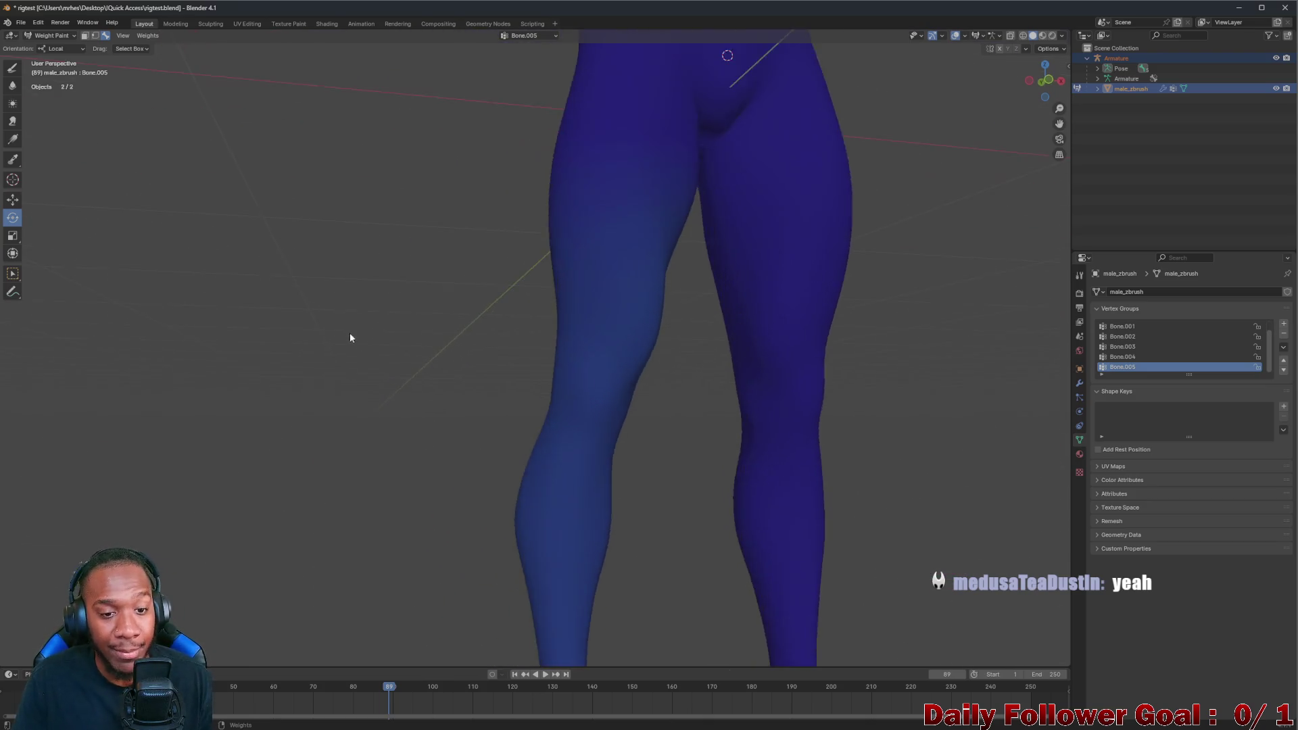
scroll(350, 337, "down", 2)
scroll(375, 358, "down", 3)
scroll(378, 378, "up", 2)
scroll(394, 361, "up", 1)
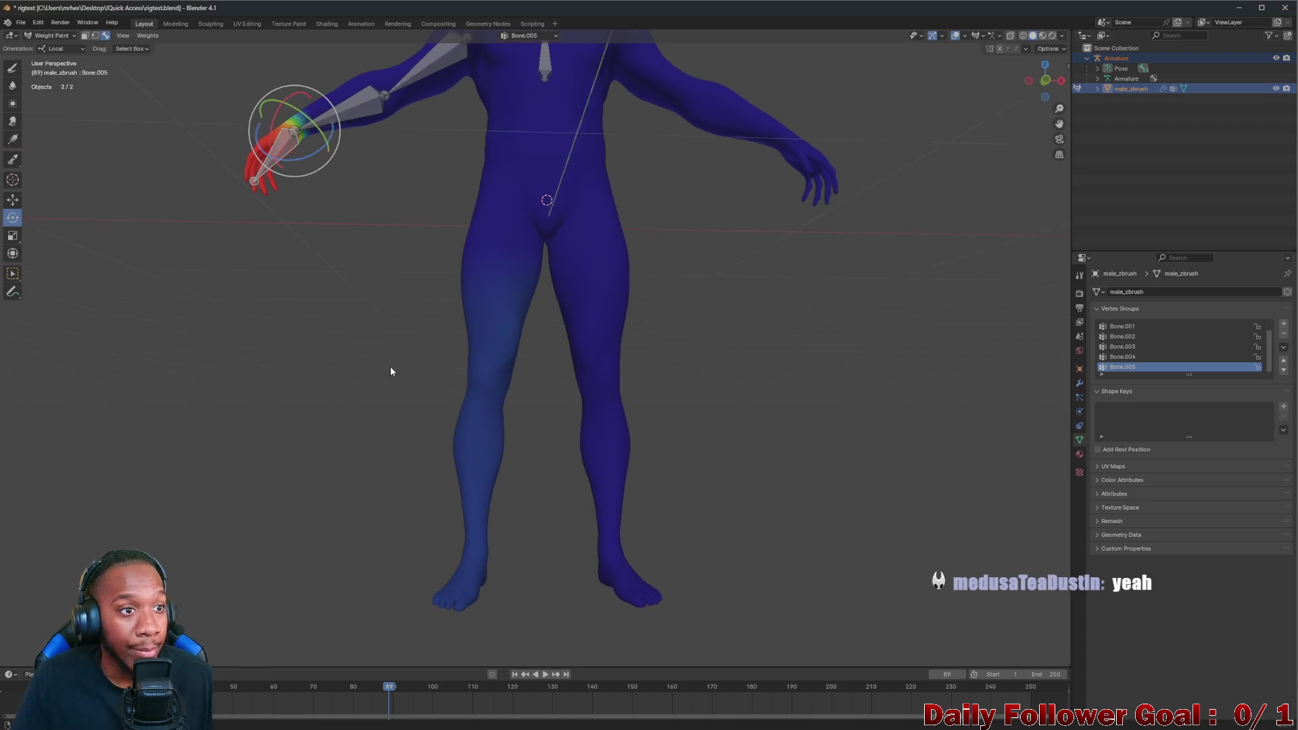
scroll(390, 367, "down", 1)
scroll(378, 360, "down", 2)
scroll(345, 314, "down", 1)
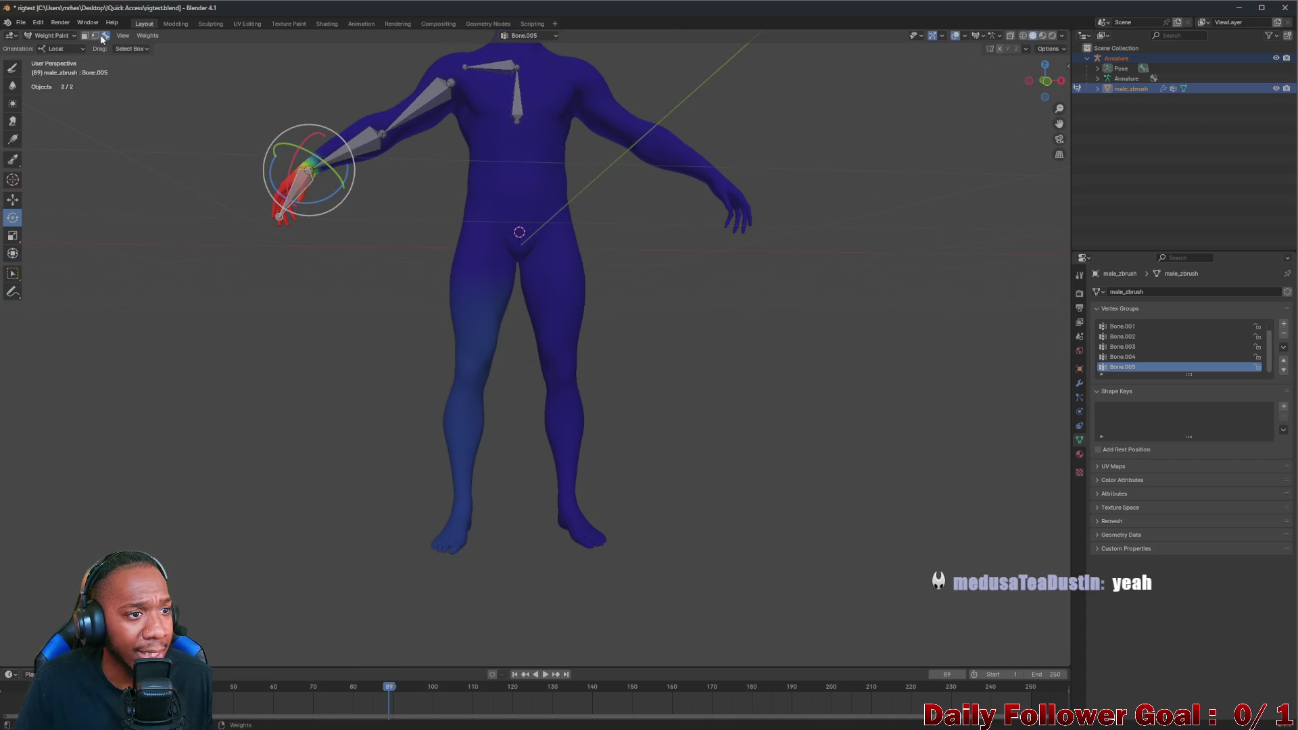
left_click(142, 42)
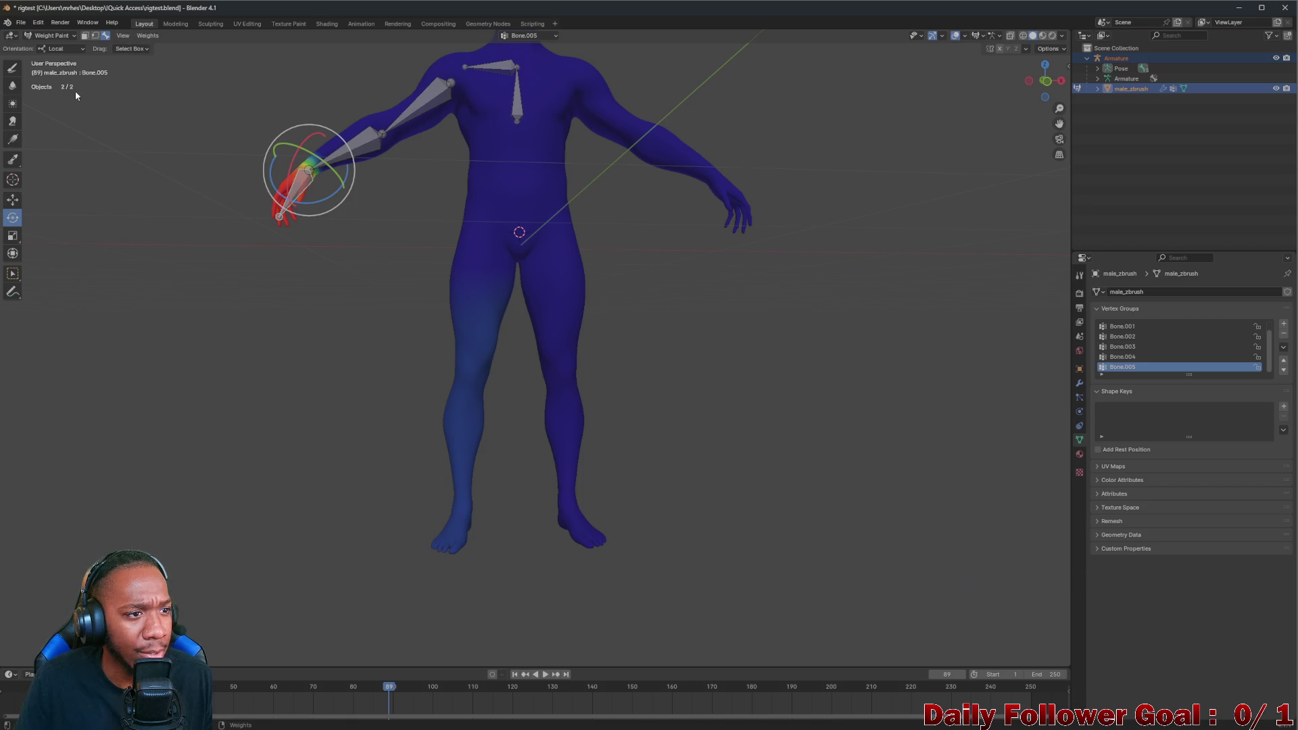
left_click(12, 69)
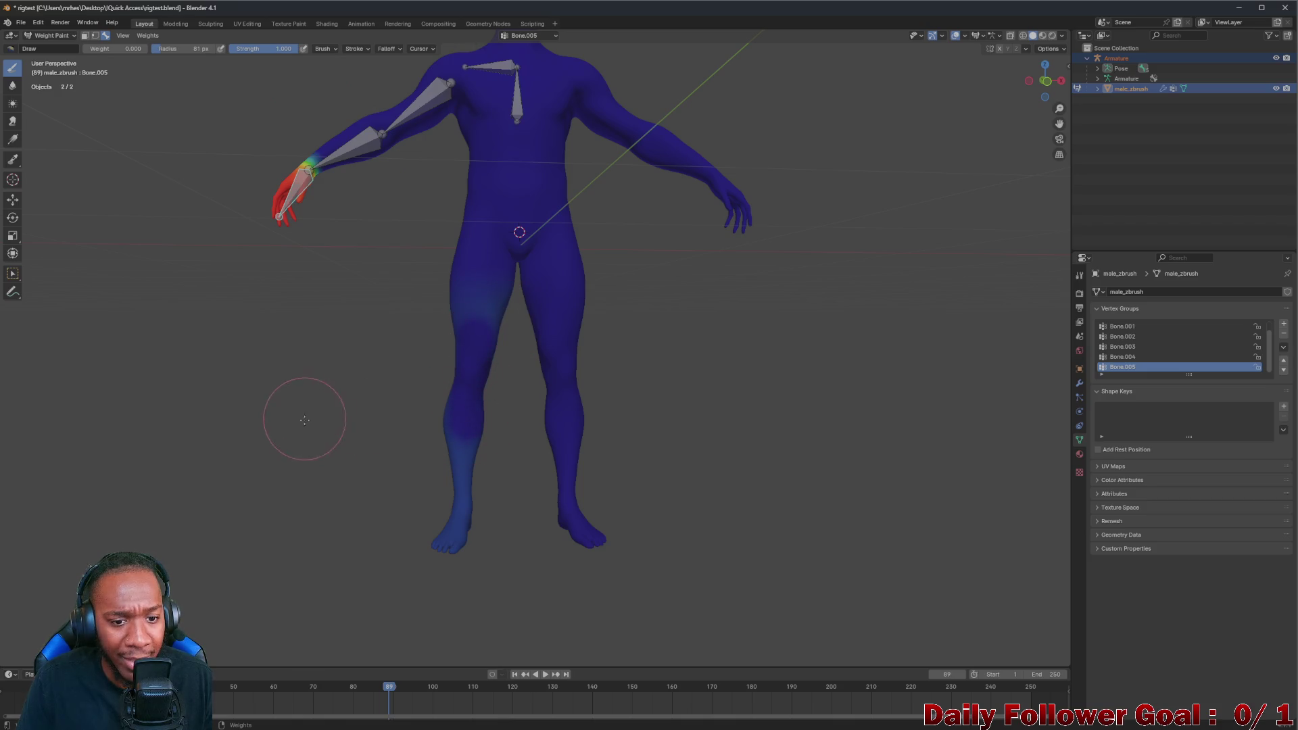
Paint weight 0.000 over the hand bone's stray influence on the lower left leg and orbit to check it
middle_click_drag(417, 411, 433, 271)
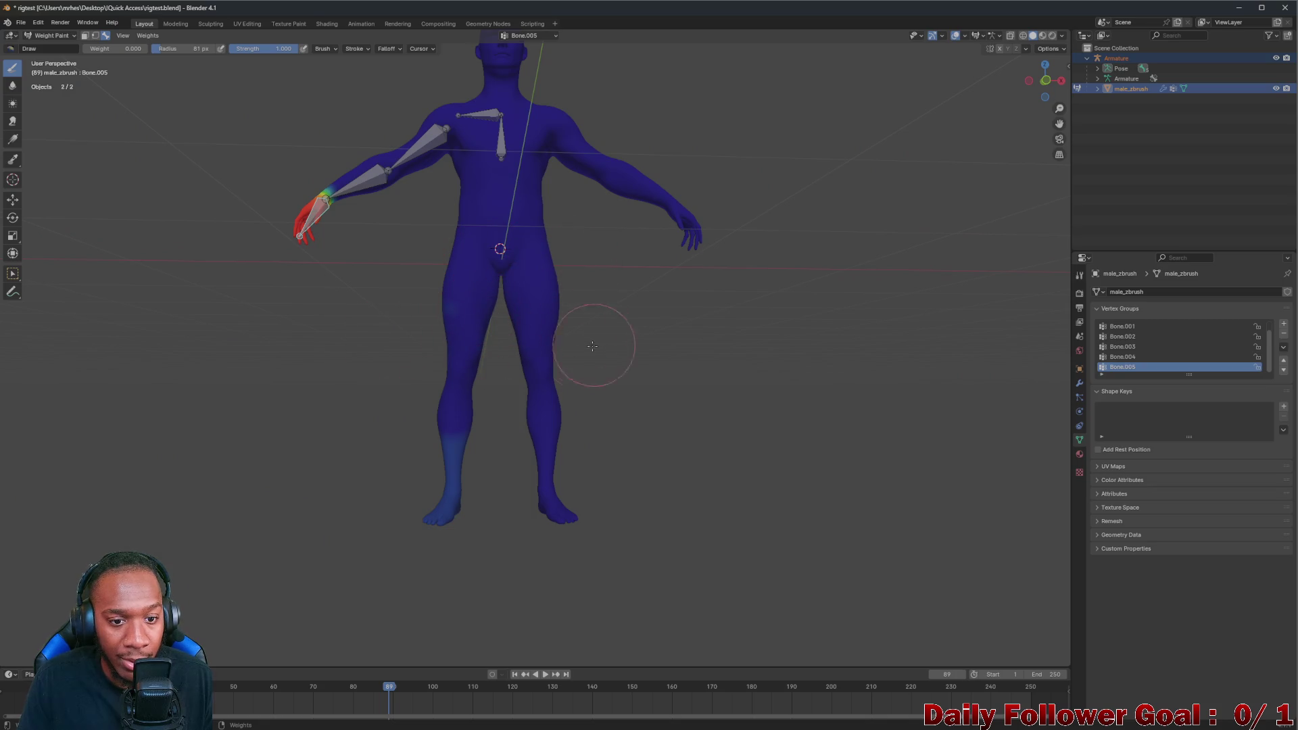
left_click_drag(458, 410, 446, 489)
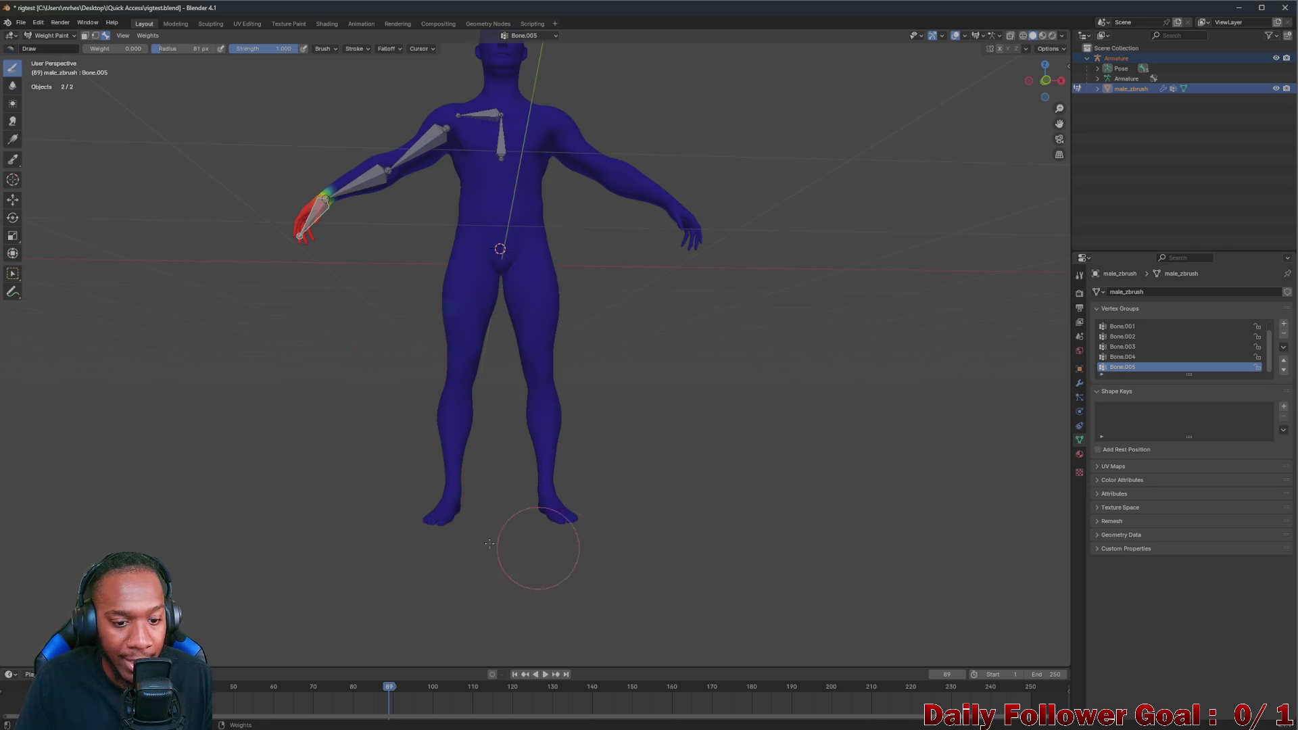
middle_click_drag(489, 544, 463, 521)
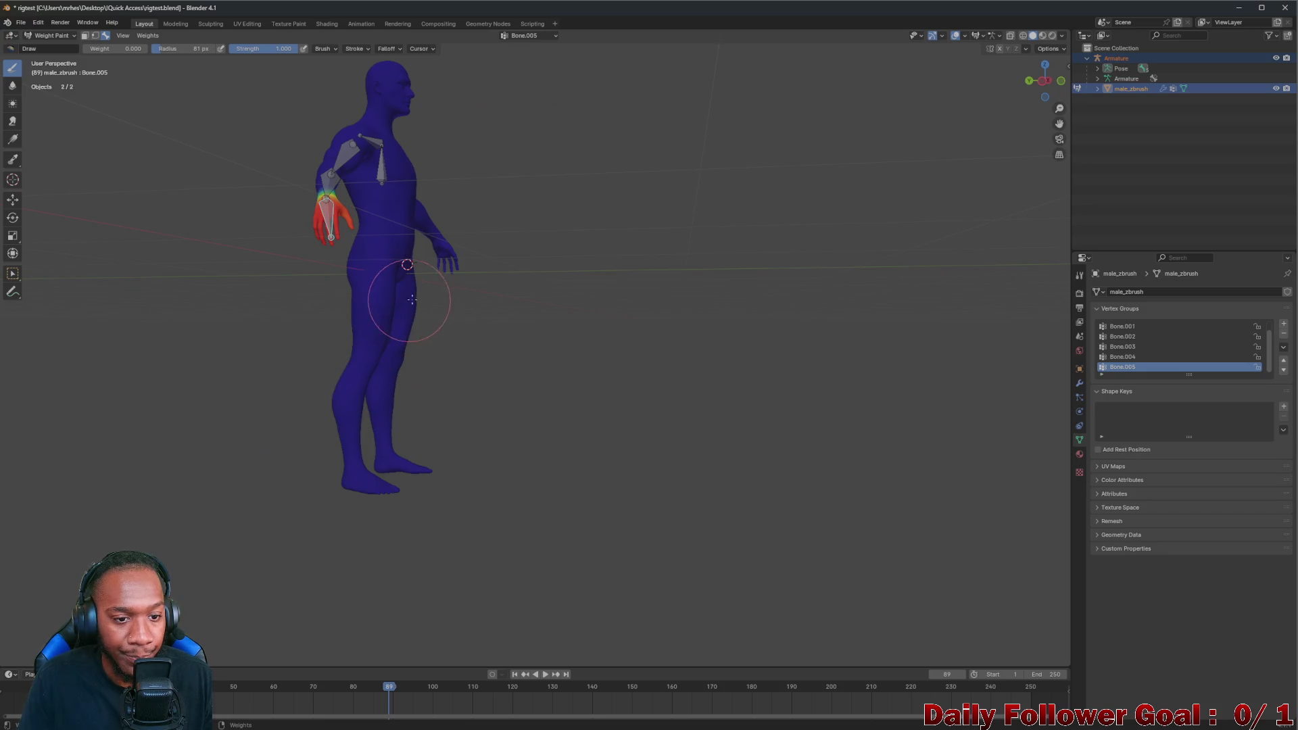
middle_click_drag(413, 299, 432, 273)
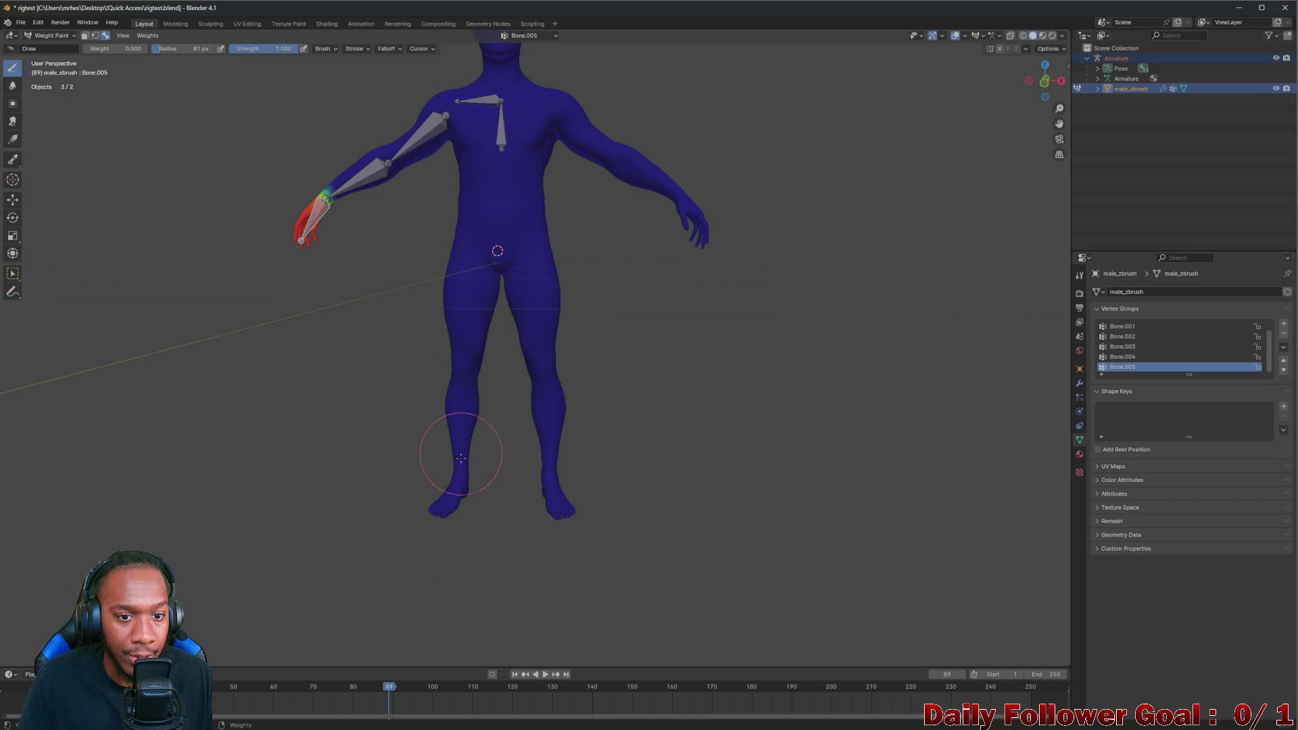
middle_click_drag(626, 486, 608, 477)
scroll(609, 477, "up", 3)
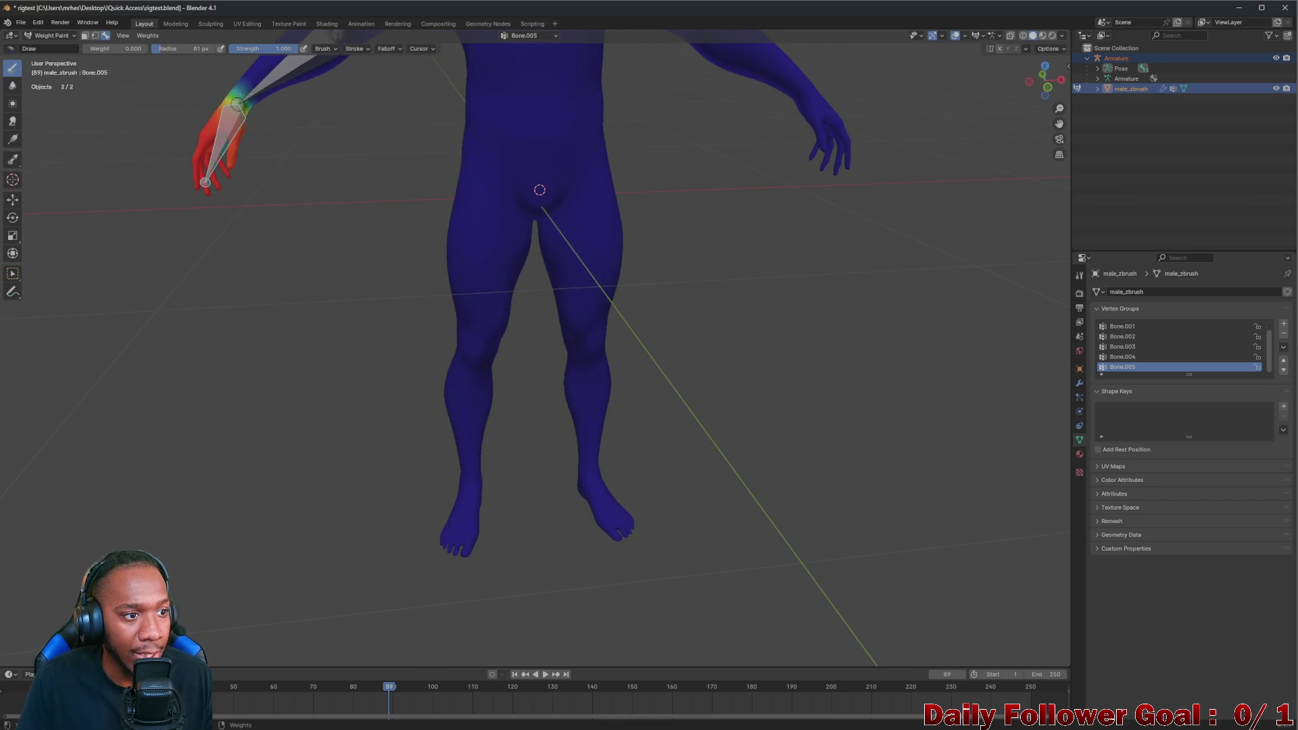
left_click(12, 217)
middle_click_drag(452, 192, 420, 392, "shift")
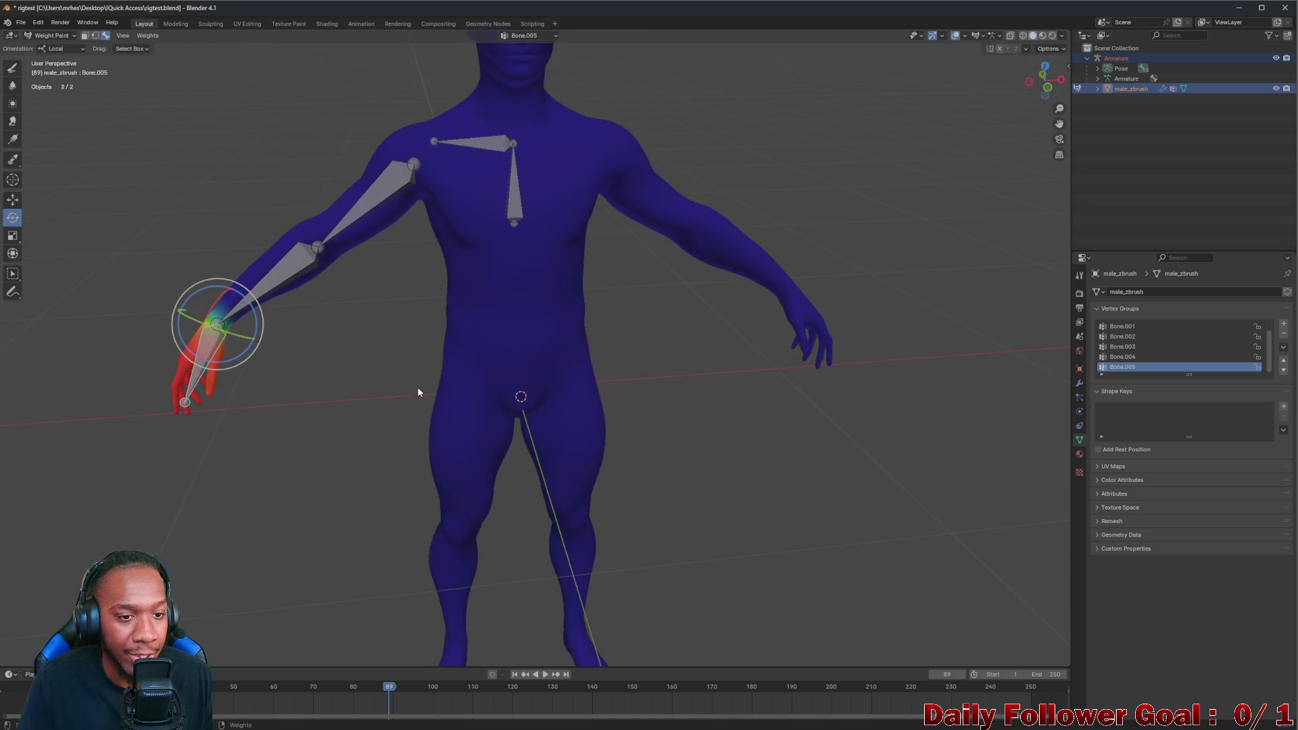
scroll(421, 231, "up", 2)
Test-rotate the clavicle bone Bone.001 to check the shoulder, then undo to rest pose
middle_click_drag(419, 218, 399, 348, "shift")
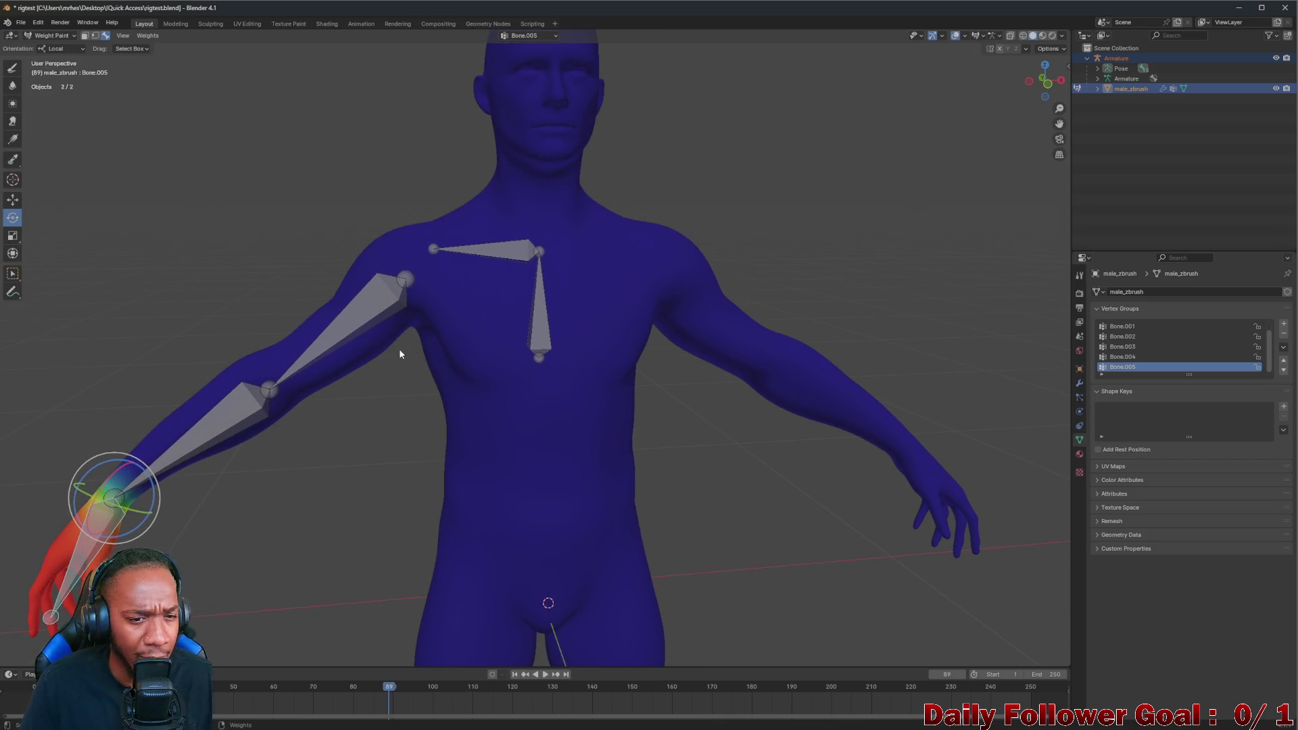
left_click(480, 250)
left_click_drag(557, 215, 554, 216)
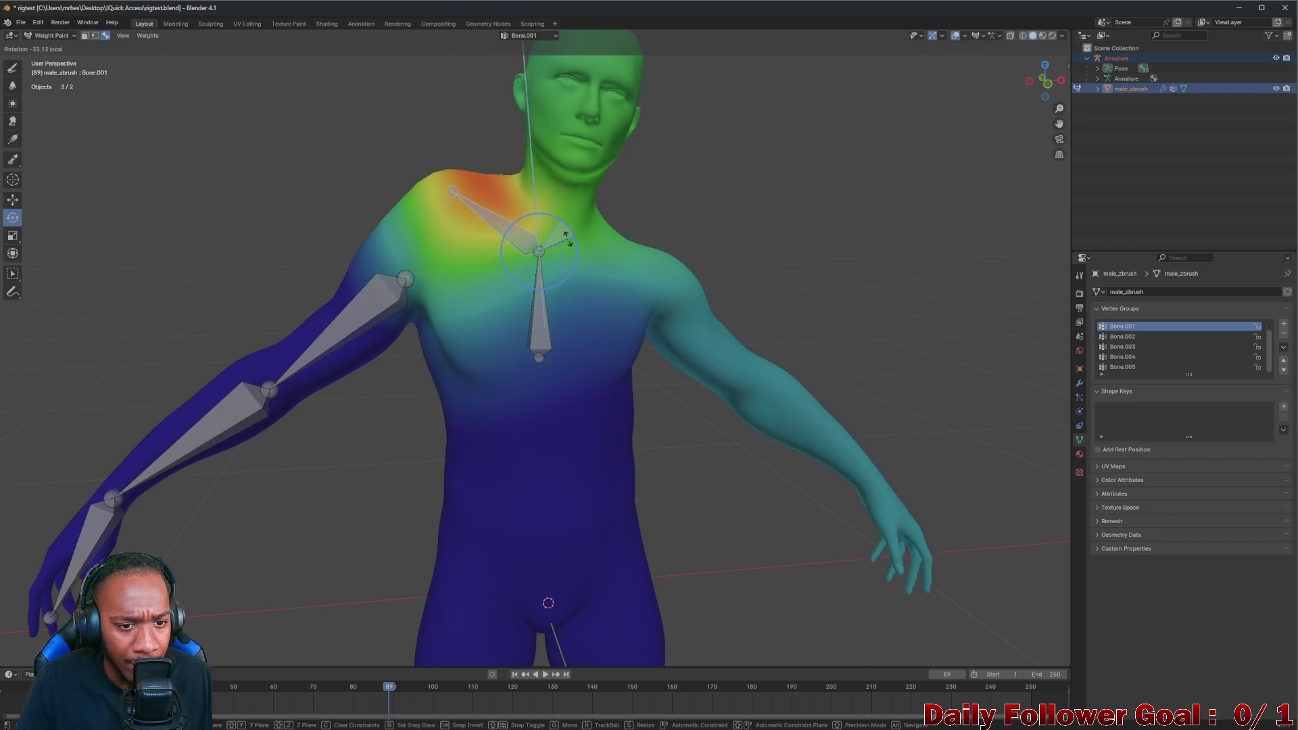
left_click_drag(554, 216, 543, 228)
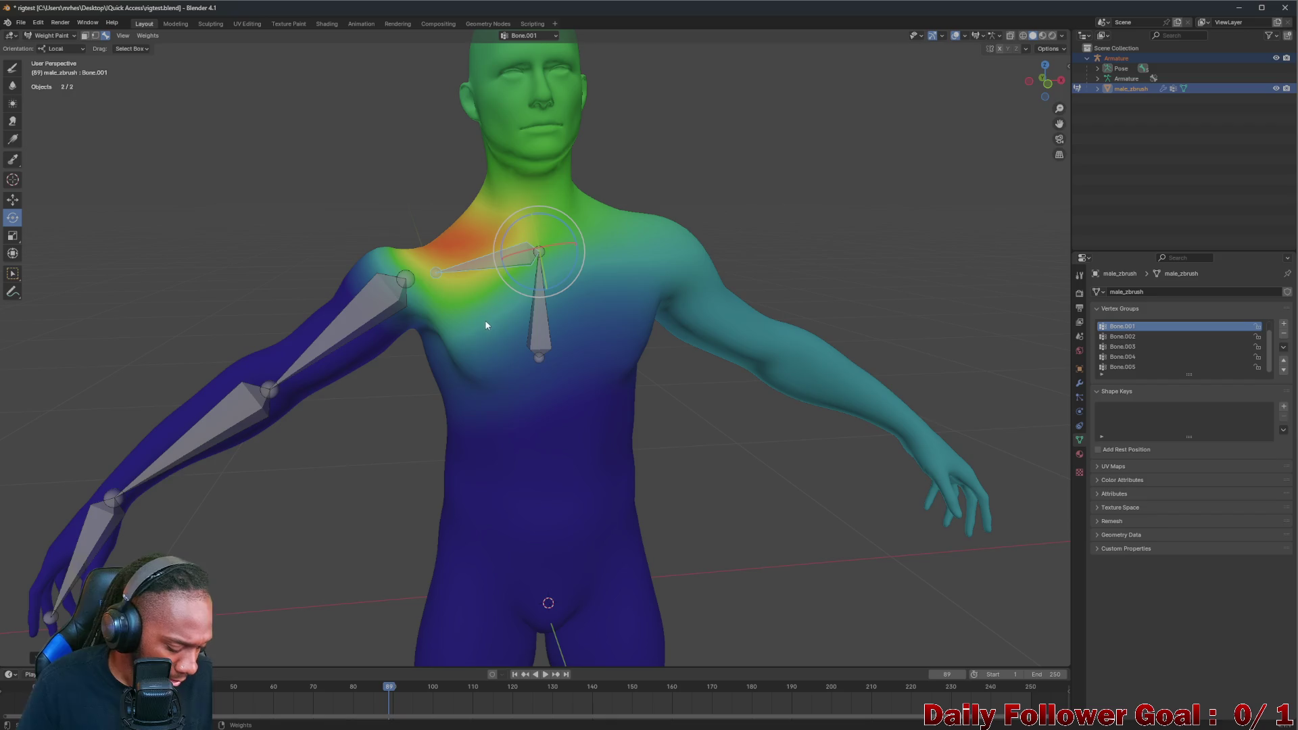
key("ctrl+z")
Swing the upper-arm bone Bone.002 up and down to horizontal to test deformation, undoing between tries
left_click(385, 317)
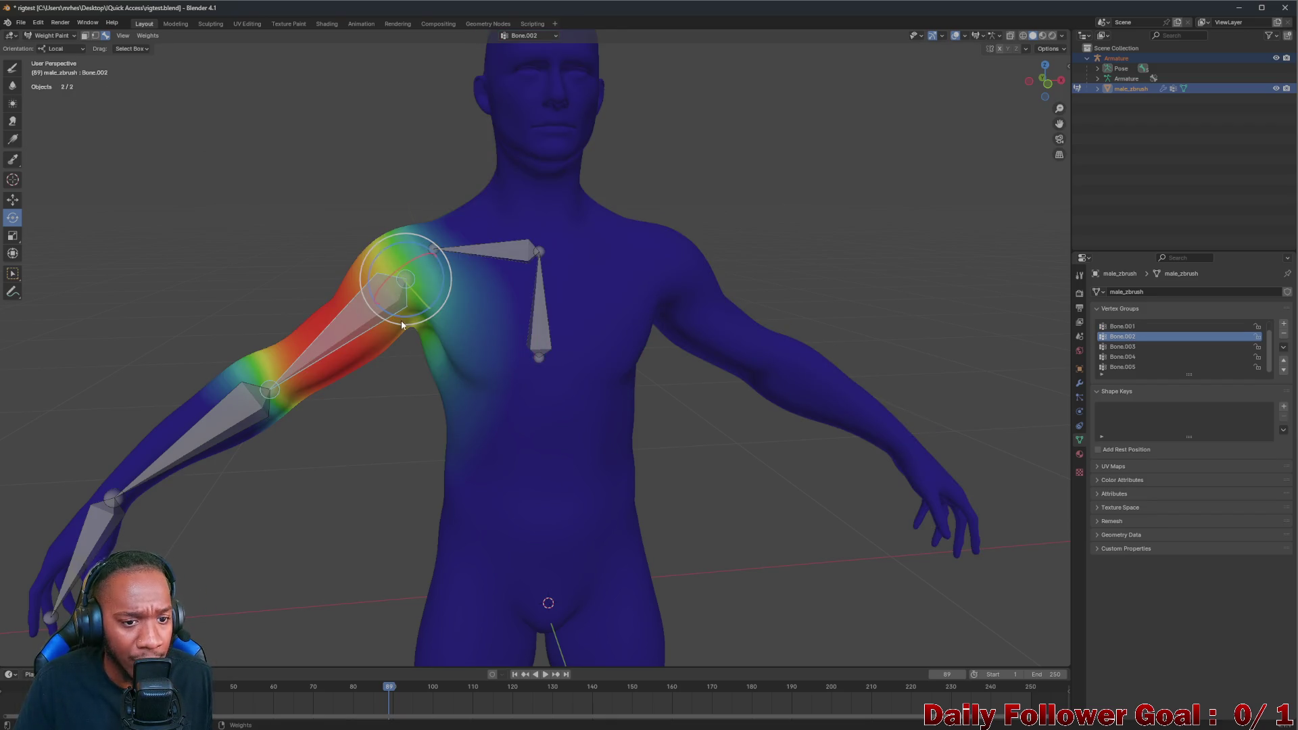
left_click_drag(391, 277, 407, 266)
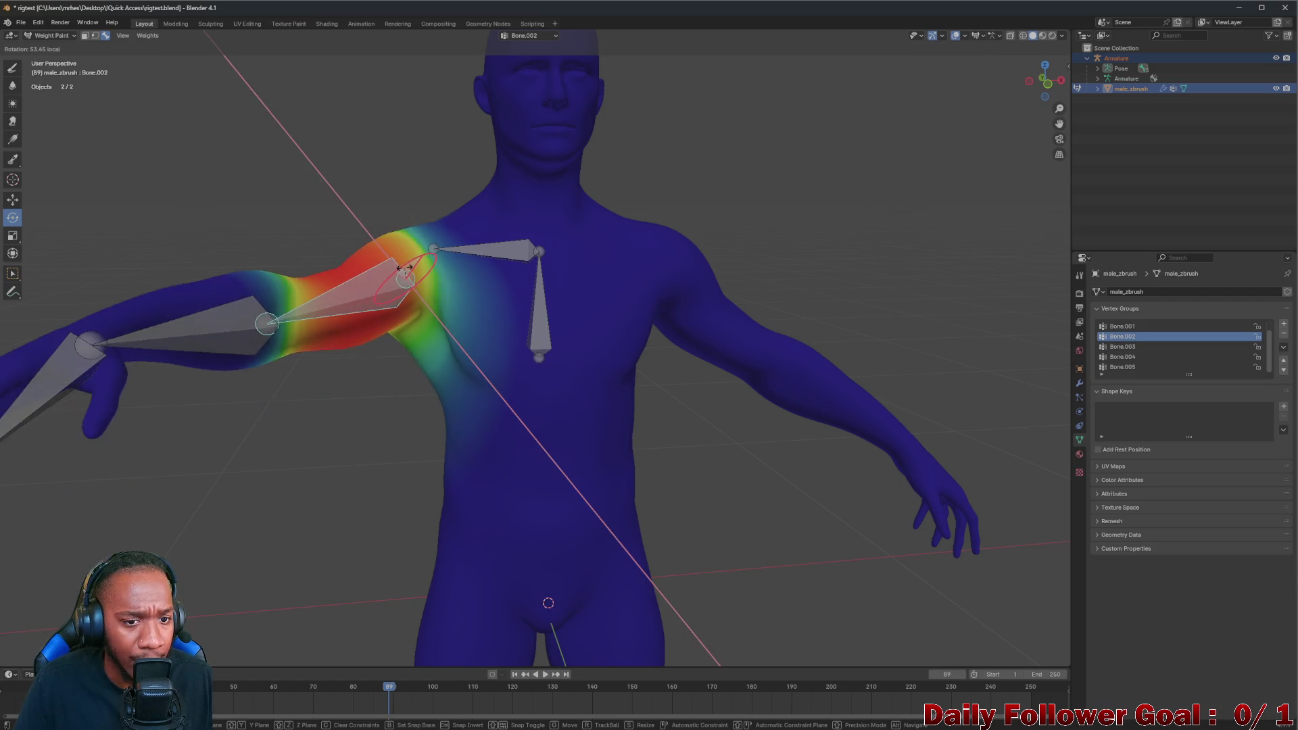
left_click_drag(409, 265, 420, 267)
middle_click_drag(419, 268, 417, 266)
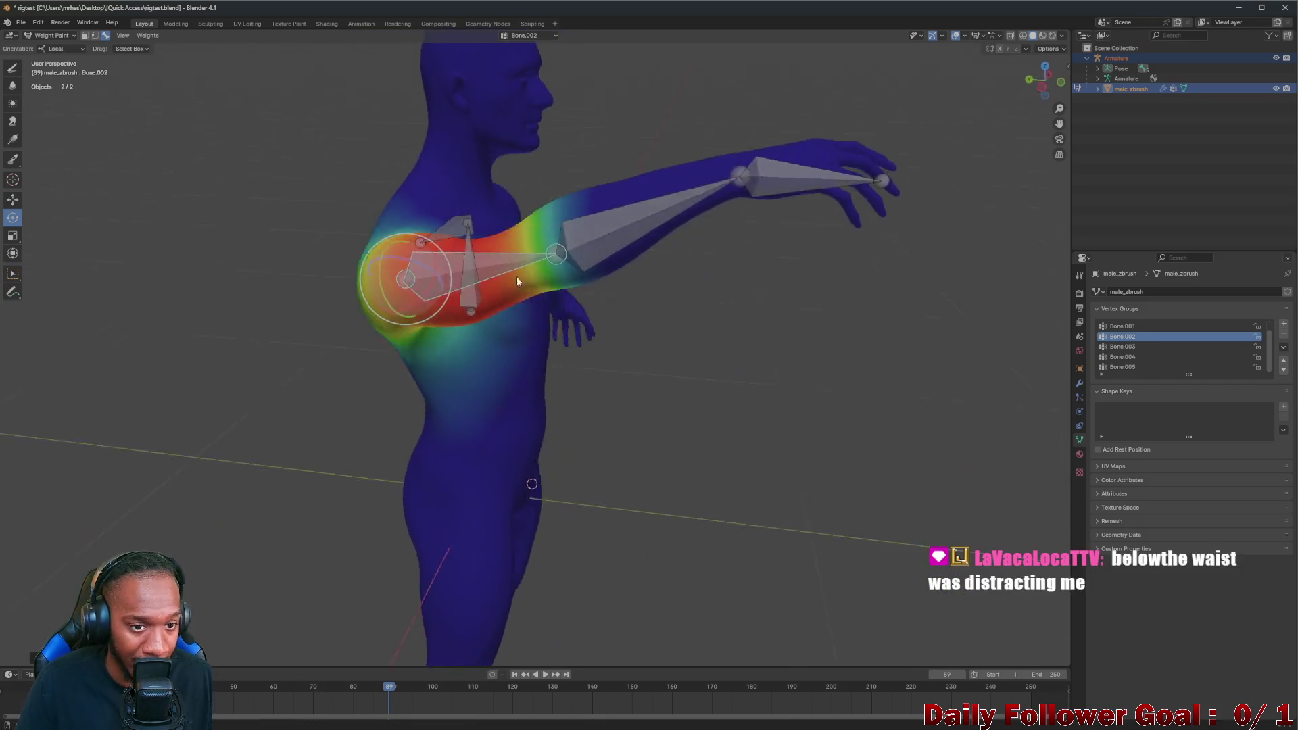
mouse_move(417, 269)
left_mouse_down()
mouse_move(399, 266)
mouse_move(378, 291)
mouse_move(409, 287)
left_mouse_up()
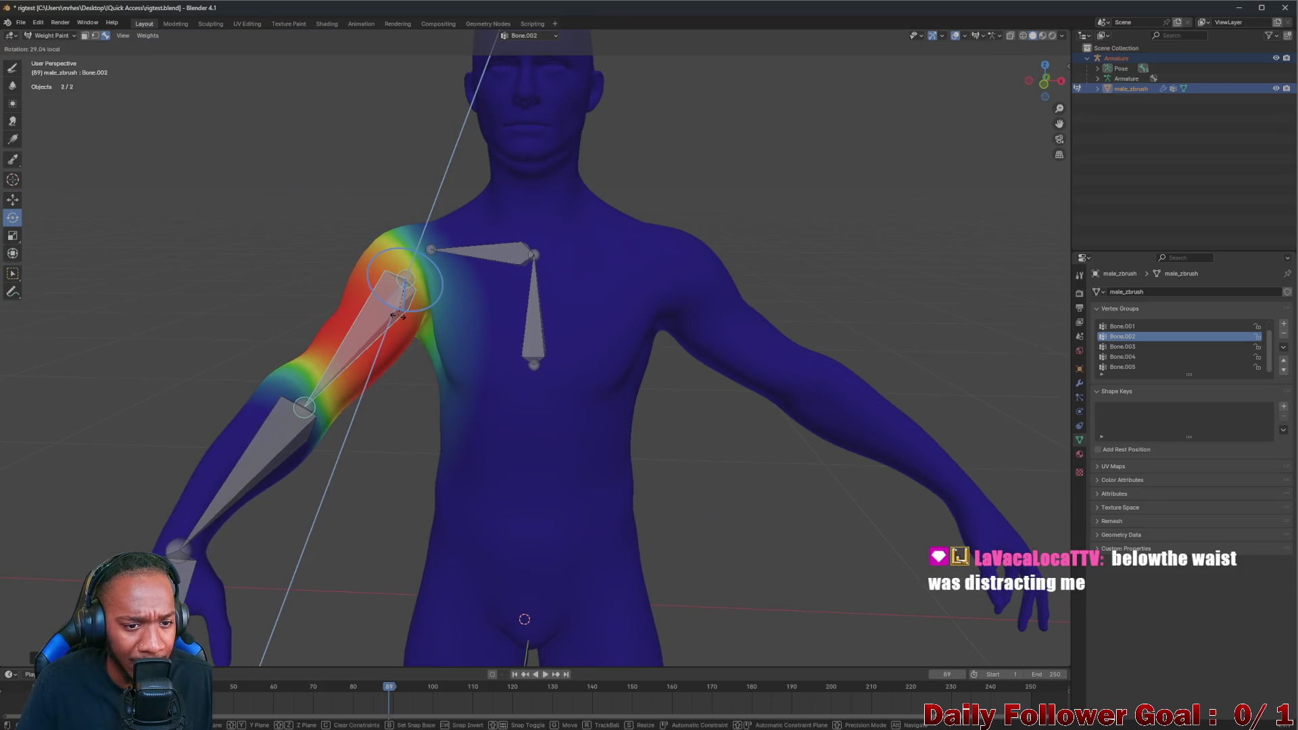
key("ctrl+z")
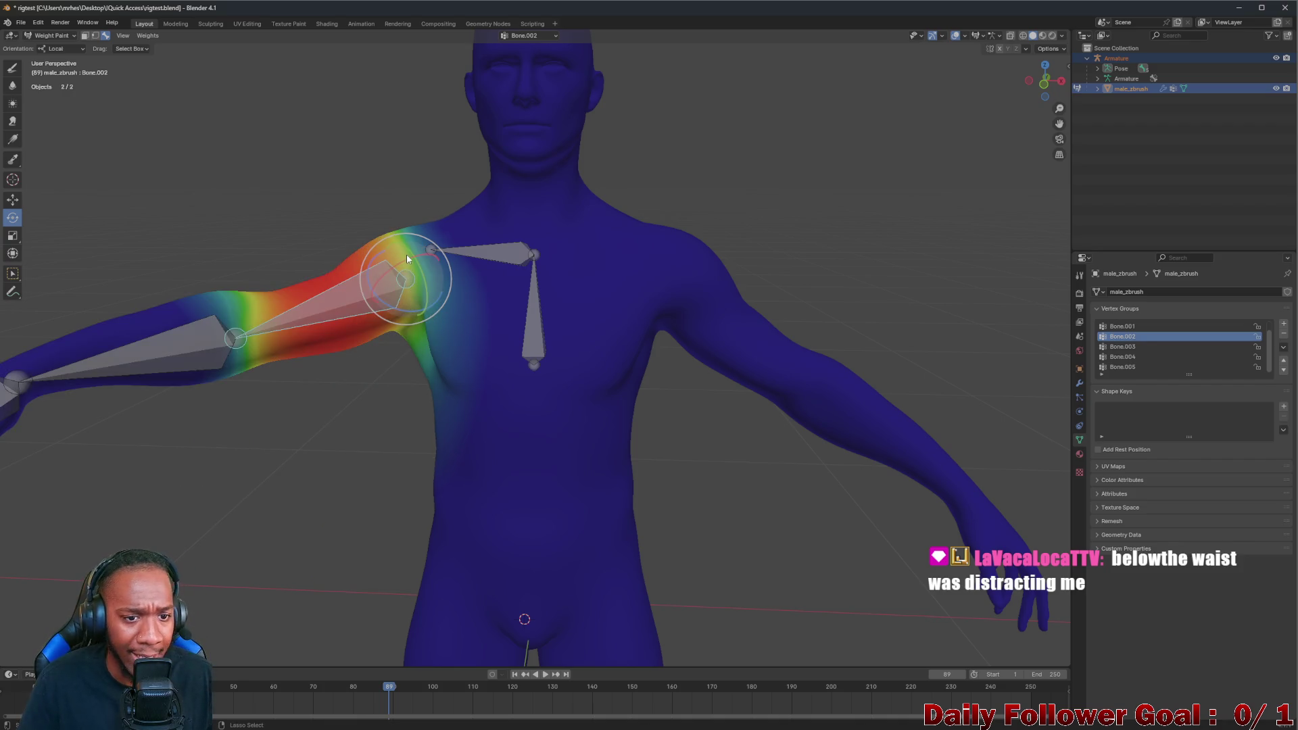
left_click_drag(407, 255, 403, 251)
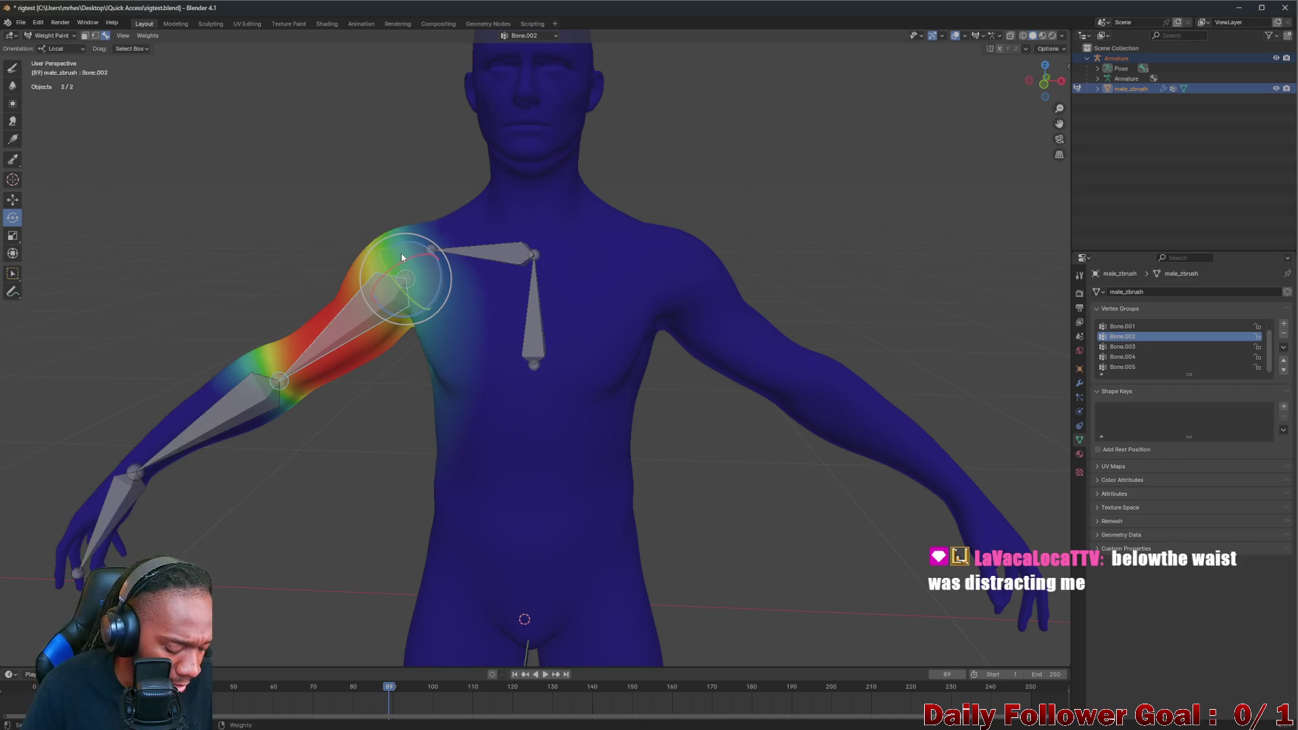
Rotate the upper arm down about the shoulder on a locked axis and orbit to inspect it
key("a")
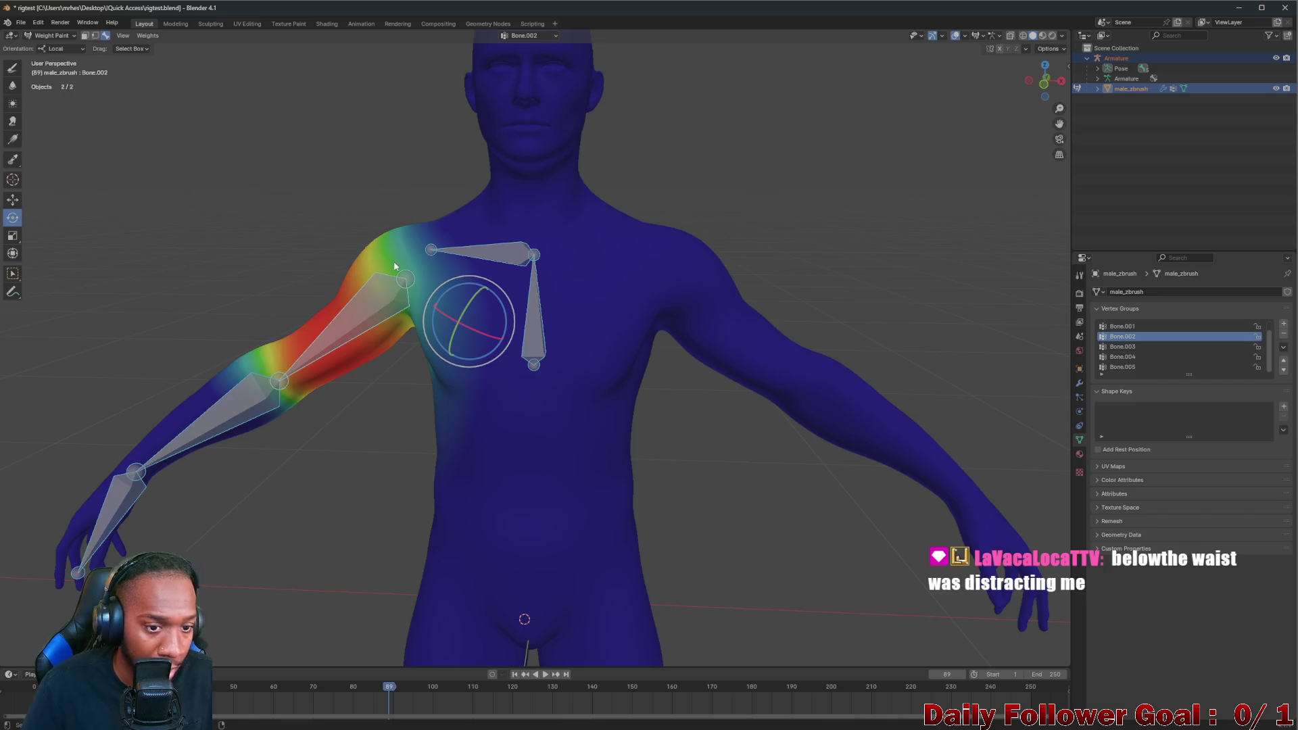
left_click(396, 299)
key("r")
key("z")
key("z")
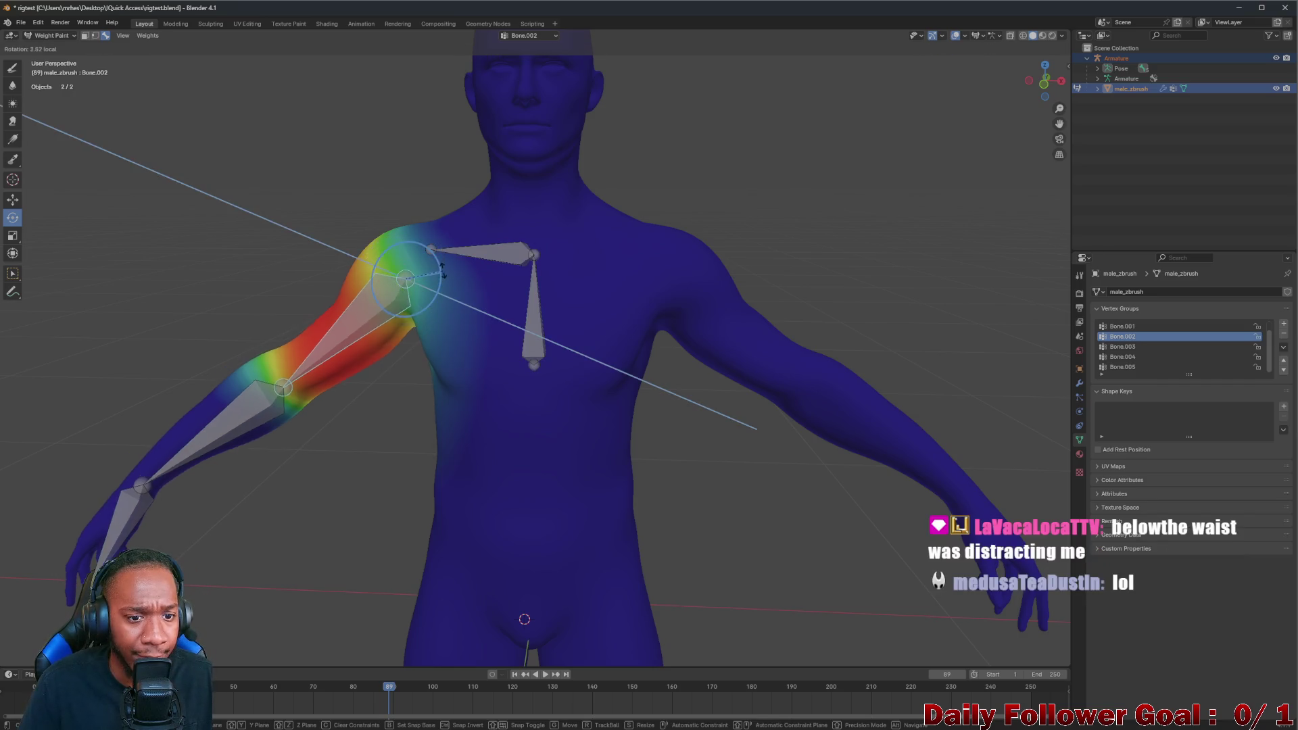
left_click(437, 228)
middle_click_drag(436, 226, 466, 292)
Rotate the upper arm inward and then to hang straight down beside the body
key("r")
left_click(420, 303)
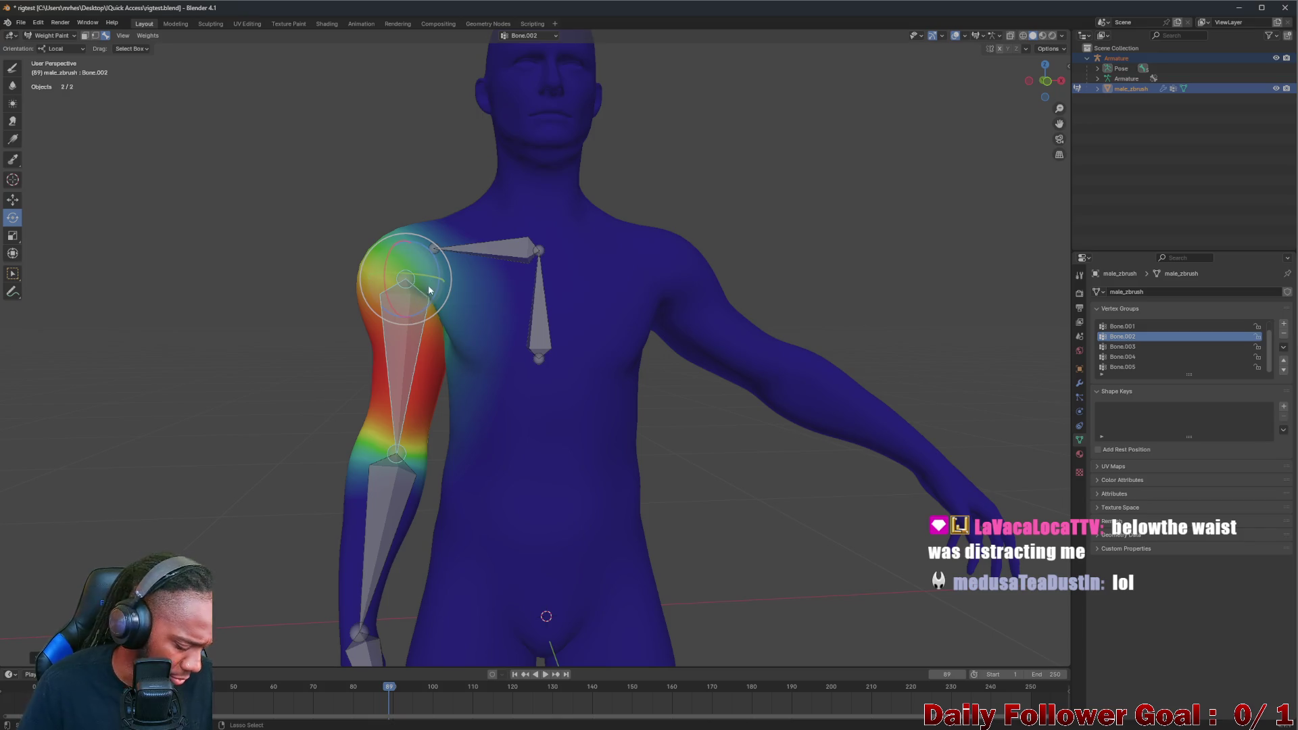
key("ctrl+z")
left_click_drag(437, 299, 458, 332)
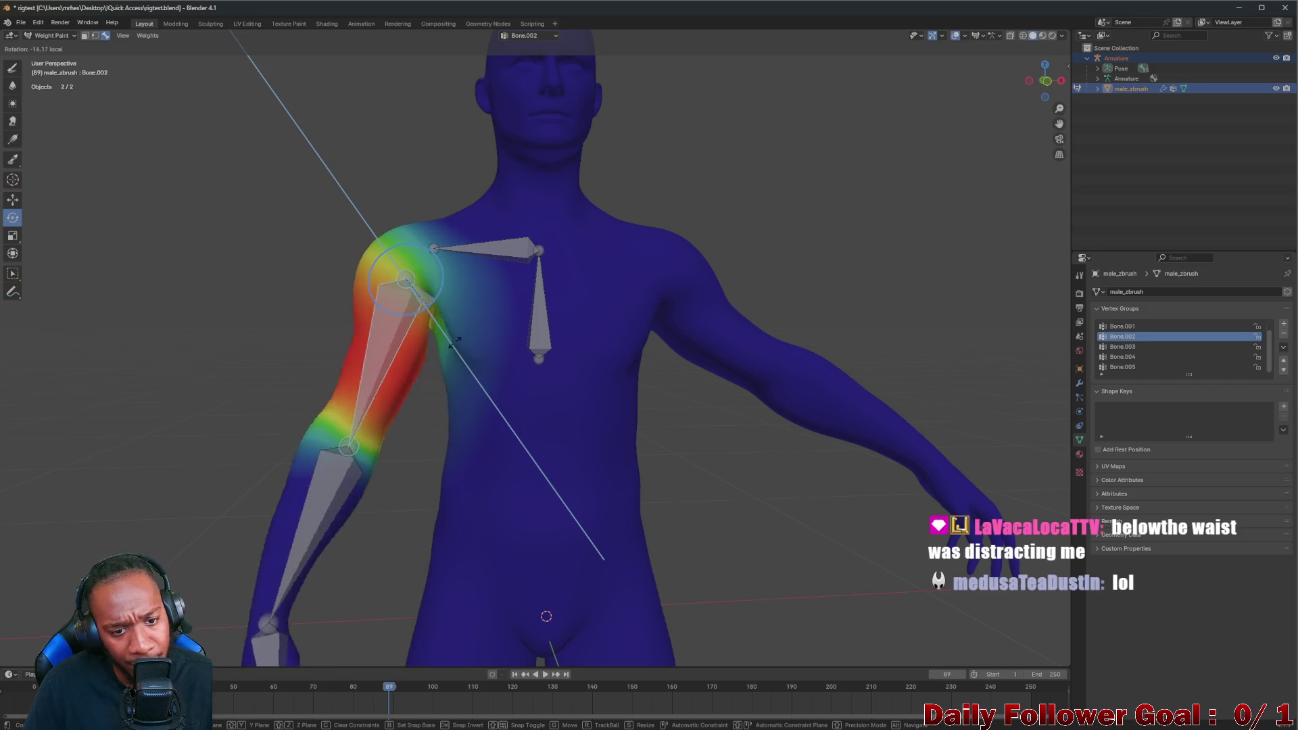
left_click(522, 356)
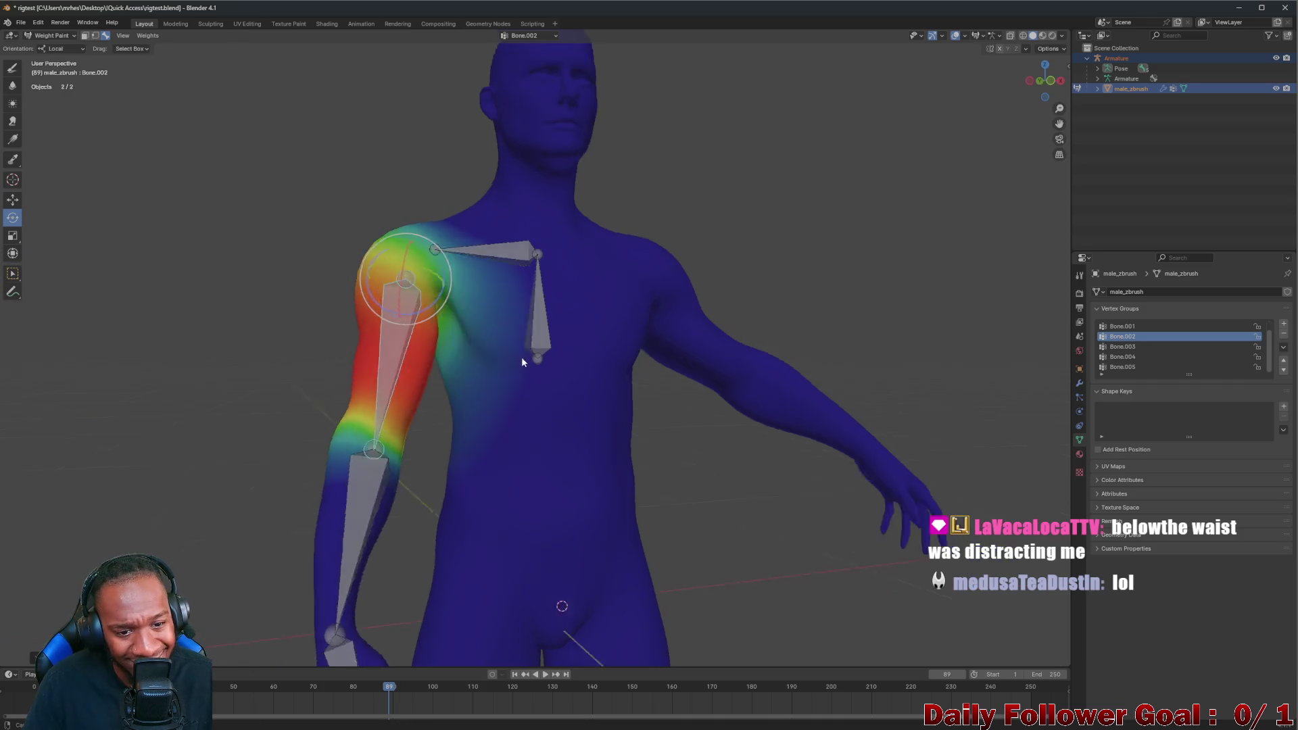
middle_click_drag(519, 342, 410, 366)
key("r")
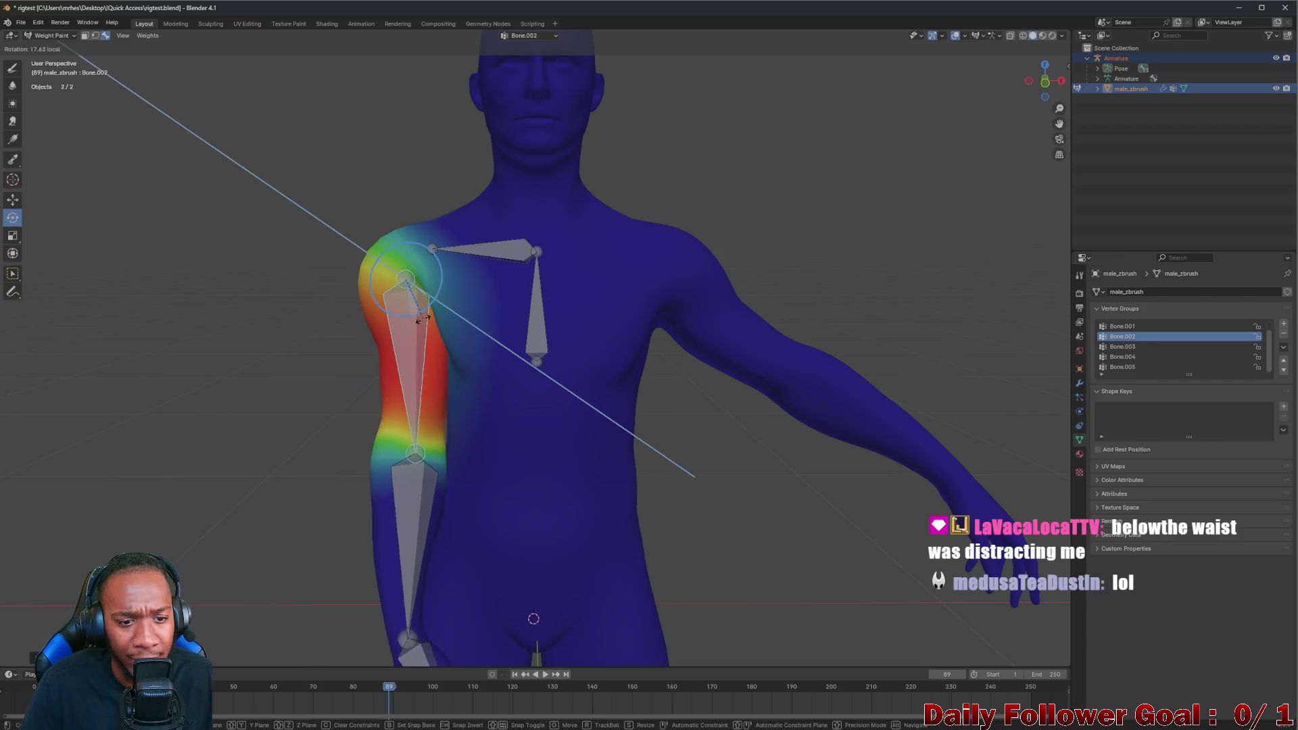
left_click(696, 486)
Orbit around the body, raise the arm about its local axis, then undo back to horizontal
mouse_move(696, 485)
middle_mouse_down()
mouse_move(441, 360)
mouse_move(479, 360)
middle_mouse_up()
scroll(480, 360, "down", 2)
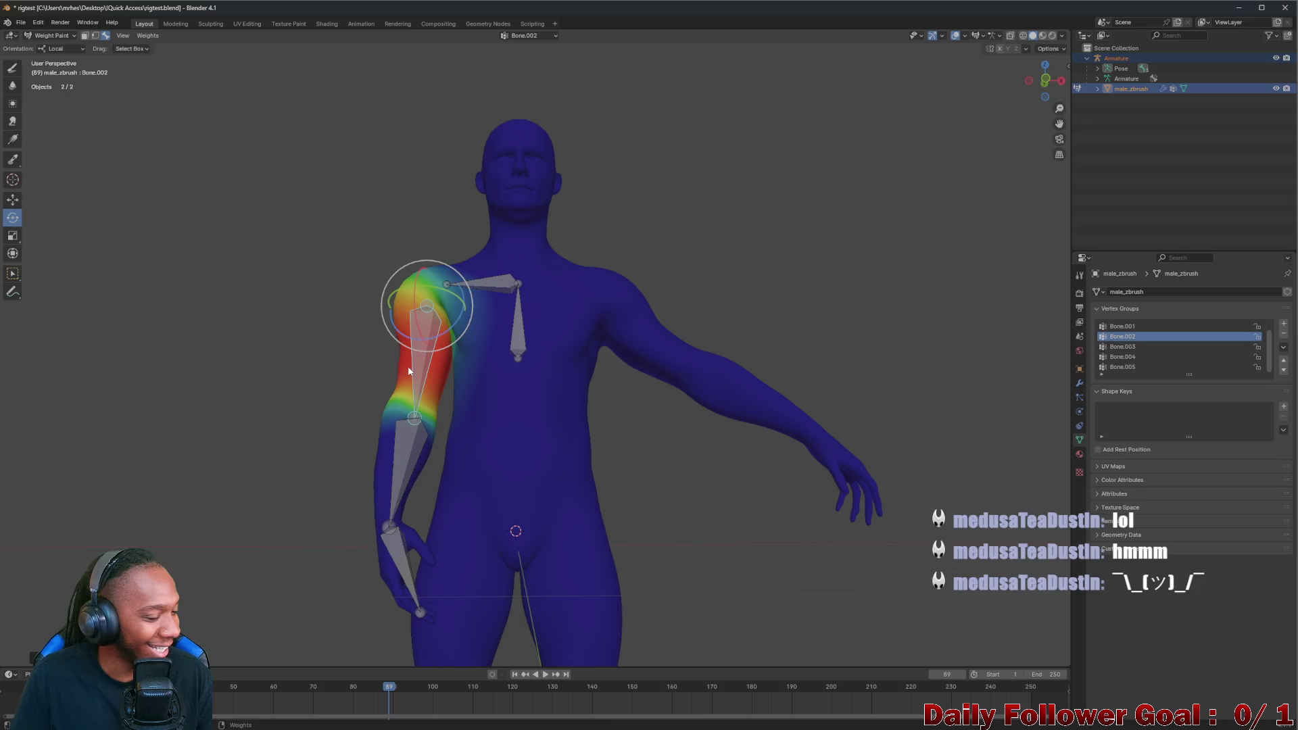
mouse_move(403, 358)
middle_mouse_down()
mouse_move(415, 323)
mouse_move(391, 276)
mouse_move(449, 296)
middle_mouse_up()
left_click_drag(394, 296, 433, 229)
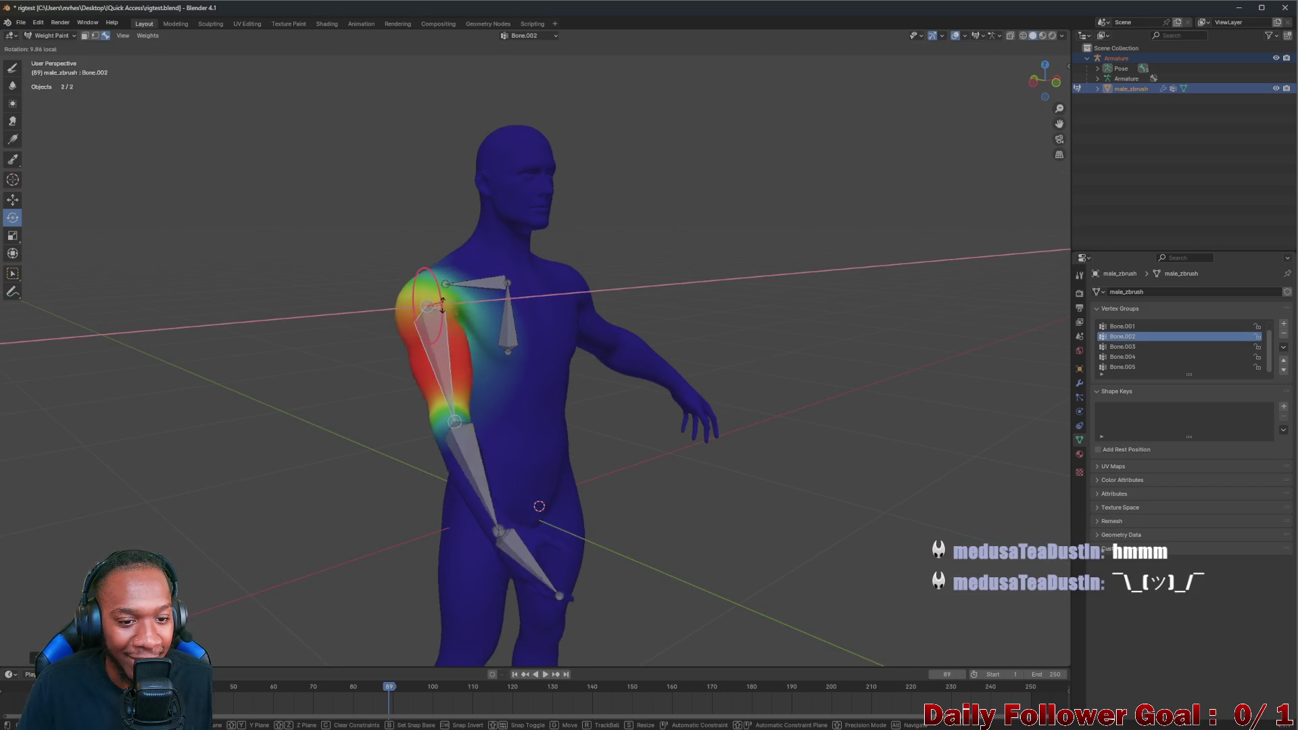
left_click(434, 230)
key("ctrl+z")
scroll(436, 244, "up", 5)
Select Bone.001 and rotate it on a constrained axis to test its shoulder weights, orbiting to view
mouse_move(435, 250)
middle_mouse_down()
mouse_move(477, 294)
mouse_move(474, 320)
middle_mouse_up()
left_click(477, 294)
scroll(474, 320, "down", 2)
scroll(487, 321, "down", 1)
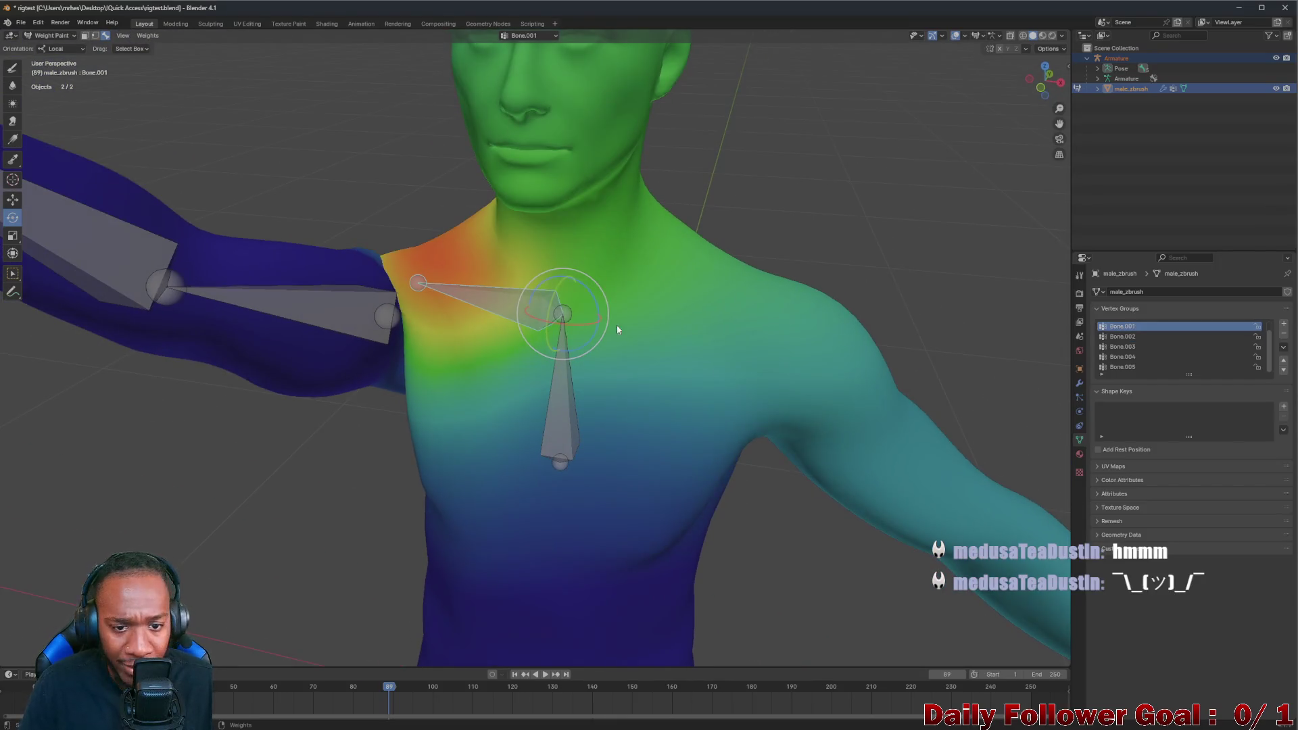
scroll(497, 321, "down", 1)
scroll(508, 320, "down", 1)
scroll(509, 321, "down", 2)
mouse_move(539, 303)
middle_mouse_down()
mouse_move(563, 323)
mouse_move(549, 317)
mouse_move(562, 305)
mouse_move(598, 348)
middle_mouse_up()
scroll(569, 330, "up", 4)
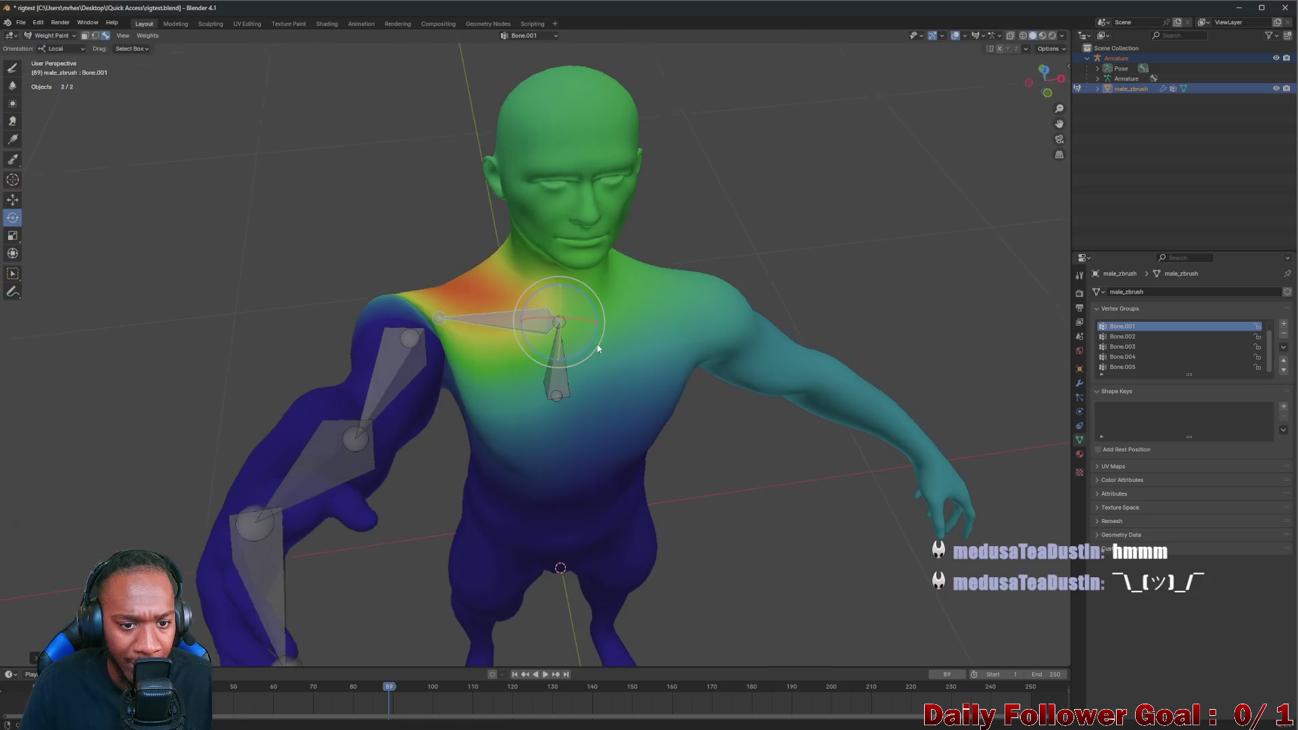
key("r")
key("z")
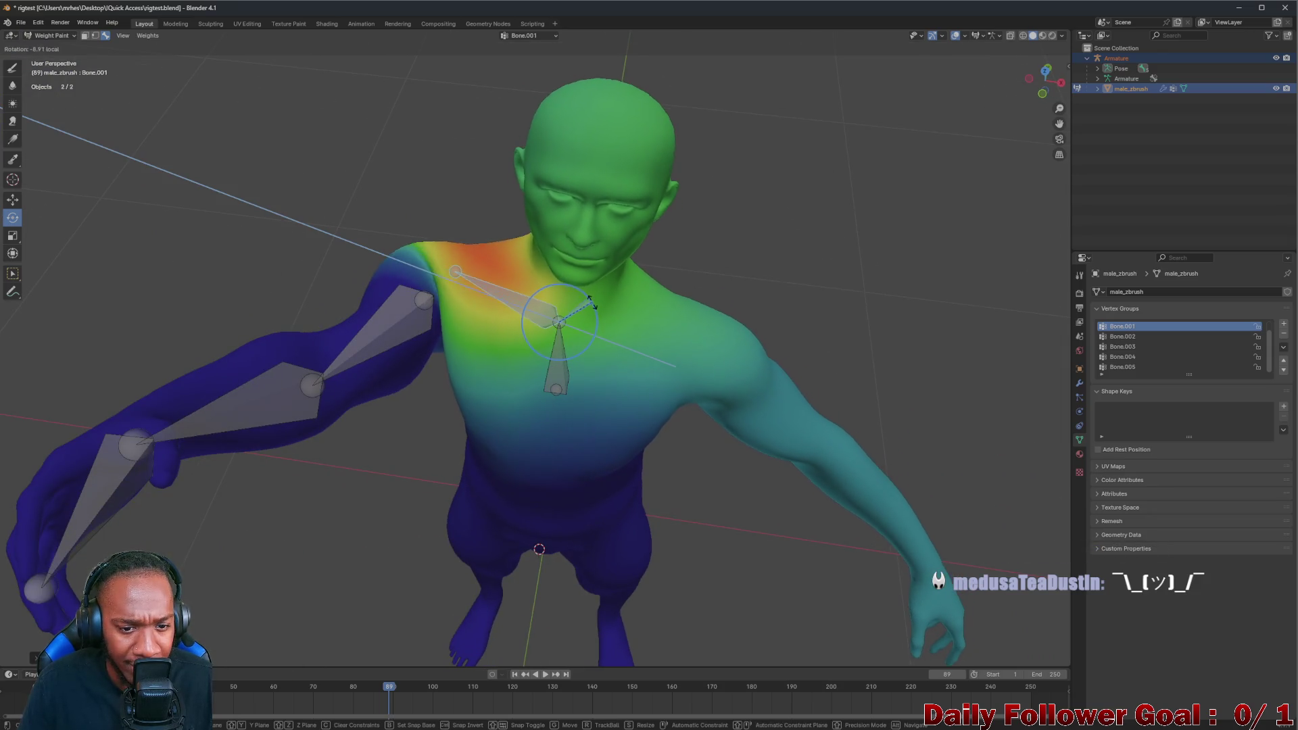
left_click(592, 305)
mouse_move(568, 315)
middle_mouse_down()
mouse_move(540, 328)
mouse_move(544, 309)
middle_mouse_up()
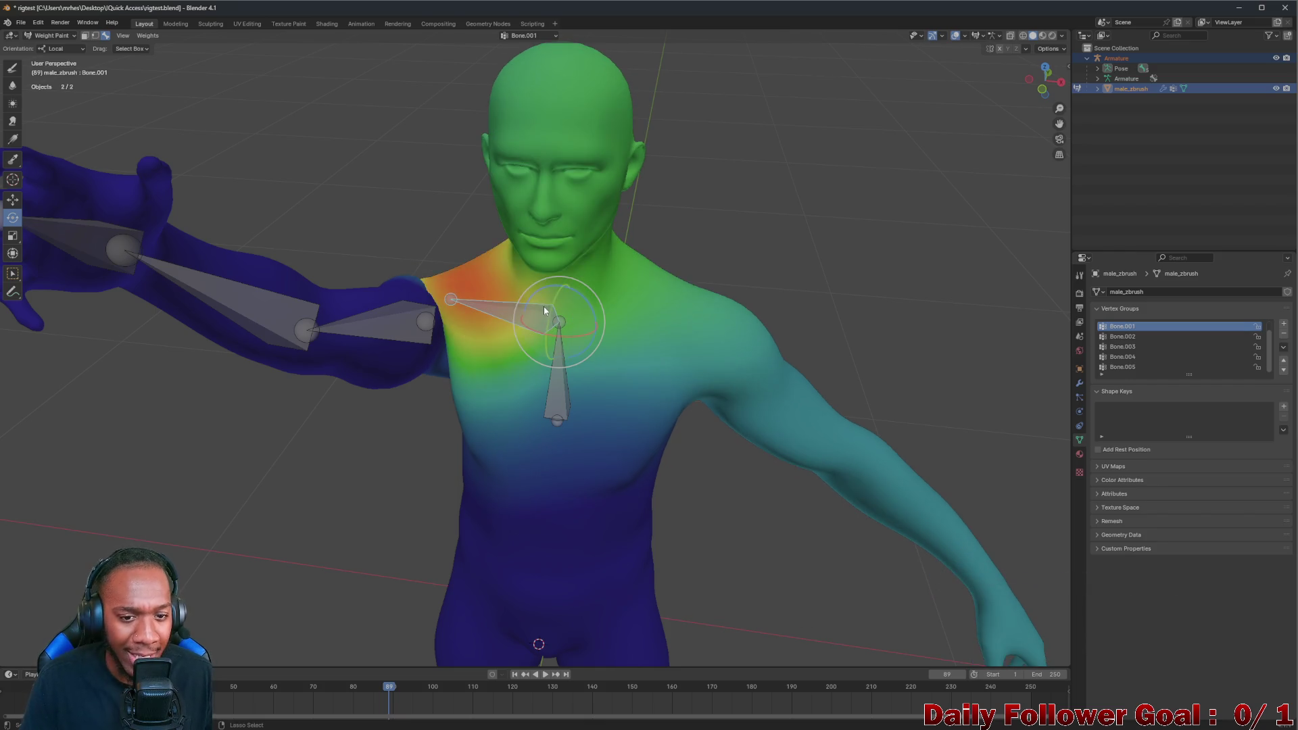
Rotate Bone.001 further to tilt the head and neck, checking the pose from the side
key("r")
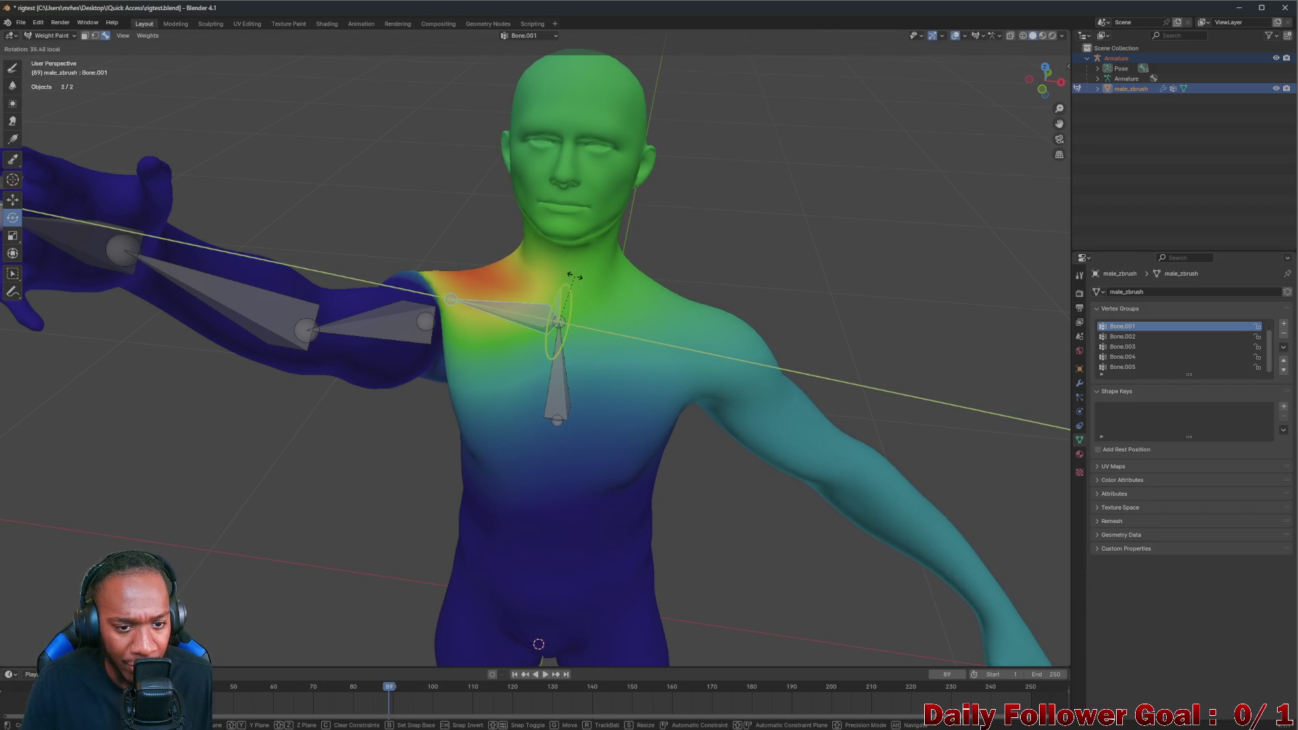
left_click(568, 295)
left_click_drag(566, 294, 548, 317)
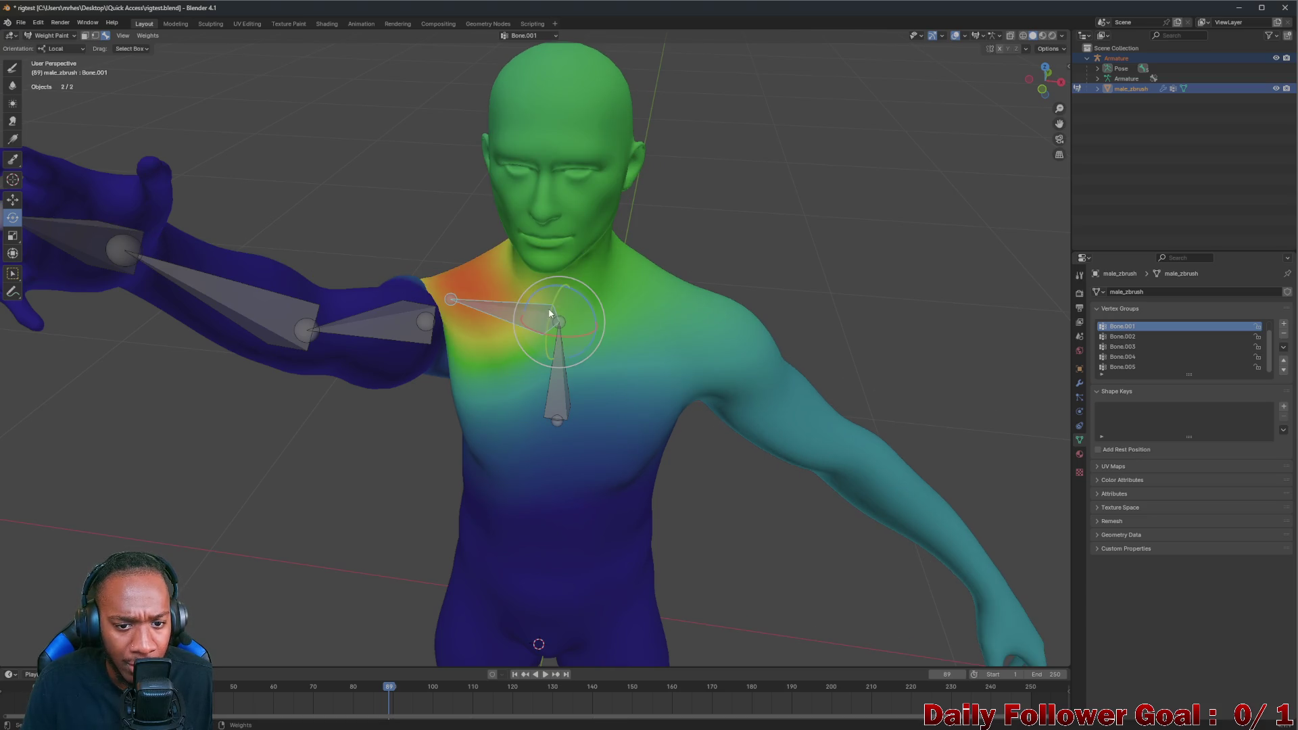
key("r")
left_click(585, 307)
mouse_move(585, 308)
middle_mouse_down()
mouse_move(458, 305)
mouse_move(309, 258)
mouse_move(143, 324)
middle_mouse_up()
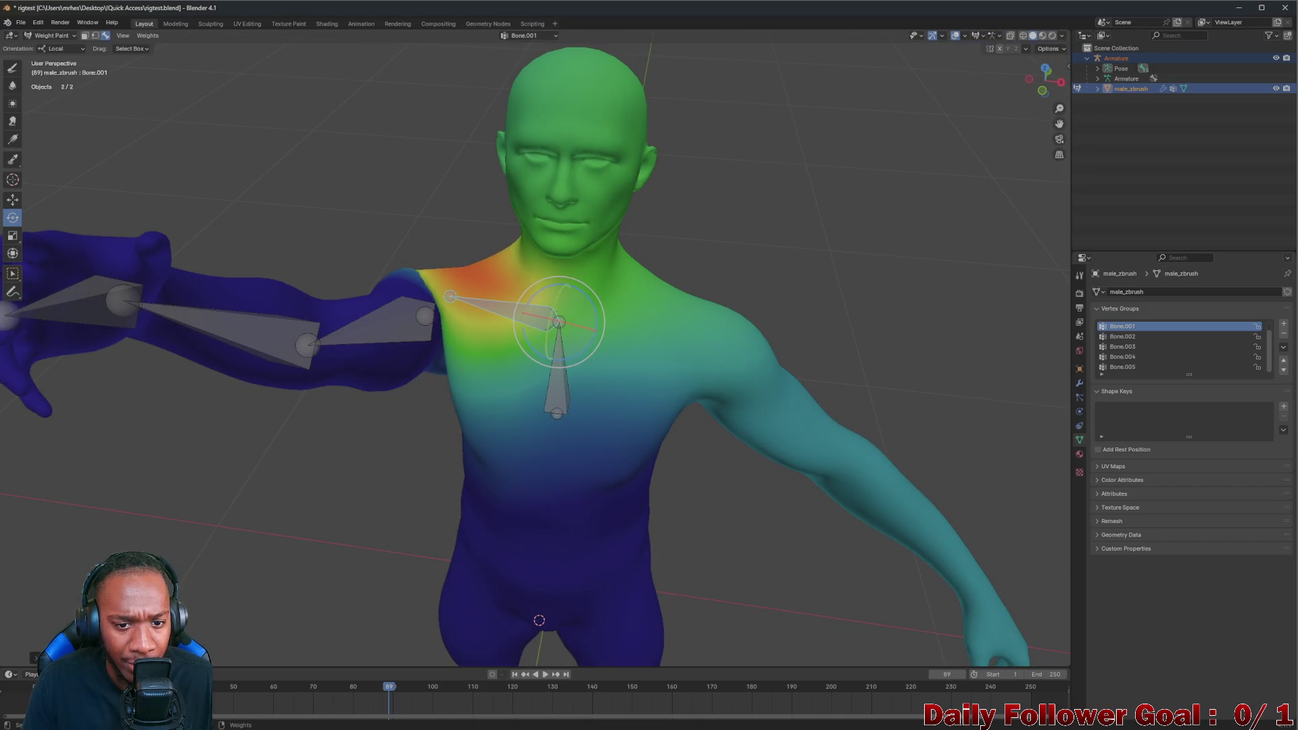
left_click(401, 361)
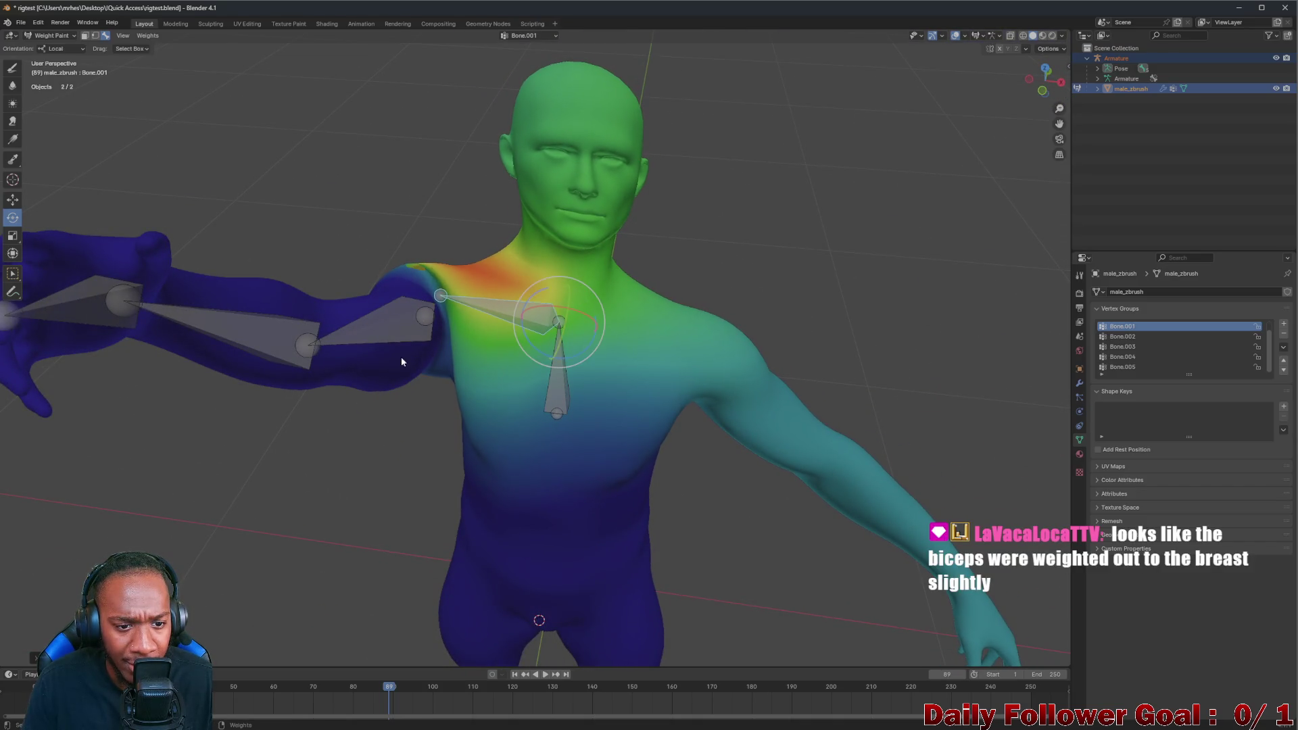
Select the upper-arm bone Bone.002 and begin rotating it on its local X axis
left_click(372, 332)
middle_click_drag(372, 331, 406, 304)
key("r")
key("x")
key("x")
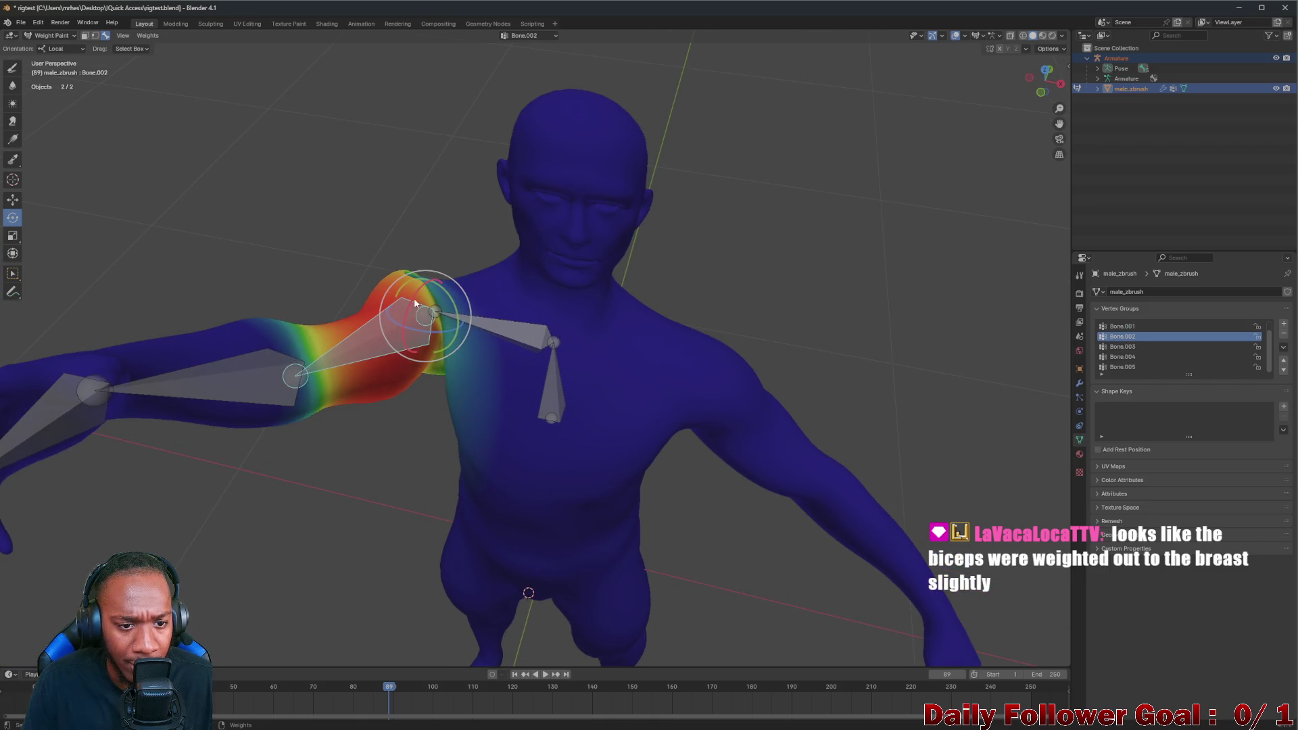
Raise the upper arm with a local-X rotation and orbit behind the model to inspect it
left_click(411, 292)
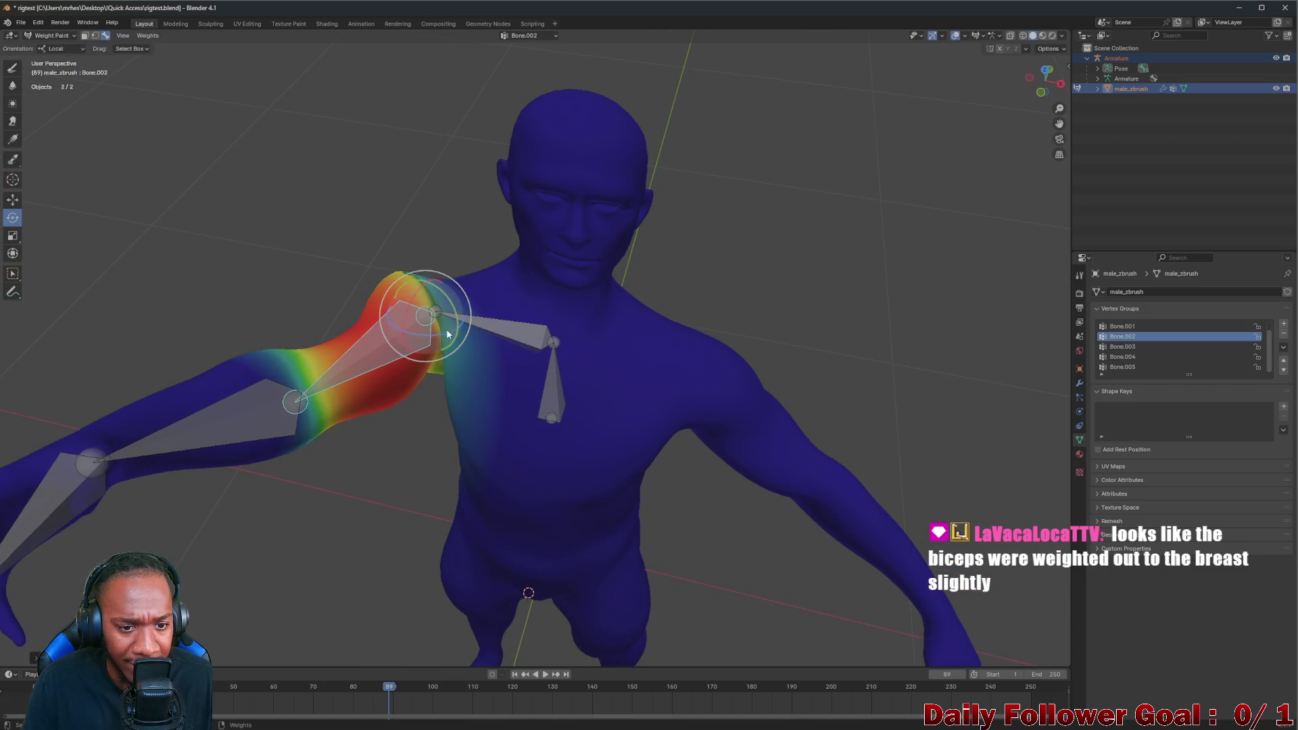
key("r")
key("Escape")
key("r")
key("x")
key("x")
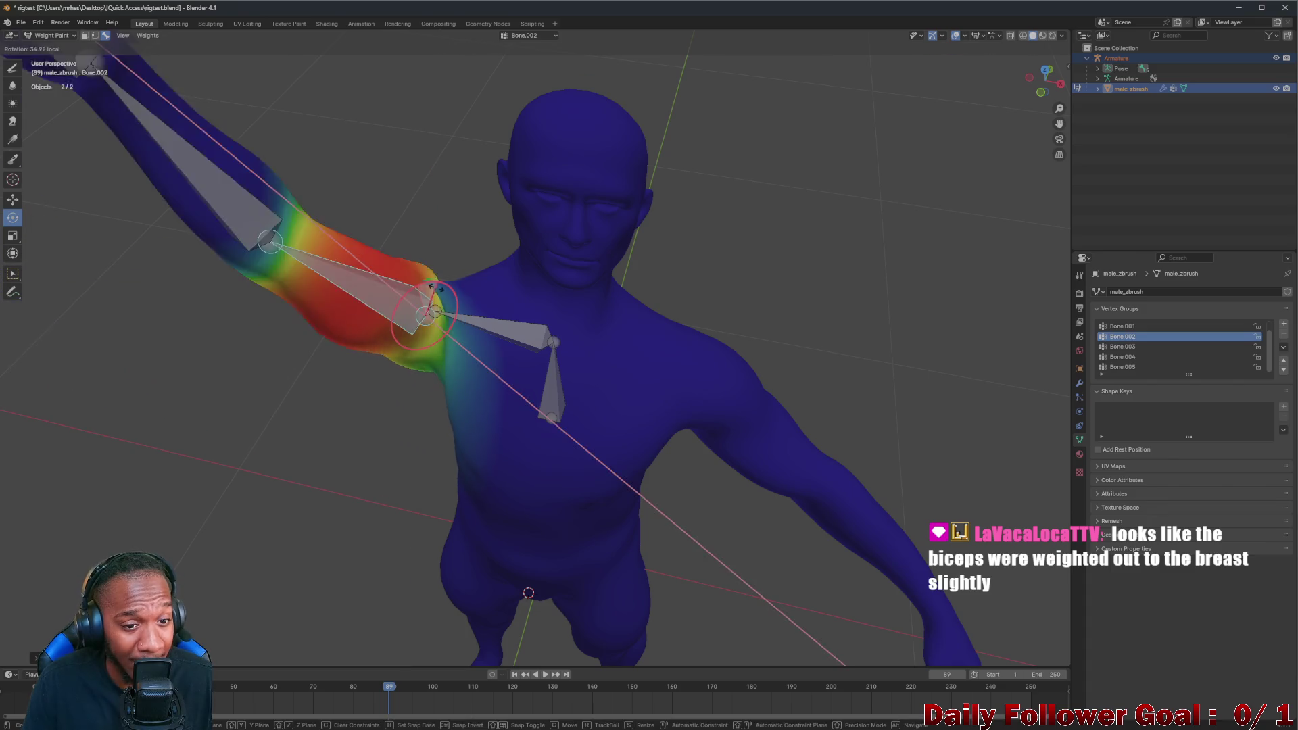
left_click(436, 288)
mouse_move(447, 312)
middle_mouse_down()
mouse_move(346, 310)
mouse_move(222, 258)
middle_mouse_up()
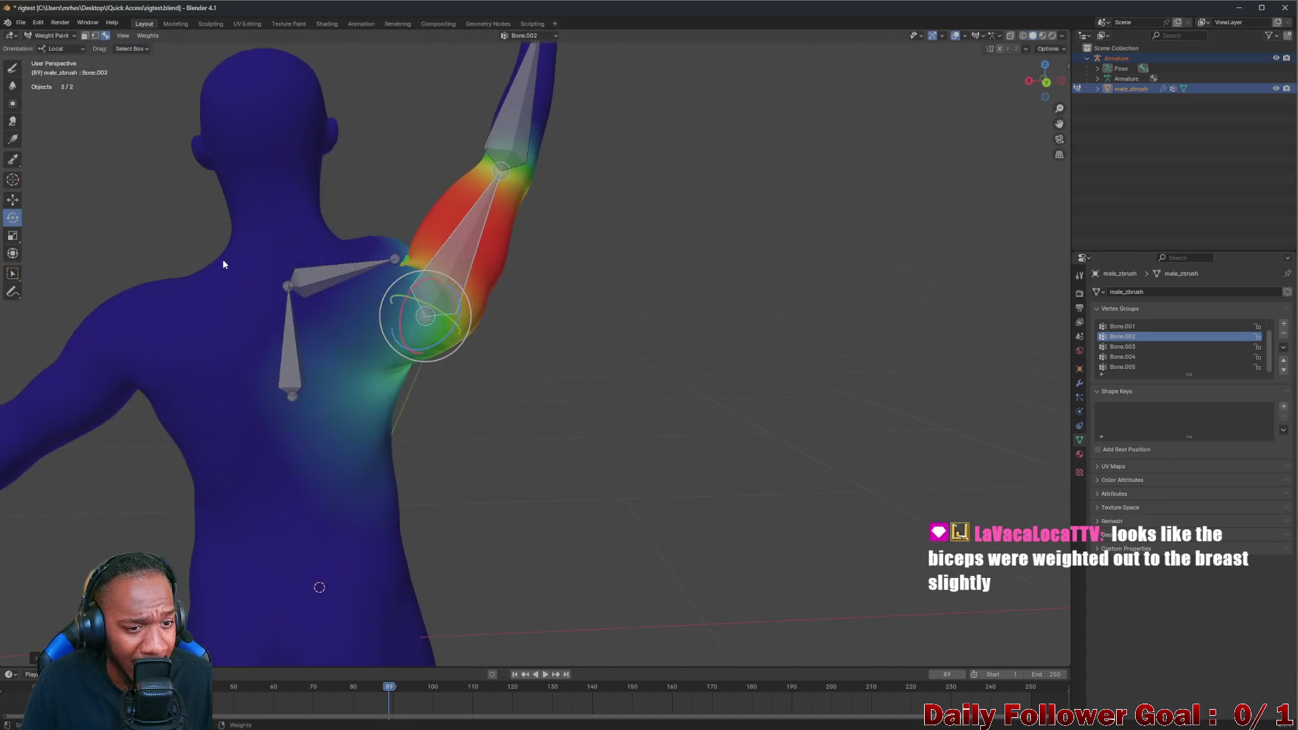
mouse_move(364, 271)
middle_mouse_down()
mouse_move(212, 285)
mouse_move(320, 278)
middle_mouse_up()
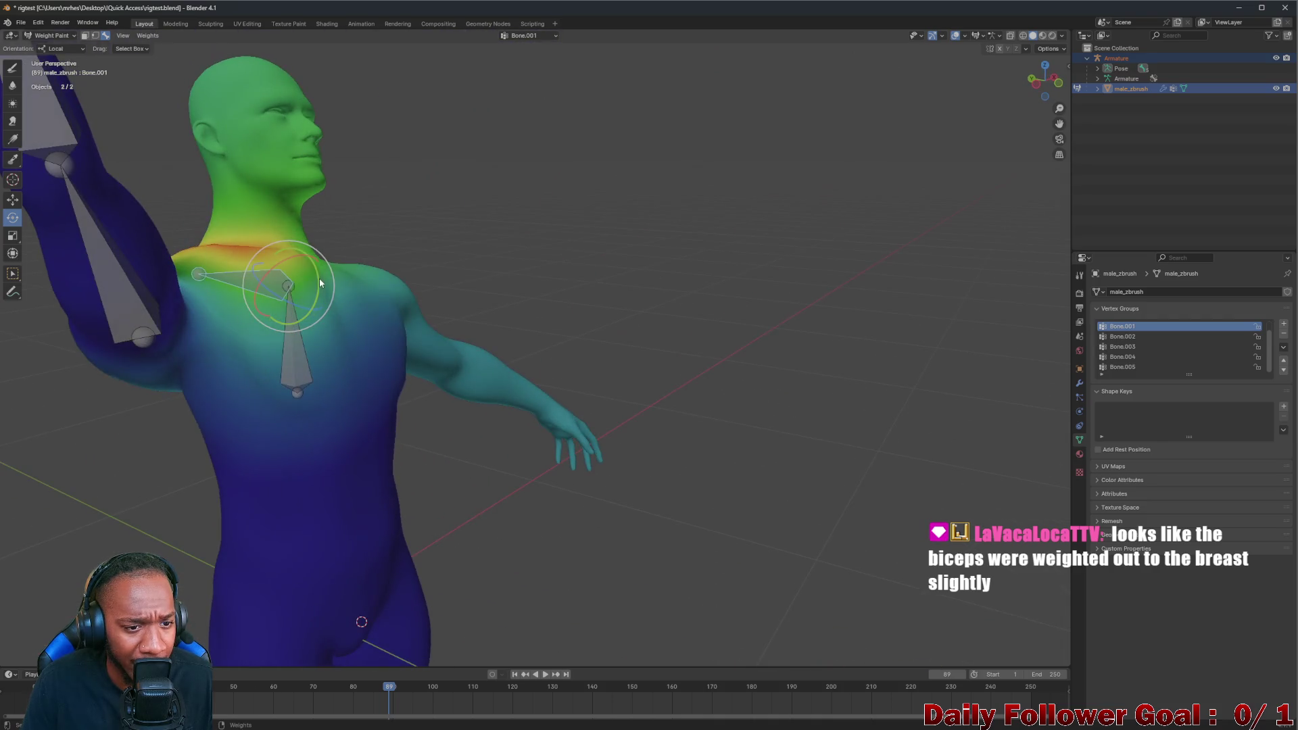
Cancel a chest-bone rotation, swing the raised arm above the head, then undo to rest pose
left_click(274, 280)
key("r")
key("y")
key("y")
key("Escape")
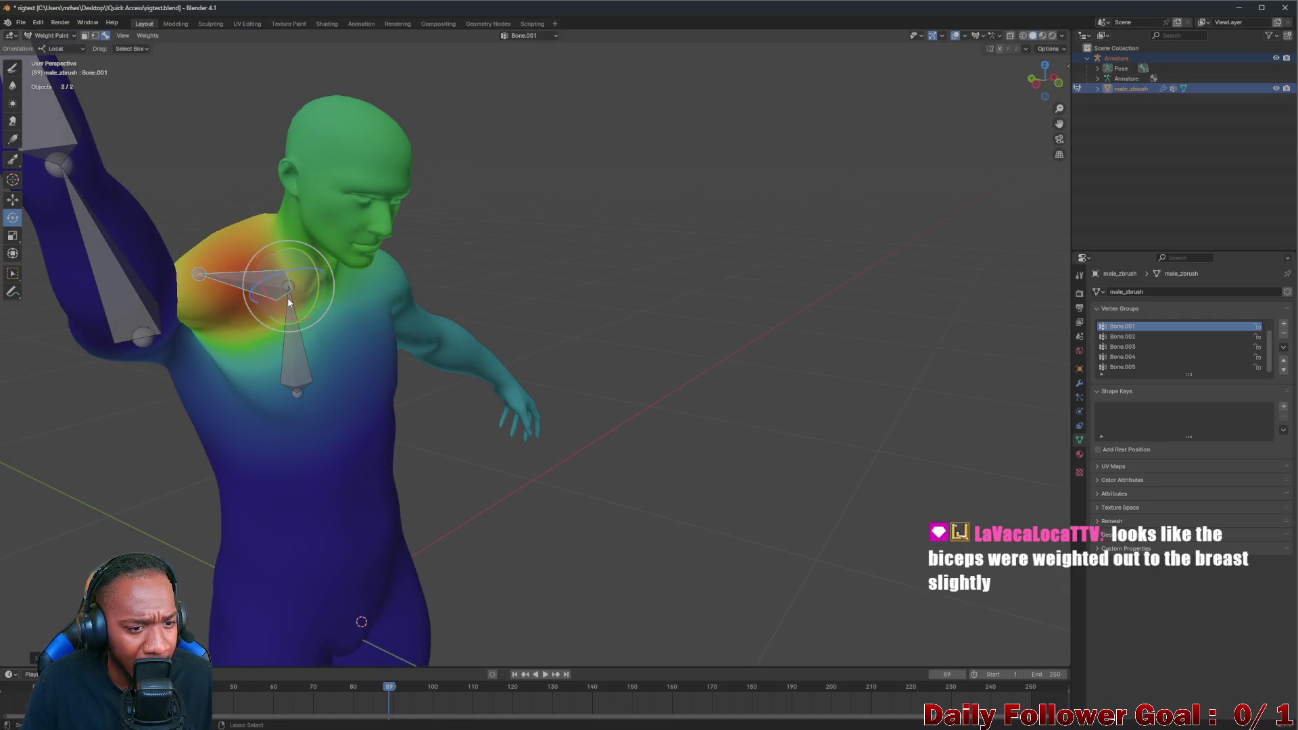
key("r")
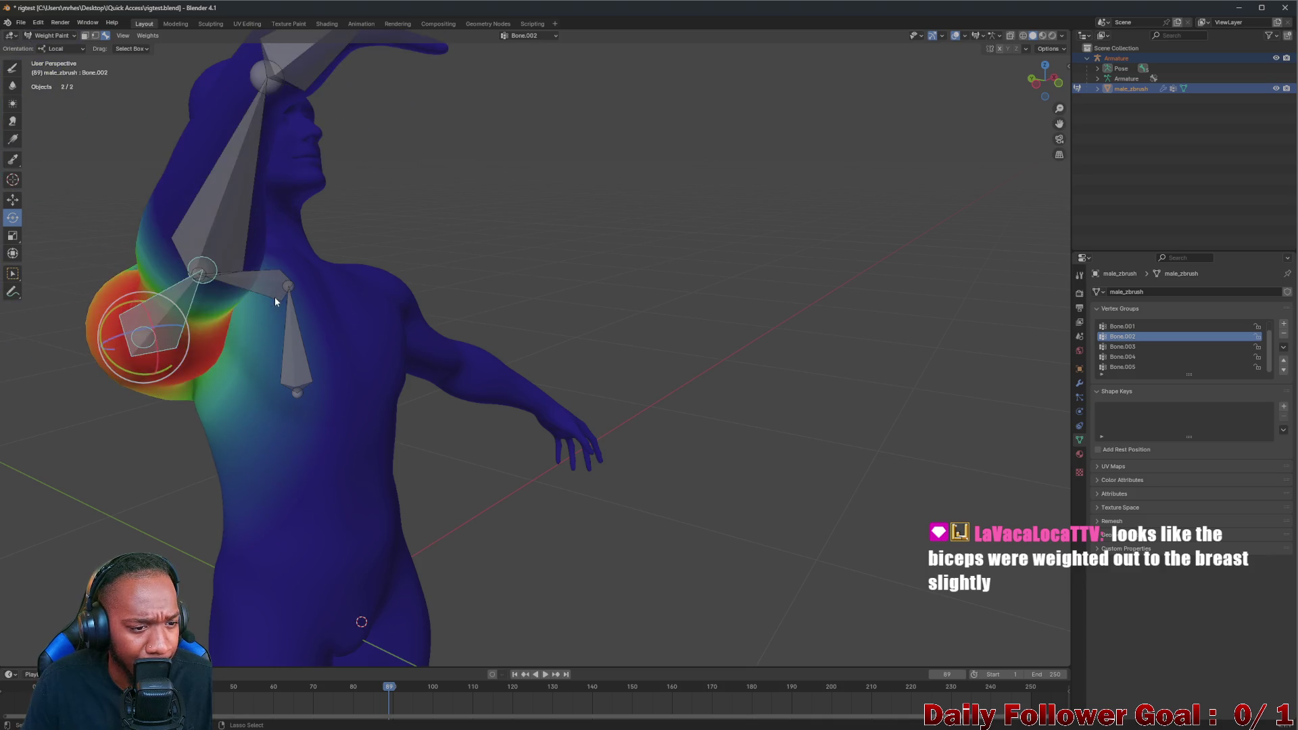
left_click(274, 297)
mouse_move(271, 302)
middle_mouse_down()
mouse_move(229, 326)
mouse_move(252, 303)
mouse_move(291, 336)
mouse_move(217, 335)
middle_mouse_up()
key("ctrl+z")
key("ctrl+z")
scroll(231, 317, "up", 2)
scroll(190, 359, "down", 2)
scroll(190, 357, "down", 1)
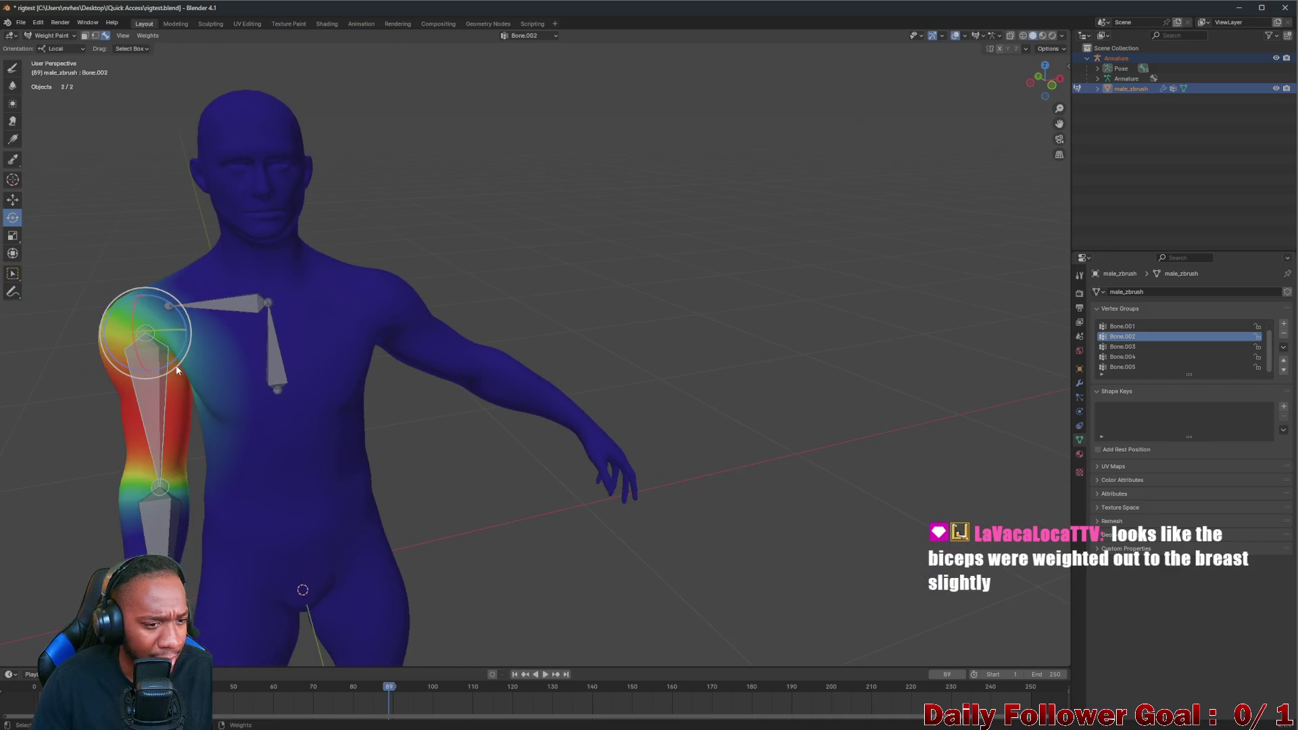
scroll(157, 365, "up", 1)
Rotate Bone.001 on the Y axis to test its deformation and orbit from rear to front
mouse_move(158, 366)
middle_mouse_down()
mouse_move(295, 355)
mouse_move(264, 351)
middle_mouse_up()
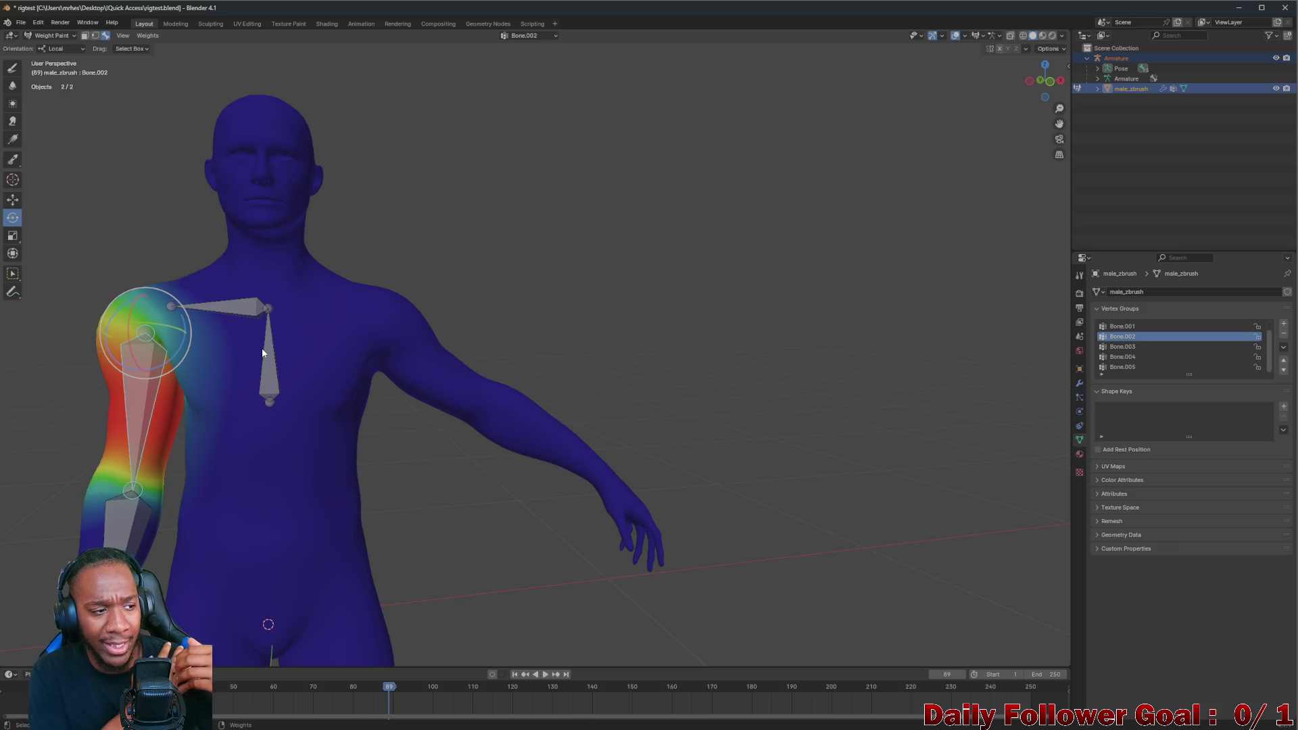
left_click(225, 313)
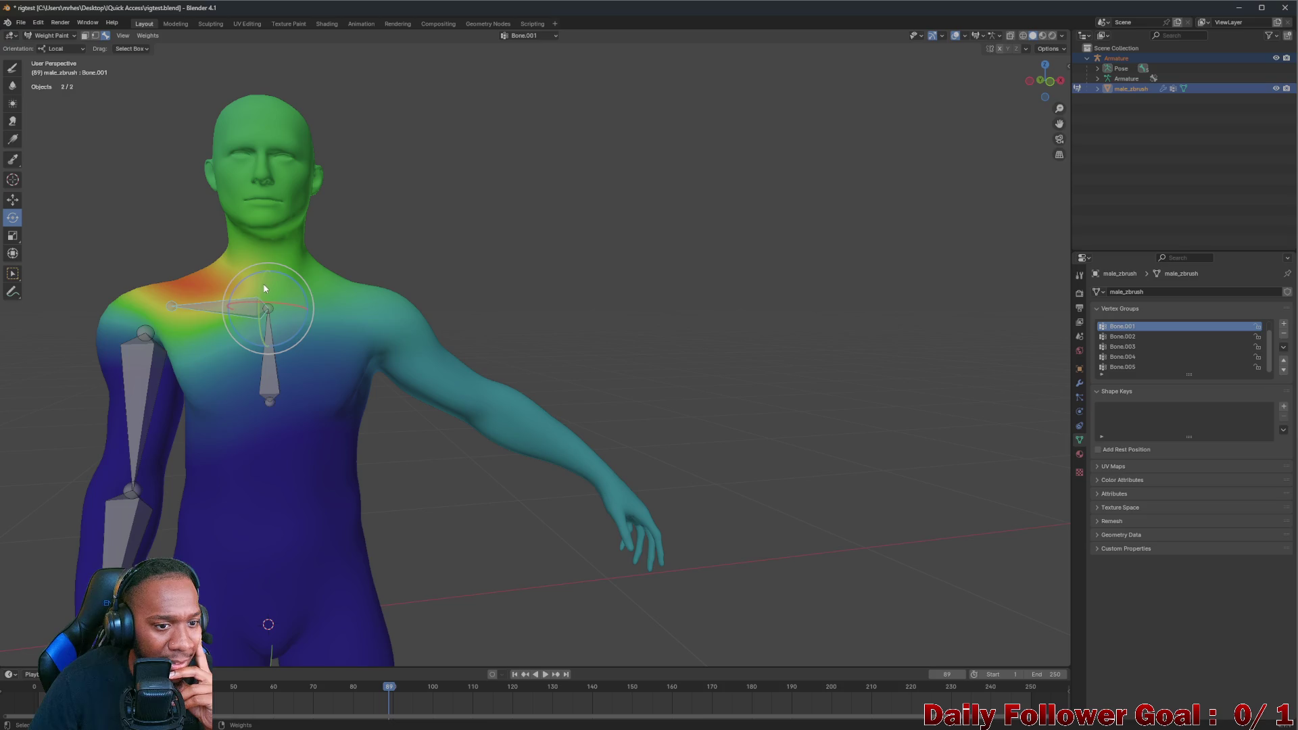
mouse_move(284, 278)
left_mouse_down()
mouse_move(295, 265)
mouse_move(314, 290)
mouse_move(267, 299)
mouse_move(254, 255)
left_mouse_up()
key("y")
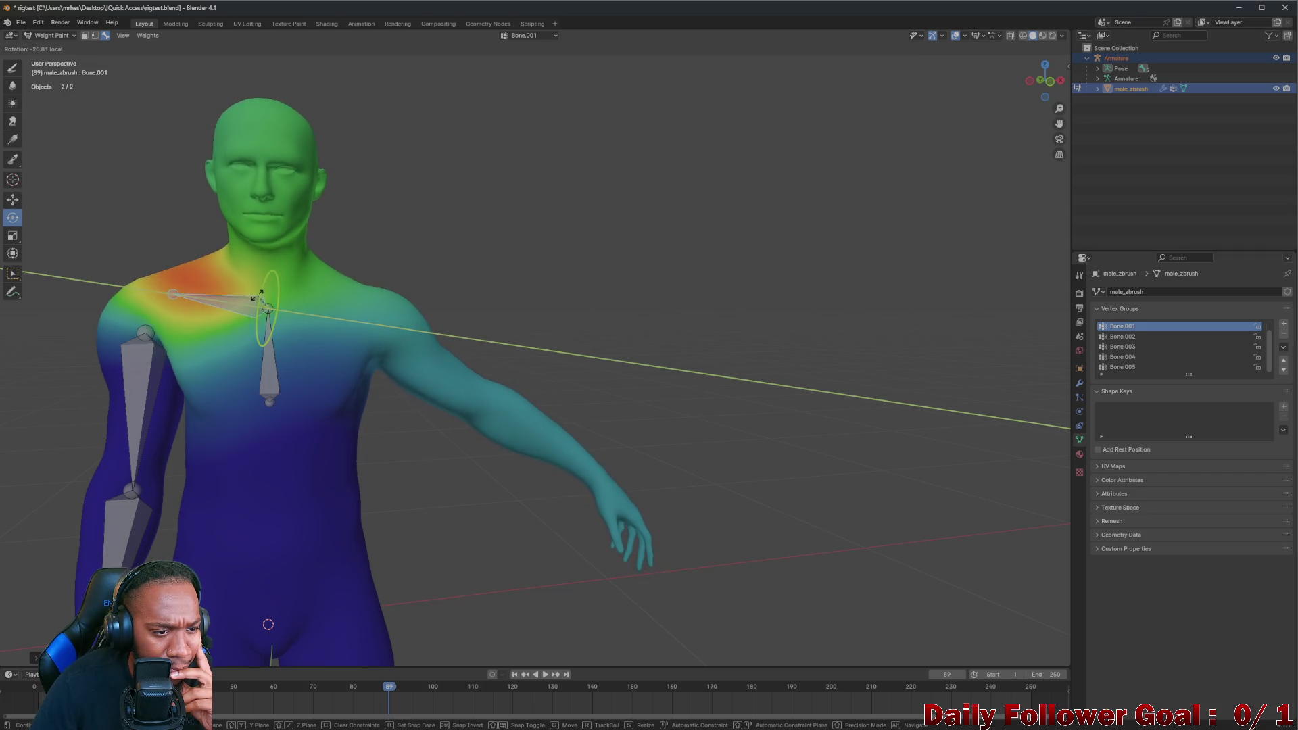
left_click(254, 256)
mouse_move(255, 256)
middle_mouse_down()
mouse_move(406, 284)
mouse_move(289, 291)
mouse_move(284, 264)
mouse_move(229, 305)
mouse_move(260, 297)
middle_mouse_up()
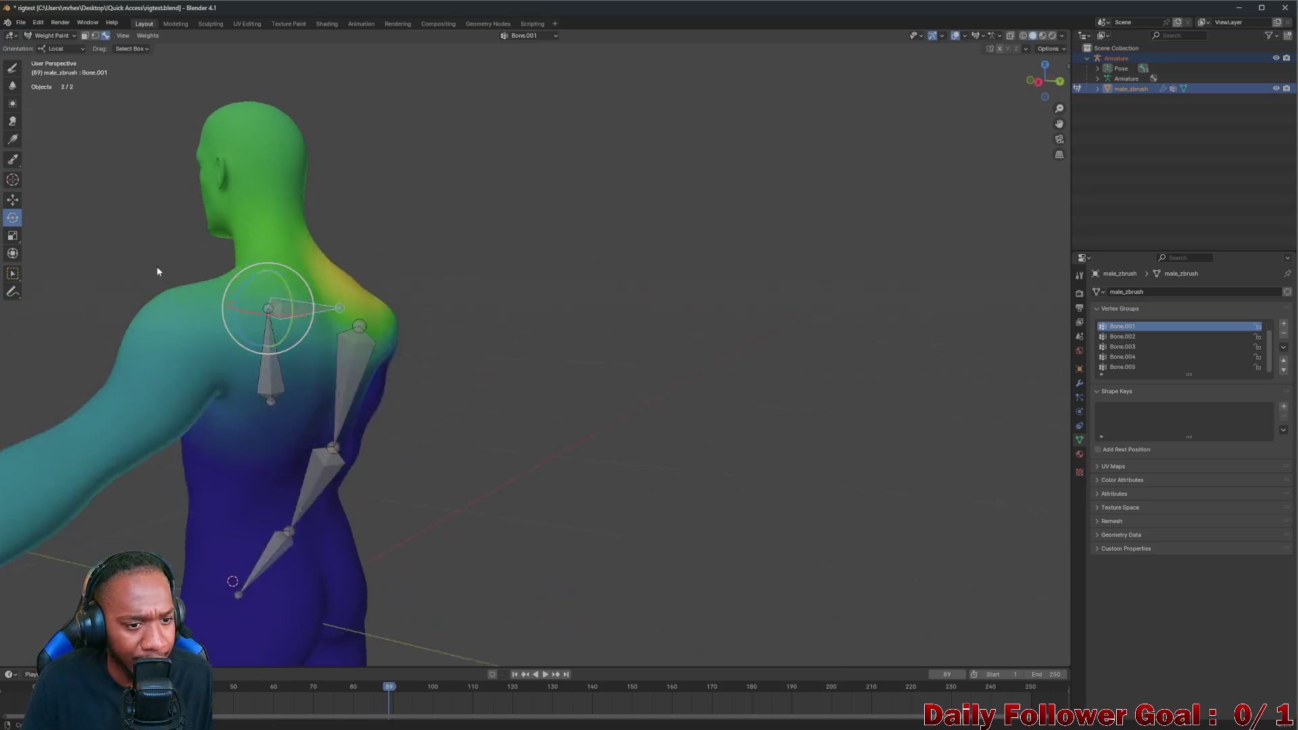
mouse_move(255, 170)
middle_mouse_down()
mouse_move(417, 220)
mouse_move(342, 311)
mouse_move(374, 307)
mouse_move(280, 362)
middle_mouse_up()
scroll(279, 361, "down", 3)
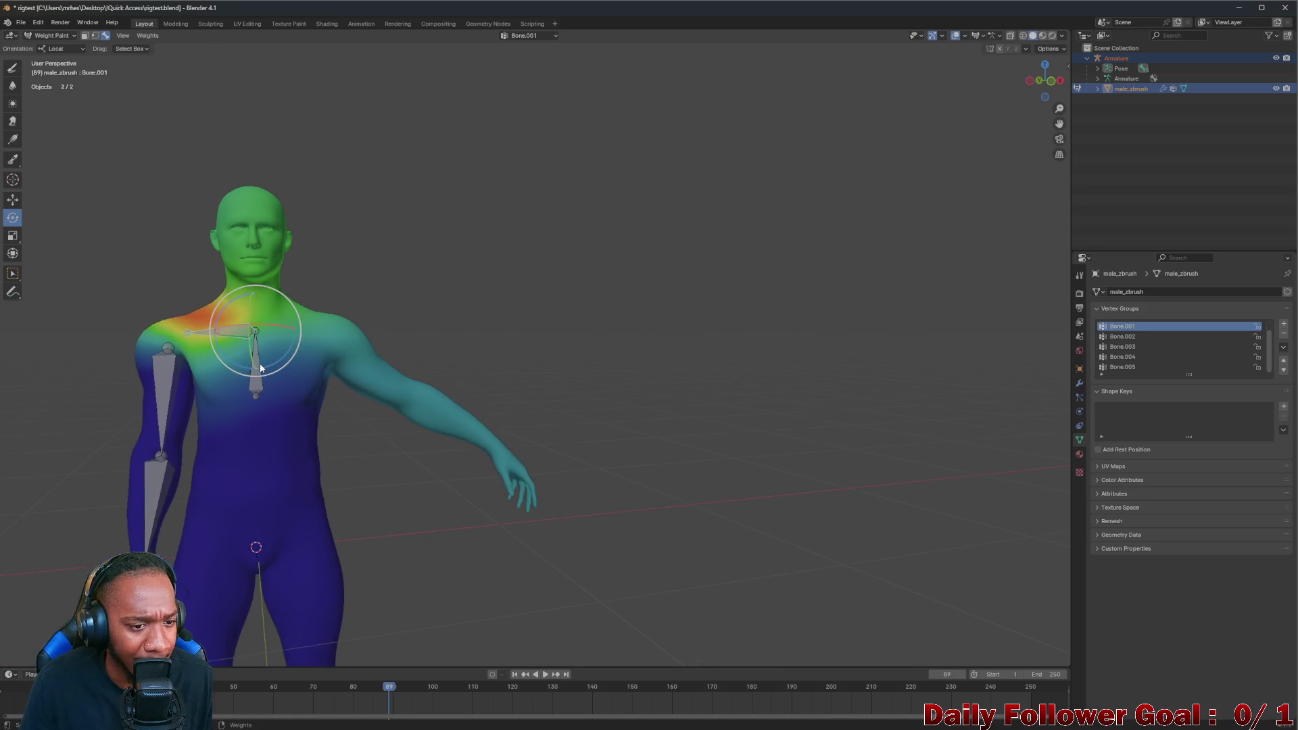
Undo the last rotation, recentre the figure and bring up the mode list
key("ctrl+z")
key("ctrl+z")
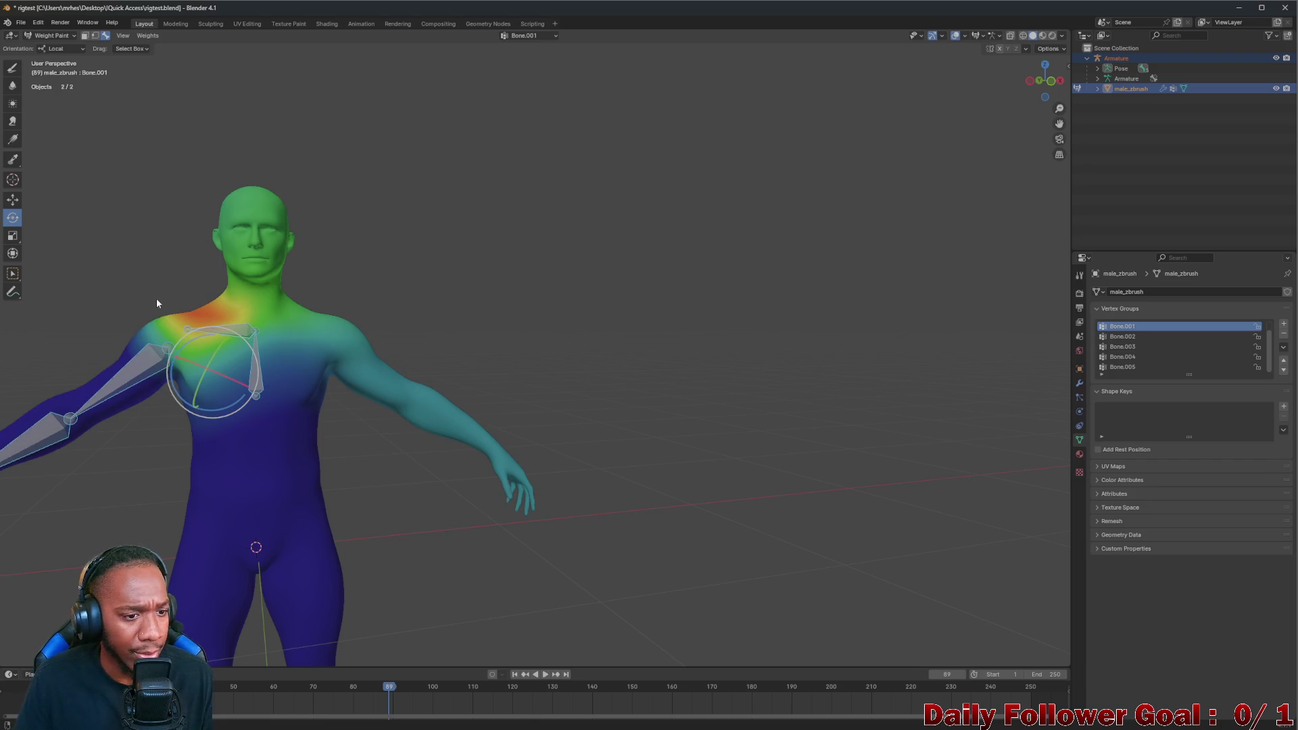
middle_click_drag(156, 303, 362, 284, "shift")
left_click(52, 34)
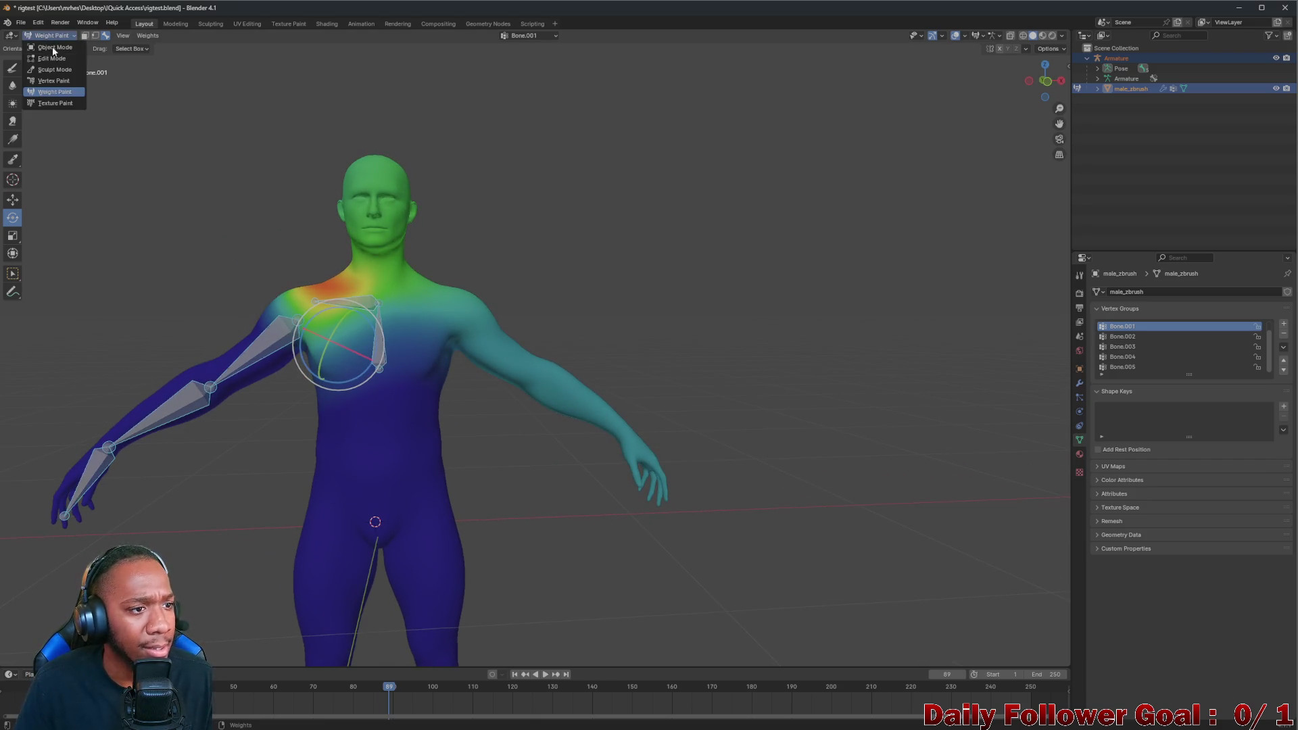
Switch to Object Mode, select the armature instead of the mesh and enter Edit Mode
left_click(52, 47)
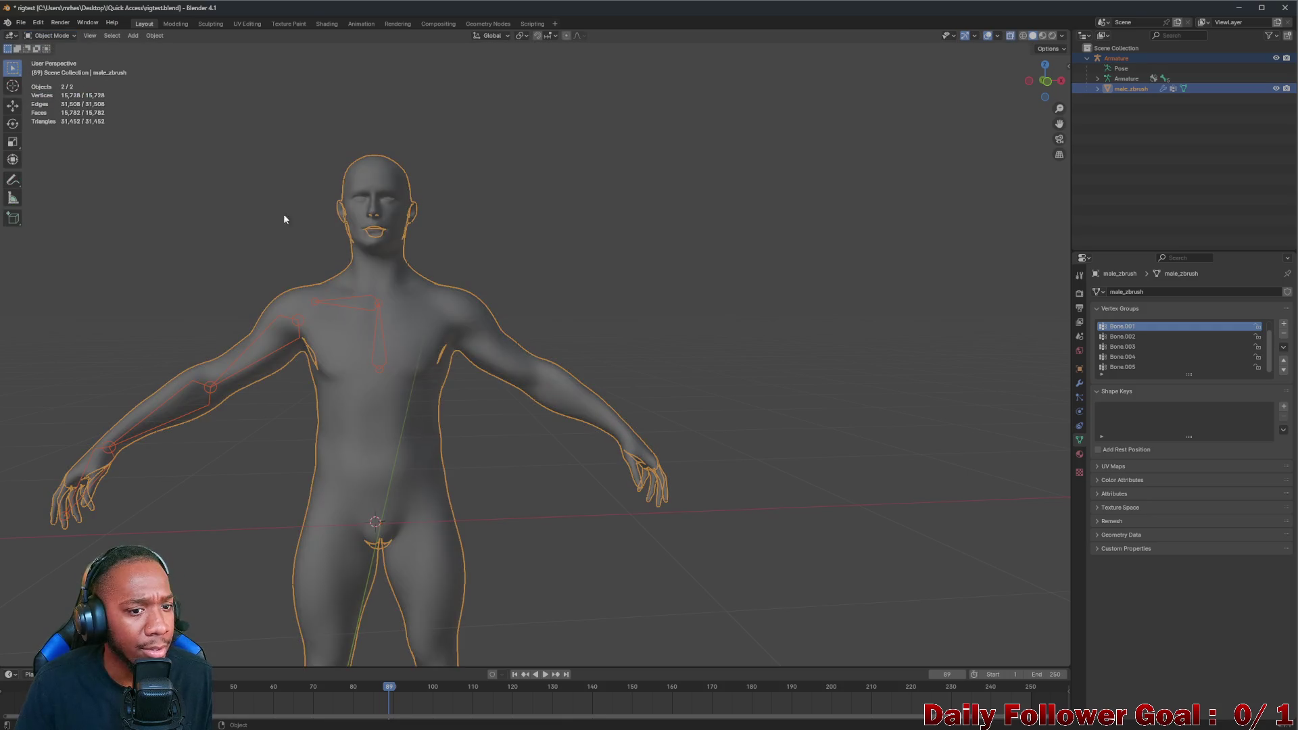
left_click(364, 308)
left_click(51, 35)
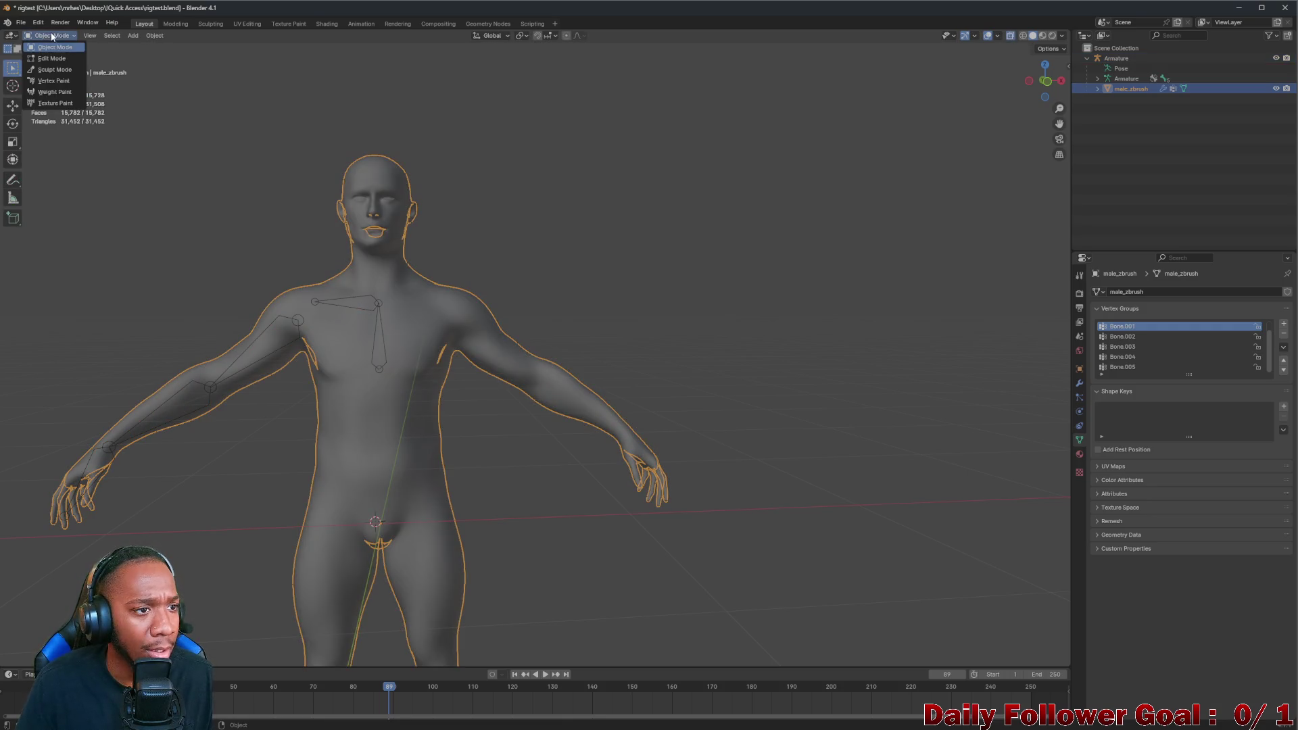
left_click(380, 299)
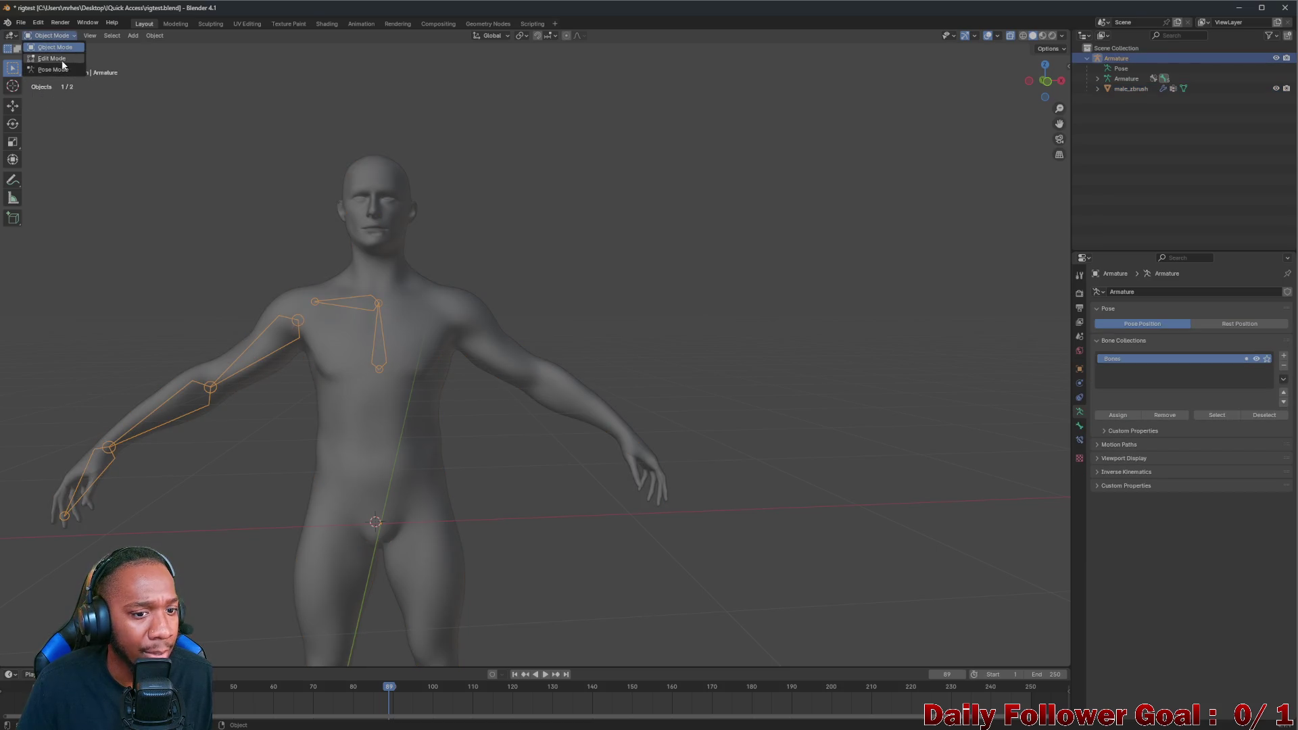
left_click(51, 57)
scroll(345, 273, "up", 3)
scroll(343, 270, "up", 3)
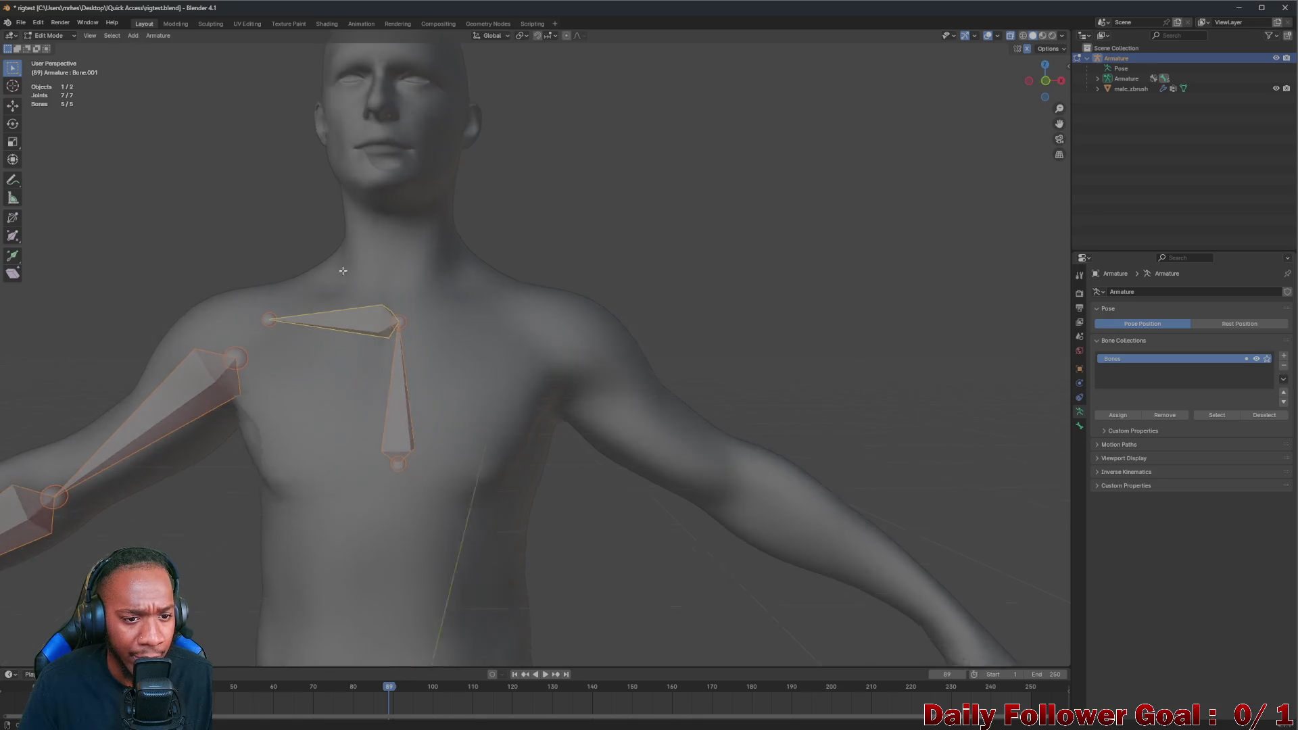
Select the top spine joint and extrude two bones up the neck with E
middle_click_drag(343, 270, 345, 320)
left_click(338, 305)
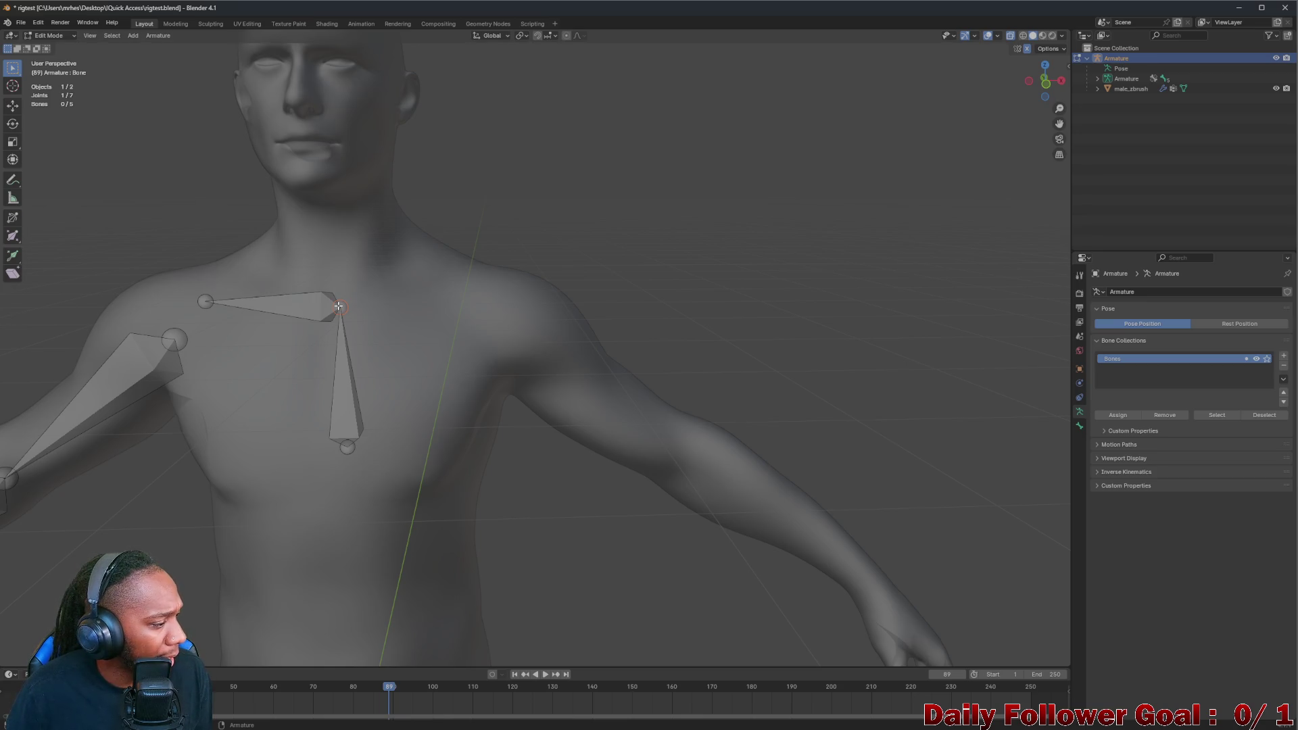
scroll(337, 306, "down", 4)
mouse_move(339, 305)
middle_mouse_down()
mouse_move(306, 373)
mouse_move(401, 371)
mouse_move(520, 325)
mouse_move(456, 367)
mouse_move(421, 355)
middle_mouse_up()
scroll(305, 372, "up", 4)
scroll(426, 376, "up", 4)
scroll(426, 376, "down", 4)
scroll(501, 321, "up", 4)
scroll(502, 320, "down", 2)
scroll(503, 321, "down", 2)
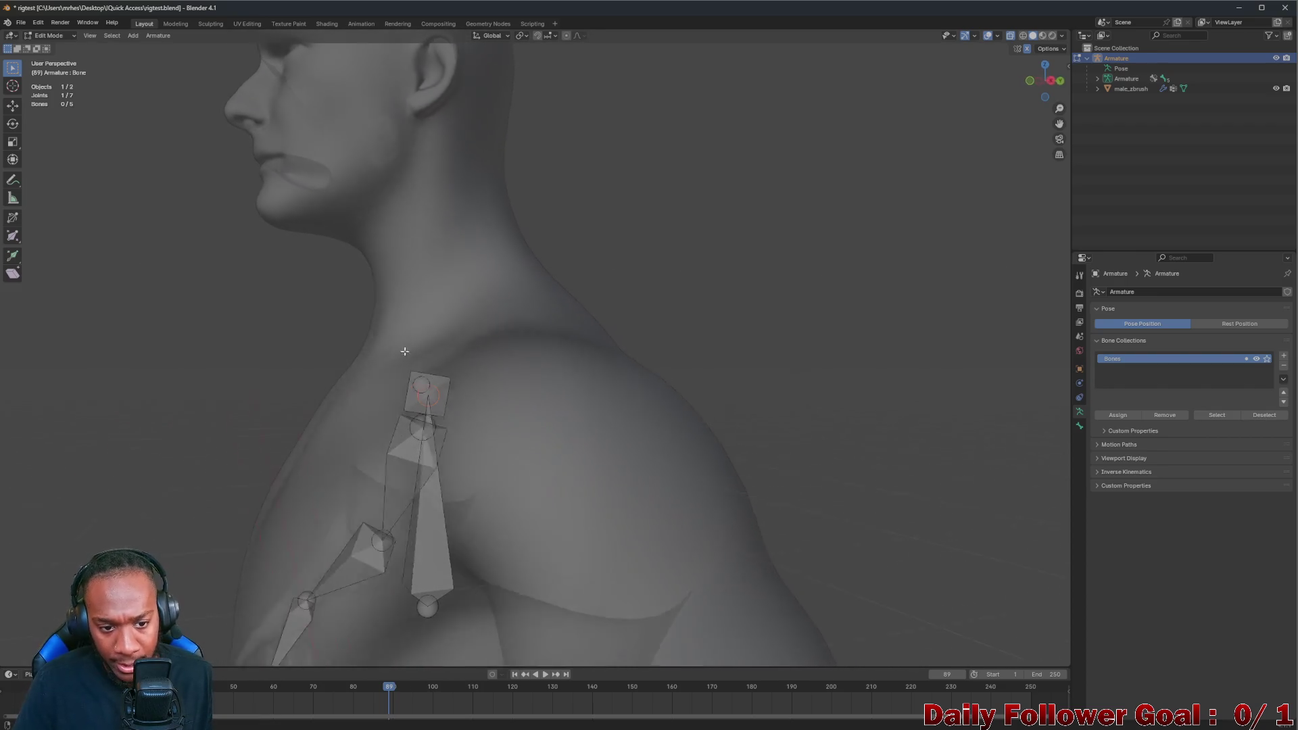
key("e")
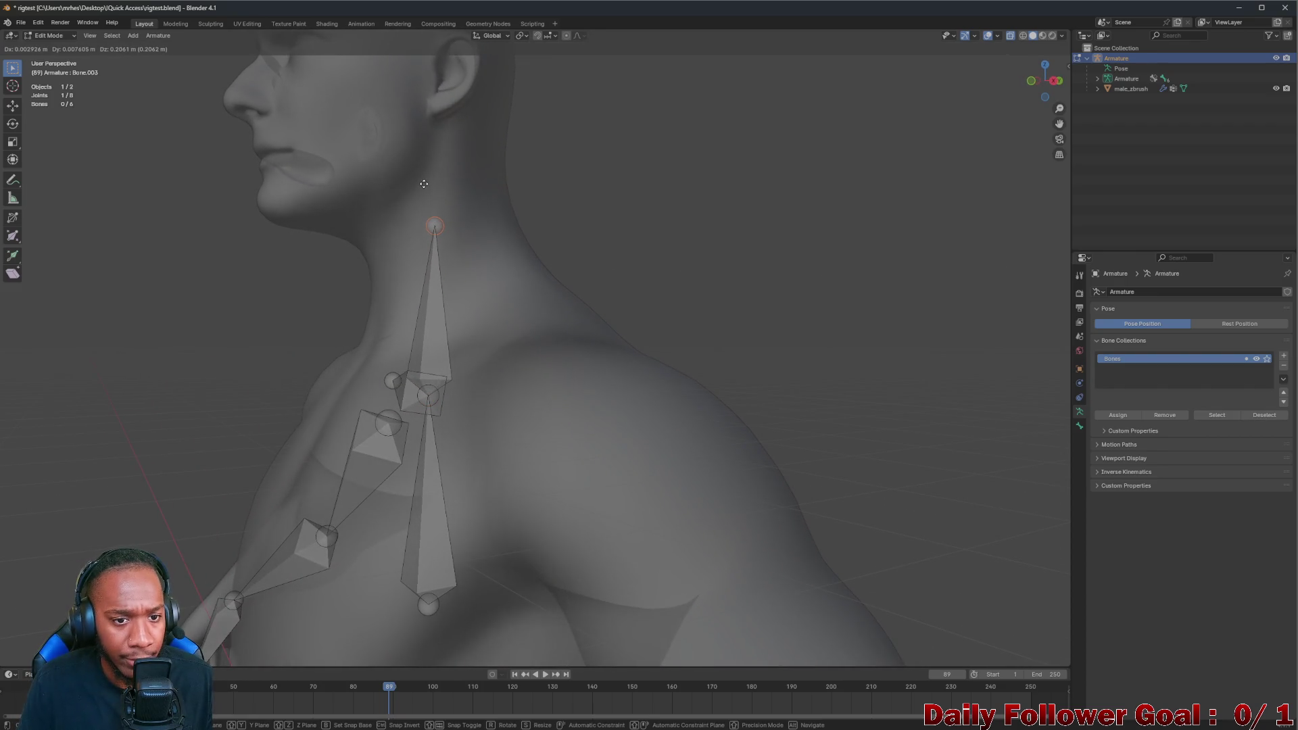
left_click(426, 275)
key("e")
left_click(415, 150)
Extrude a head bone from the neck tip up to the crown of the head
mouse_move(415, 150)
middle_mouse_down()
mouse_move(491, 262)
mouse_move(448, 374)
middle_mouse_up()
scroll(491, 262, "down", 3)
scroll(449, 374, "down", 2)
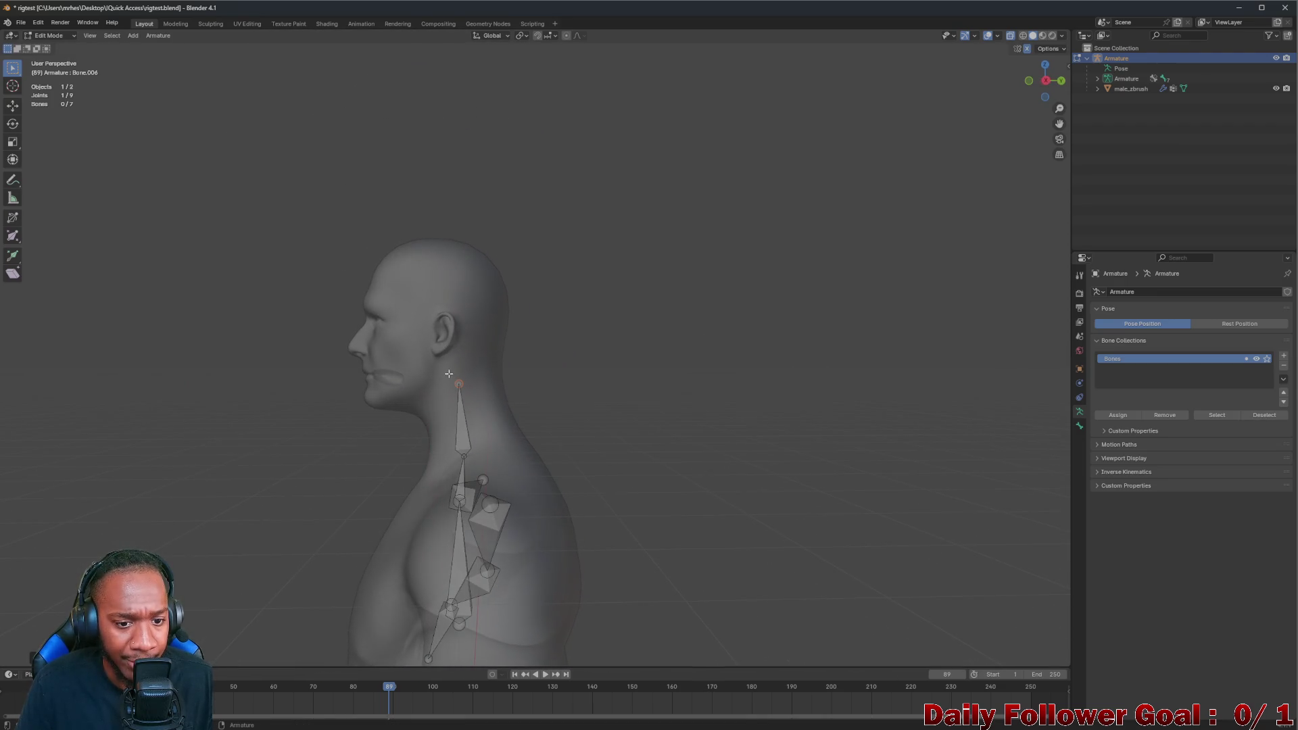
key("e")
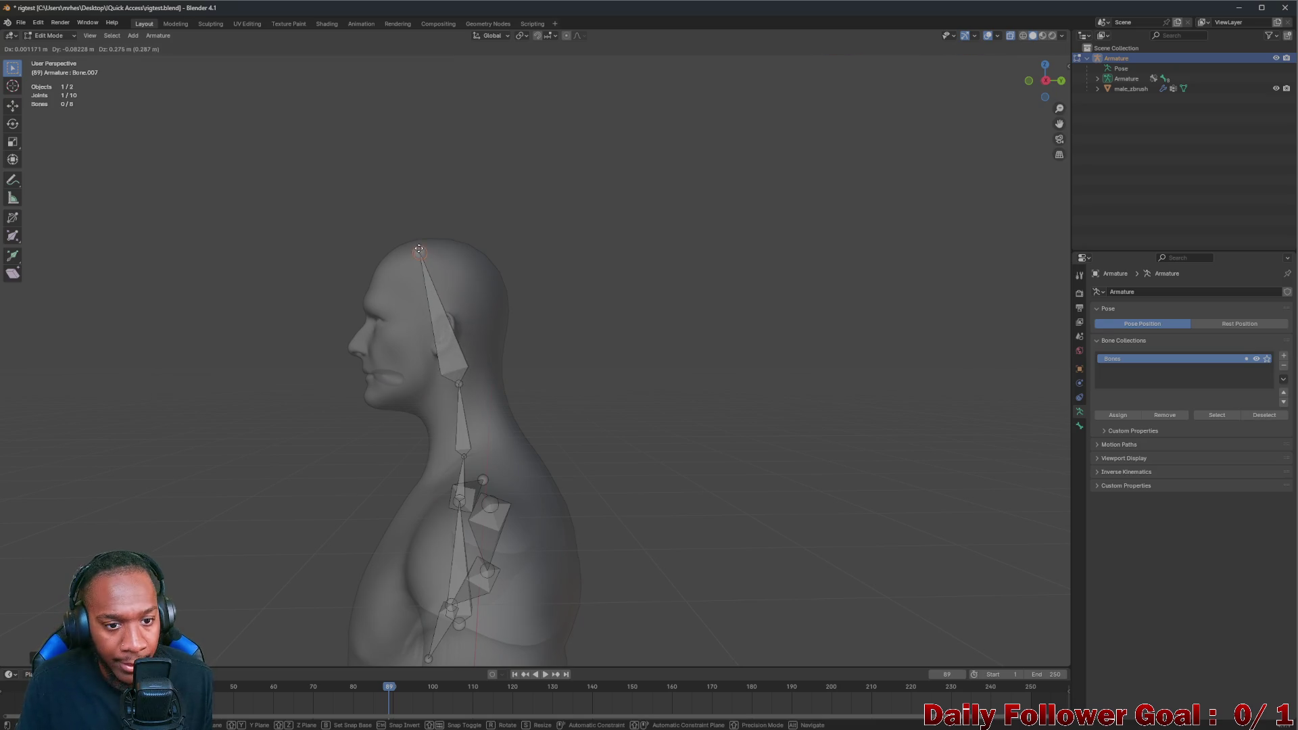
left_click(437, 236)
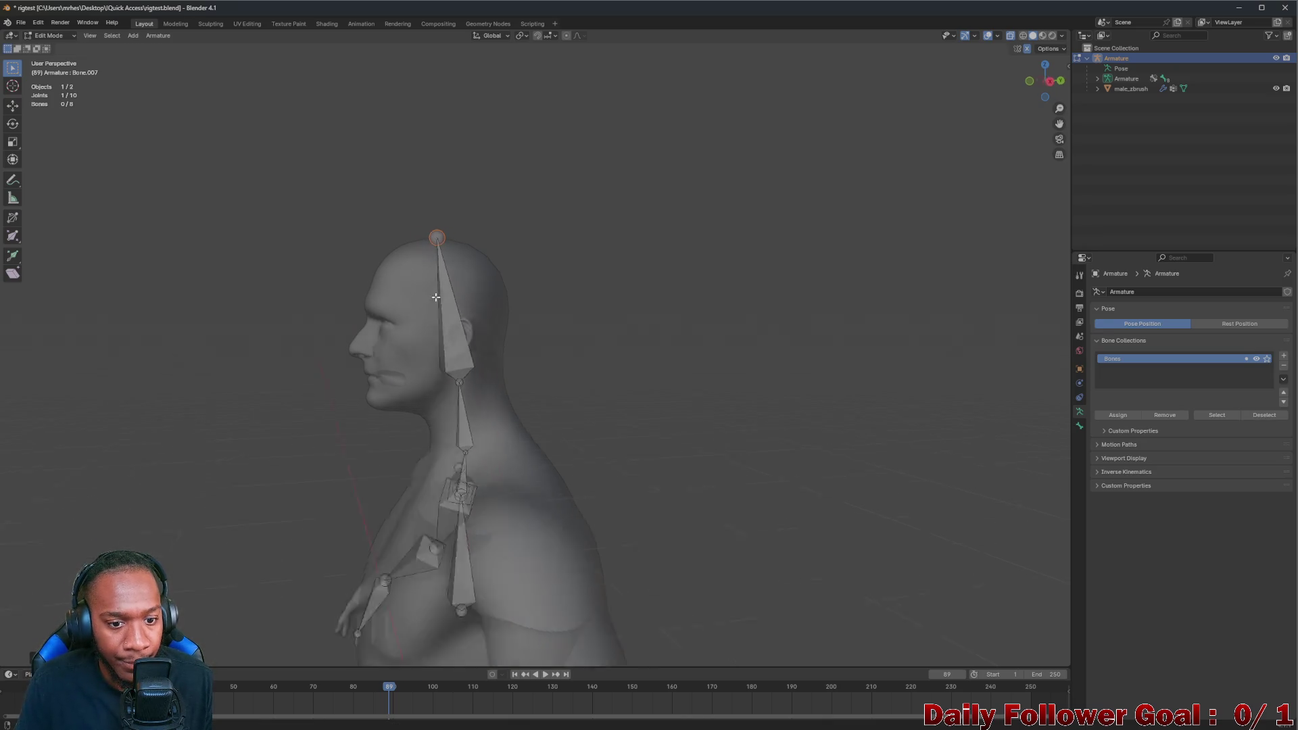
middle_click_drag(436, 237, 557, 288)
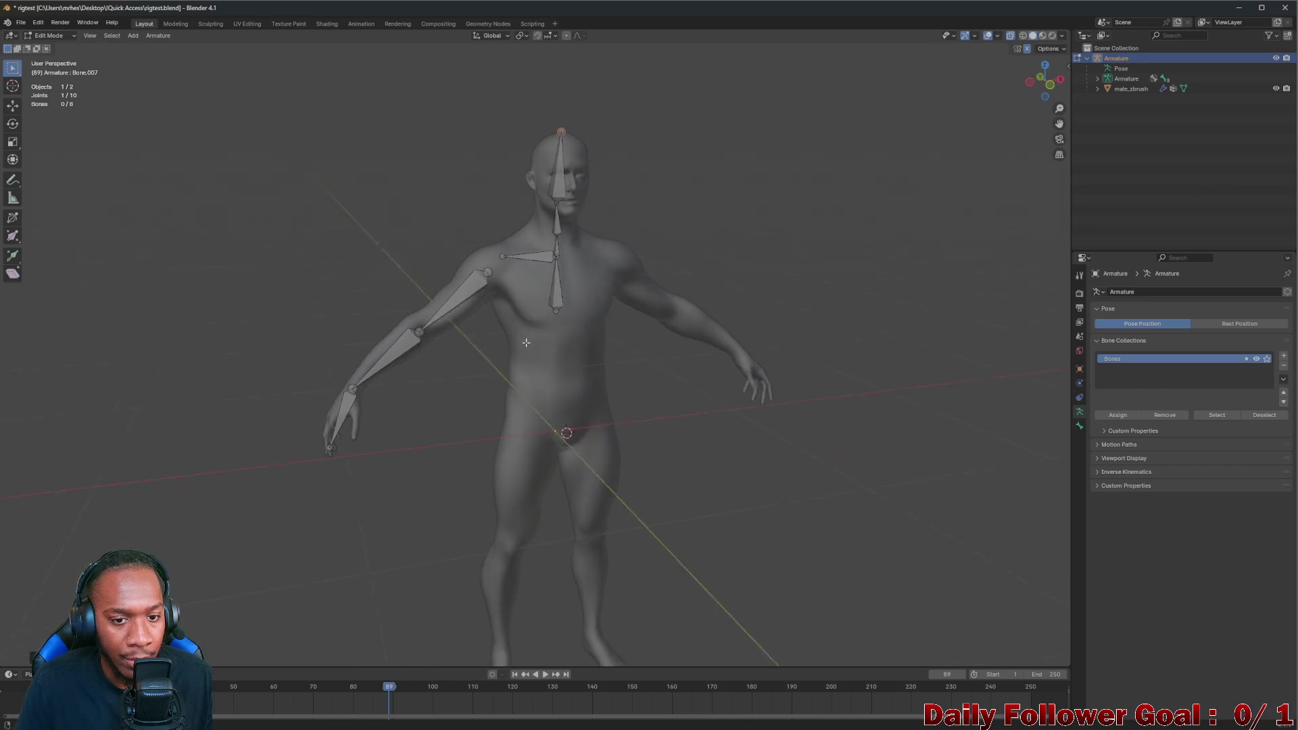
scroll(529, 283, "up", 3)
scroll(497, 276, "up", 3)
scroll(472, 271, "up", 2)
Orbit to inspect the new bones and snap to Front Orthographic view
mouse_move(471, 271)
middle_mouse_down()
mouse_move(644, 273)
mouse_move(449, 270)
mouse_move(574, 256)
mouse_move(403, 275)
mouse_move(493, 293)
mouse_move(617, 273)
mouse_move(573, 238)
mouse_move(511, 258)
mouse_move(564, 273)
mouse_move(603, 247)
mouse_move(719, 289)
mouse_move(934, 266)
mouse_move(789, 281)
mouse_move(824, 267)
mouse_move(875, 299)
mouse_move(314, 305)
mouse_move(499, 301)
mouse_move(422, 286)
middle_mouse_up()
scroll(609, 255, "up", 3)
scroll(508, 278, "up", 2)
scroll(824, 267, "down", 2)
scroll(603, 293, "up", 3)
scroll(569, 271, "down", 2)
scroll(569, 272, "down", 2)
scroll(569, 271, "down", 2)
mouse_move(502, 289)
middle_mouse_down()
mouse_move(524, 270)
mouse_move(440, 282)
mouse_move(527, 241)
middle_mouse_up()
scroll(455, 220, "down", 5)
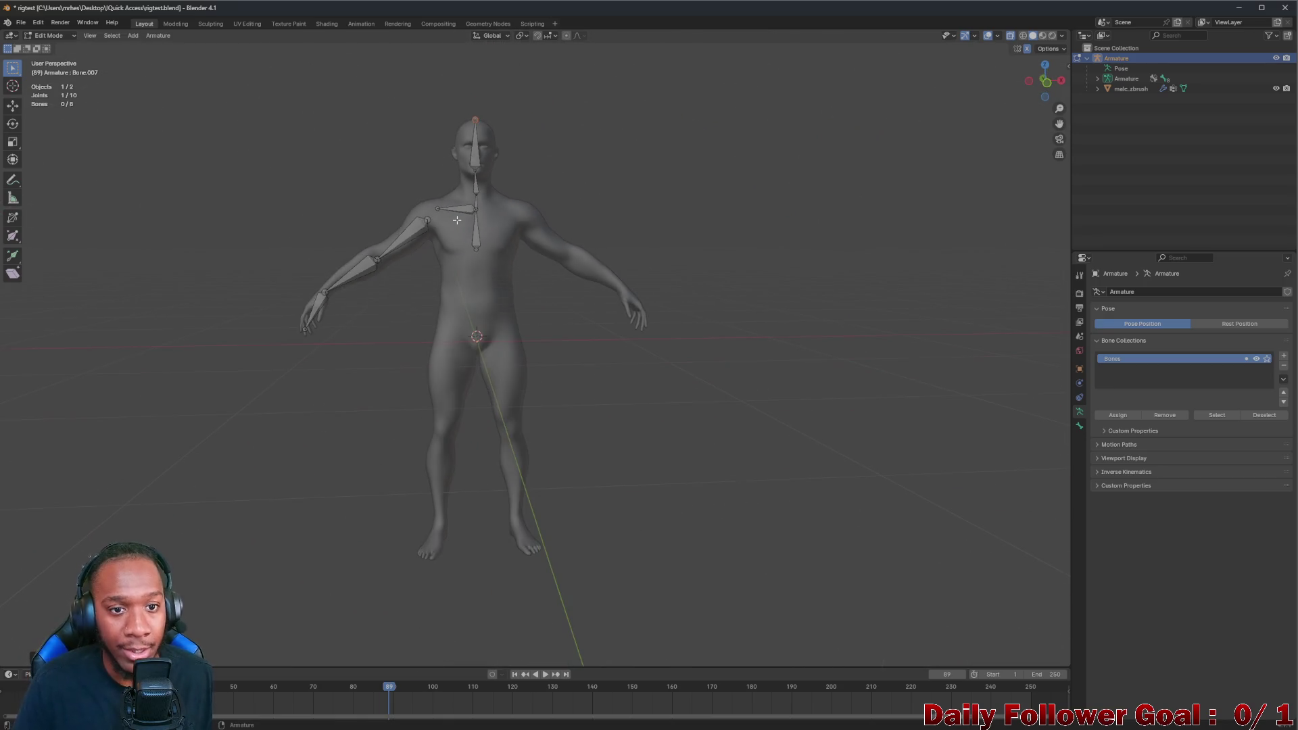
scroll(457, 220, "up", 4)
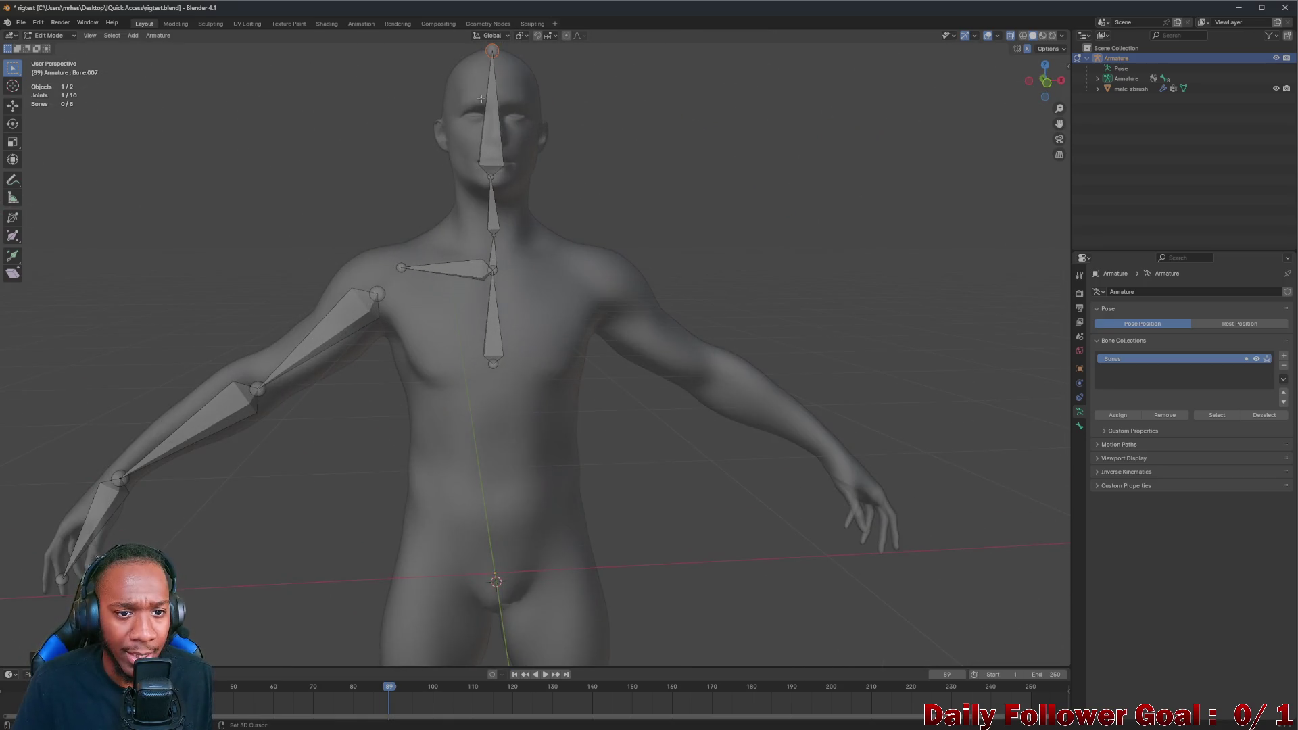
middle_click_drag(482, 98, 452, 248, "shift")
scroll(452, 247, "up", 1)
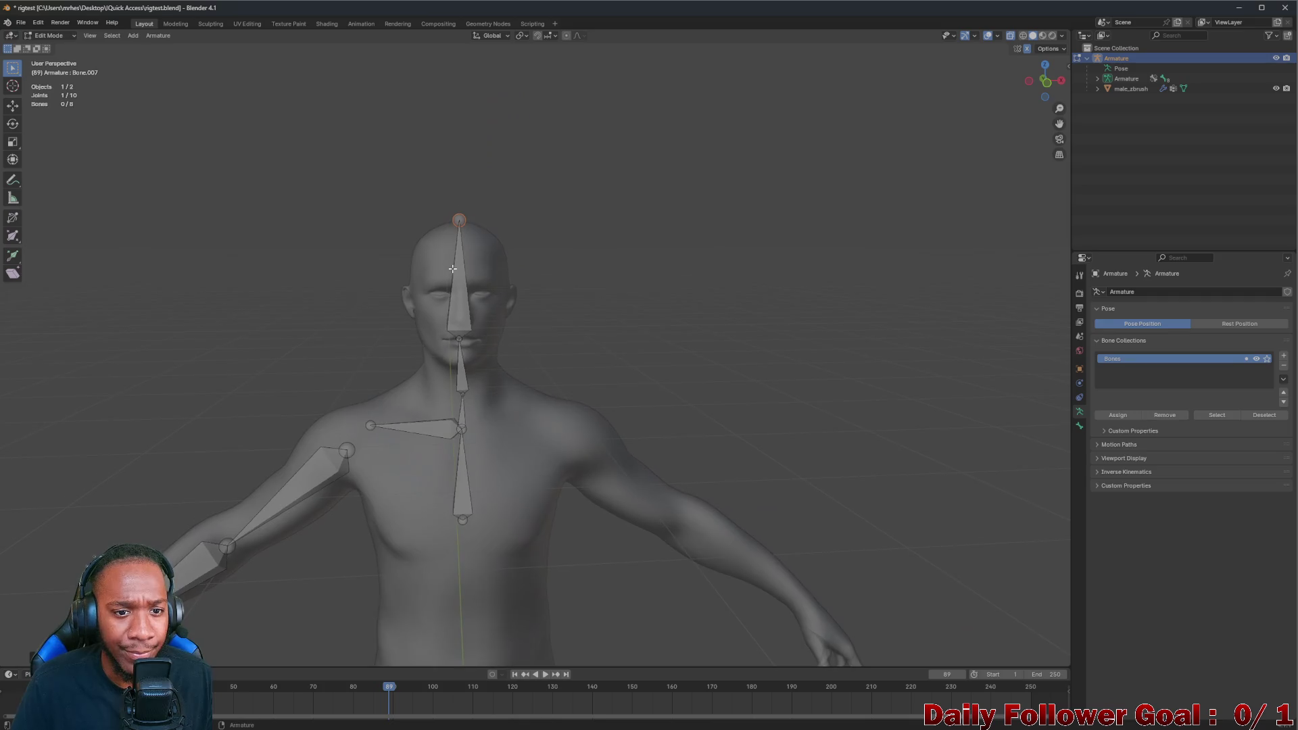
left_click(1046, 86)
scroll(487, 197, "up", 2)
scroll(407, 237, "up", 1)
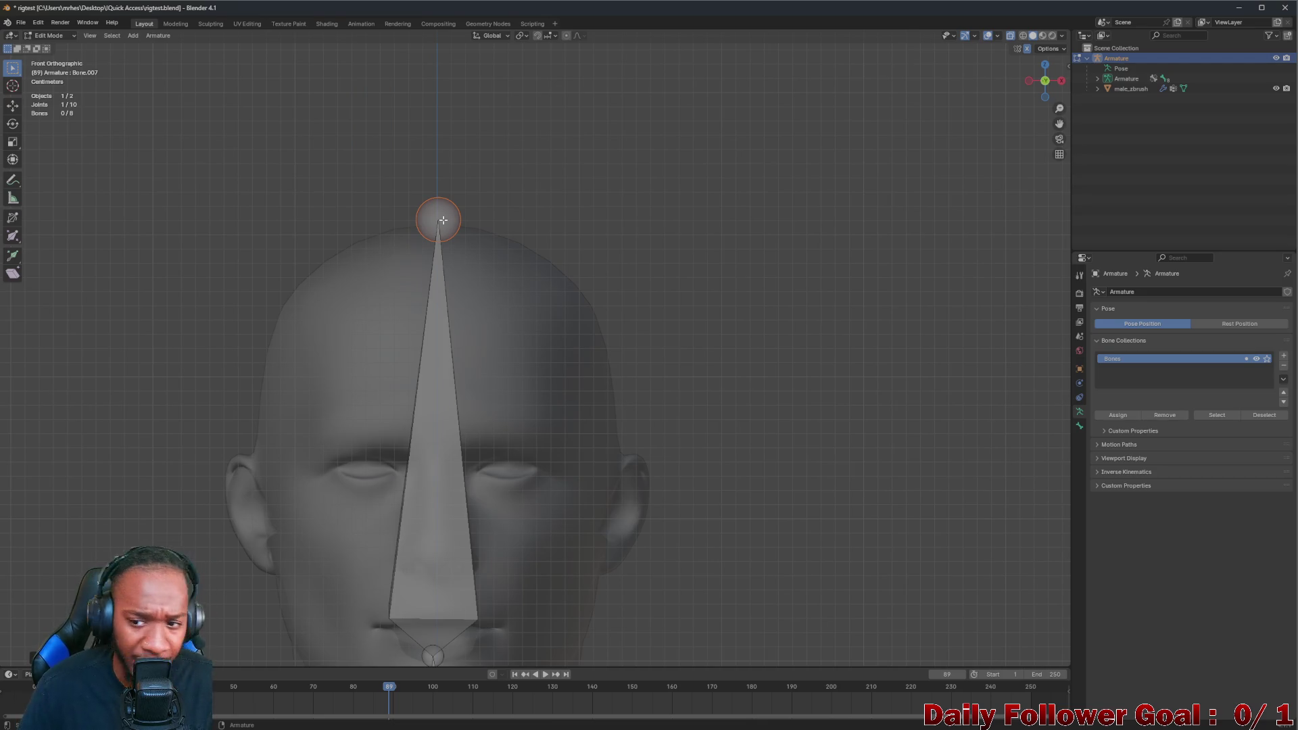
In Bone properties, keep roll at 0°, set the head bone's tail Y to 0 m, undoing a tail Z edit
left_click(1081, 368)
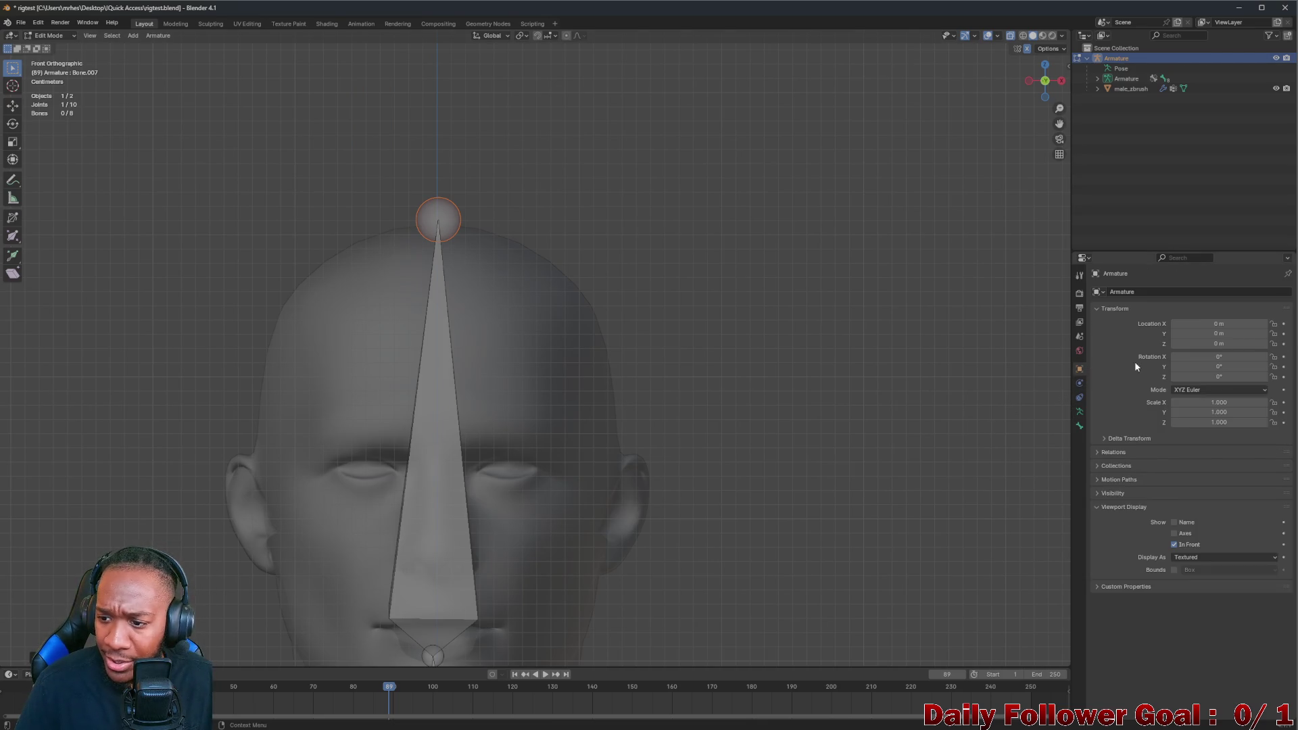
left_click(1080, 426)
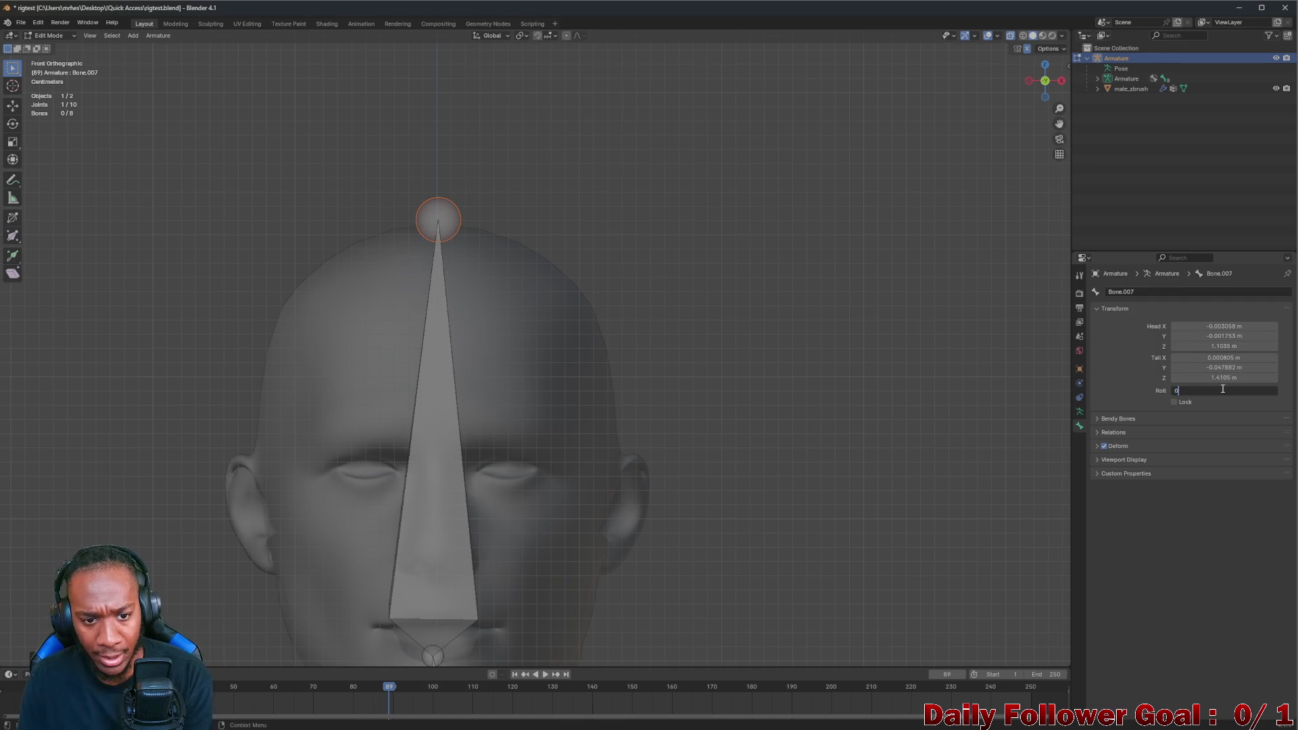
key("Return")
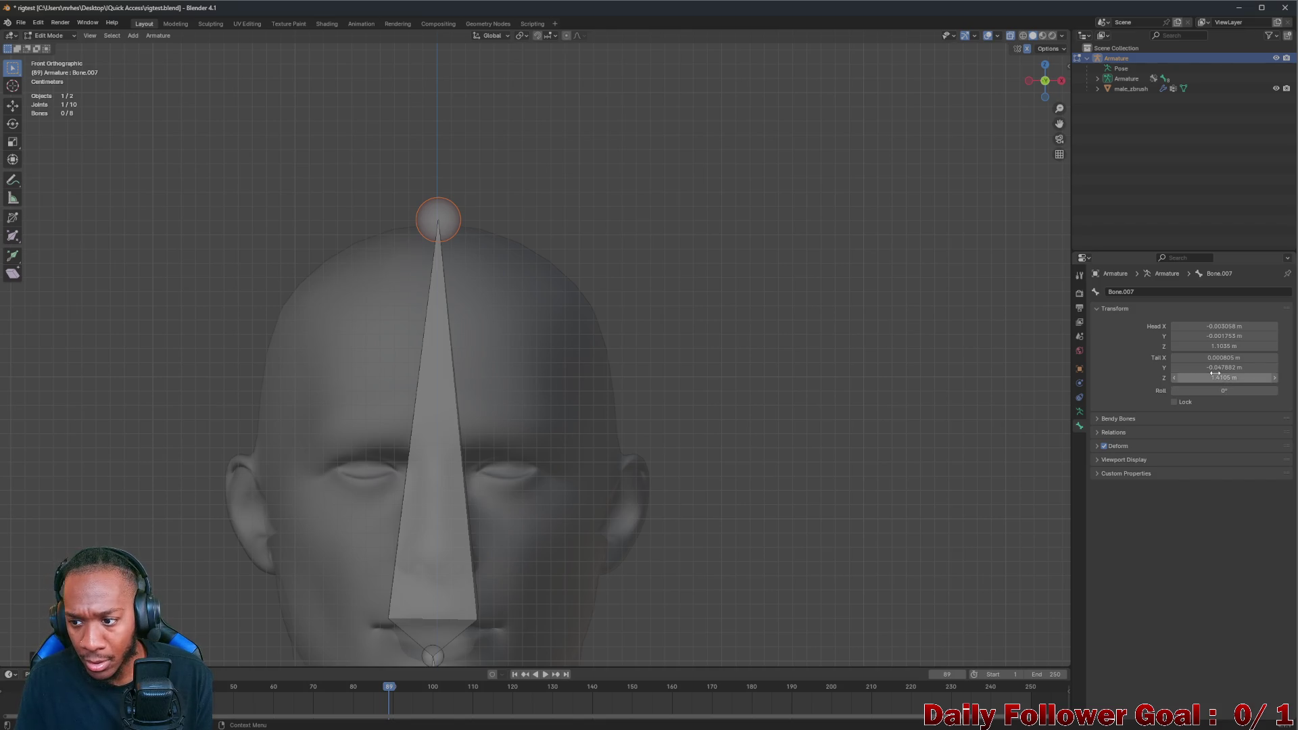
type("0")
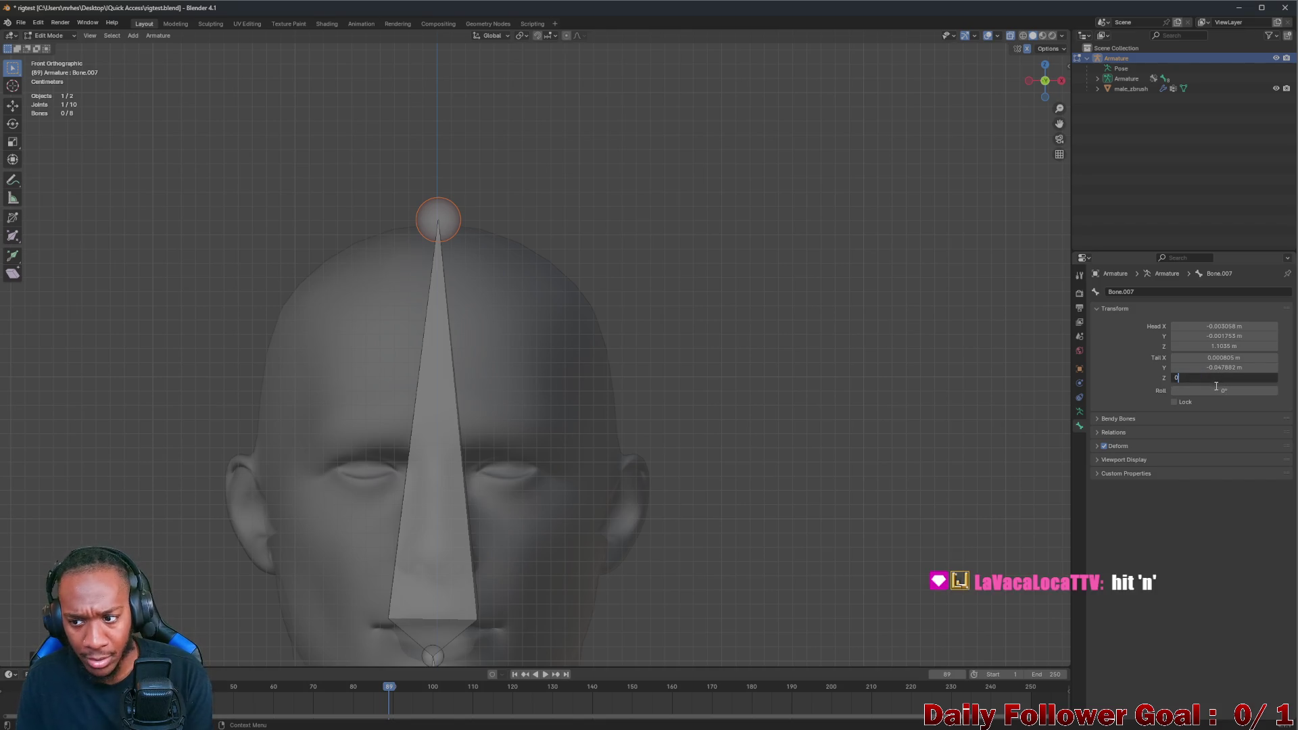
key("Return")
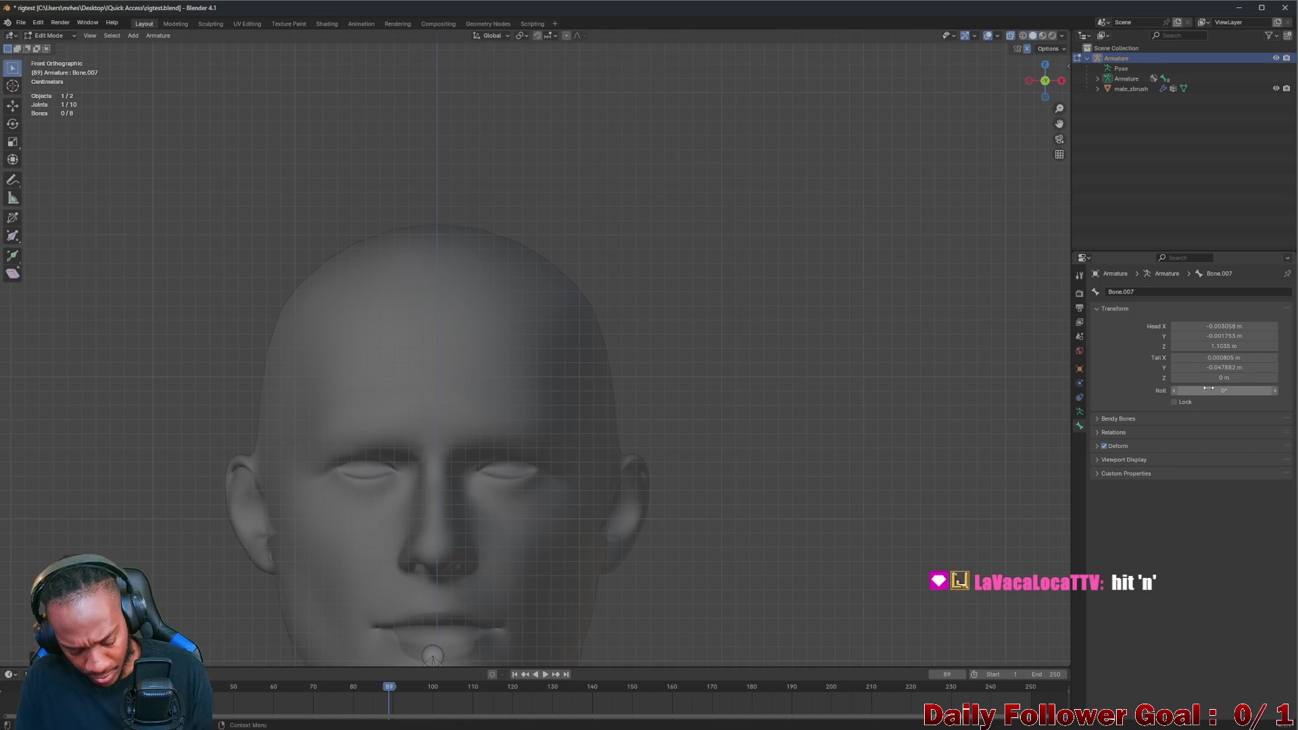
key("ctrl+z")
left_click(1214, 369)
key("Return")
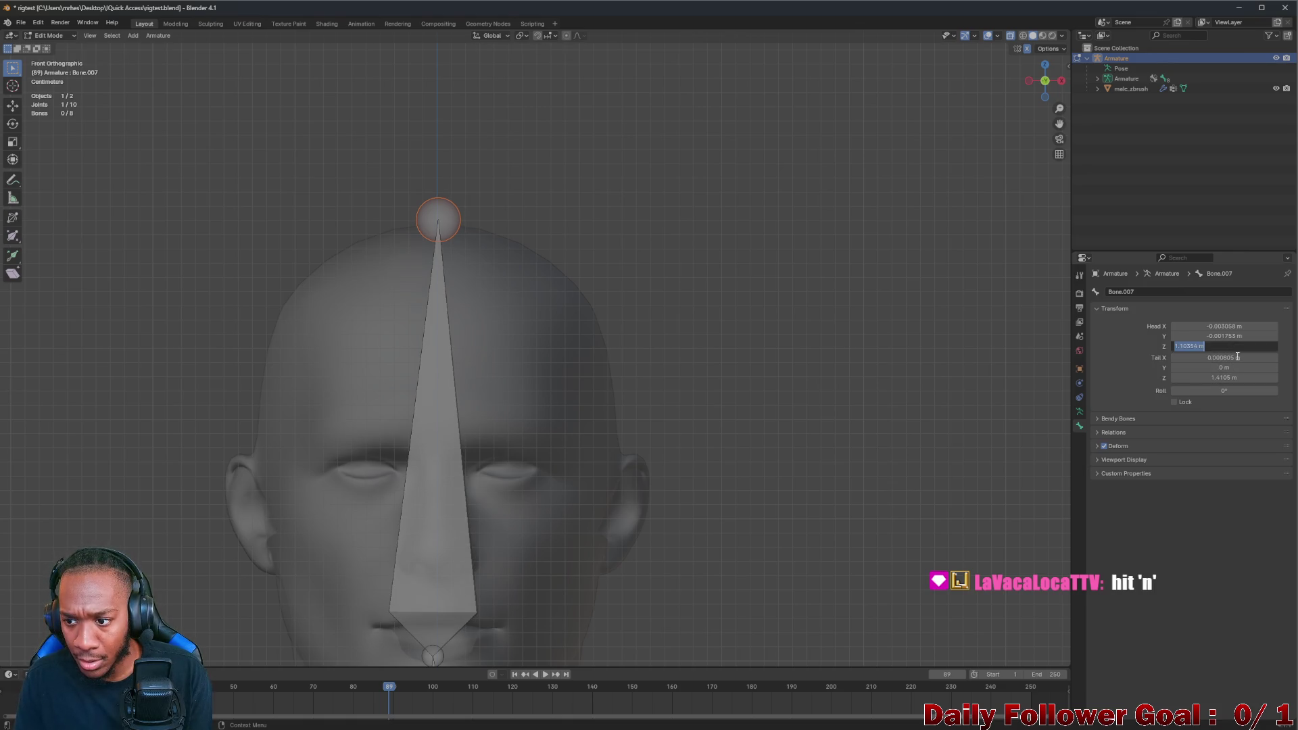
Set the head bone's head X, Y and Z coordinates all to 0 m
key("Return")
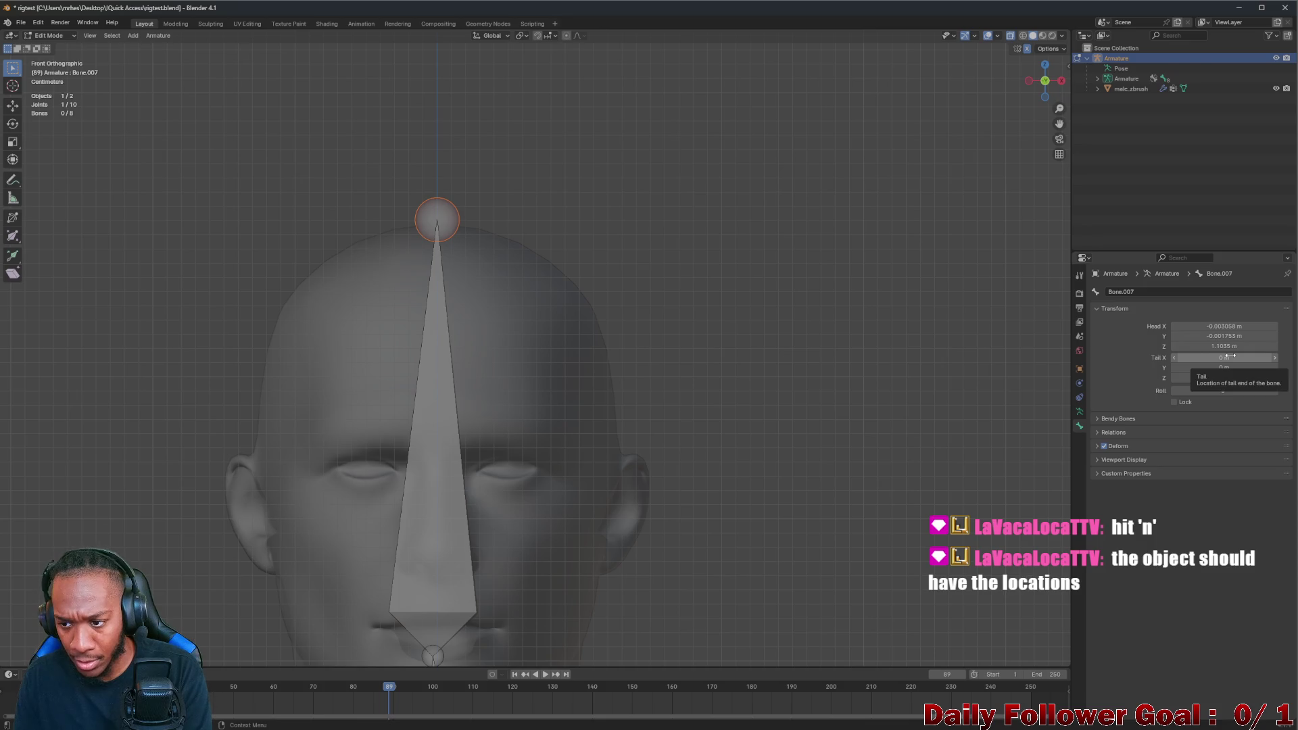
left_click(1234, 347)
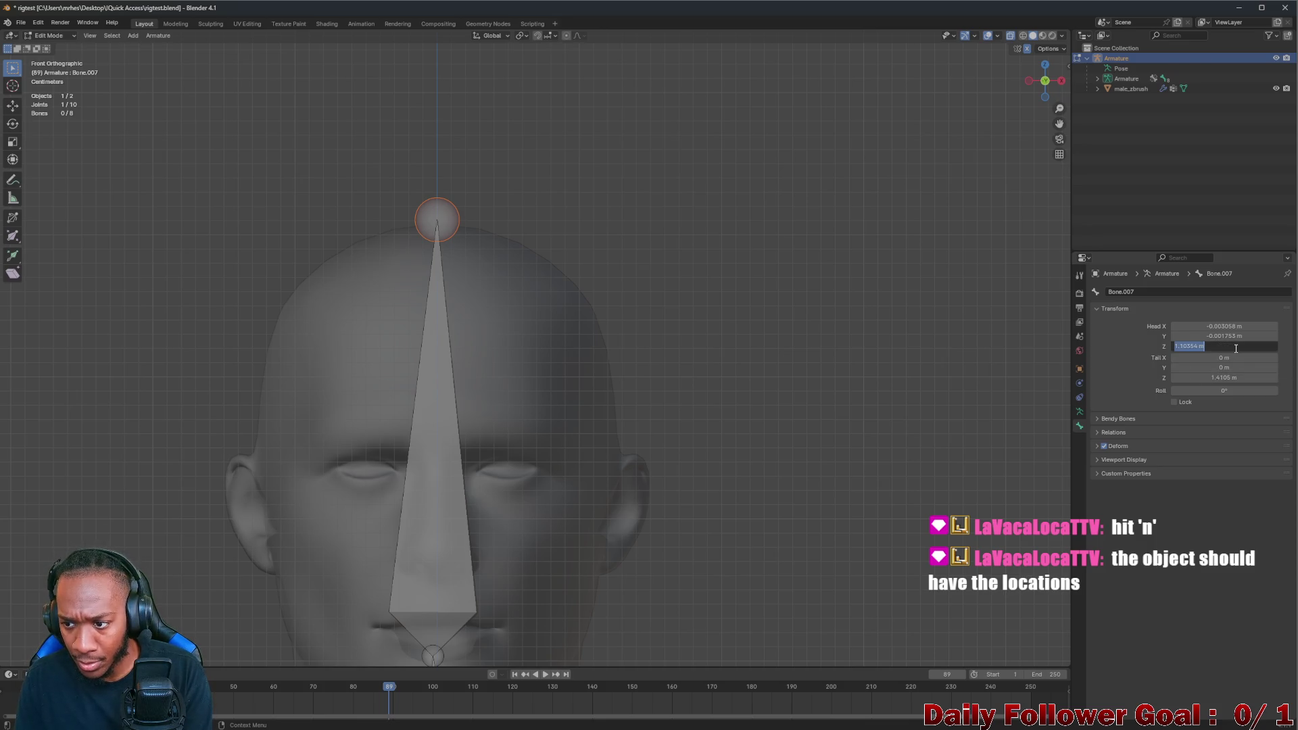
key("Return")
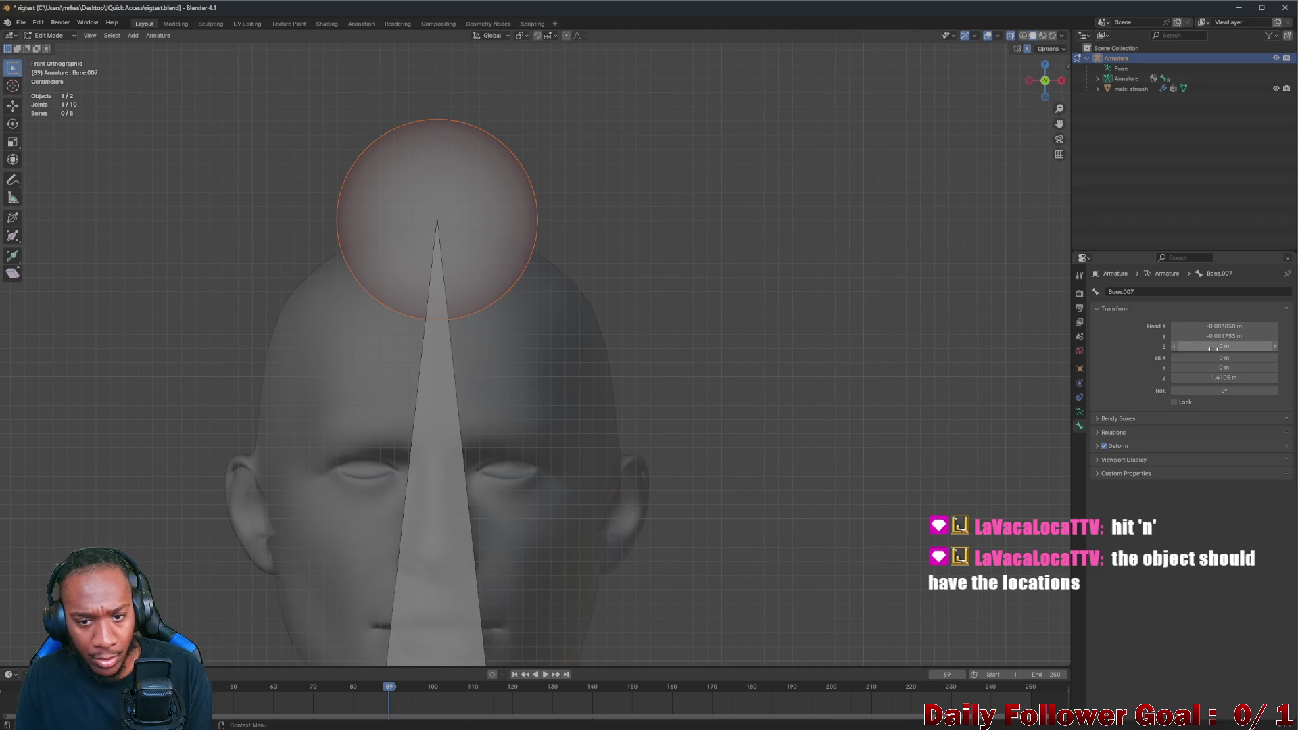
left_click(1218, 338)
key("Return")
left_click(1229, 327)
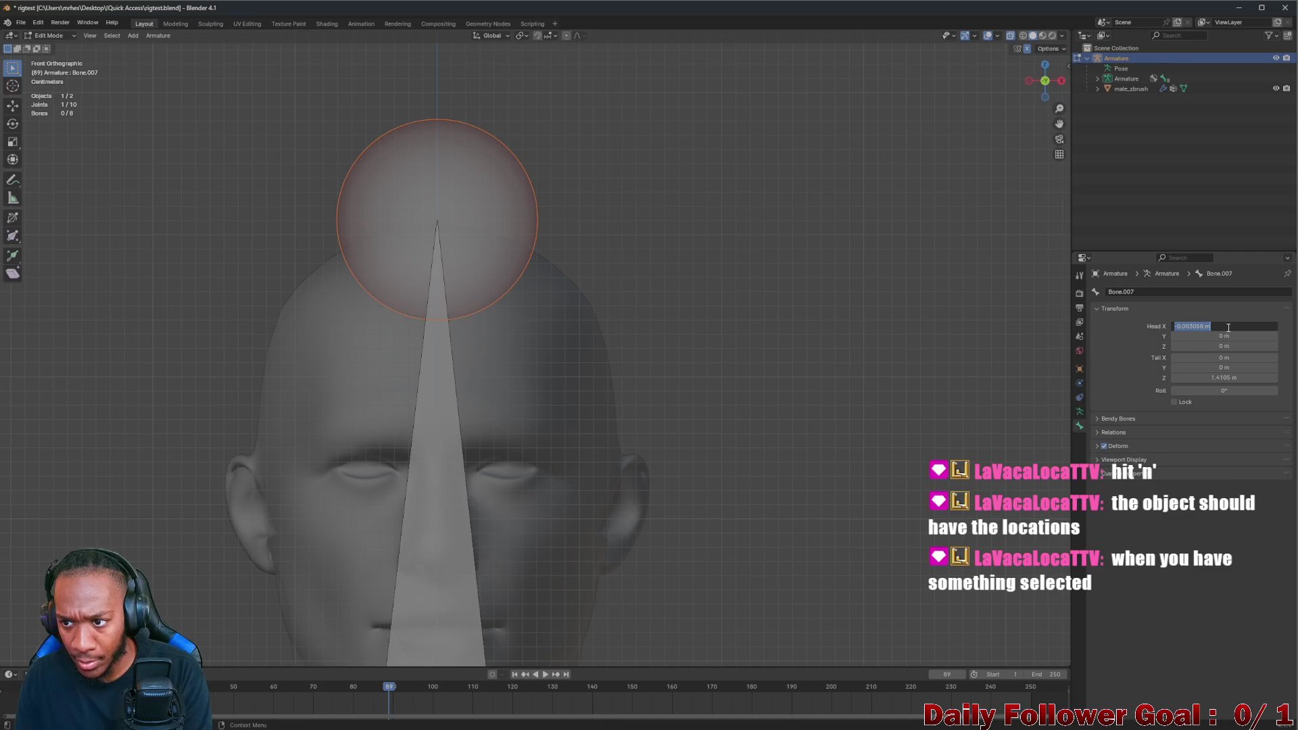
type("0")
key("Return")
scroll(789, 282, "down", 4)
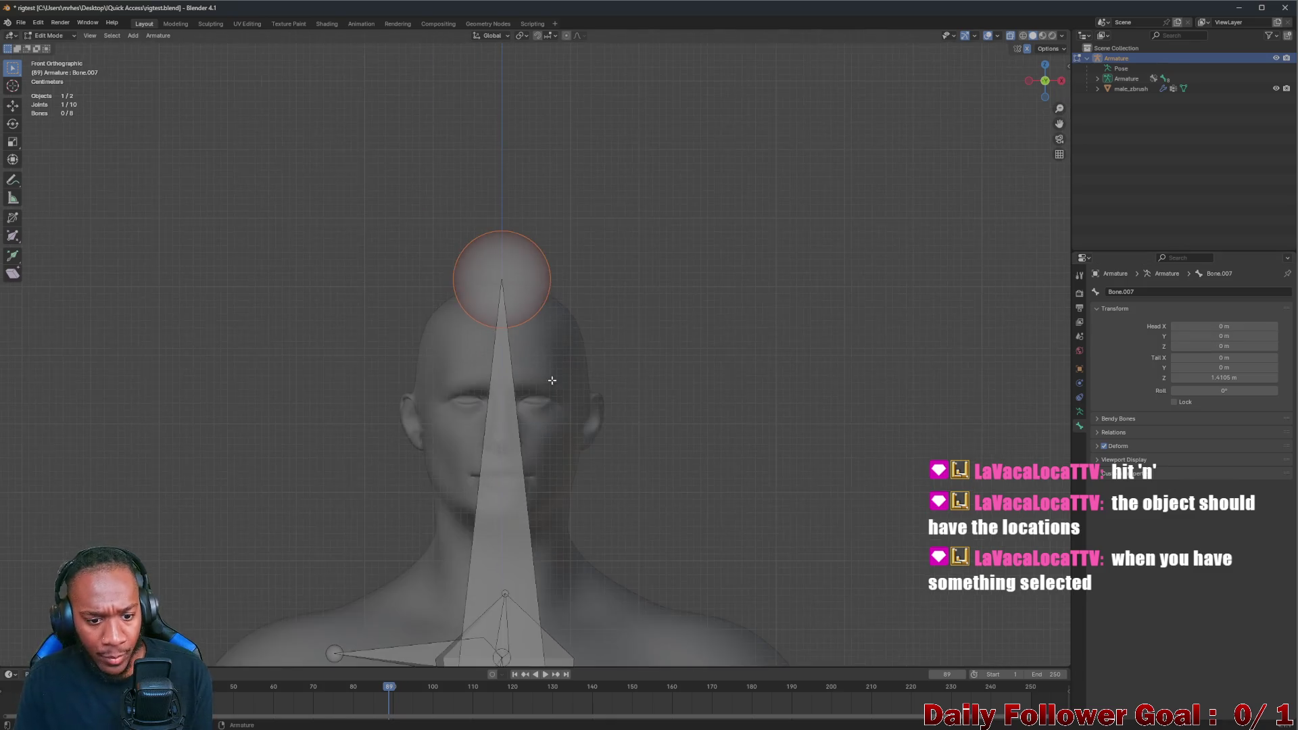
scroll(608, 406, "down", 3)
scroll(580, 440, "down", 3)
Undo the head Z change so the bone base returns near the chin, then view from the front
mouse_move(582, 440)
middle_mouse_down()
mouse_move(554, 464)
mouse_move(759, 434)
middle_mouse_up()
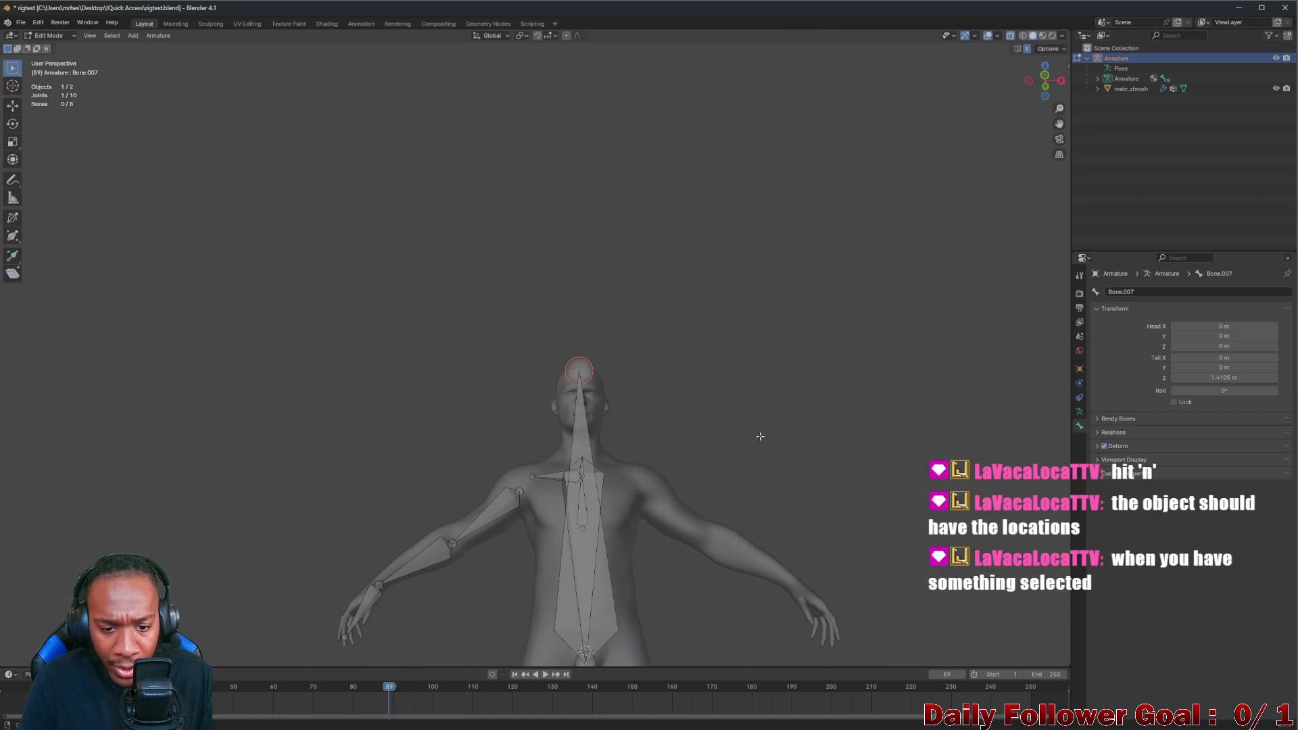
scroll(603, 477, "up", 2)
scroll(598, 464, "up", 3)
scroll(598, 465, "down", 3)
scroll(593, 462, "down", 3)
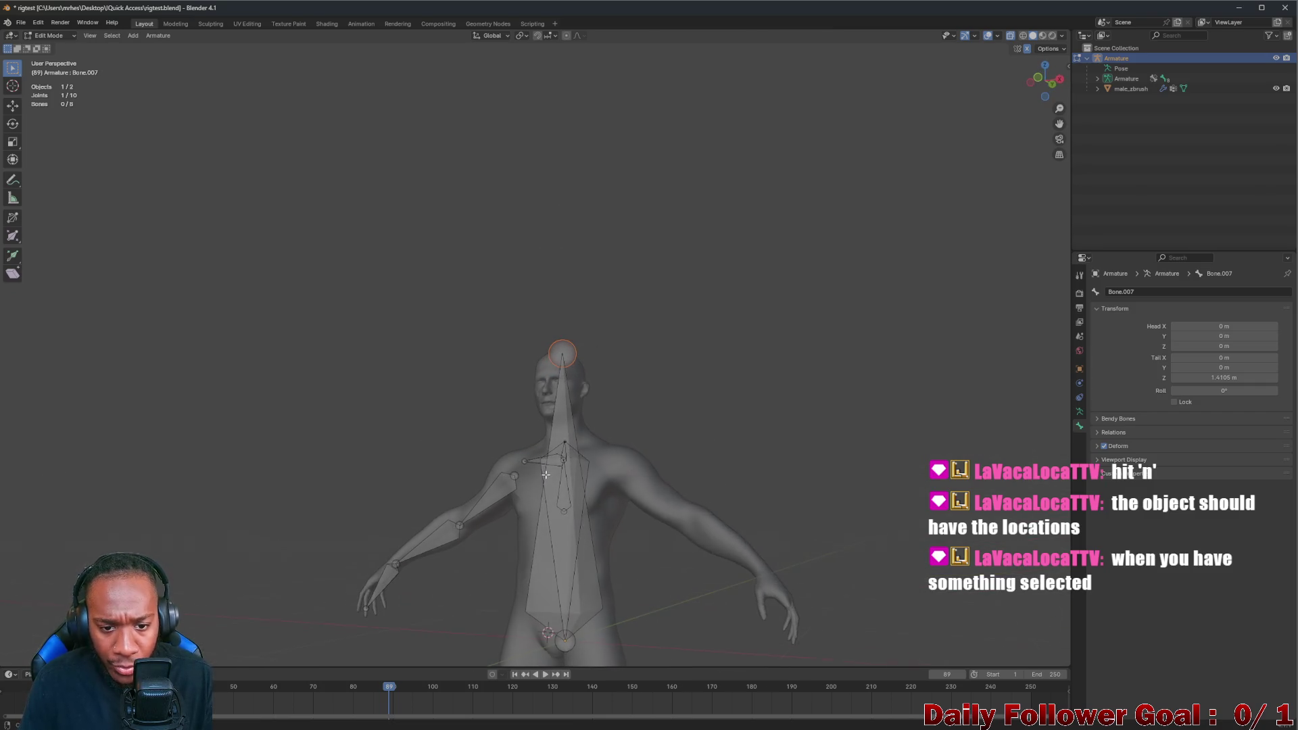
key("ctrl+z")
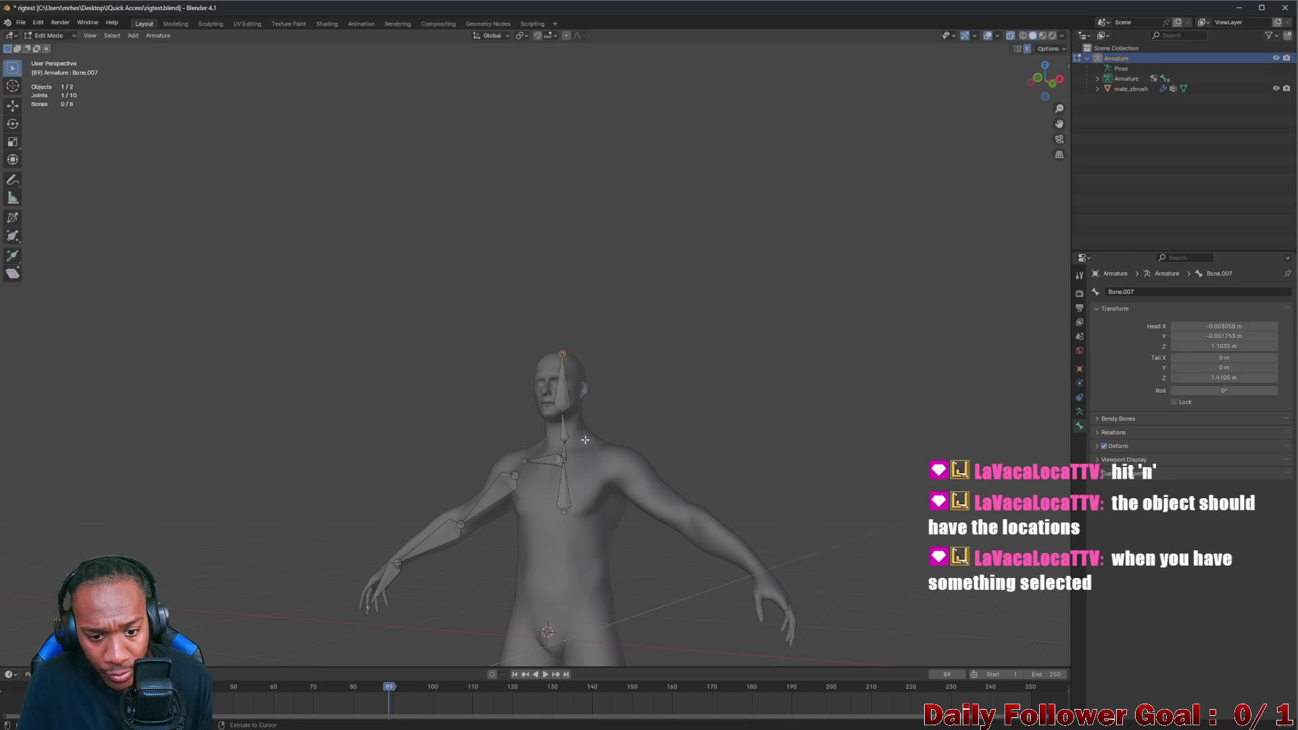
scroll(566, 434, "up", 3)
middle_click_drag(566, 434, 619, 417)
scroll(619, 416, "up", 1)
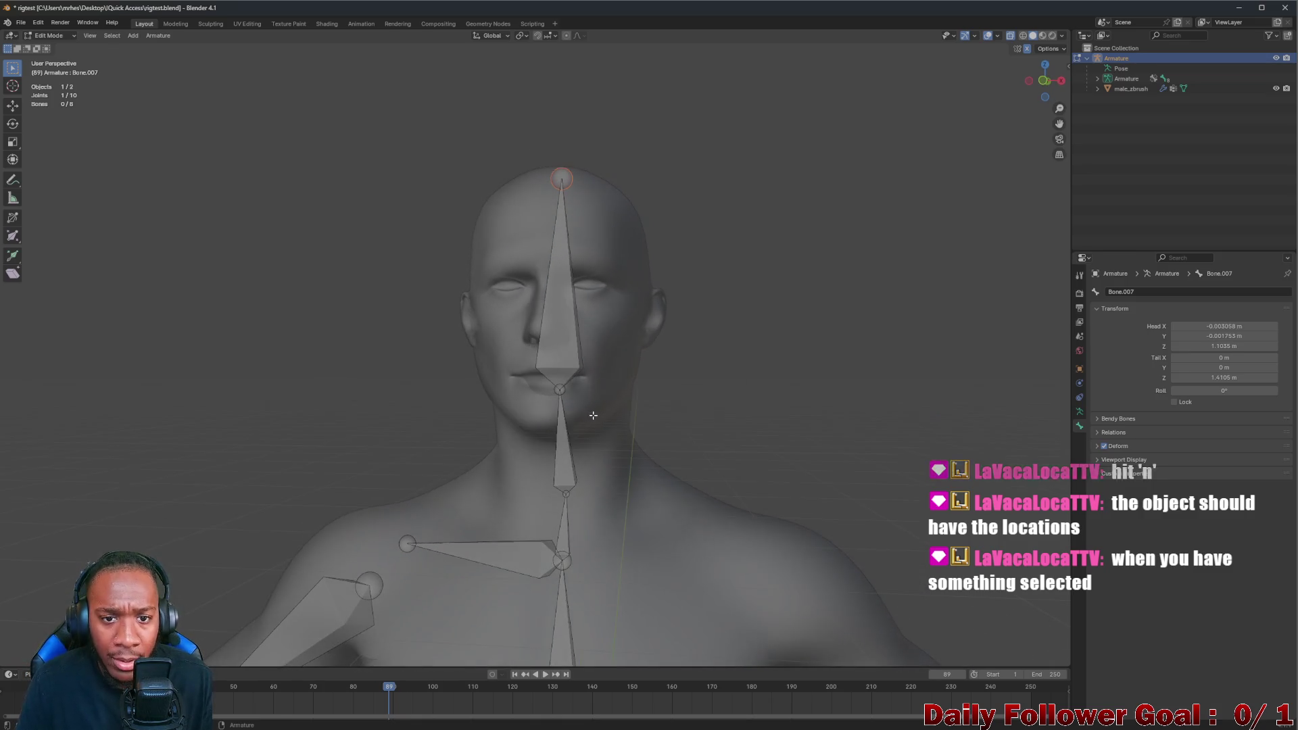
left_click(1045, 84)
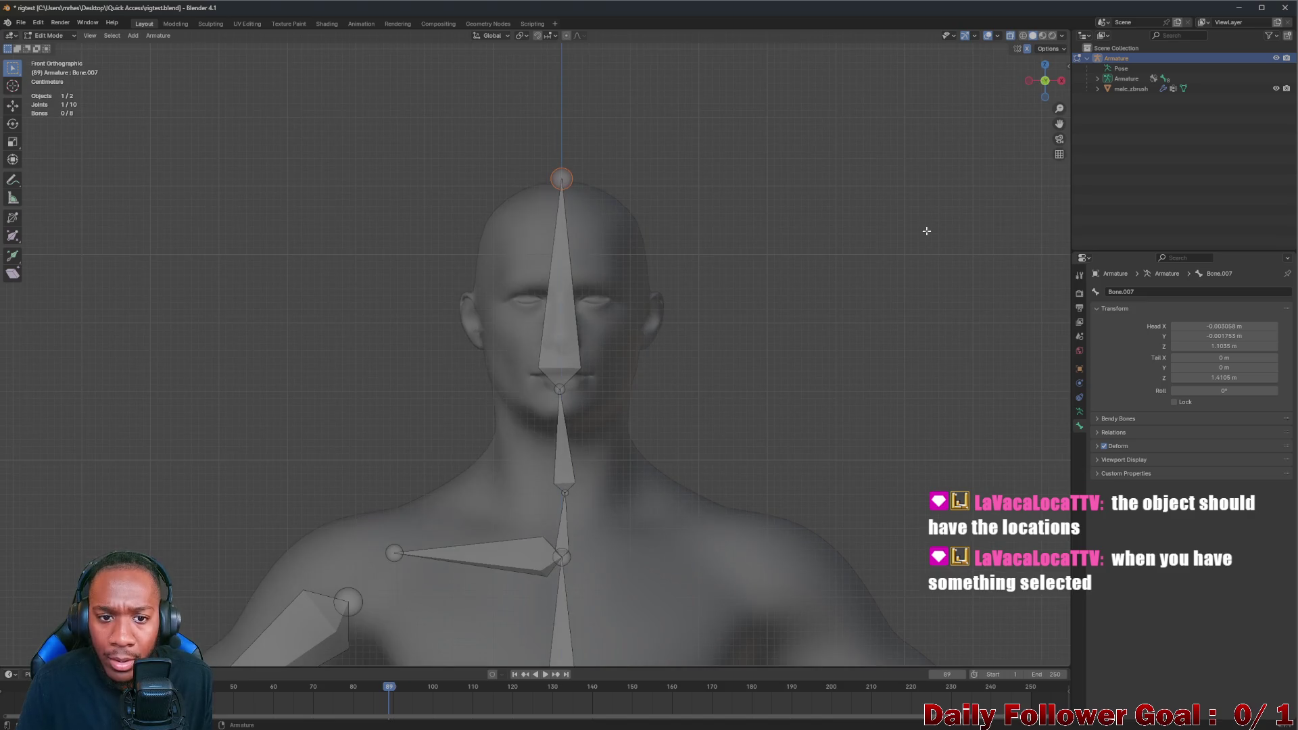
Set the head bone's head X and Y to 0 m, undoing an accidental head Z change
left_click(1216, 328)
type("0")
key("Return")
scroll(616, 323, "up", 3)
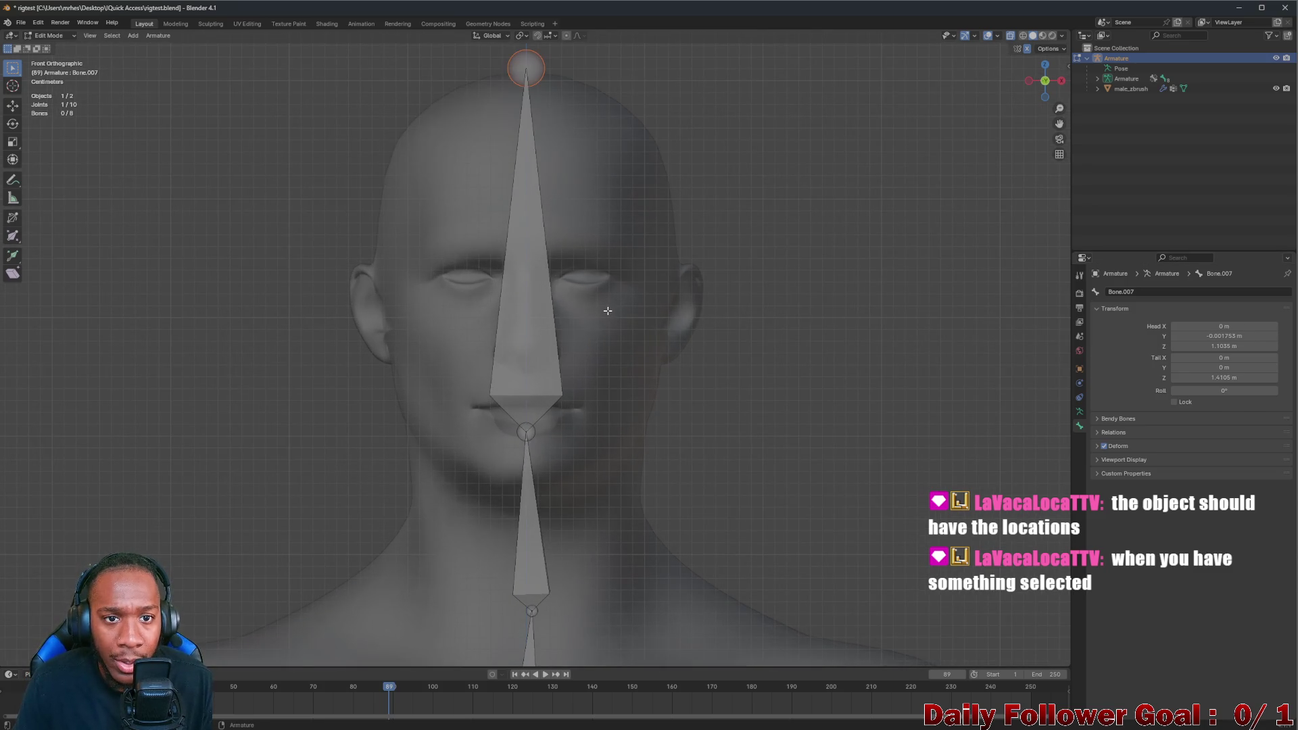
scroll(607, 310, "down", 1)
scroll(926, 352, "down", 1)
left_click(1235, 336)
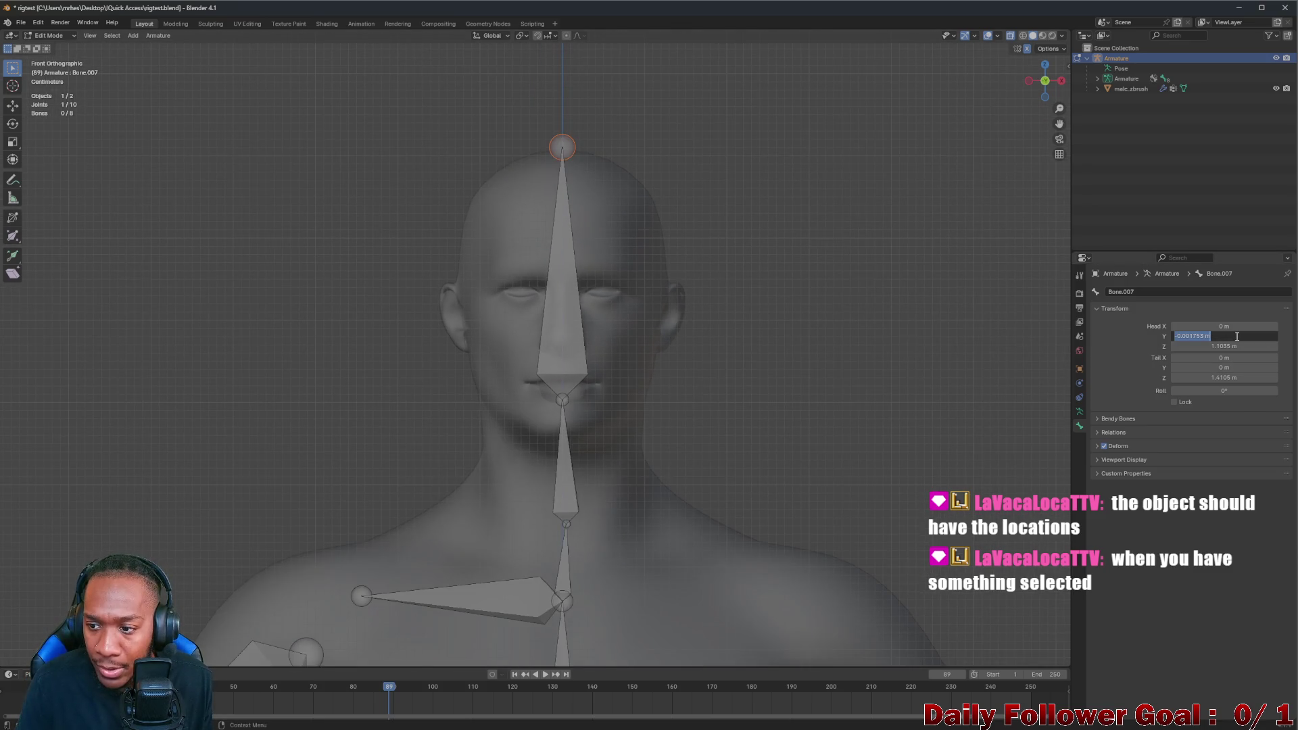
type("0")
key("Return")
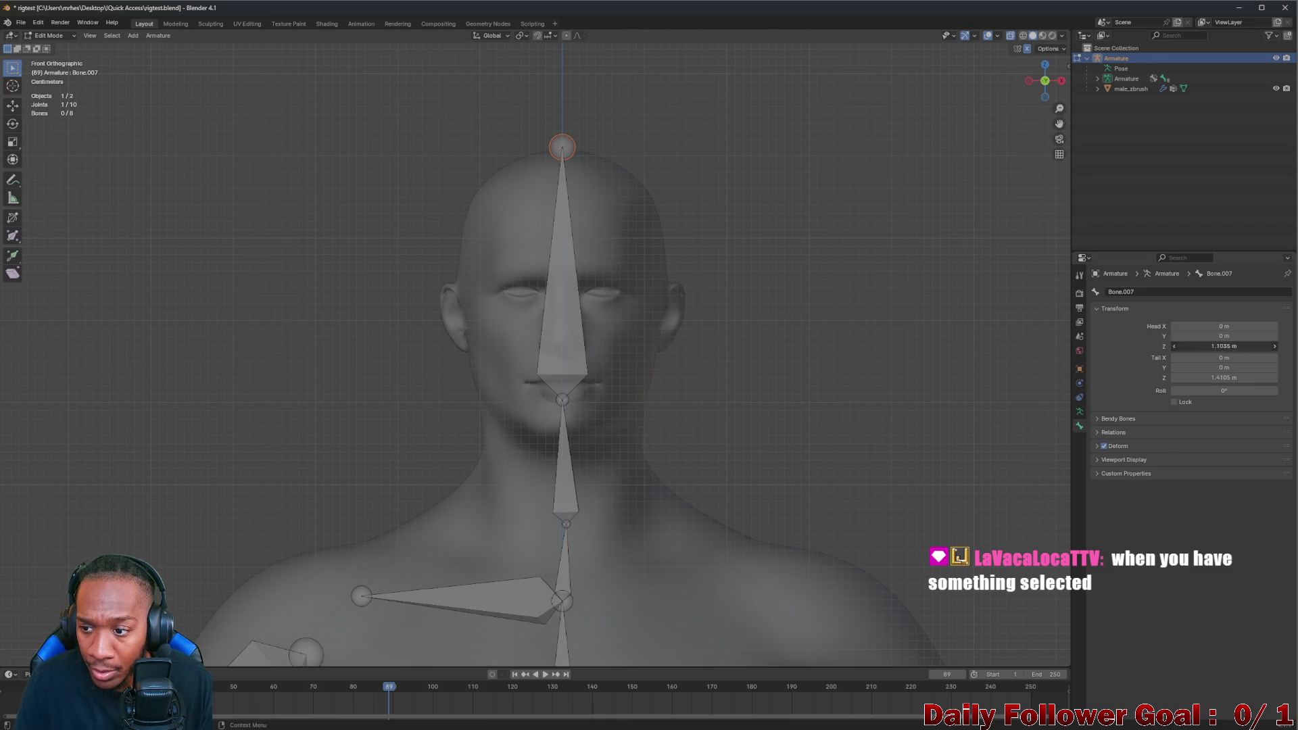
type("0")
key("Return")
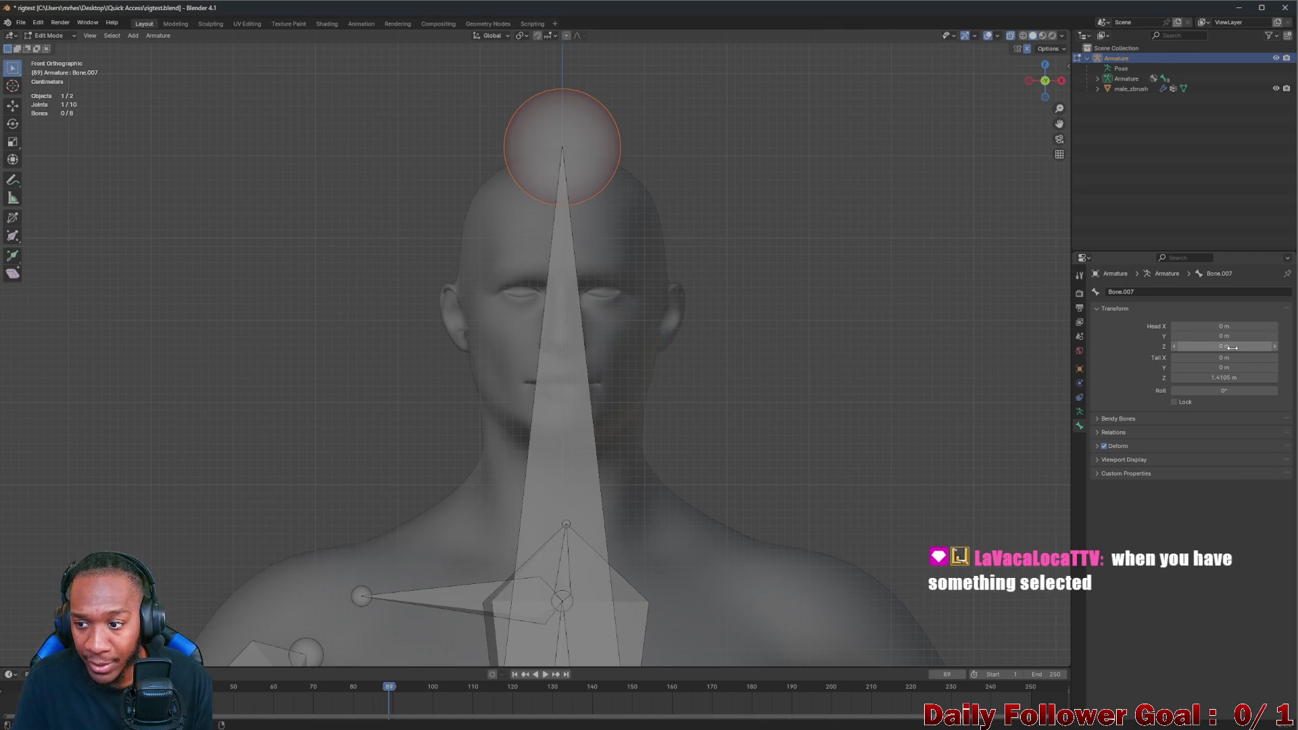
key("ctrl+z")
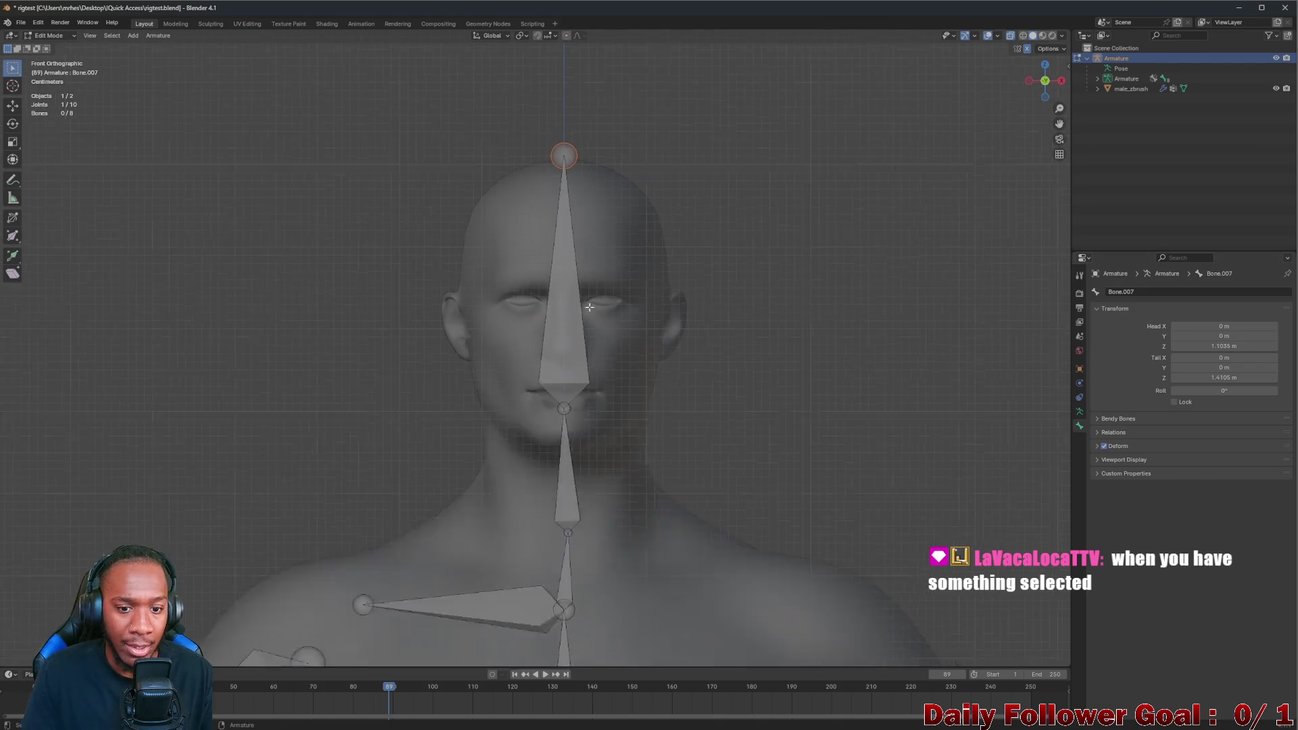
middle_click_drag(589, 307, 660, 492)
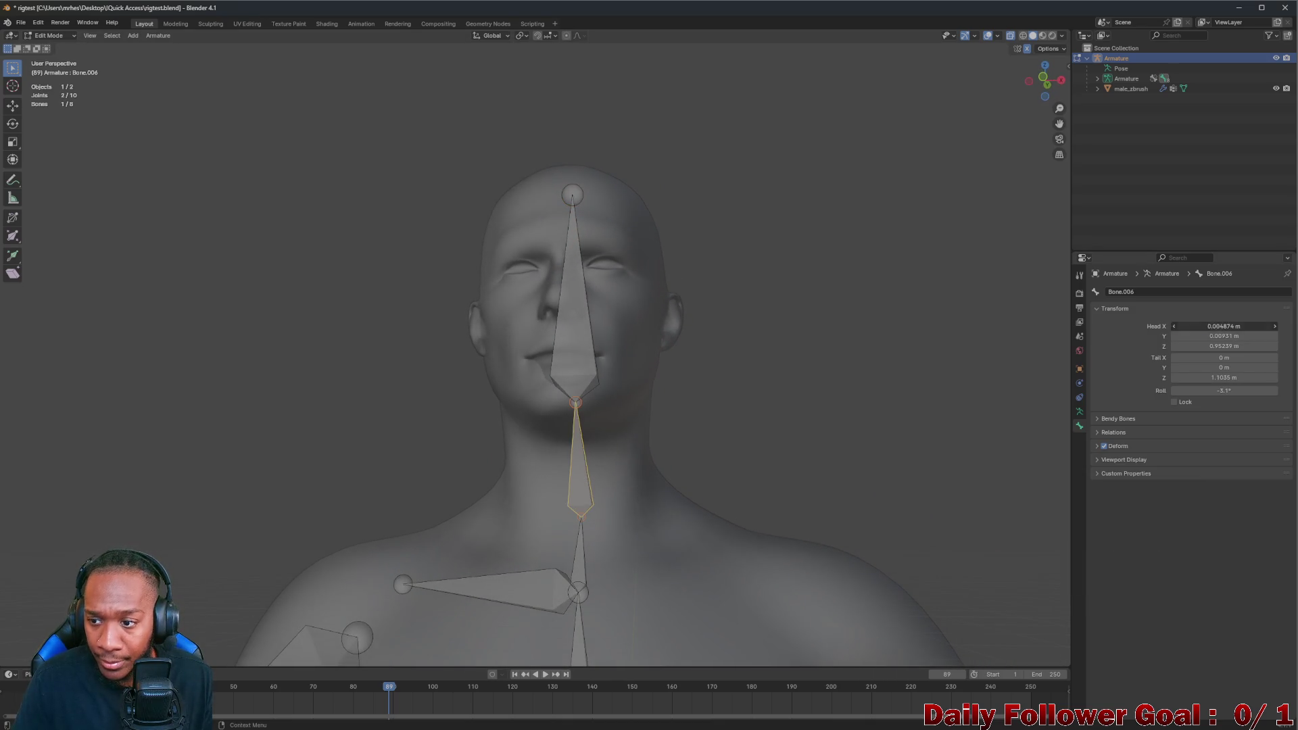
type("0")
Set the neck bone's head X and Y to 0 m
key("Return")
type("0")
key("Return")
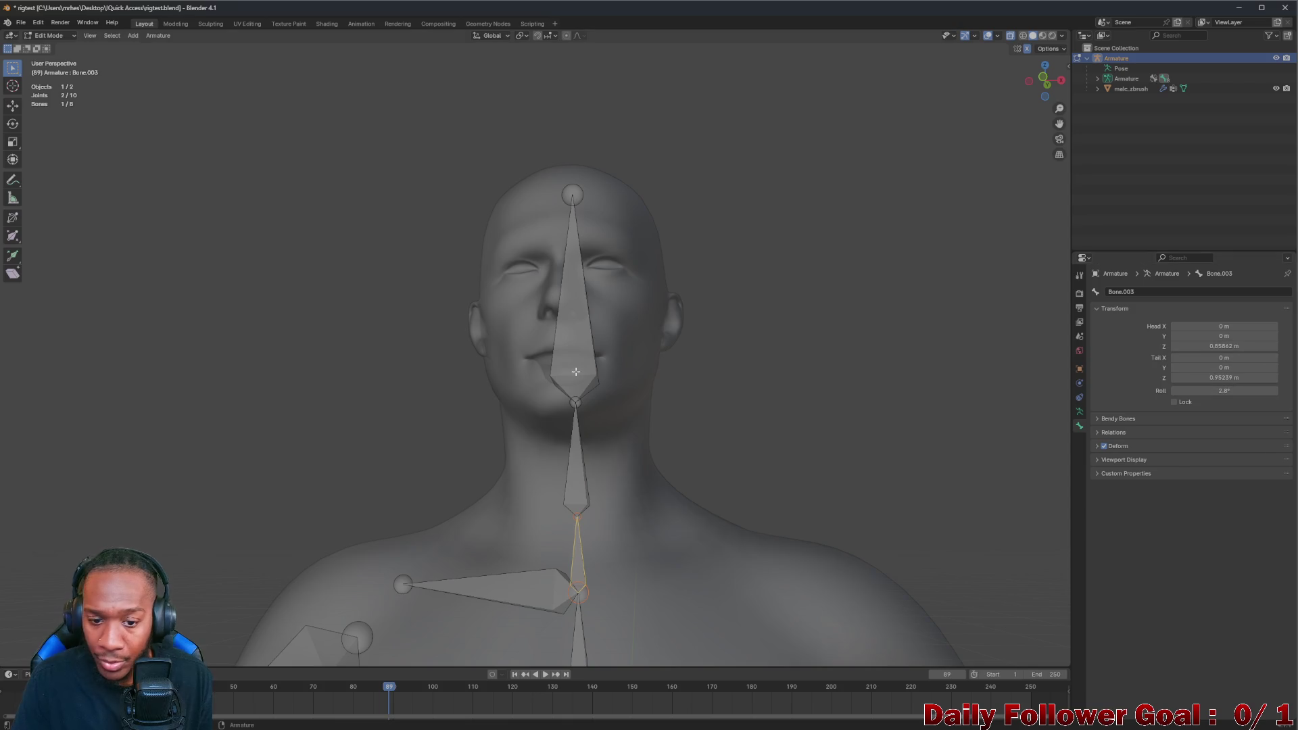
mouse_move(576, 371)
middle_mouse_down()
mouse_move(293, 476)
mouse_move(379, 515)
mouse_move(395, 496)
mouse_move(380, 472)
mouse_move(513, 337)
middle_mouse_up()
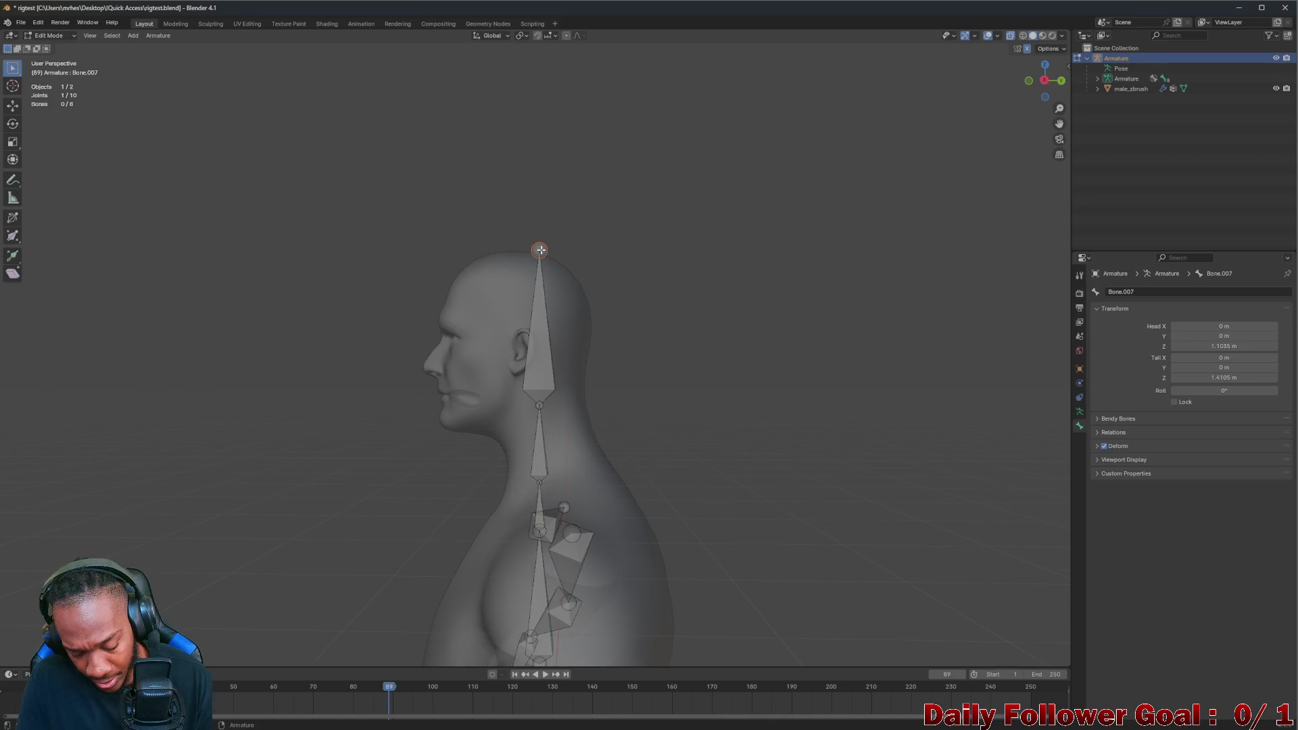
Move the head bone's tip along global Y to about -0.055 m so it sits inside the skull
key("g")
key("y")
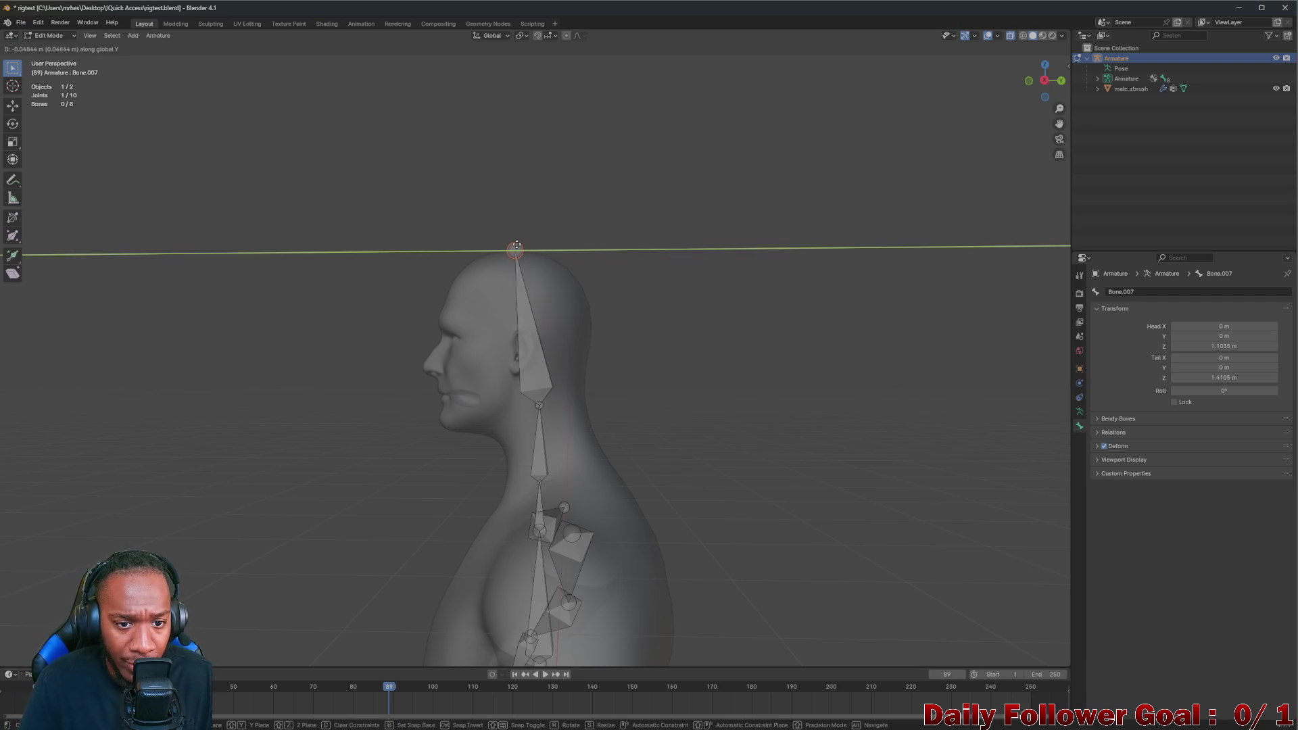
left_click(513, 249)
middle_click_drag(513, 247, 541, 234)
middle_click_drag(527, 227, 309, 275)
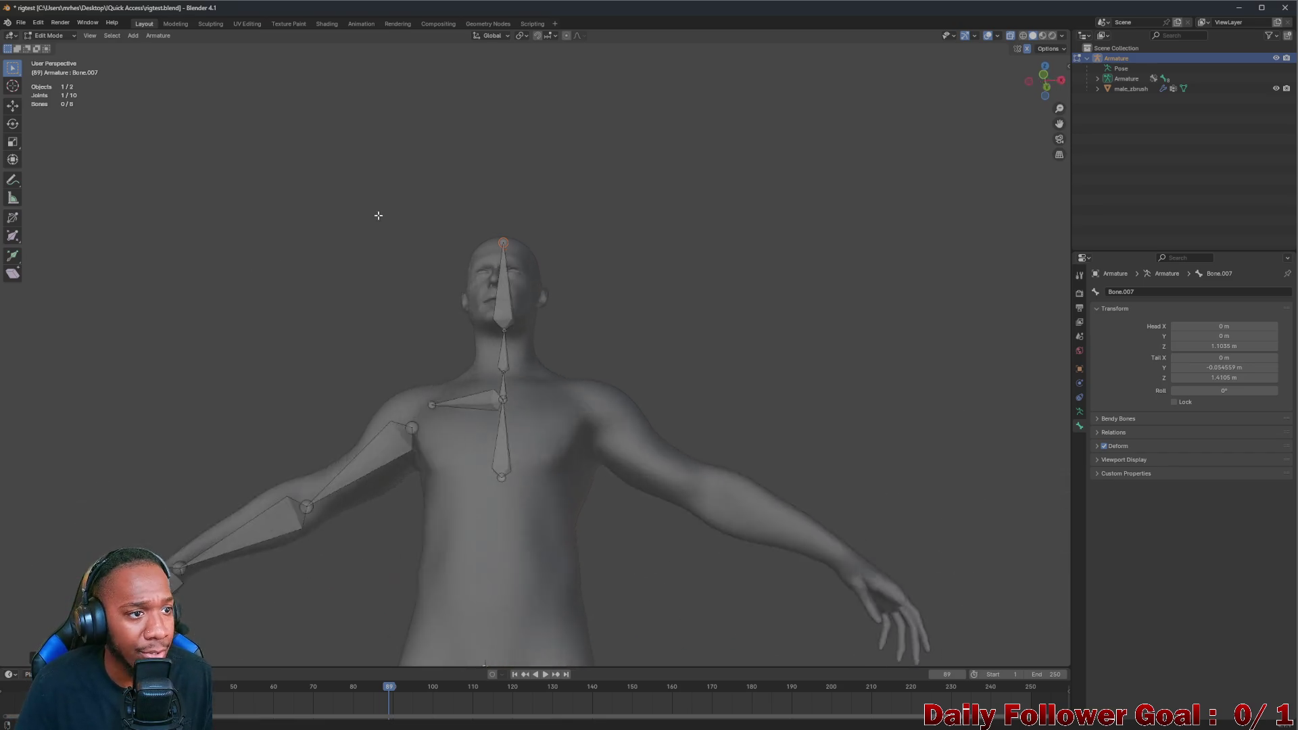
middle_click_drag(277, 257, 382, 275)
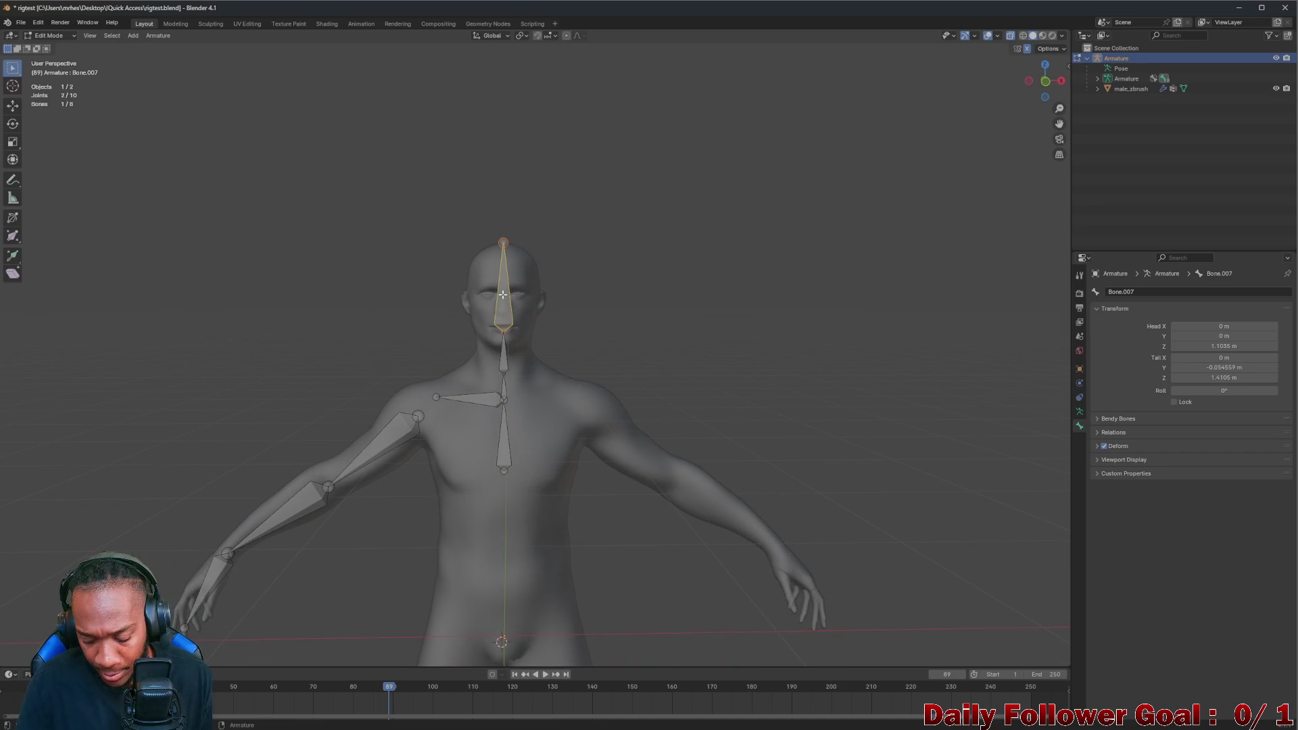
Check the neck and spine bones' transform values in the sidebar, then return to Object Mode
key("n")
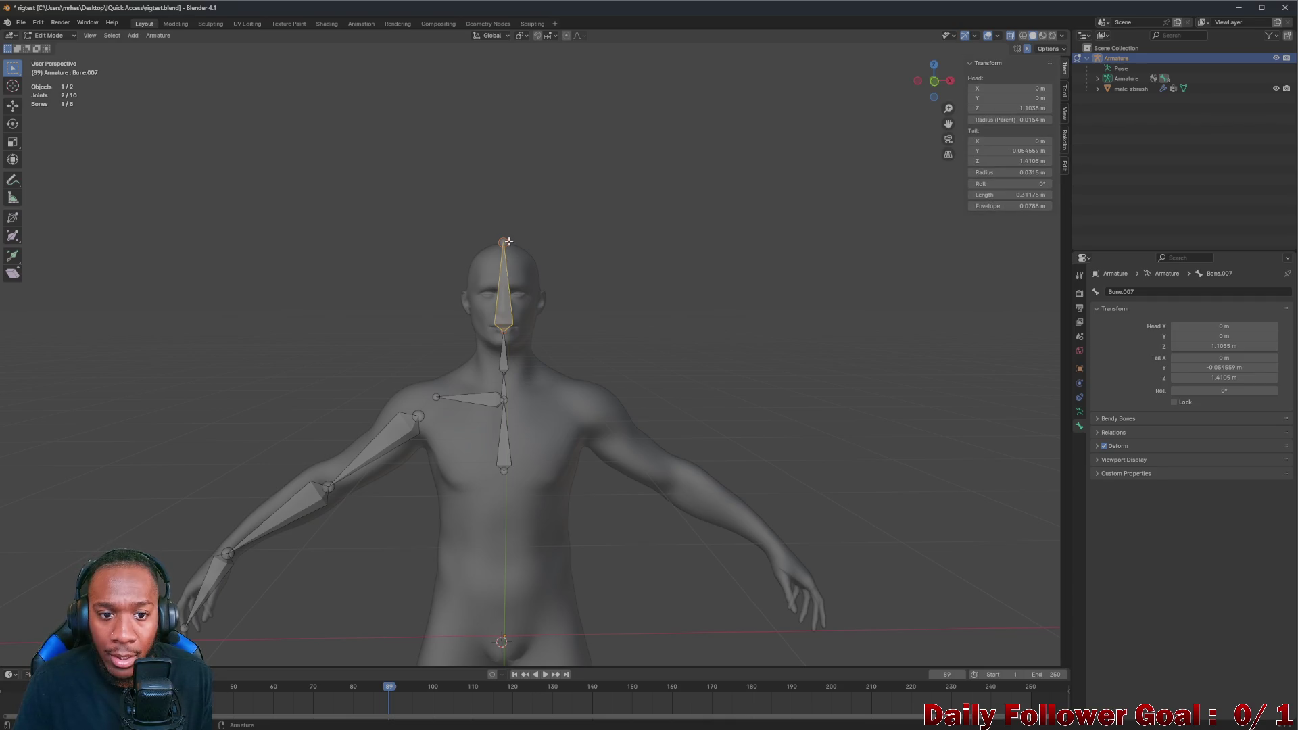
left_click(503, 359)
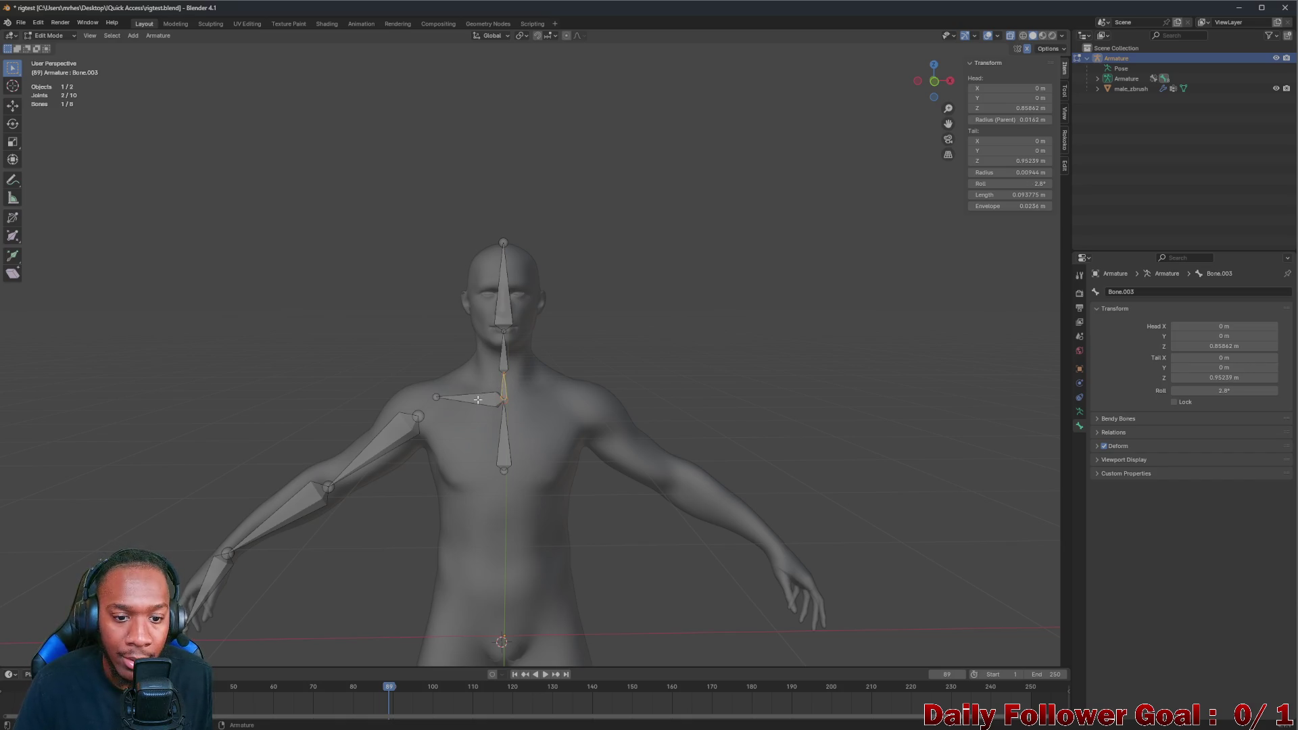
left_click(505, 419)
mouse_move(508, 399)
middle_mouse_down()
mouse_move(443, 371)
mouse_move(393, 399)
mouse_move(515, 362)
mouse_move(392, 369)
mouse_move(527, 368)
middle_mouse_up()
scroll(467, 388, "up", 1)
scroll(466, 388, "down", 2)
scroll(457, 383, "down", 1)
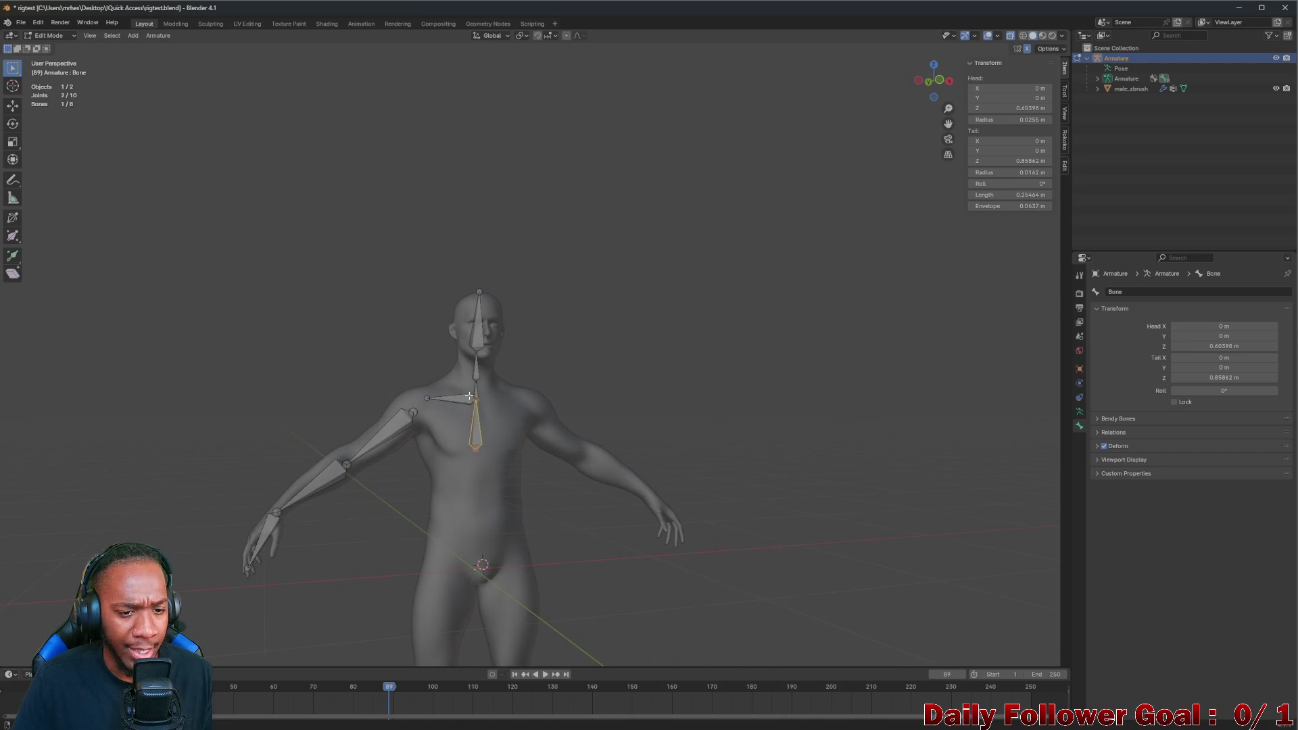
left_click(54, 46)
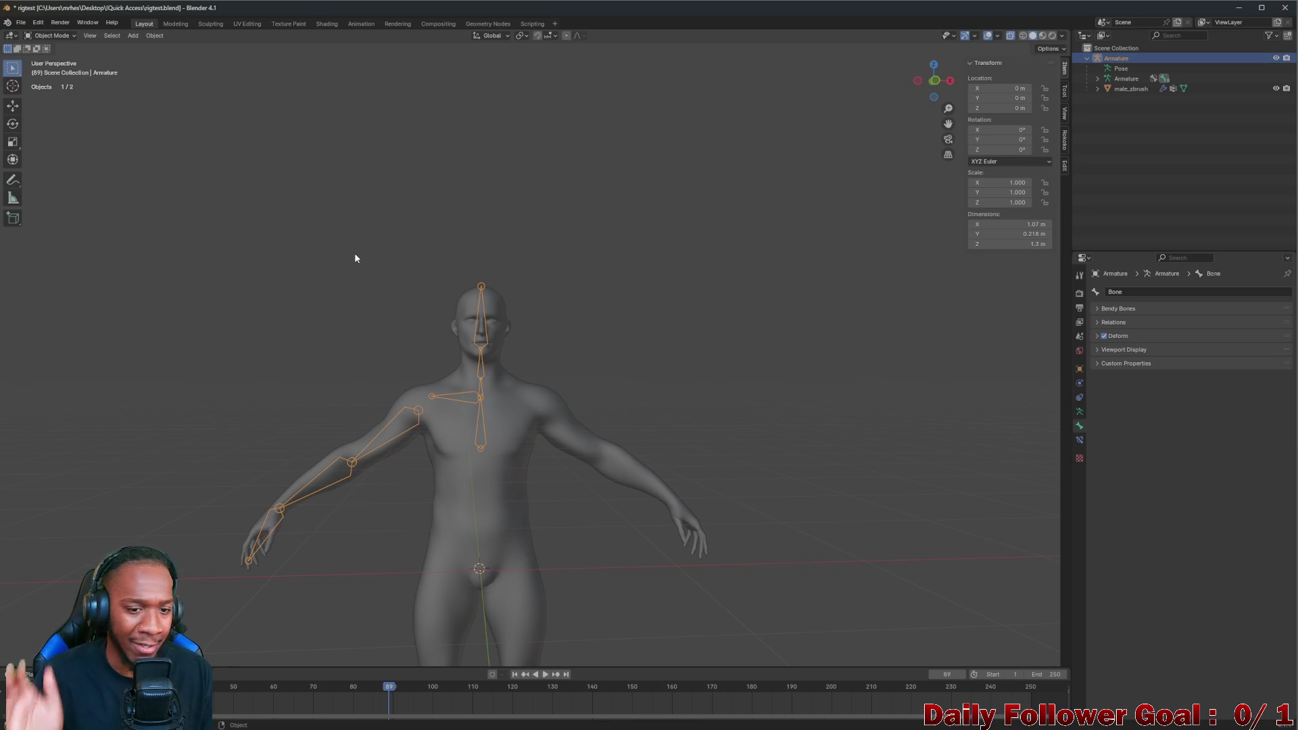
scroll(525, 437, "up", 2)
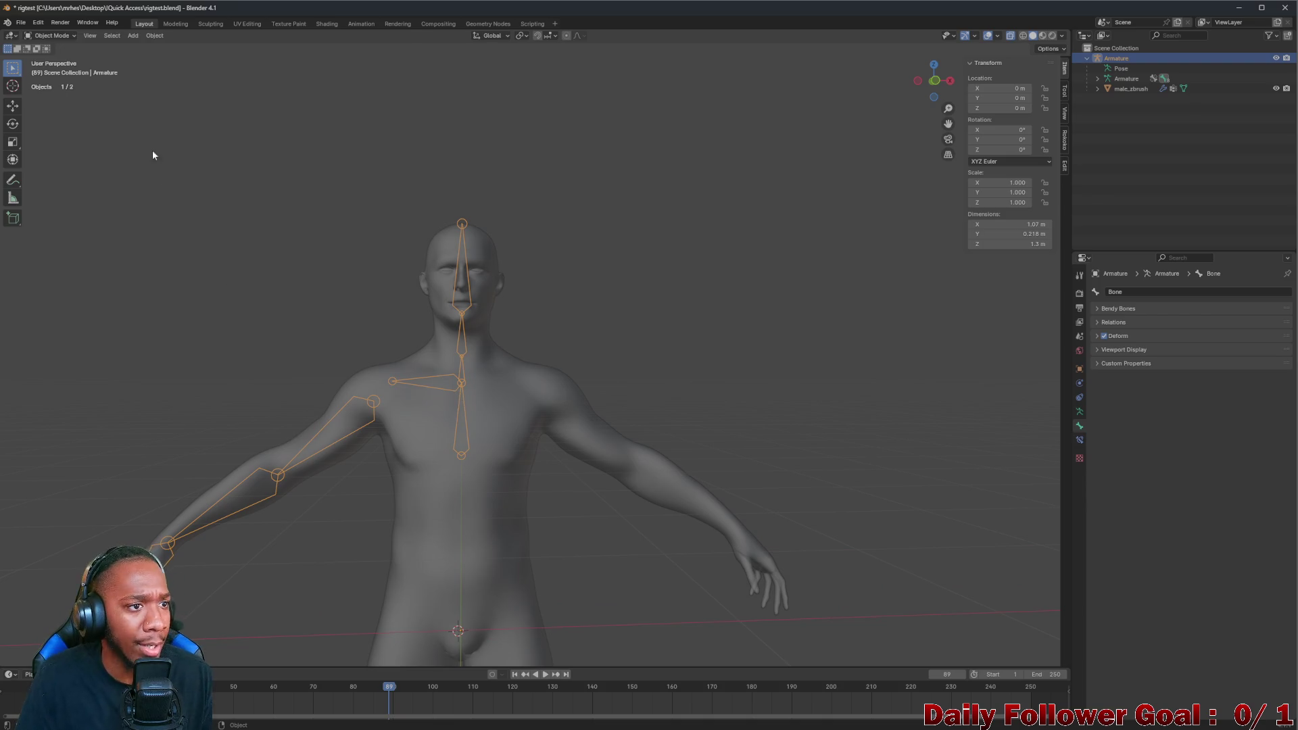
scroll(418, 268, "up", 1)
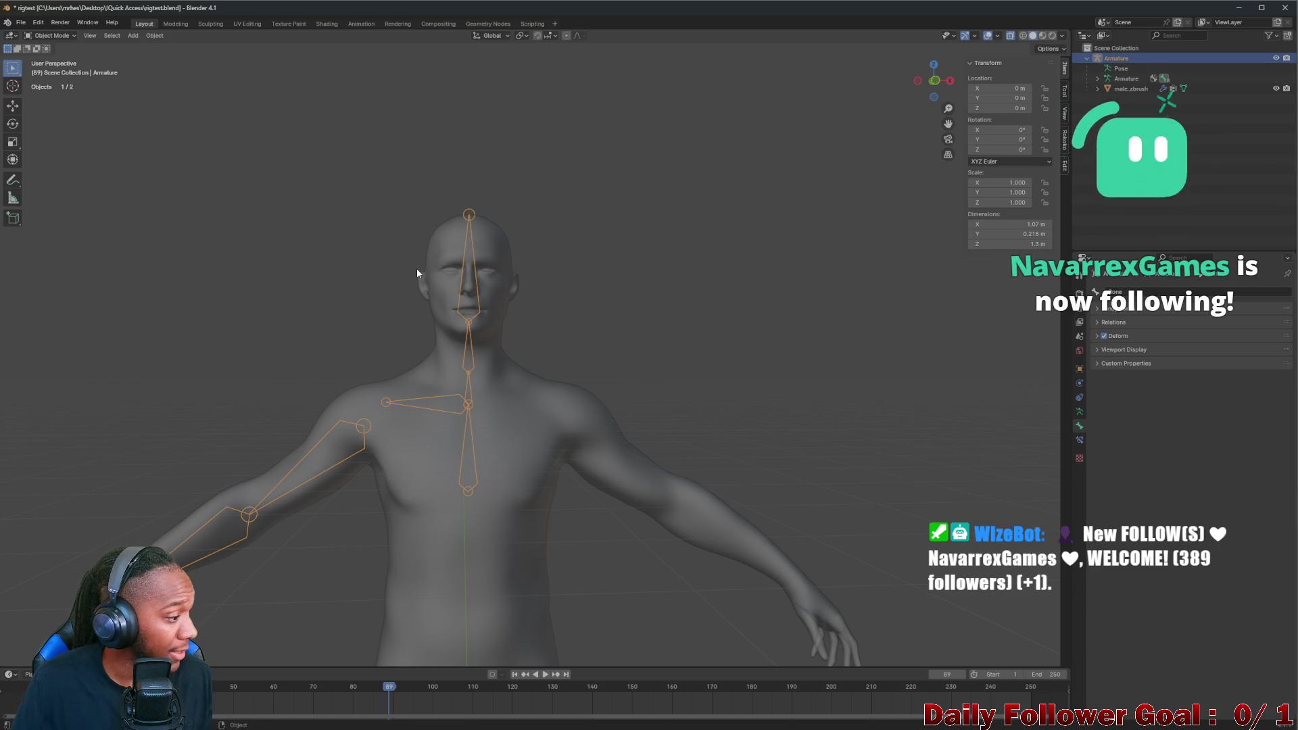
left_click(453, 303)
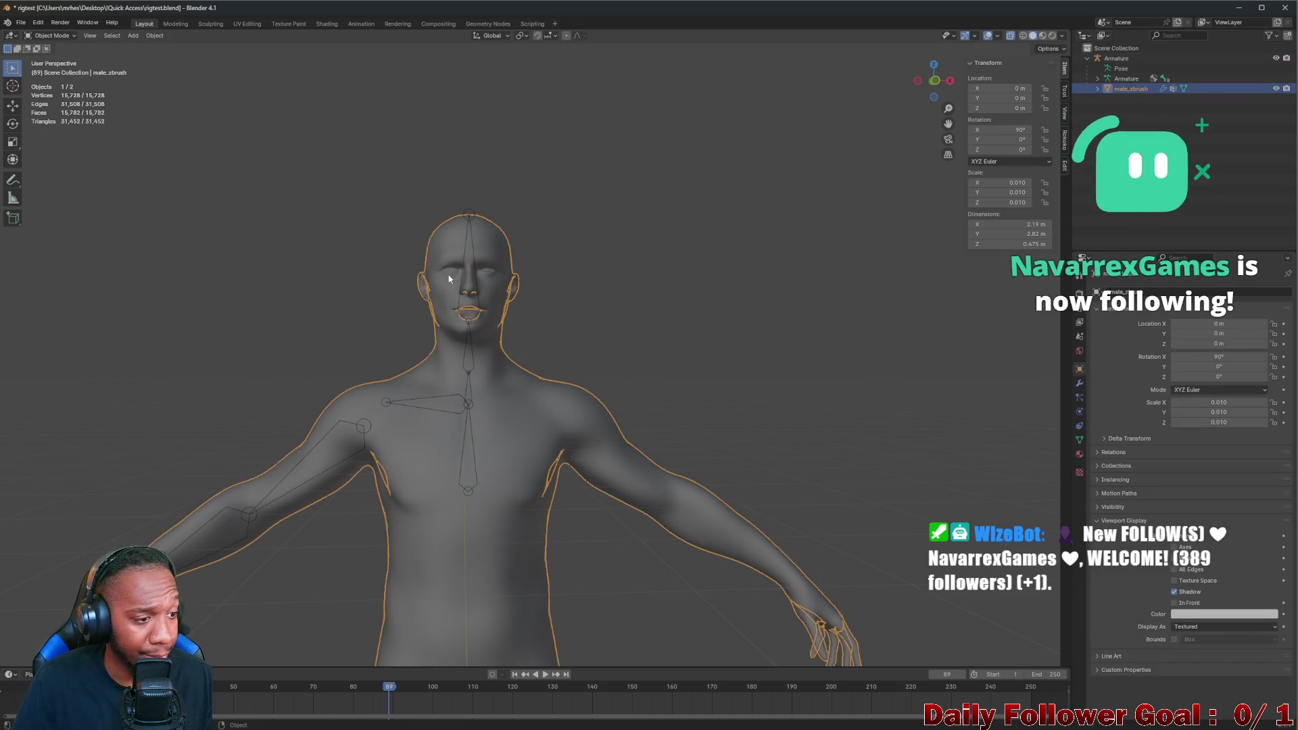
left_click(545, 258)
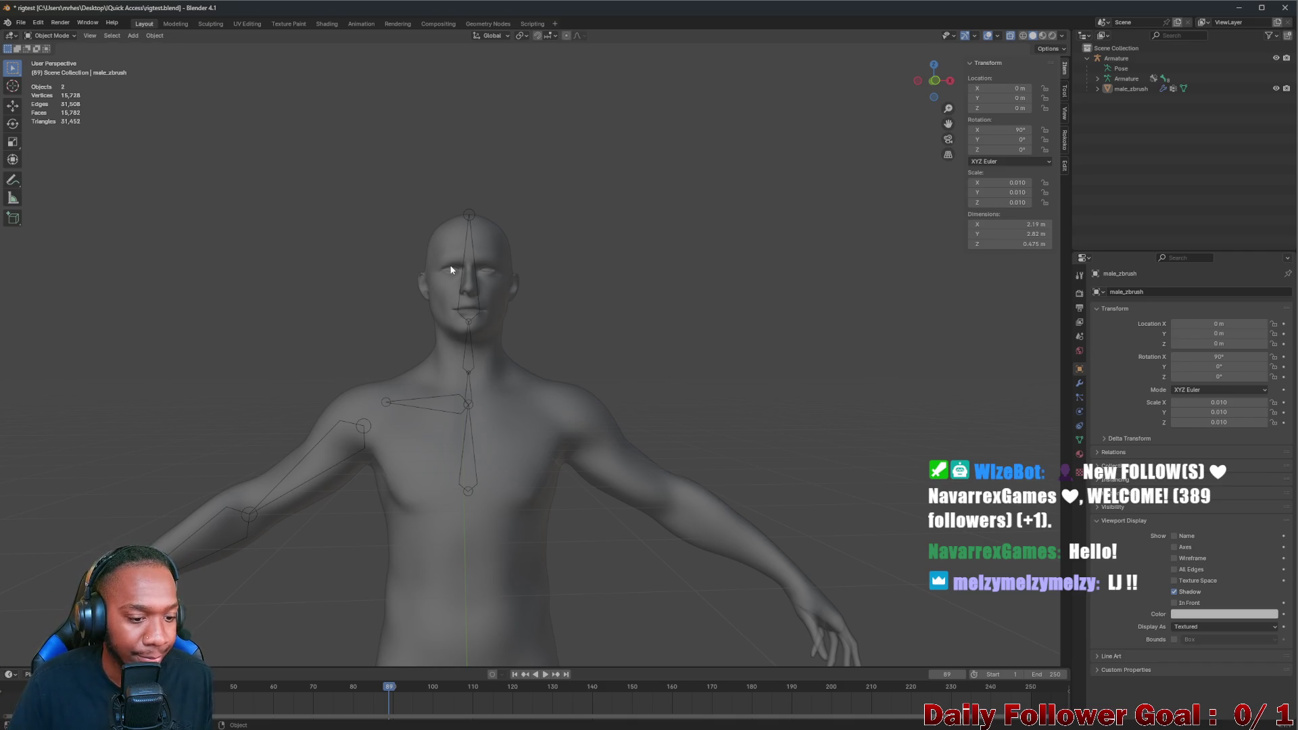
middle_click_drag(480, 329, 475, 345)
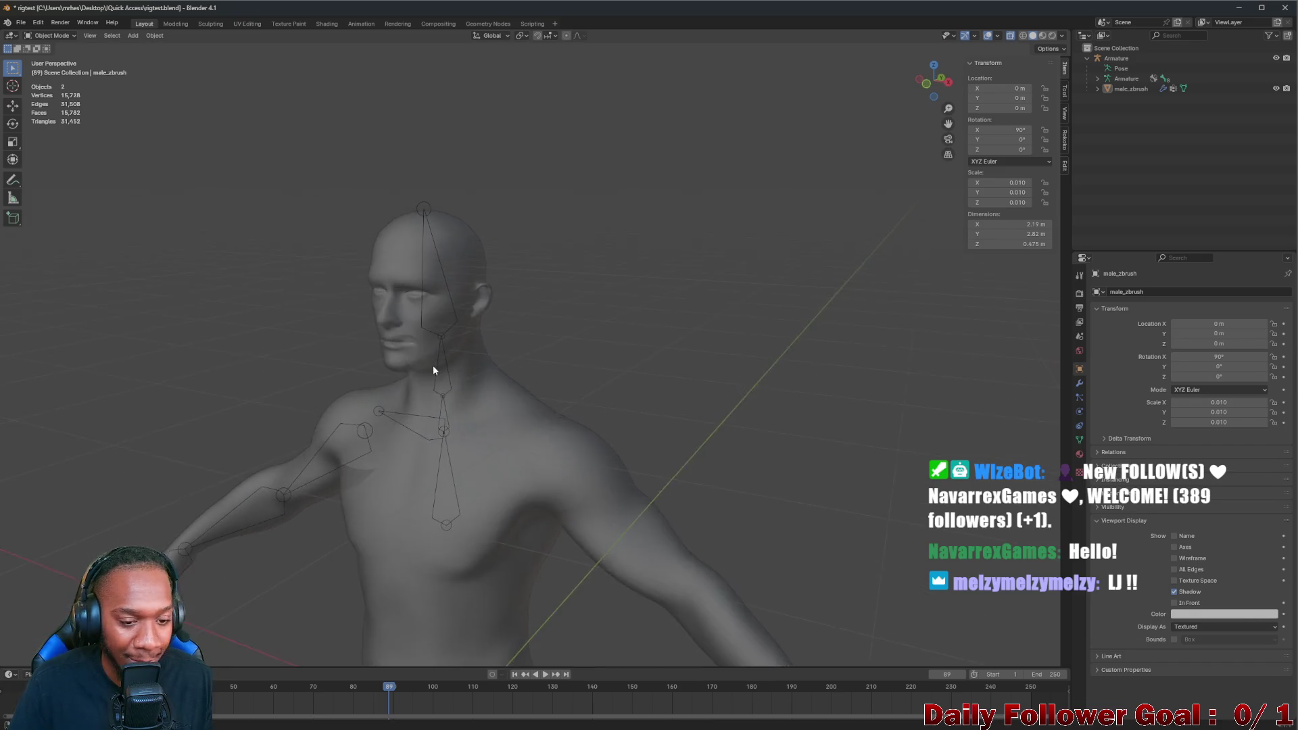
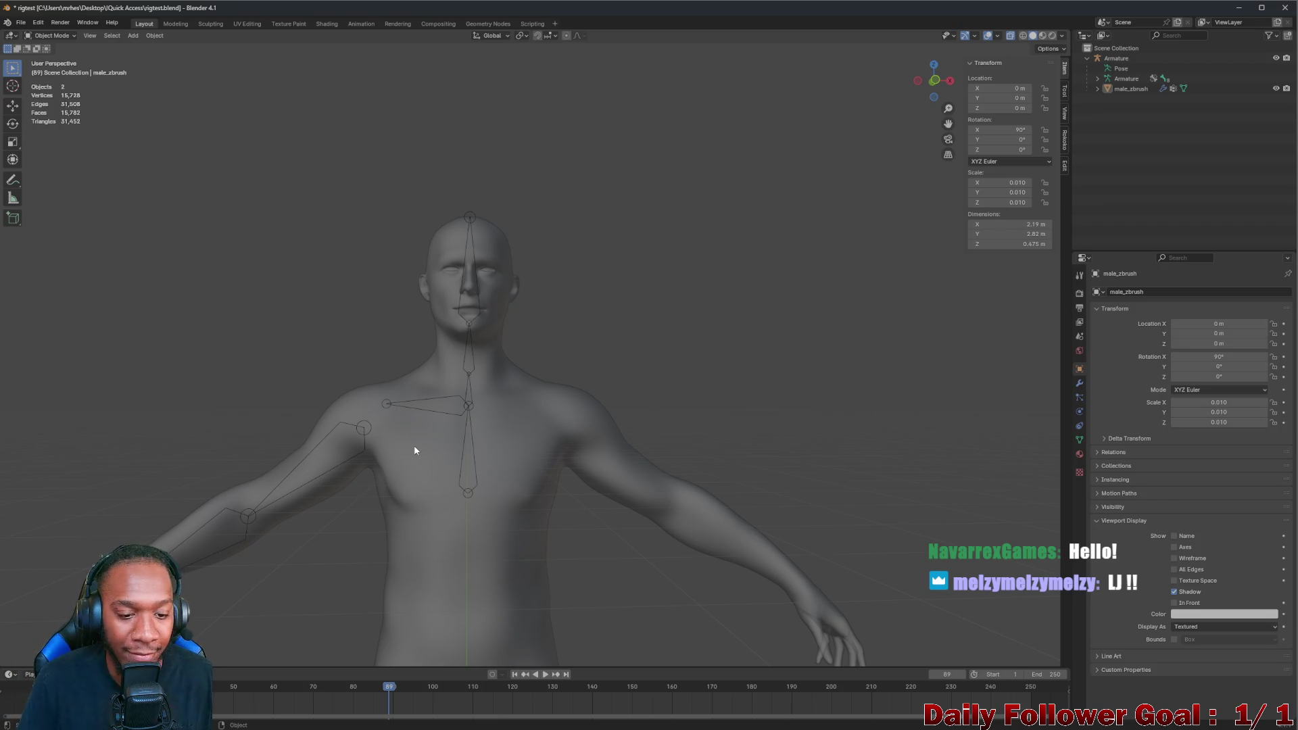
Orbit around the rigged figure, then select the male_zbrush body mesh
middle_click_drag(471, 242, 435, 239)
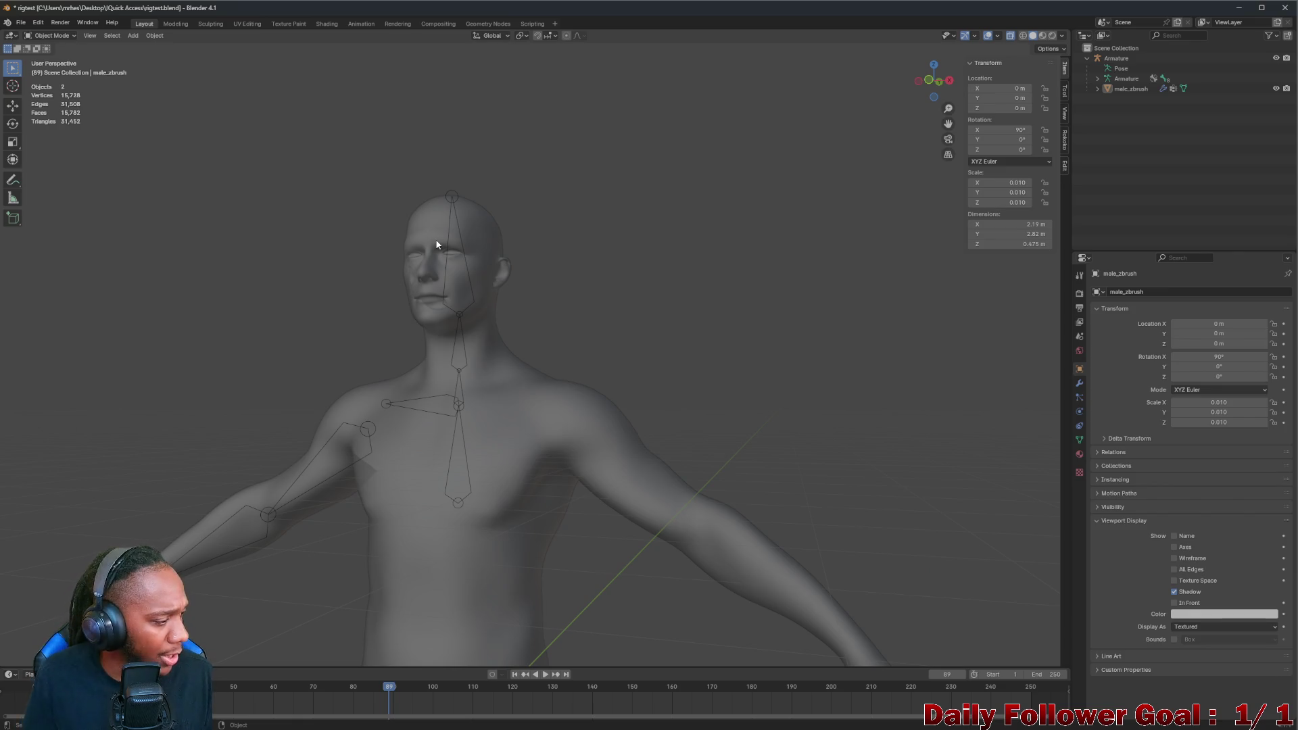
mouse_move(497, 303)
middle_mouse_down()
mouse_move(464, 327)
mouse_move(221, 330)
mouse_move(349, 310)
mouse_move(335, 294)
mouse_move(253, 295)
mouse_move(368, 299)
mouse_move(484, 264)
mouse_move(527, 216)
middle_mouse_up()
scroll(350, 310, "up", 2)
scroll(484, 265, "down", 2)
scroll(528, 215, "up", 1)
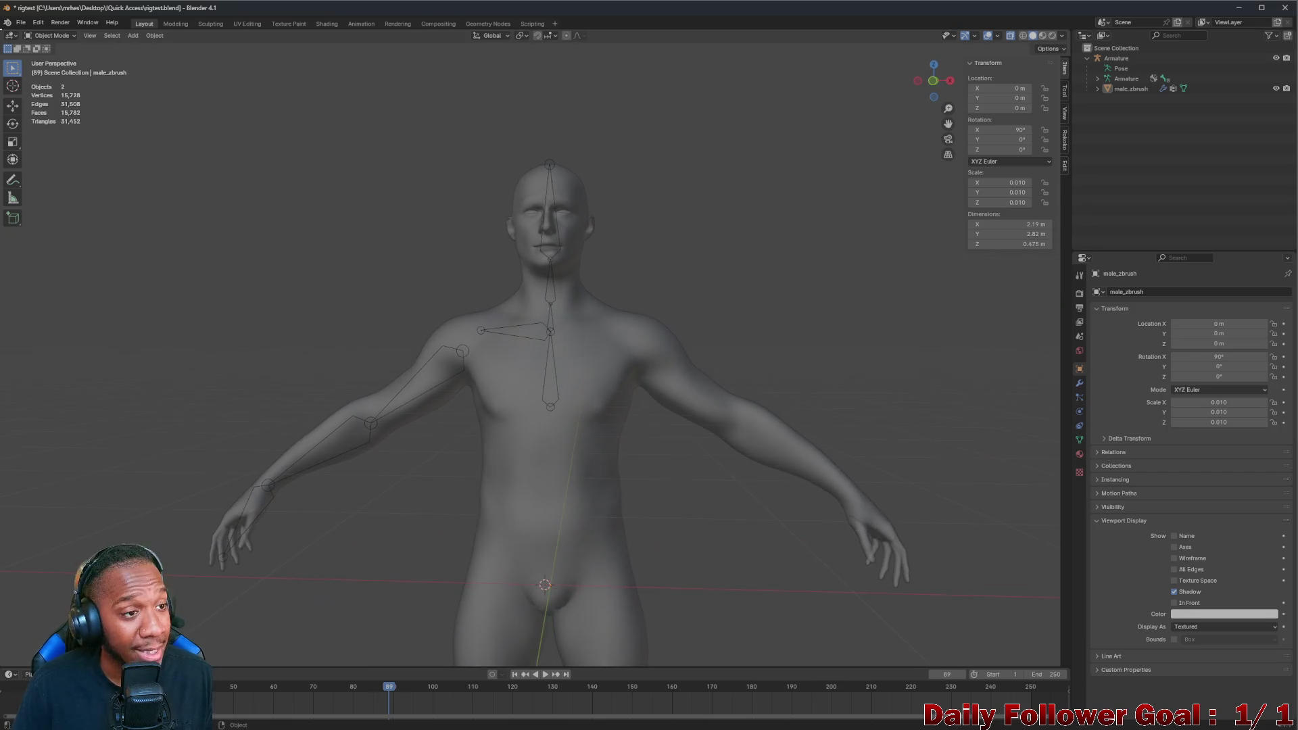
left_click(50, 35)
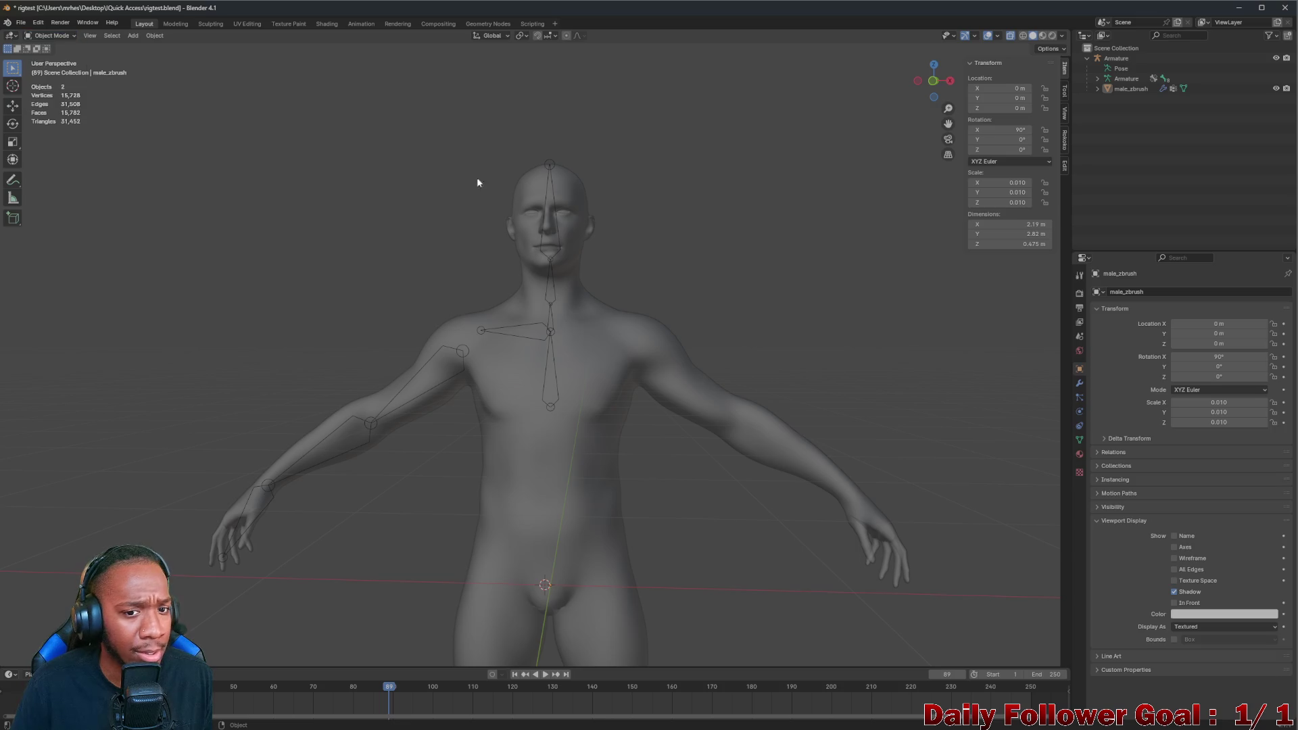
left_click(567, 200)
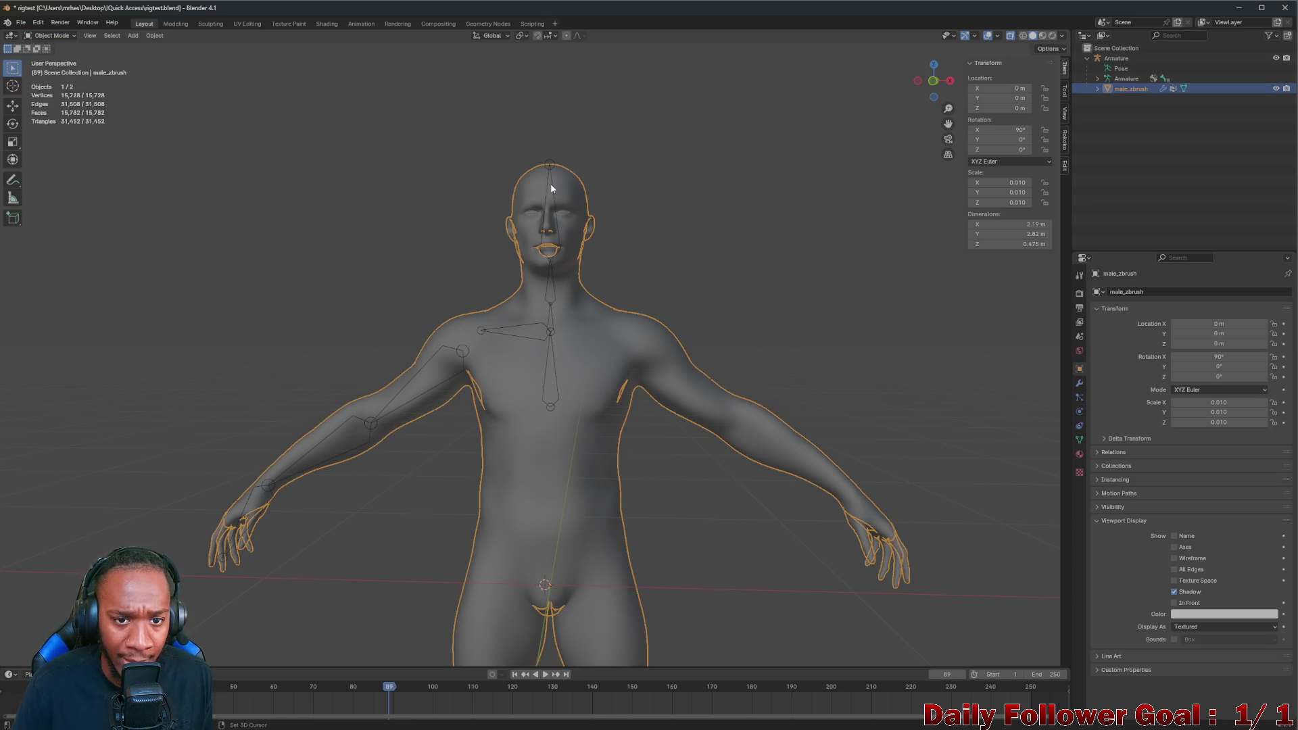
Parent the body mesh to the armature with Automatic Weights, then reselect the body mesh alone
left_click(551, 182, "shift")
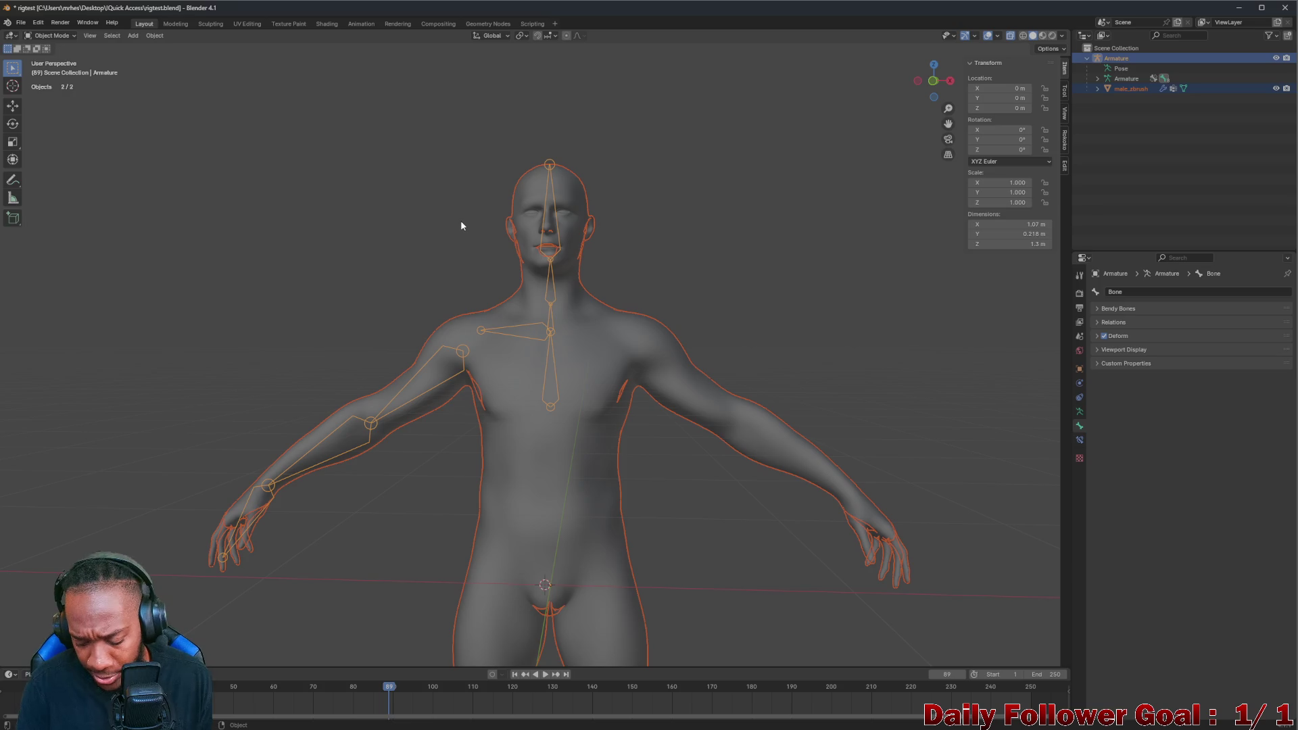
key("ctrl+p")
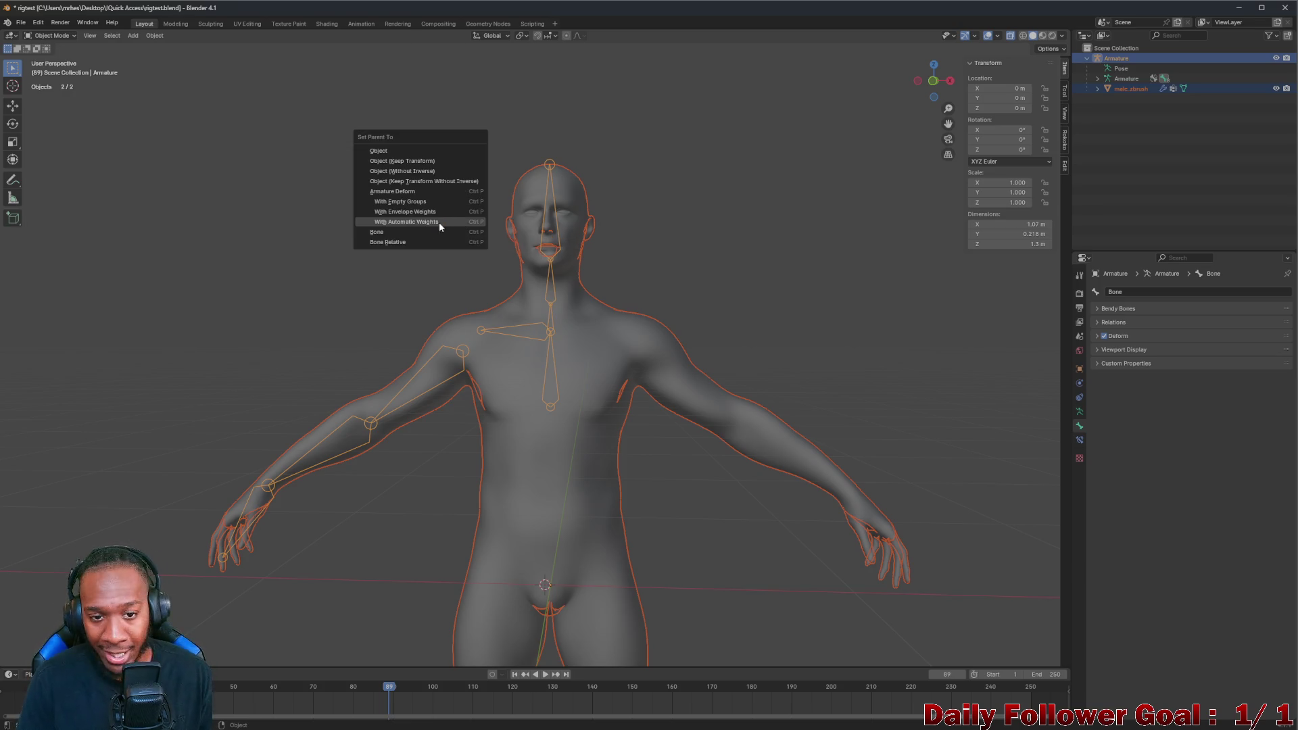
left_click(439, 223)
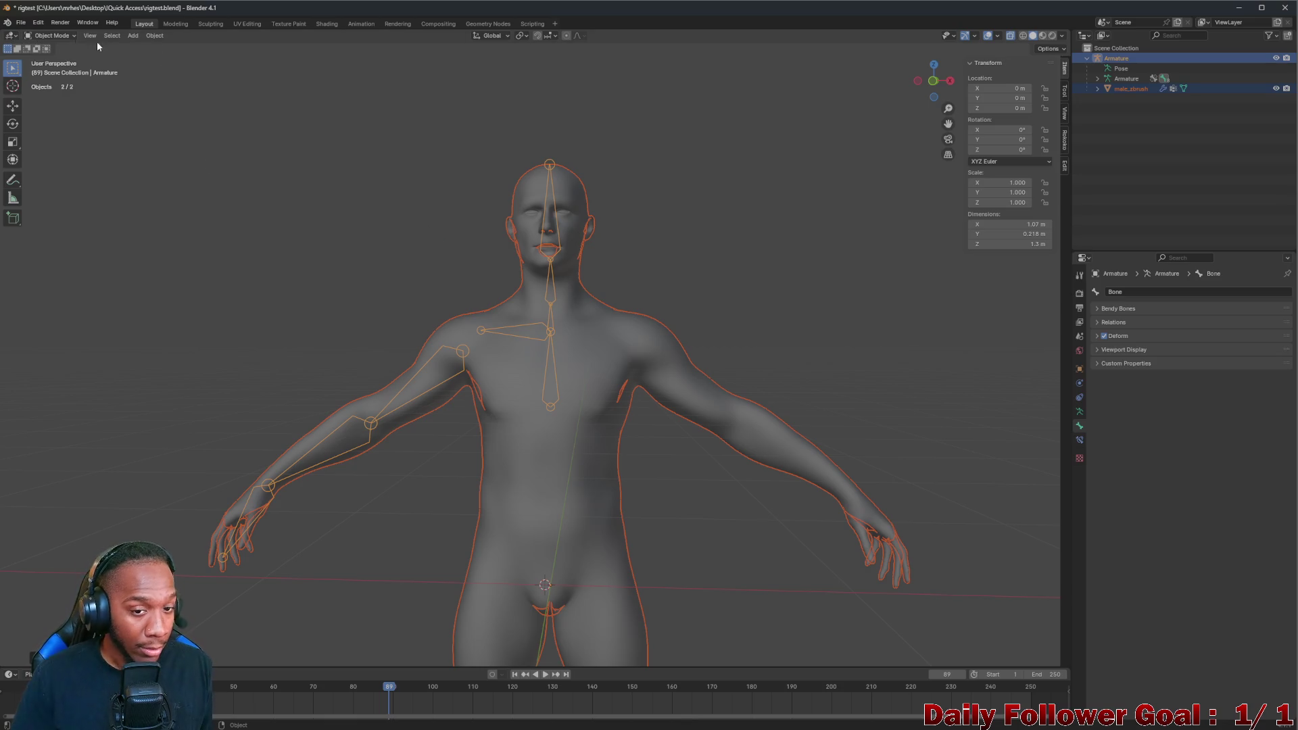
left_click(548, 166)
left_click(560, 187)
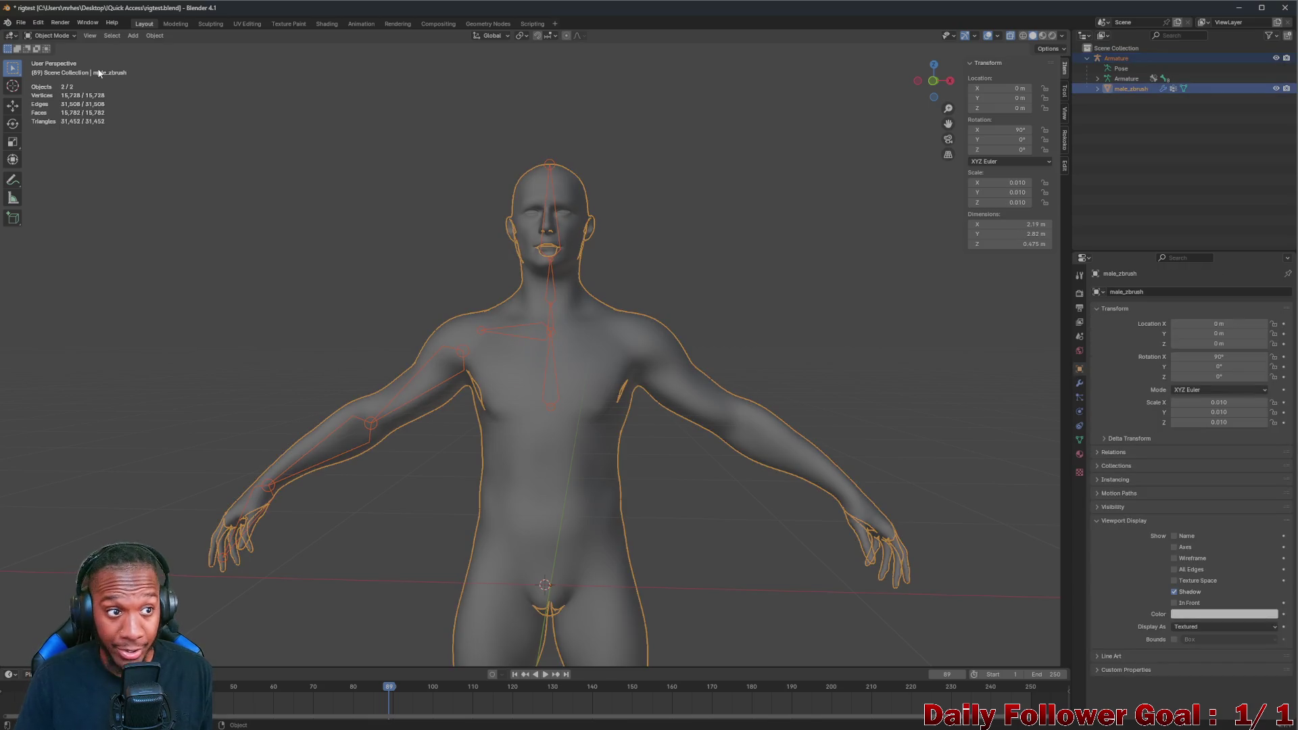
left_click(62, 36)
Enter Weight Paint and view the neck, shoulder, chest, spine and head bones' weights
left_click(59, 92)
scroll(587, 308, "up", 3)
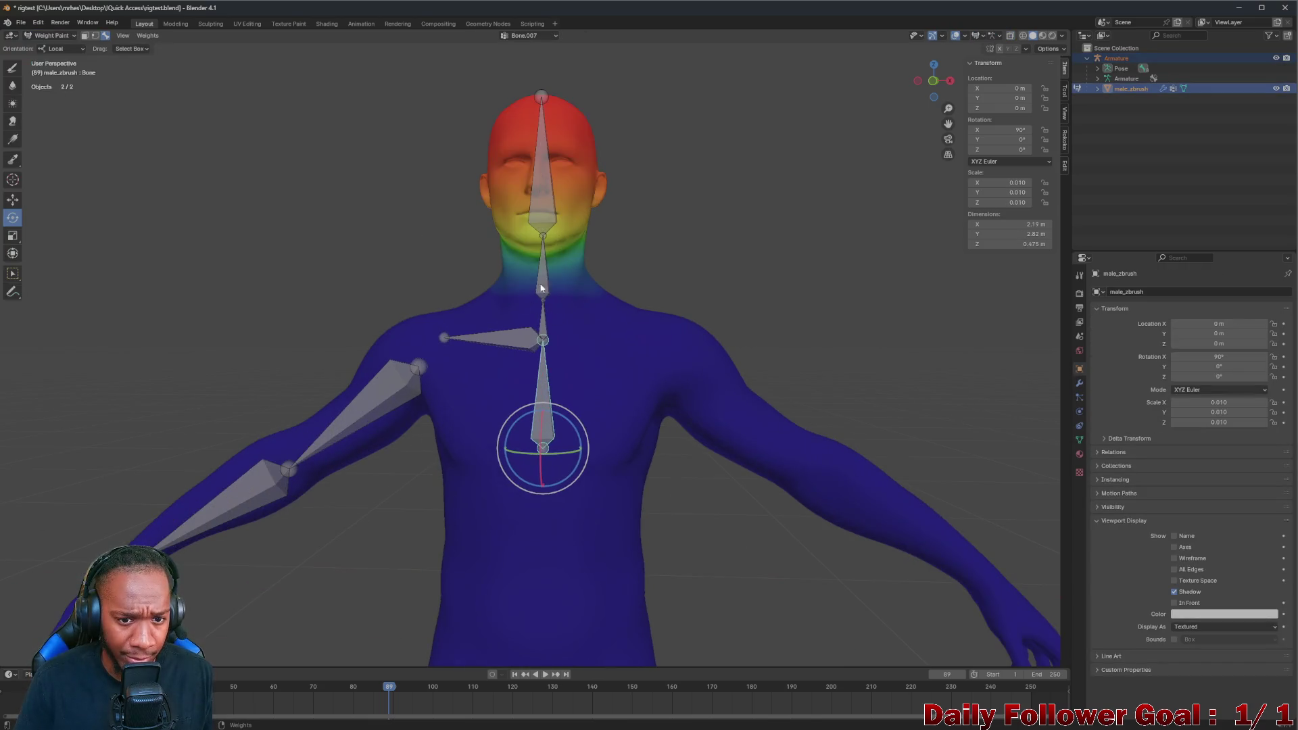
left_click(542, 322, "ctrl")
left_click(495, 338, "ctrl")
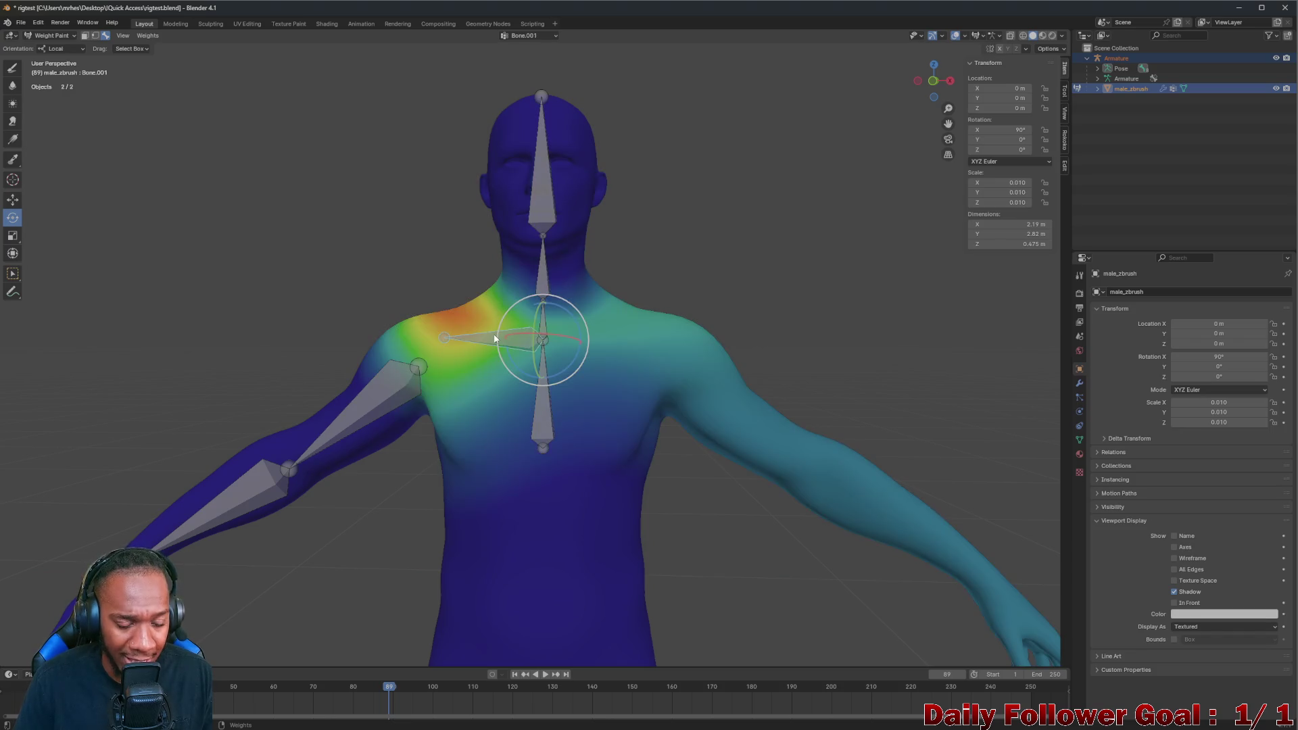
left_click(545, 408, "ctrl")
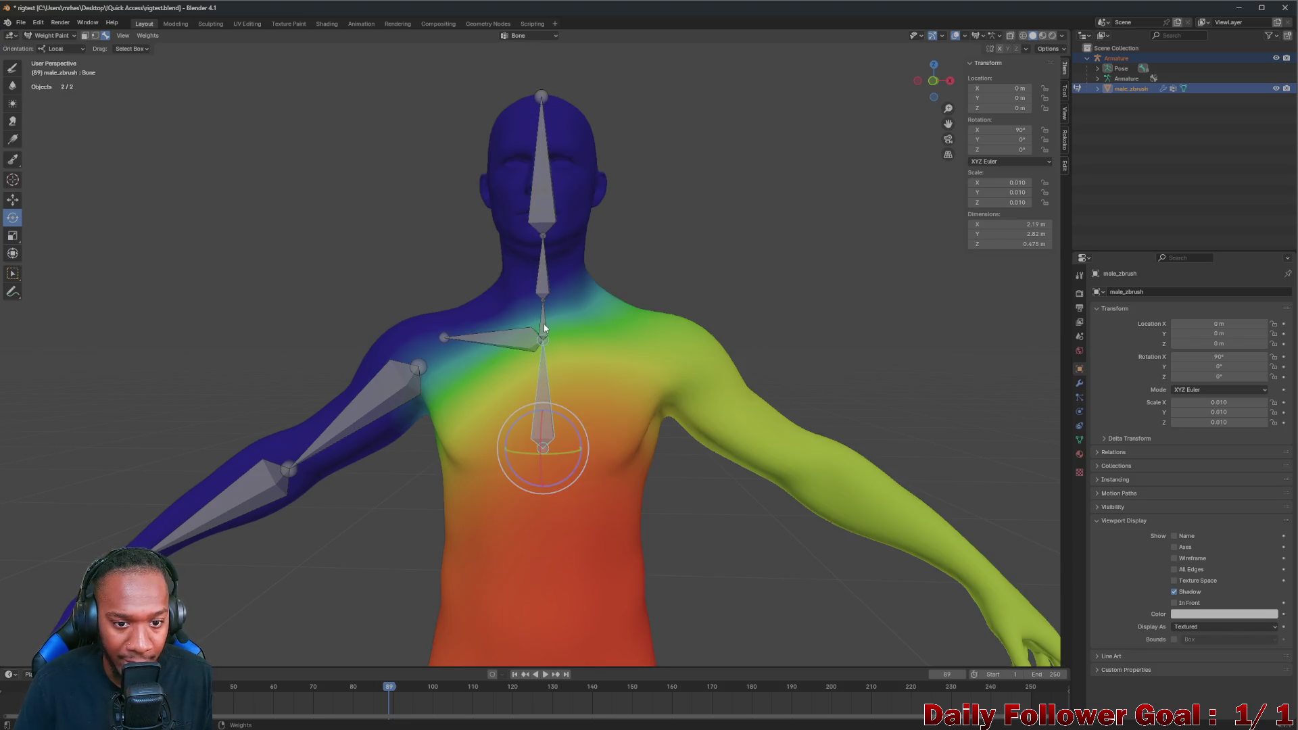
left_click(540, 339, "ctrl")
left_click(540, 305, "ctrl")
left_click(544, 251, "ctrl")
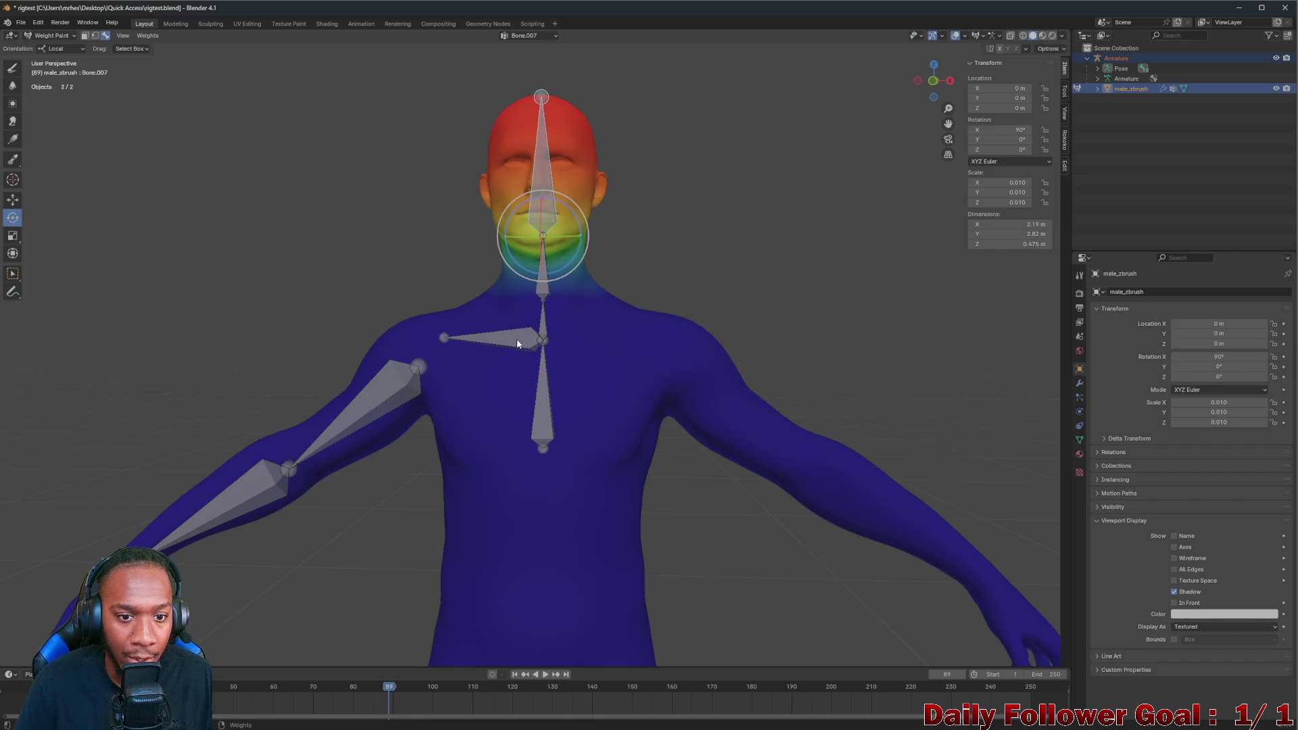
View the shoulder, upper-arm and forearm bones' weights and inspect the shoulder from several angles
left_click(516, 339, "ctrl")
left_click(368, 391, "ctrl")
left_click(282, 485, "ctrl")
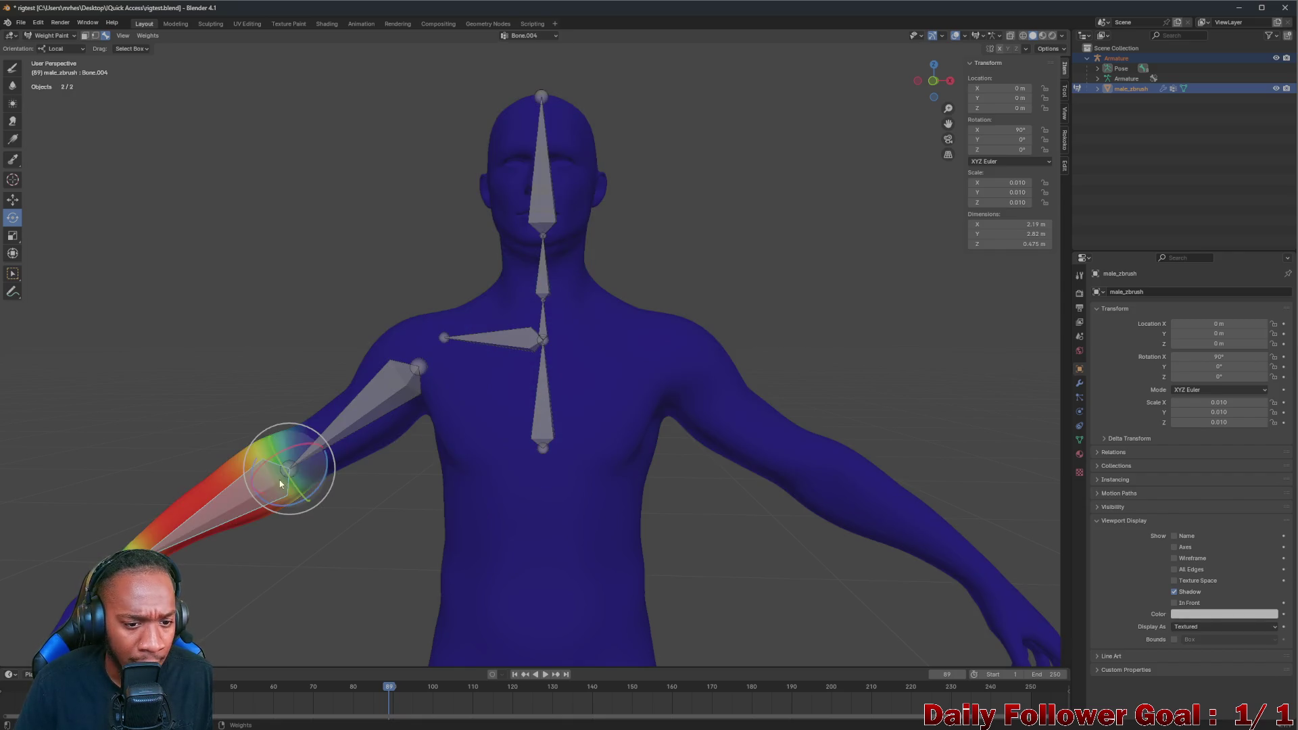
left_click(378, 407, "ctrl")
mouse_move(420, 370)
middle_mouse_down()
mouse_move(519, 354)
mouse_move(448, 373)
mouse_move(508, 398)
mouse_move(473, 400)
mouse_move(515, 450)
mouse_move(329, 488)
middle_mouse_up()
scroll(478, 457, "up", 5)
scroll(432, 474, "down", 3)
scroll(341, 494, "down", 2)
scroll(341, 490, "up", 1)
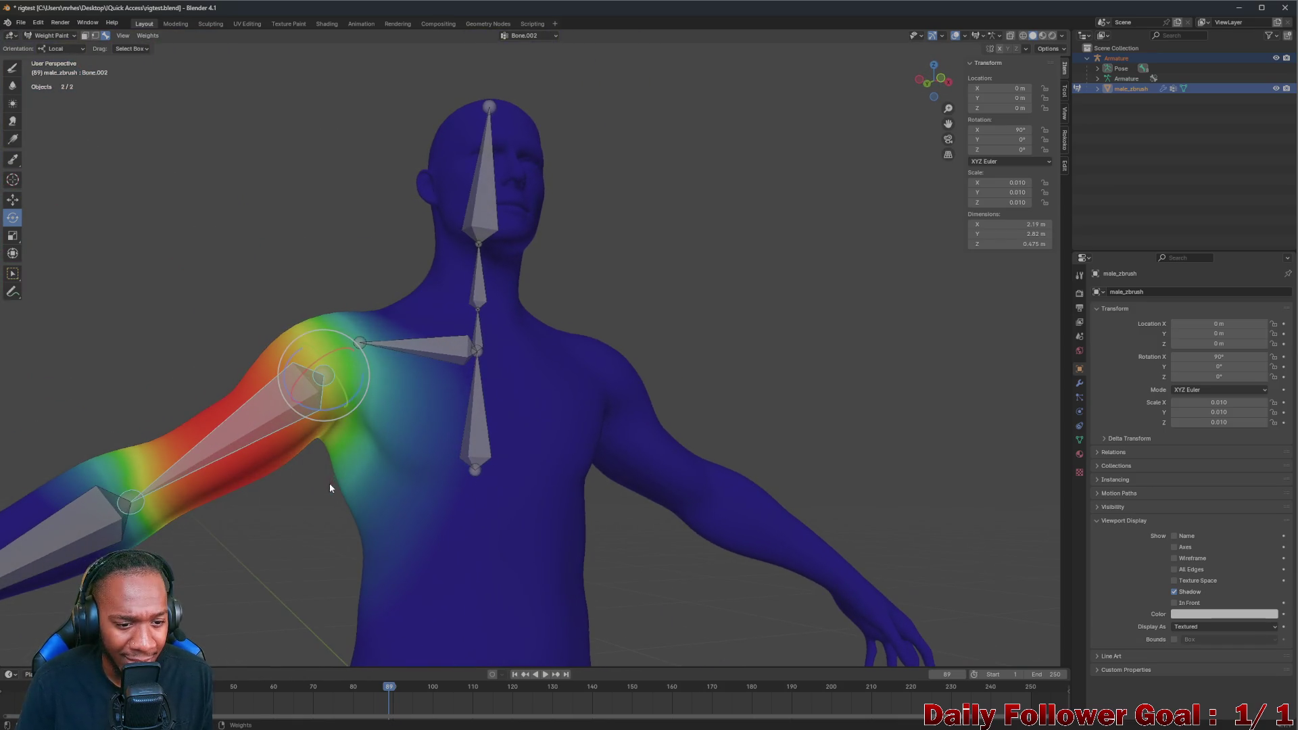
mouse_move(357, 441)
middle_mouse_down()
mouse_move(337, 444)
mouse_move(430, 477)
mouse_move(469, 520)
mouse_move(392, 448)
mouse_move(440, 467)
mouse_move(375, 457)
middle_mouse_up()
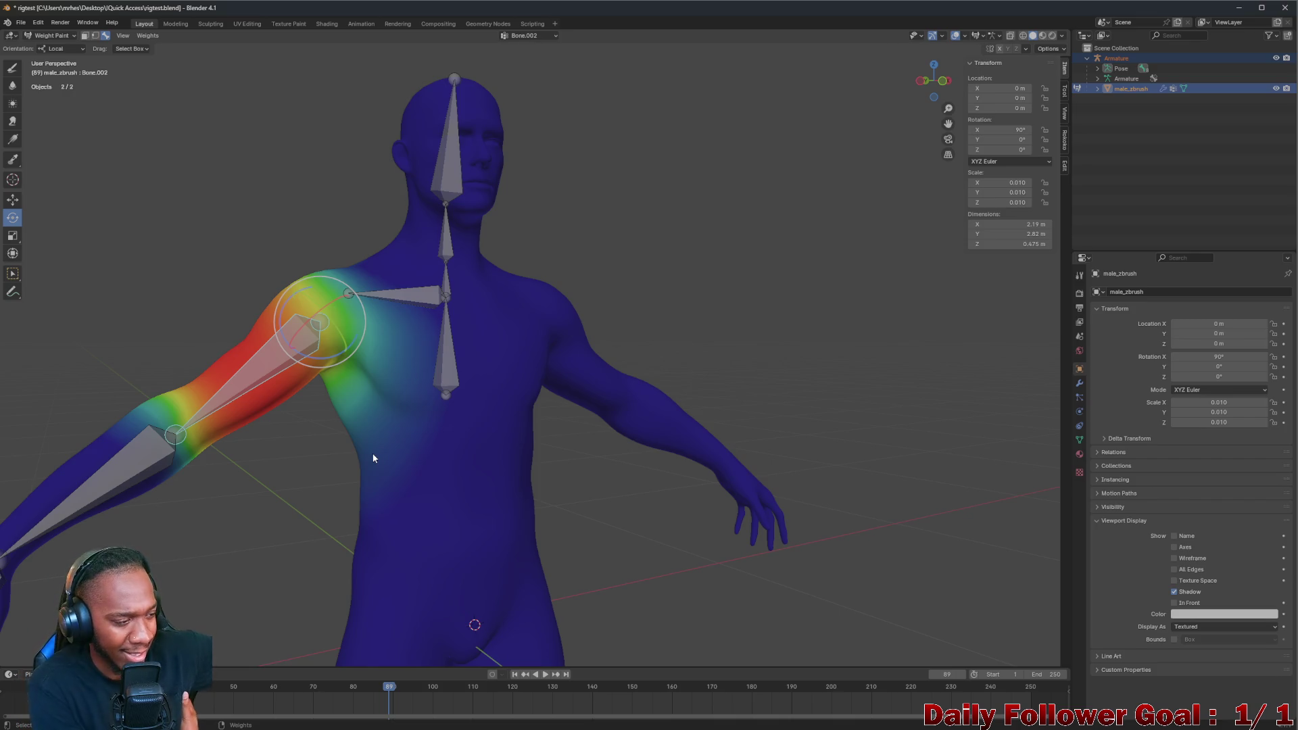
mouse_move(353, 445)
middle_mouse_down()
mouse_move(399, 398)
mouse_move(373, 383)
middle_mouse_up()
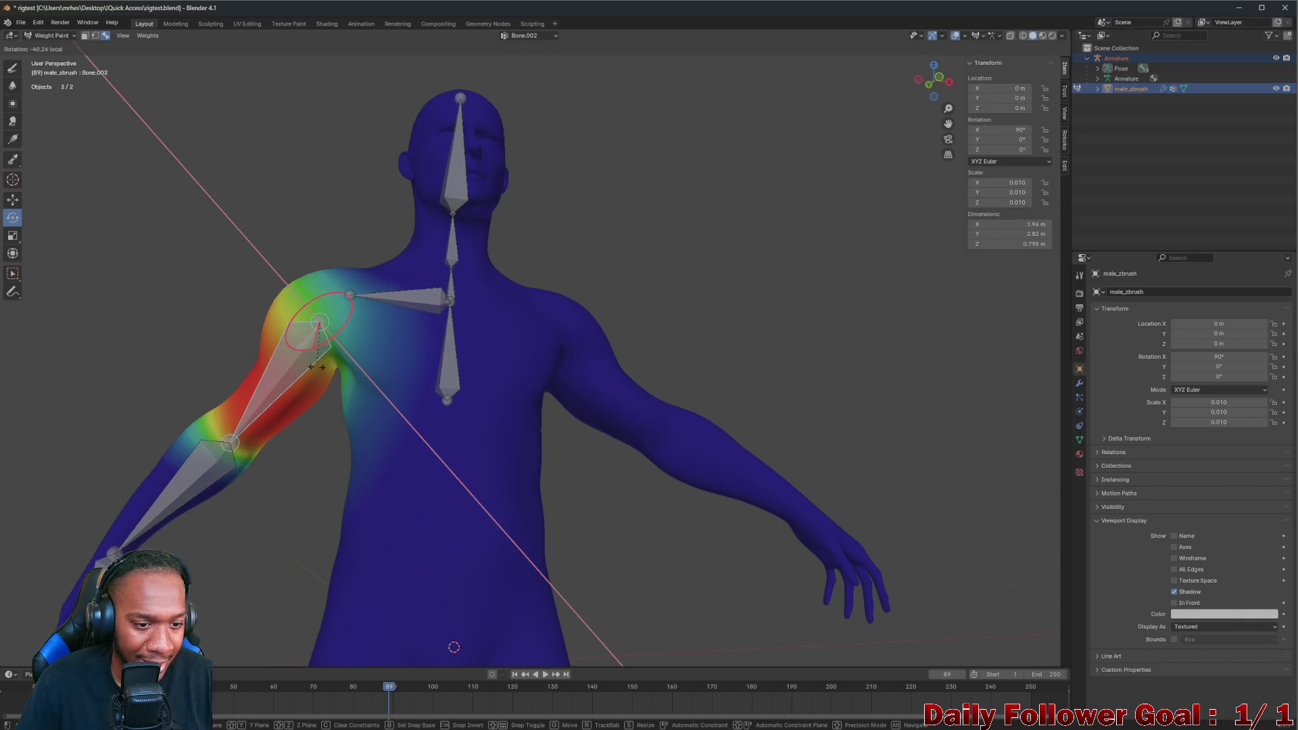
Rotate the upper-arm bone around Z to lower the arm beside the body
left_click_drag(295, 355, 322, 341)
key("ctrl+z")
middle_click_drag(312, 344, 308, 354)
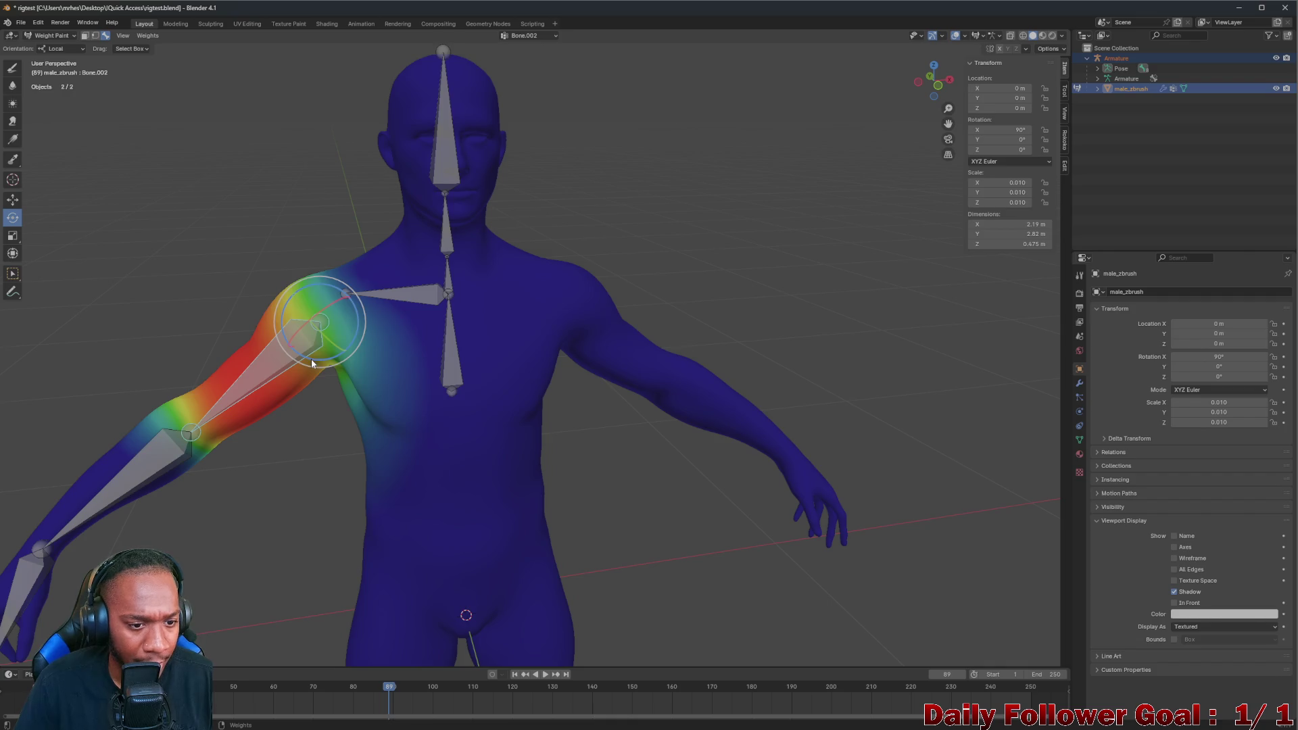
key("r")
key("z")
key("z")
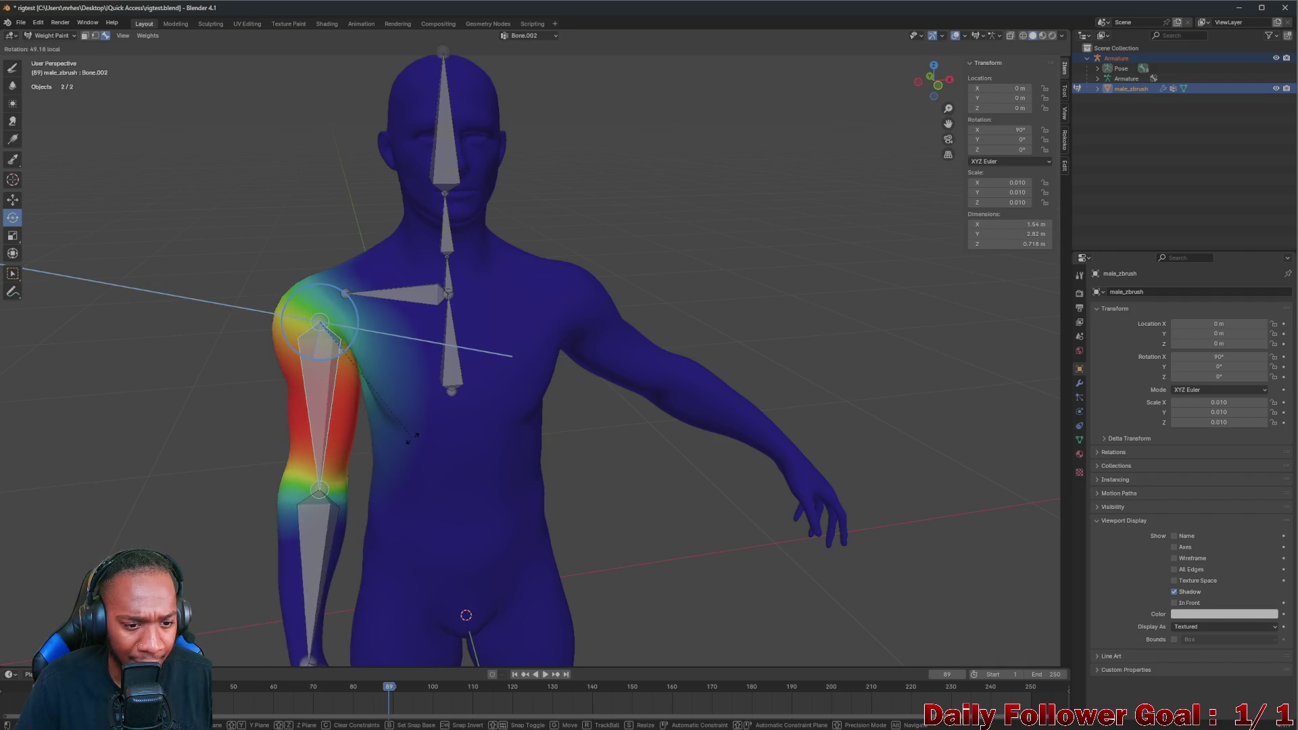
left_click(377, 405)
mouse_move(377, 406)
middle_mouse_down()
mouse_move(382, 377)
mouse_move(439, 410)
mouse_move(383, 419)
mouse_move(360, 398)
middle_mouse_up()
scroll(354, 393, "down", 2)
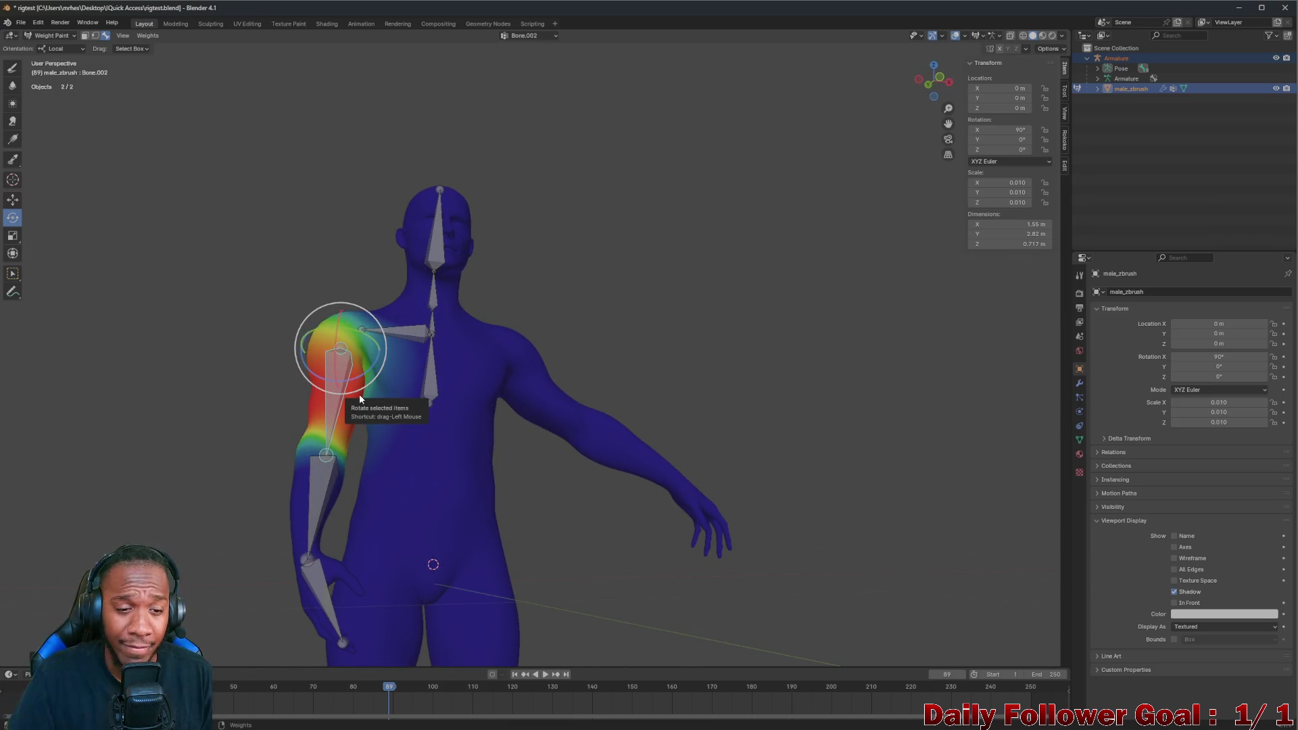
mouse_move(359, 399)
middle_mouse_down()
mouse_move(308, 388)
mouse_move(361, 407)
middle_mouse_up()
scroll(307, 389, "up", 2)
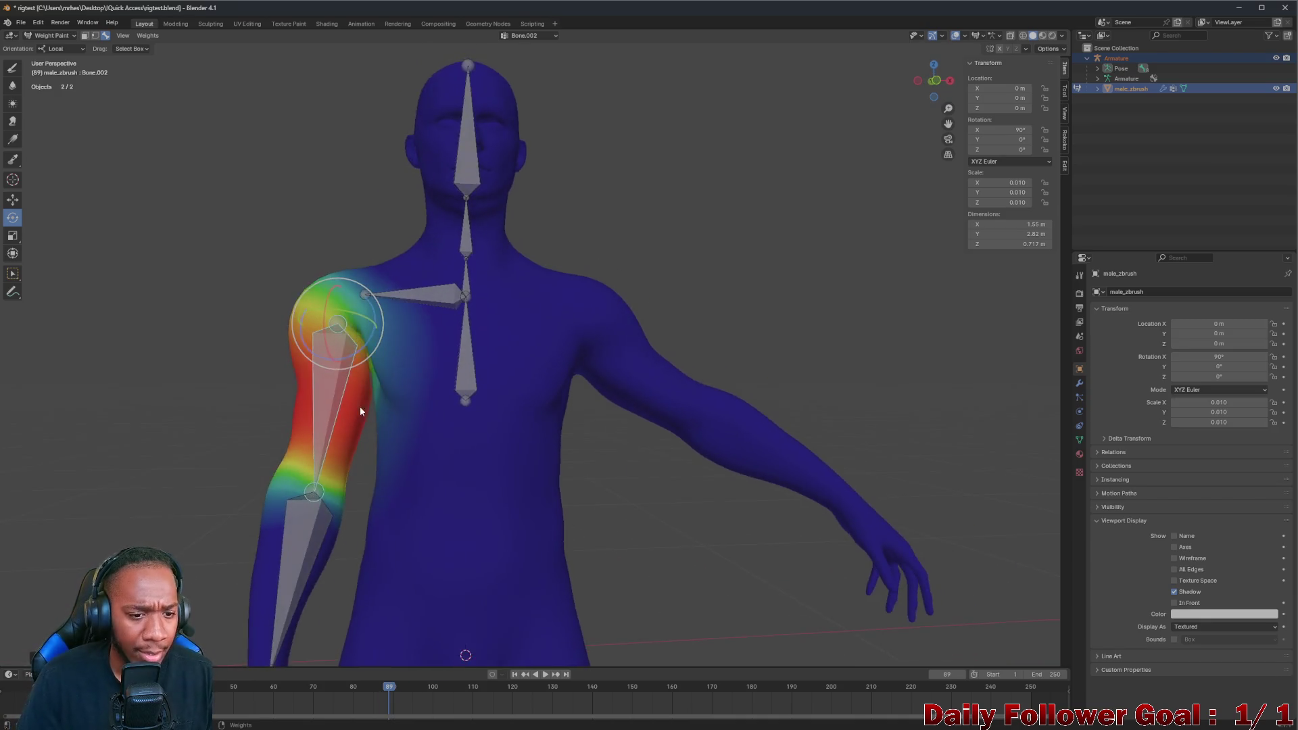
scroll(360, 407, "down", 3)
scroll(346, 404, "up", 2)
Raise and twist the upper arm with further rotations while checking the shoulder deformation
mouse_move(330, 366)
middle_mouse_down()
mouse_move(328, 355)
mouse_move(390, 365)
middle_mouse_up()
mouse_move(389, 365)
left_mouse_down()
mouse_move(355, 376)
mouse_move(366, 320)
left_mouse_up()
mouse_move(365, 319)
middle_mouse_down()
mouse_move(459, 388)
mouse_move(517, 317)
middle_mouse_up()
mouse_move(377, 346)
middle_mouse_down()
mouse_move(366, 356)
mouse_move(340, 294)
middle_mouse_up()
scroll(363, 357, "up", 5)
left_click_drag(382, 346, 487, 425)
middle_click_drag(487, 428, 255, 287)
scroll(406, 340, "down", 3)
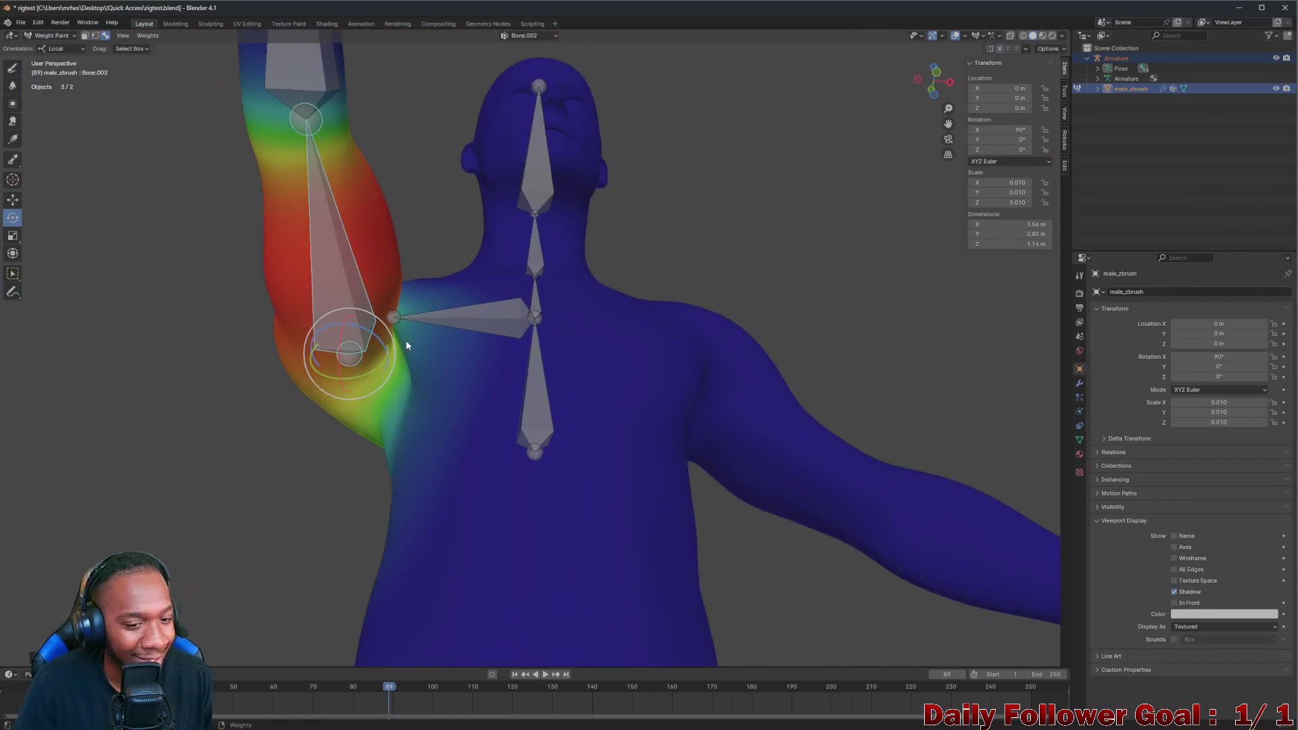
scroll(415, 343, "down", 2)
middle_click_drag(414, 344, 404, 387)
scroll(405, 387, "down", 3)
scroll(387, 412, "up", 2)
scroll(386, 412, "up", 1)
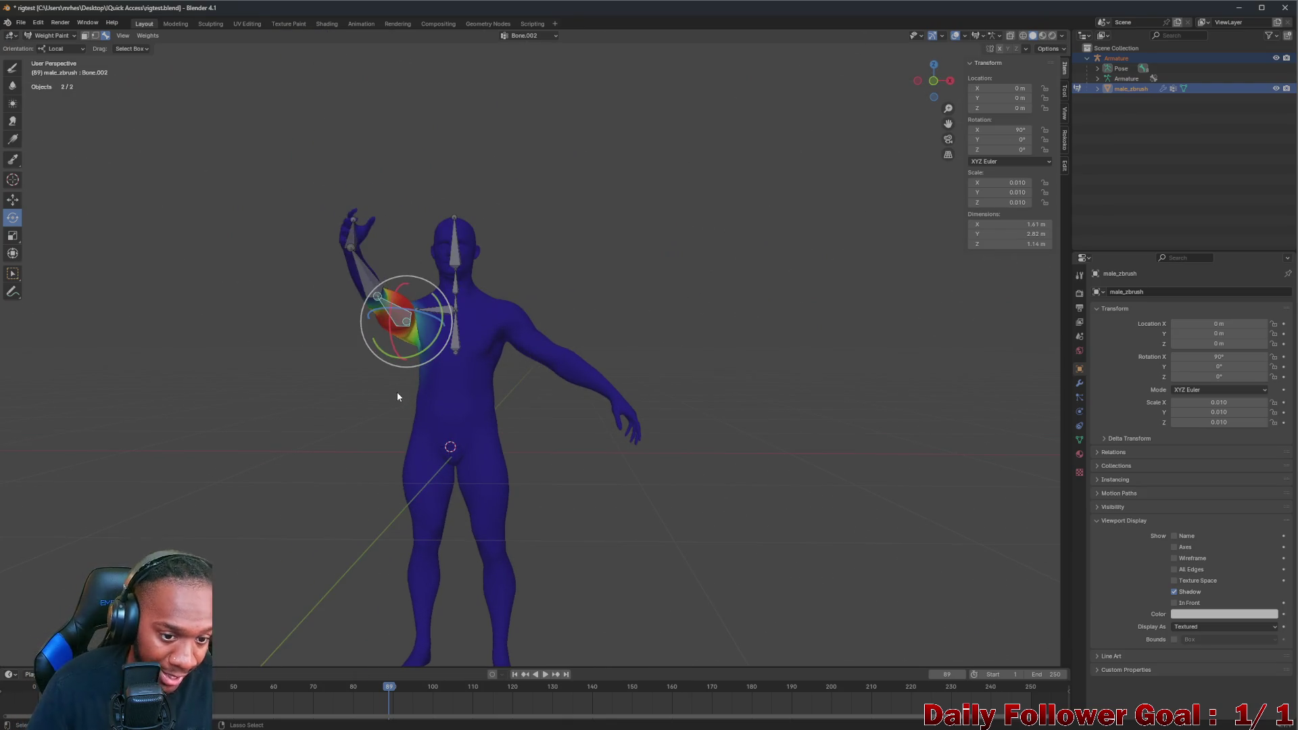
Undo the arm rotation back to rest and show the forearm bone's weights
key("ctrl+z")
key("ctrl+z")
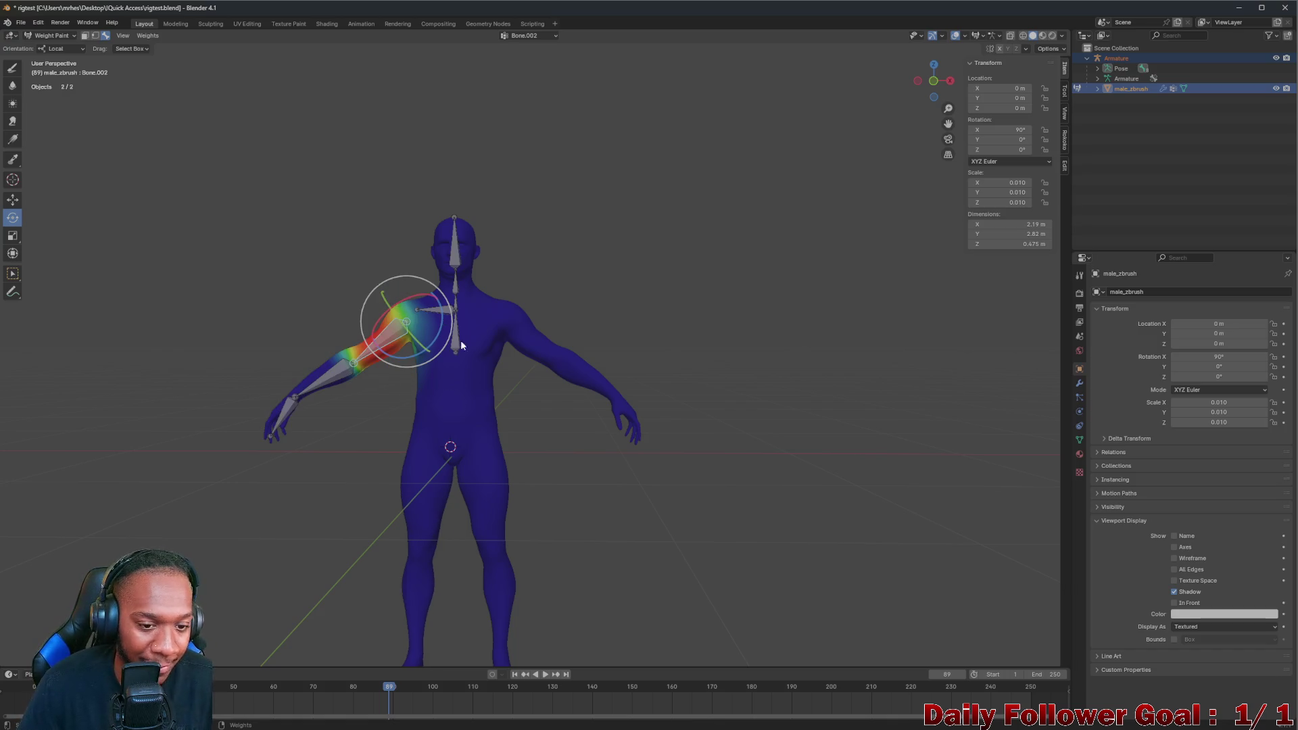
middle_click_drag(442, 396, 468, 288)
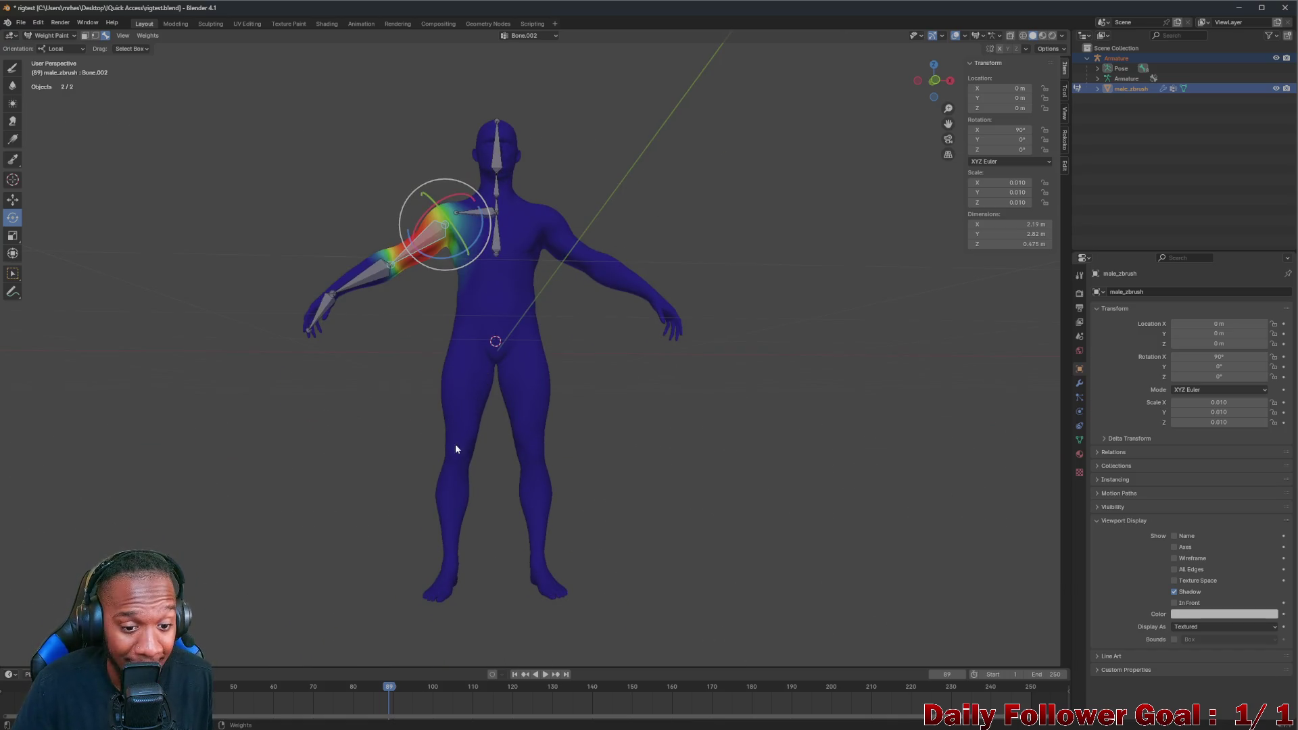
scroll(339, 284, "up", 2)
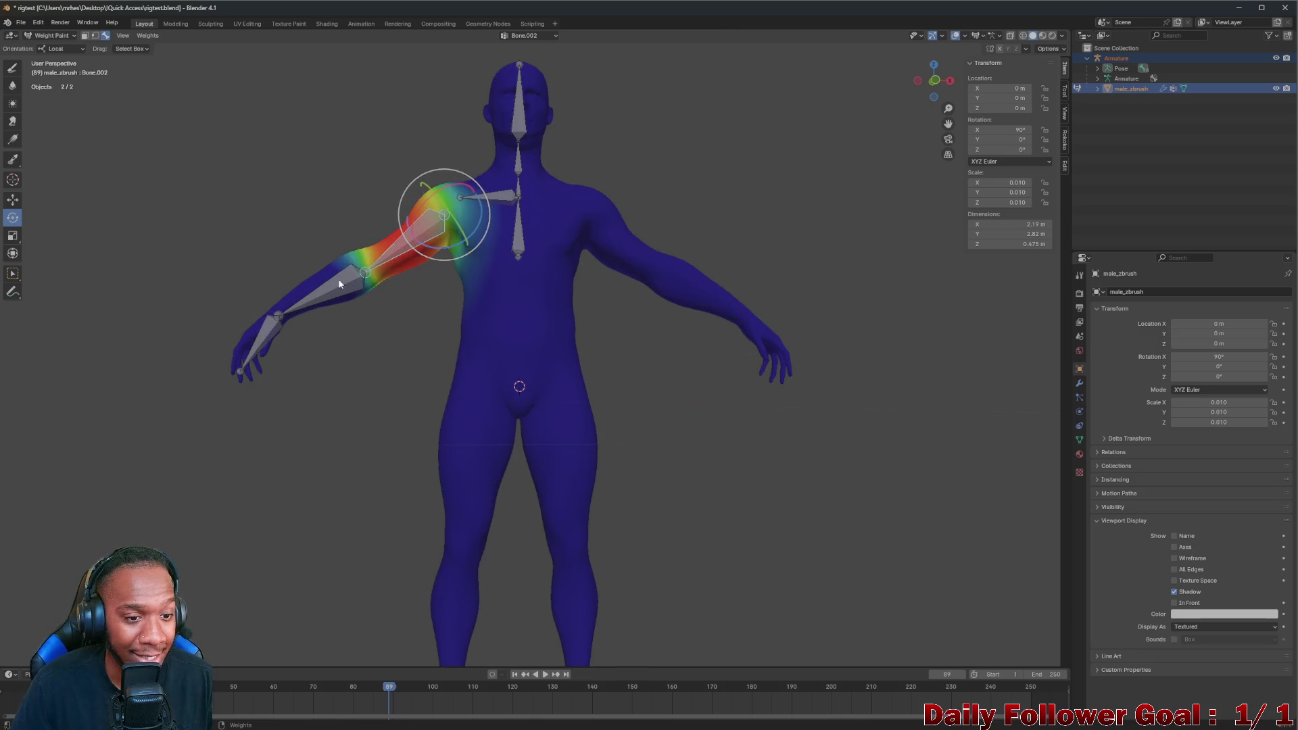
left_click(261, 338, "ctrl")
scroll(347, 386, "down", 2)
middle_click_drag(405, 433, 392, 342)
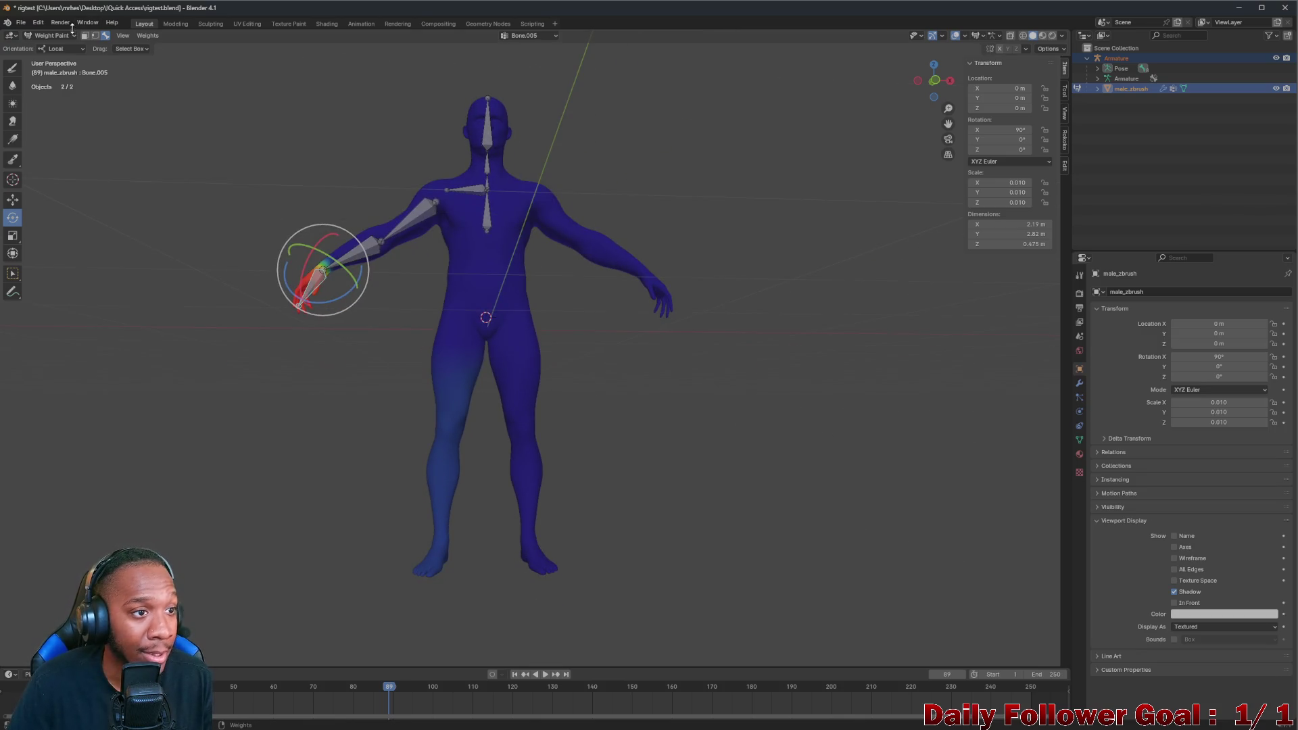
left_click(52, 37)
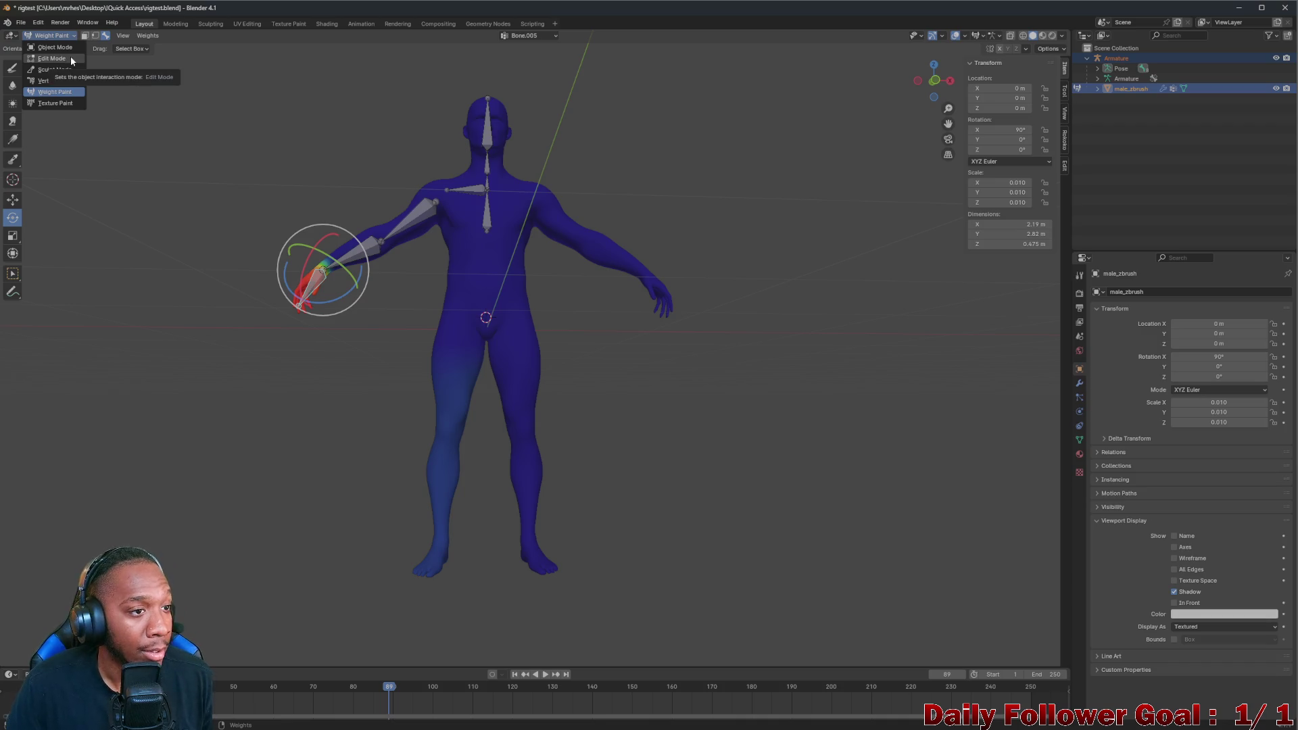
Stay in Weight Paint and switch to the weight brush tool
left_click(23, 35)
left_click(50, 37)
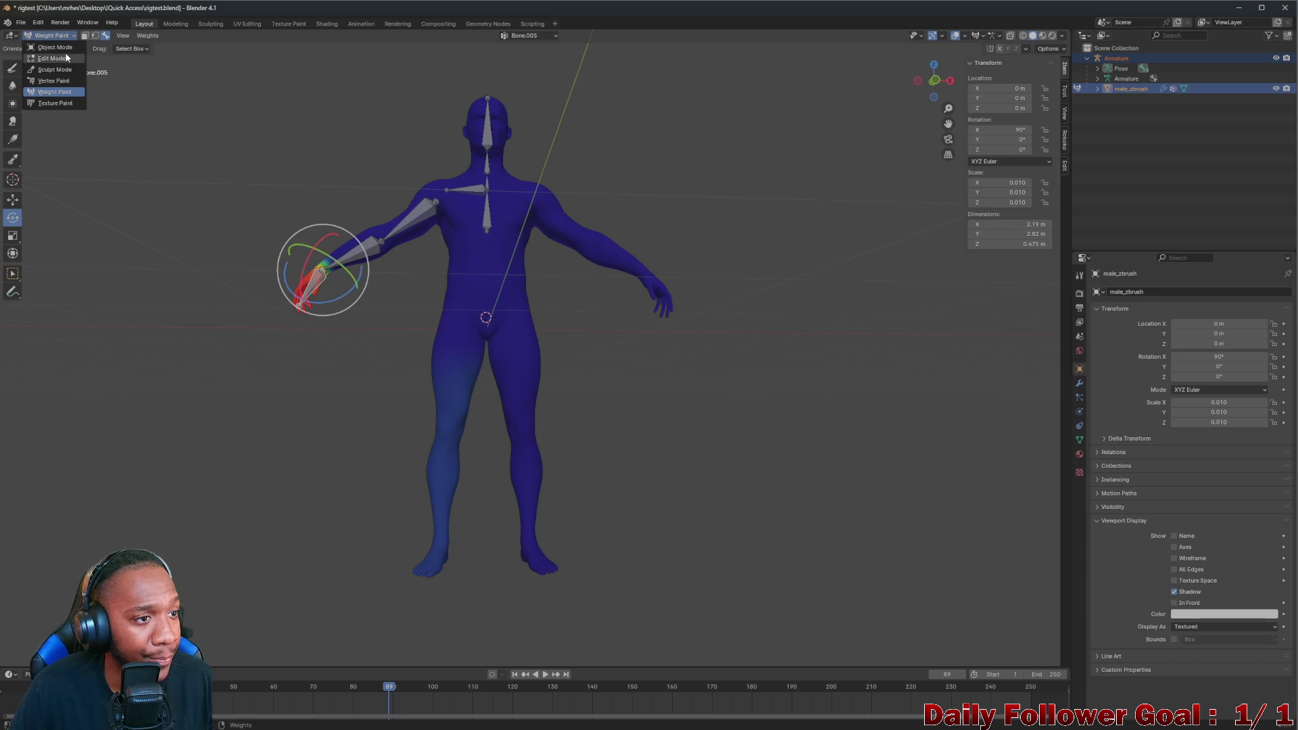
key("Escape")
left_click(12, 68)
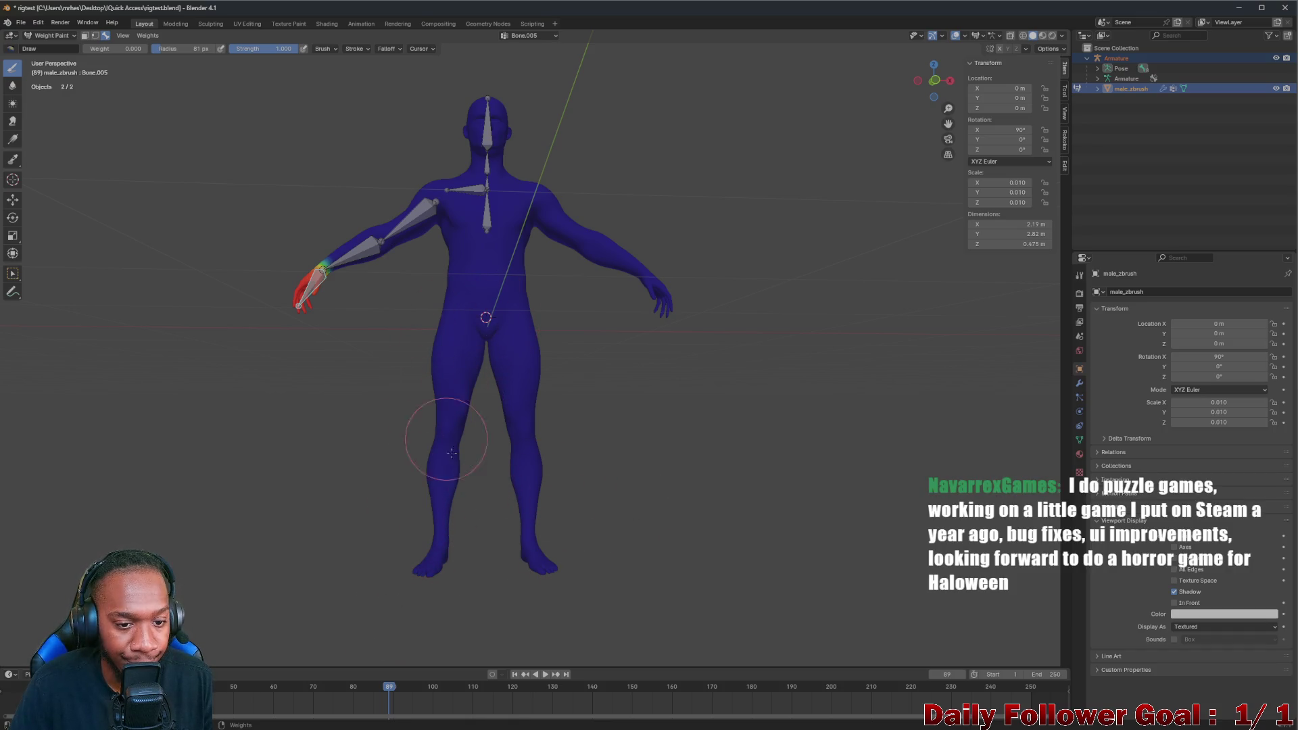
Orbit to a level front view of the character and choose the Rotate tool
middle_click_drag(446, 550, 683, 535)
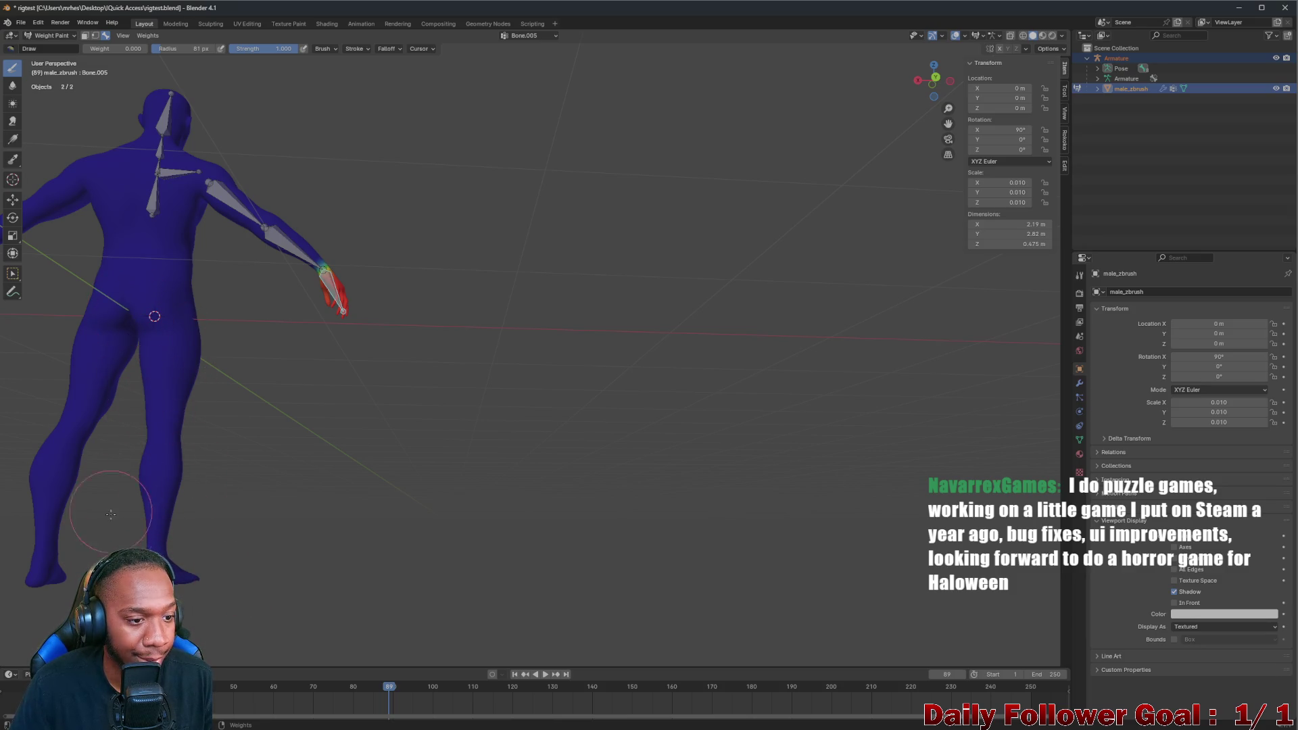
middle_click_drag(129, 339, 279, 396)
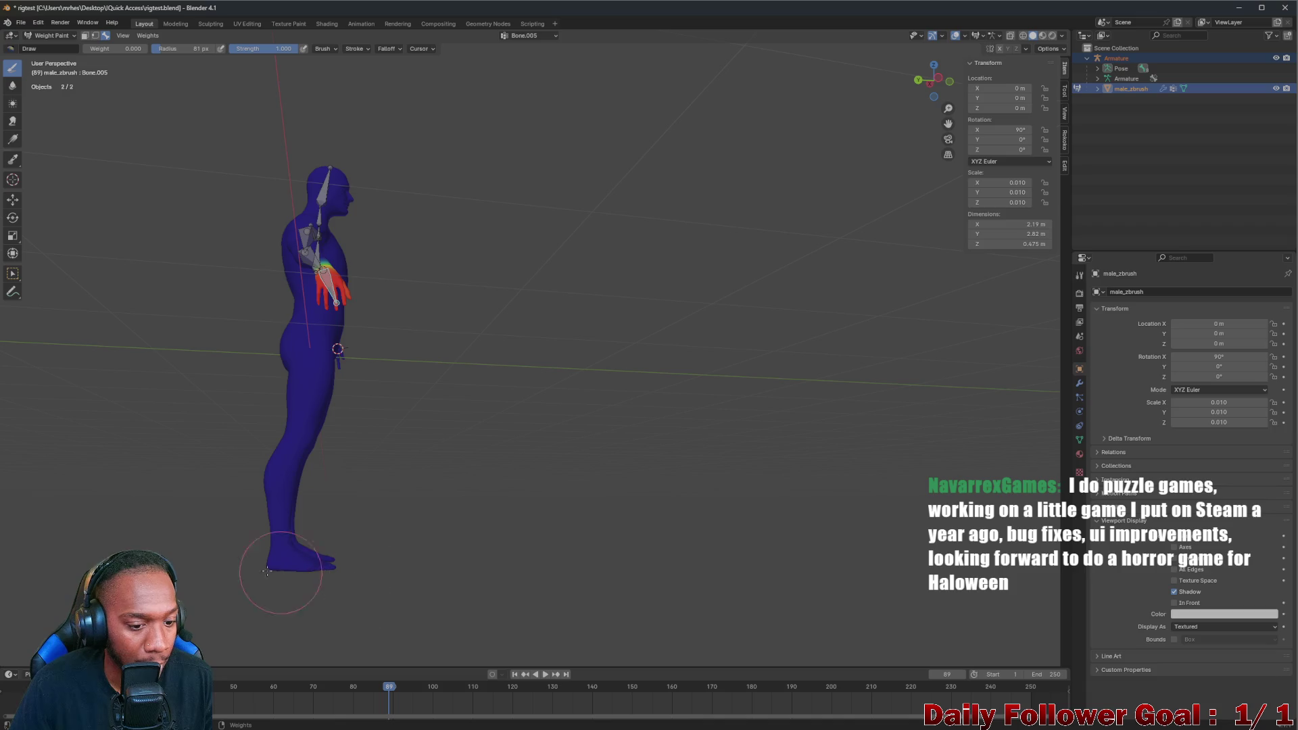
mouse_move(490, 528)
middle_mouse_down()
mouse_move(246, 450)
mouse_move(386, 384)
middle_mouse_up()
scroll(385, 383, "up", 3)
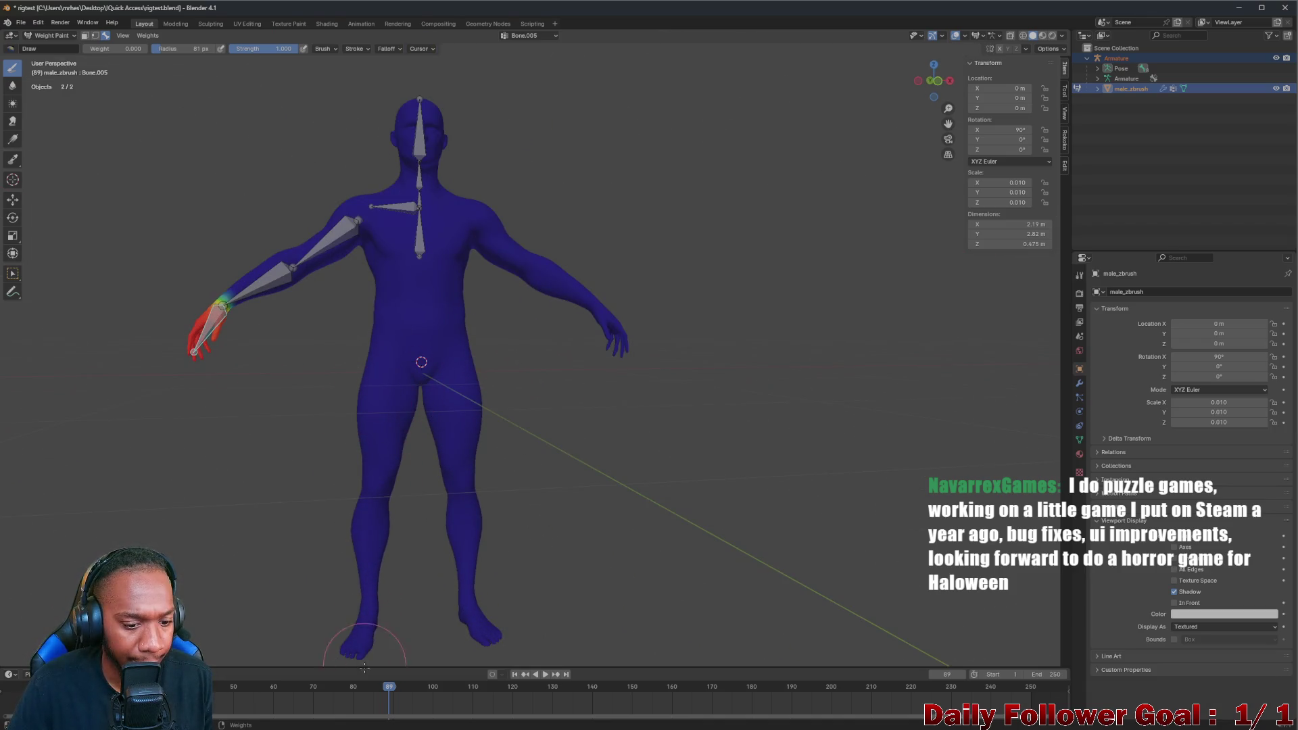
middle_click_drag(363, 666, 315, 335)
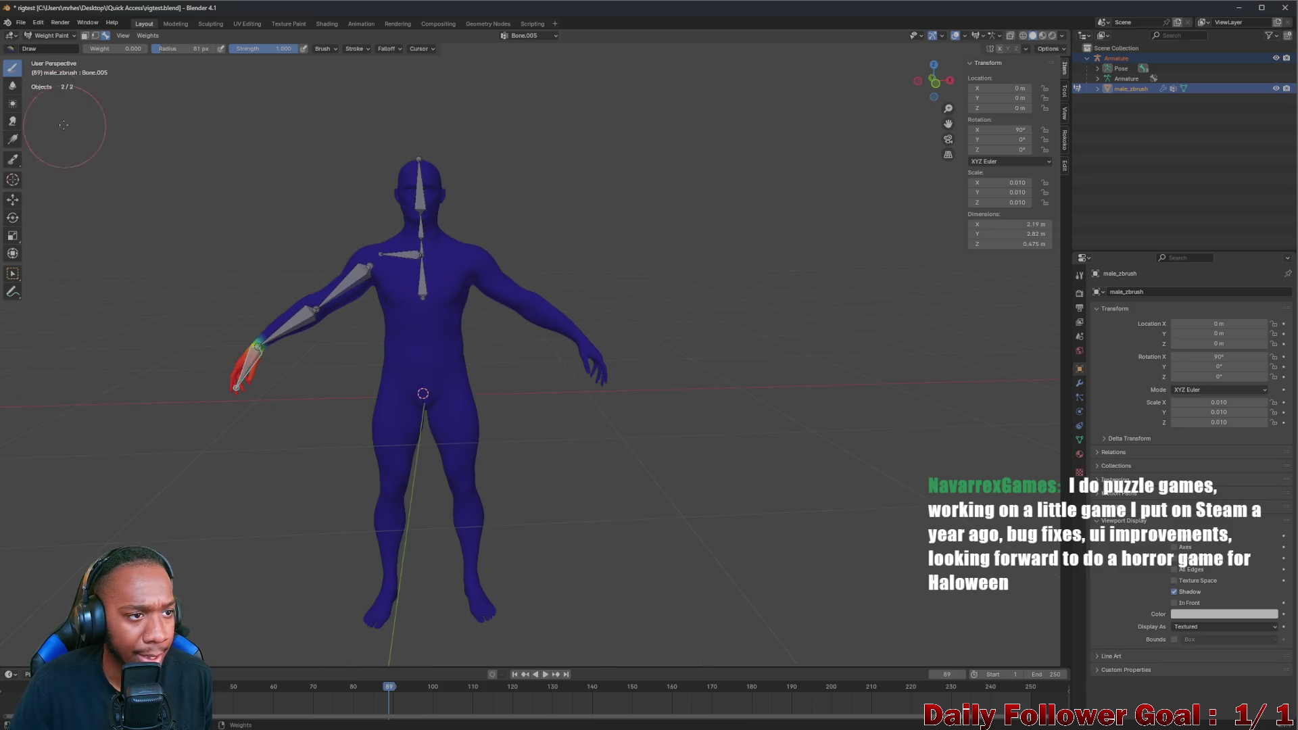
left_click(12, 218)
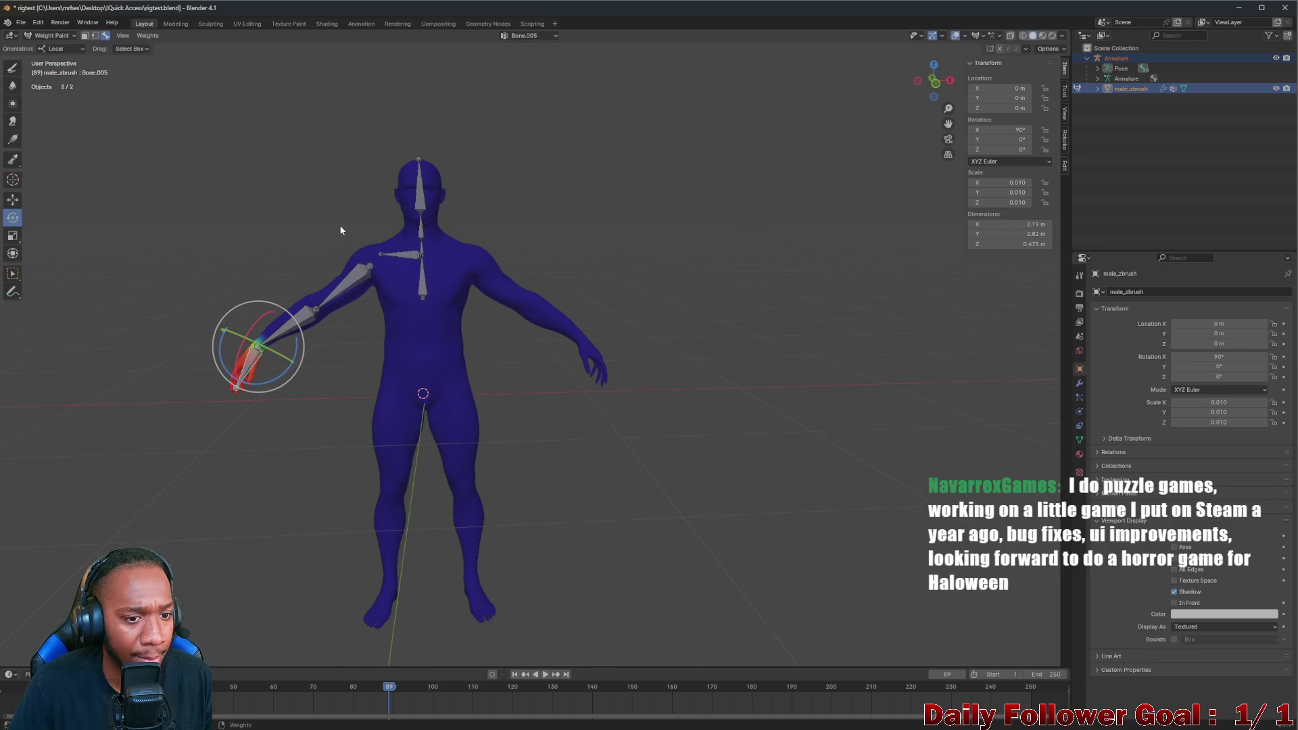
Select the upper-arm bone (Bone.002) and rotate it to raise the arm
left_click(366, 272)
scroll(374, 277, "up", 2)
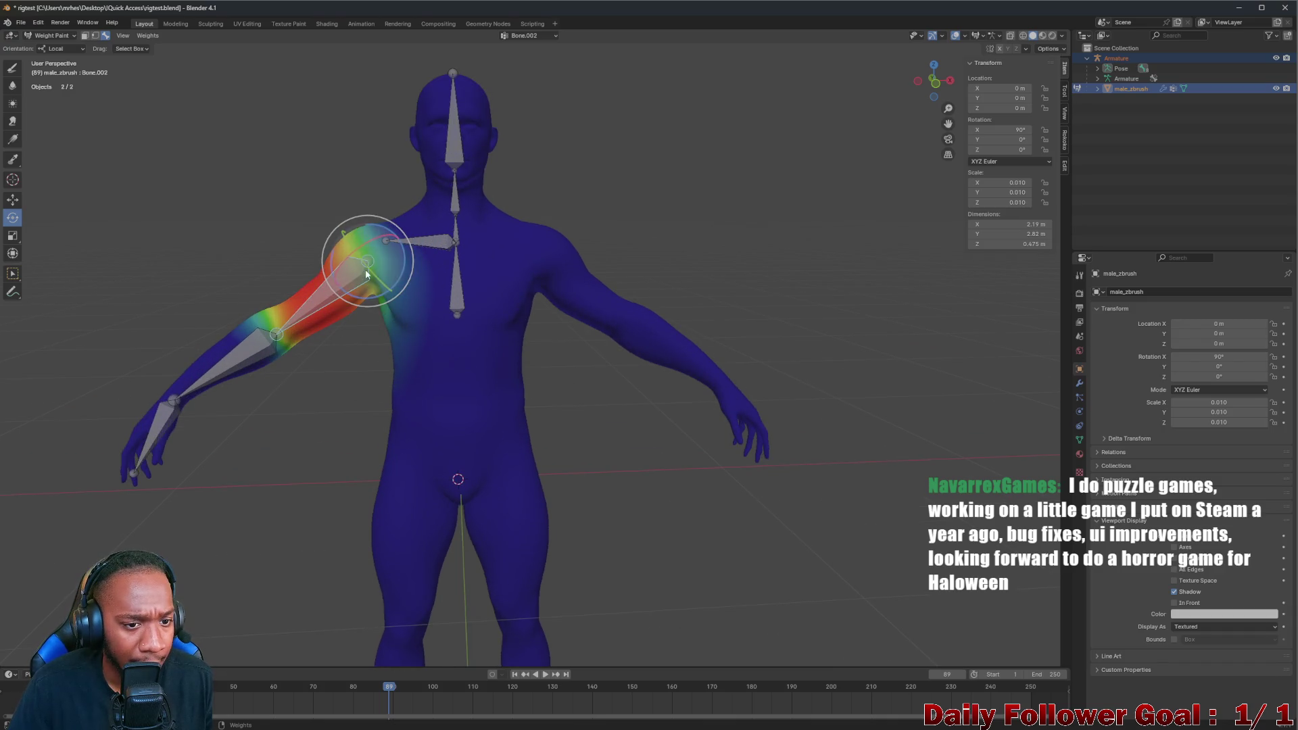
left_click_drag(403, 251, 387, 232)
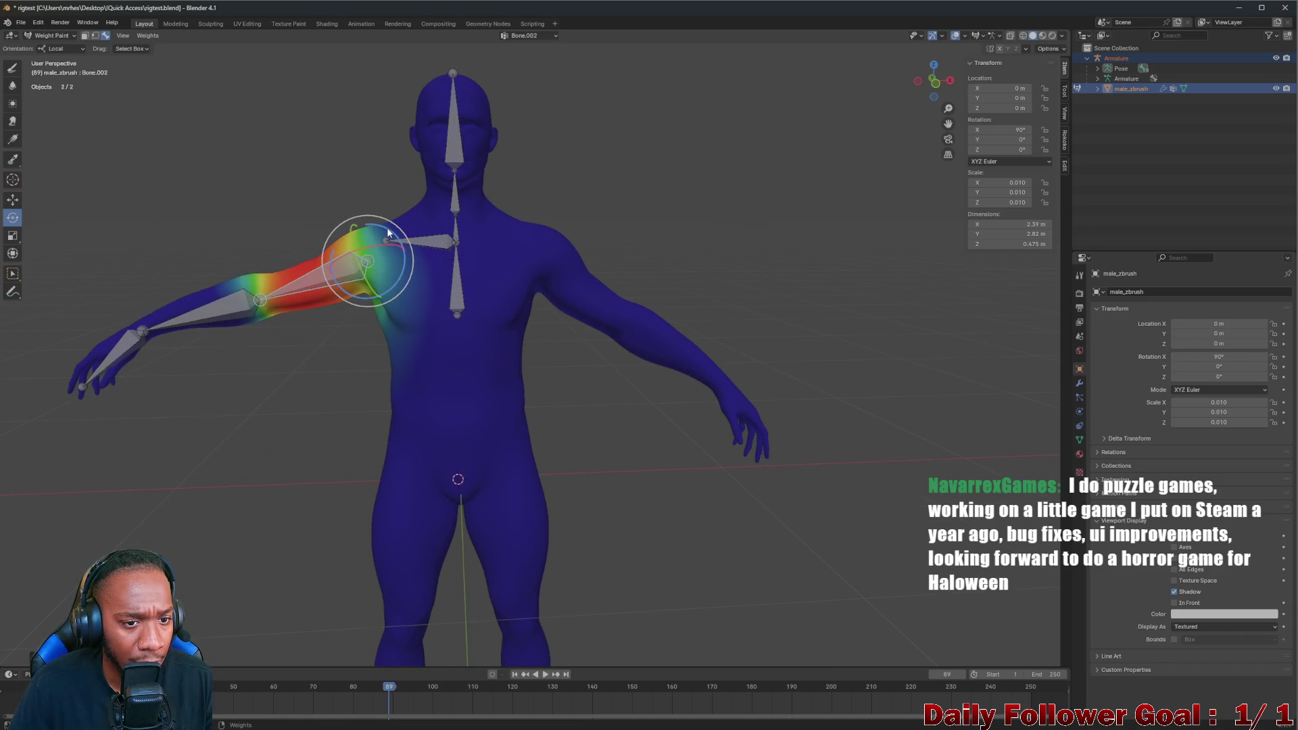
left_click_drag(387, 233, 363, 225)
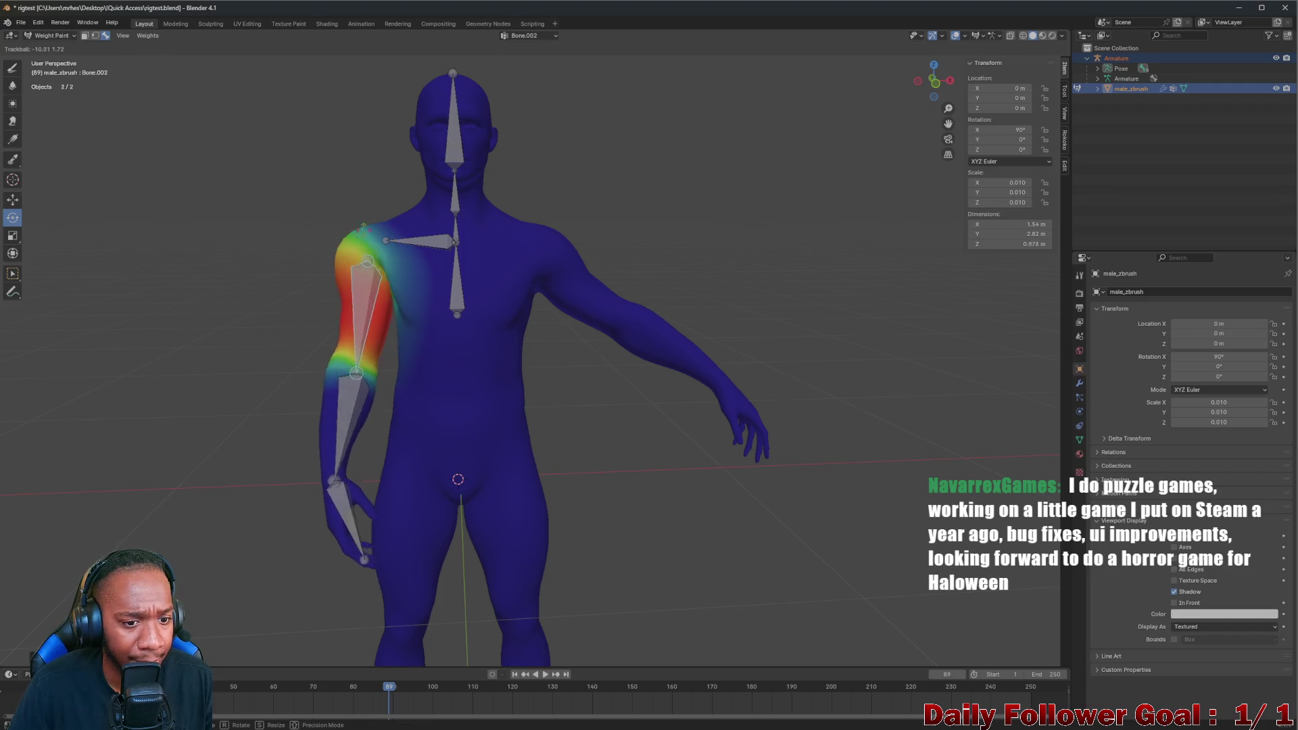
left_click(336, 233)
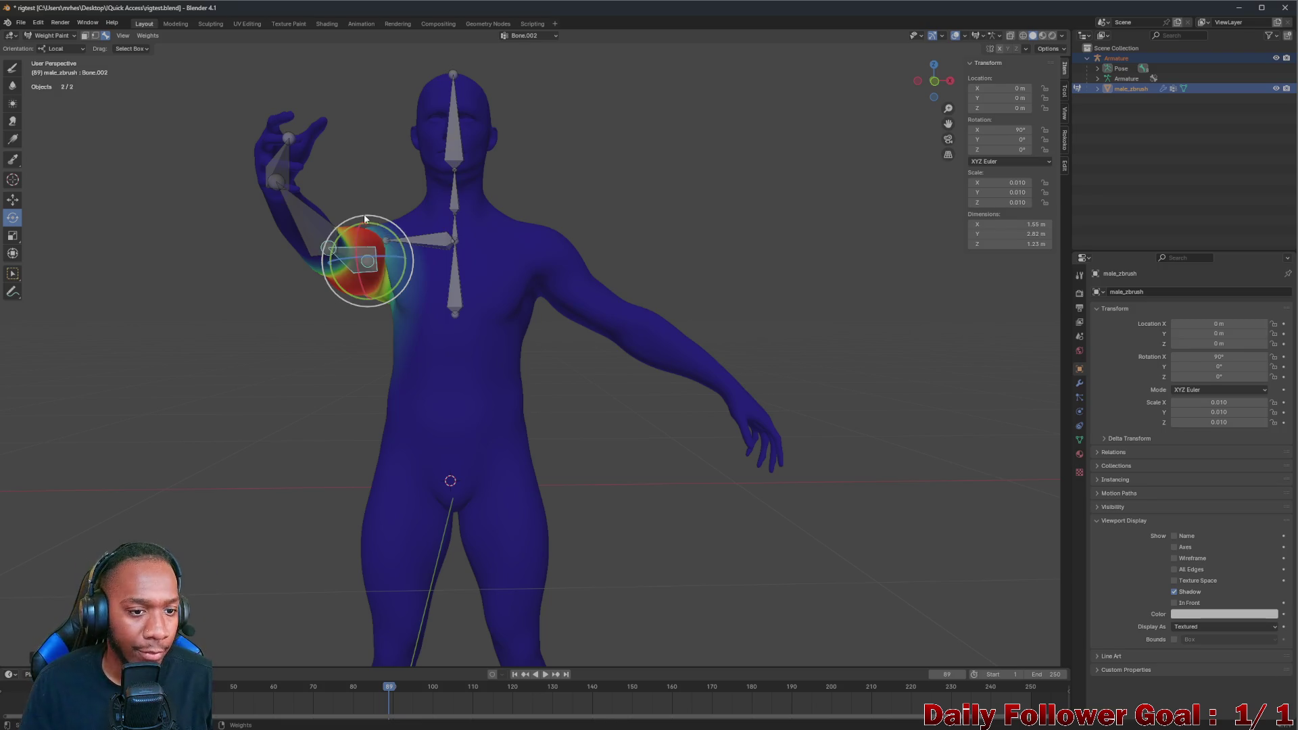
Swing the arm further up around X, then select the forearm bone (Bone.004)
middle_click_drag(365, 219, 278, 237)
left_click_drag(342, 233, 357, 217)
mouse_move(357, 217)
middle_mouse_down()
mouse_move(439, 220)
mouse_move(268, 219)
middle_mouse_up()
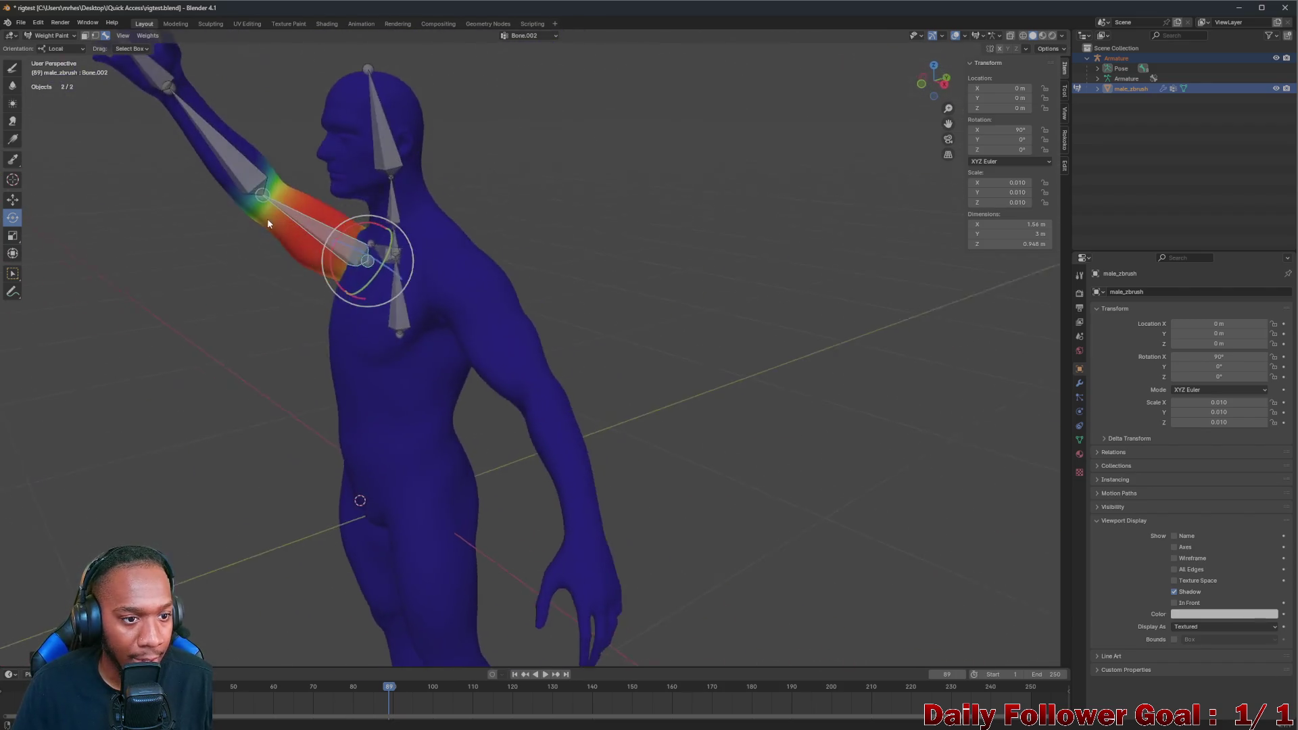
left_click(228, 155)
mouse_move(265, 150)
middle_mouse_down()
mouse_move(525, 221)
mouse_move(180, 270)
middle_mouse_up()
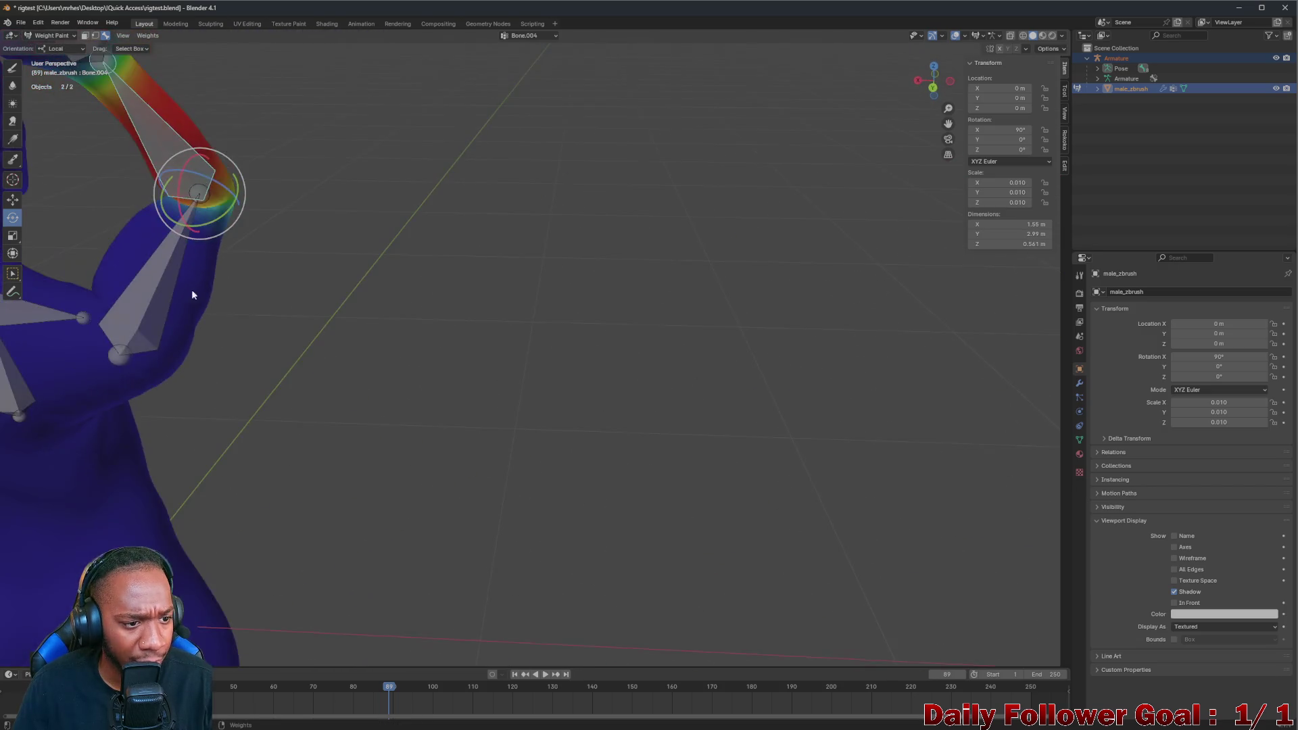
scroll(192, 290, "up", 3)
Hide the armature in the Outliner, inspect the bent elbow's mesh, then show the bones again
middle_click_drag(241, 321, 360, 316)
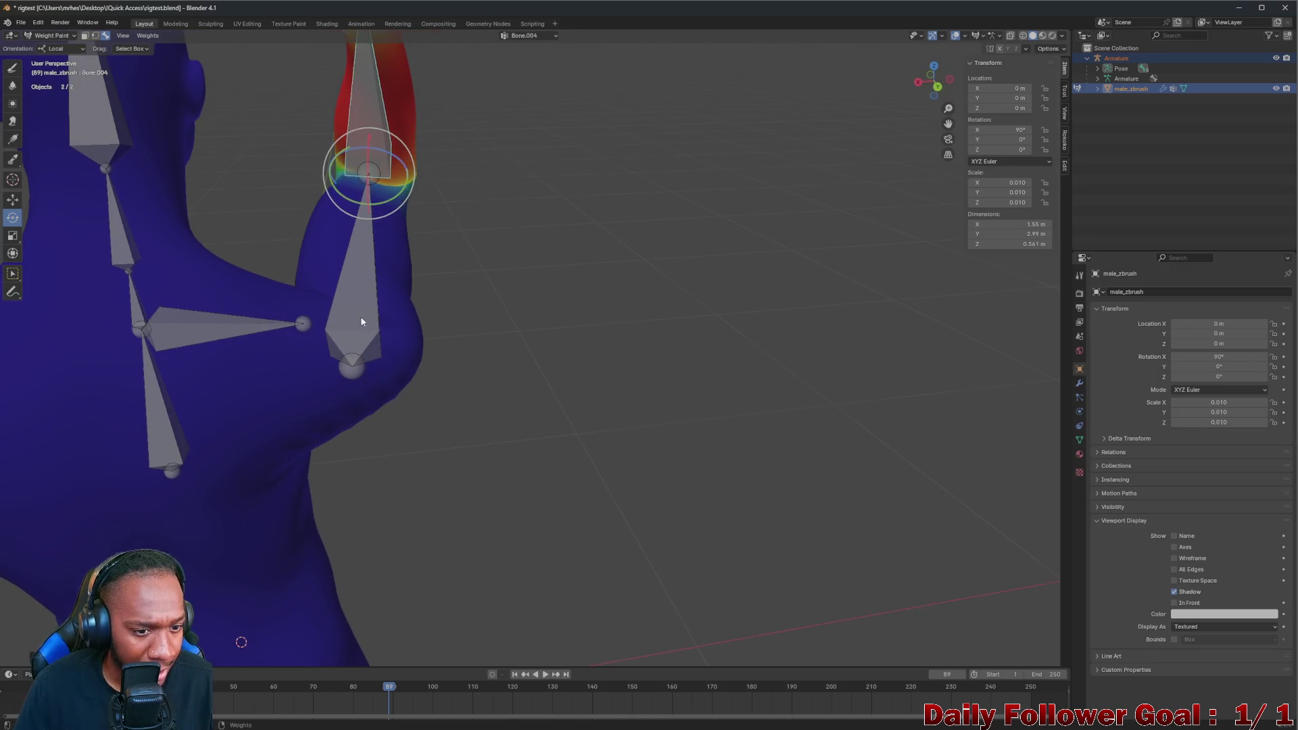
scroll(360, 316, "up", 2)
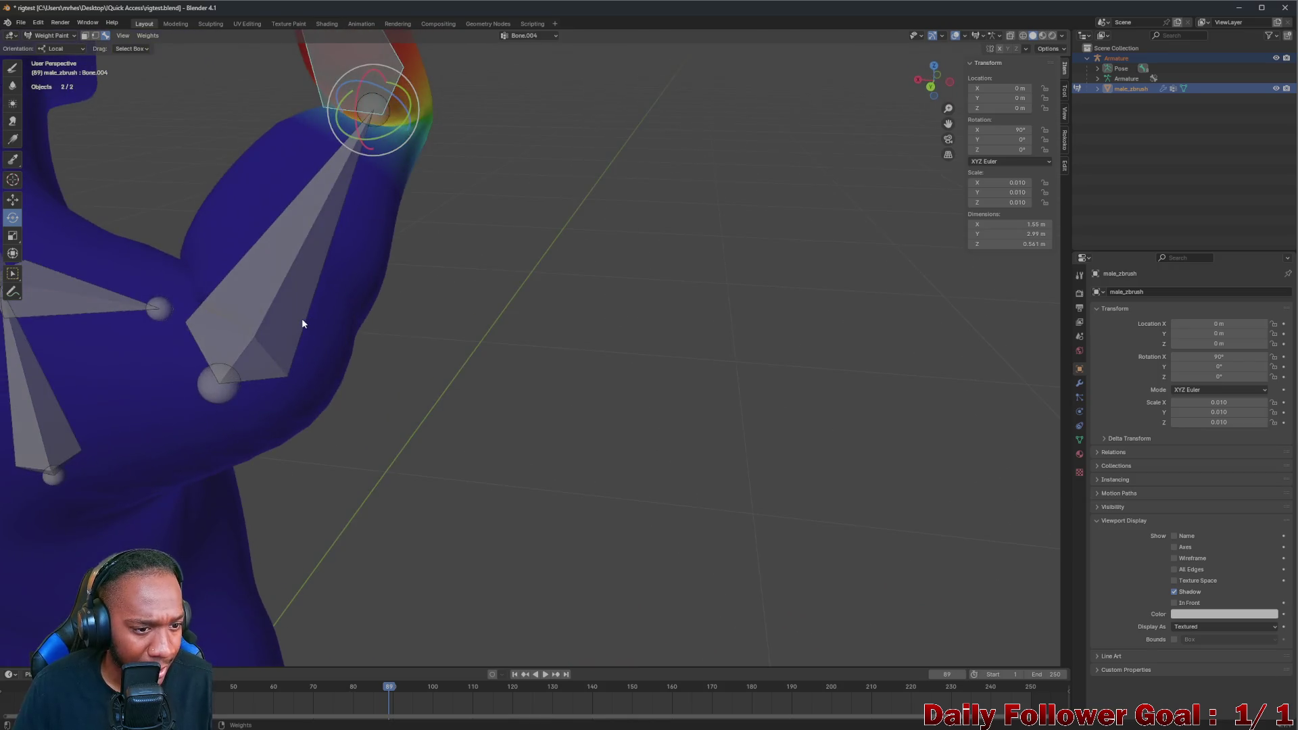
left_click(1276, 88)
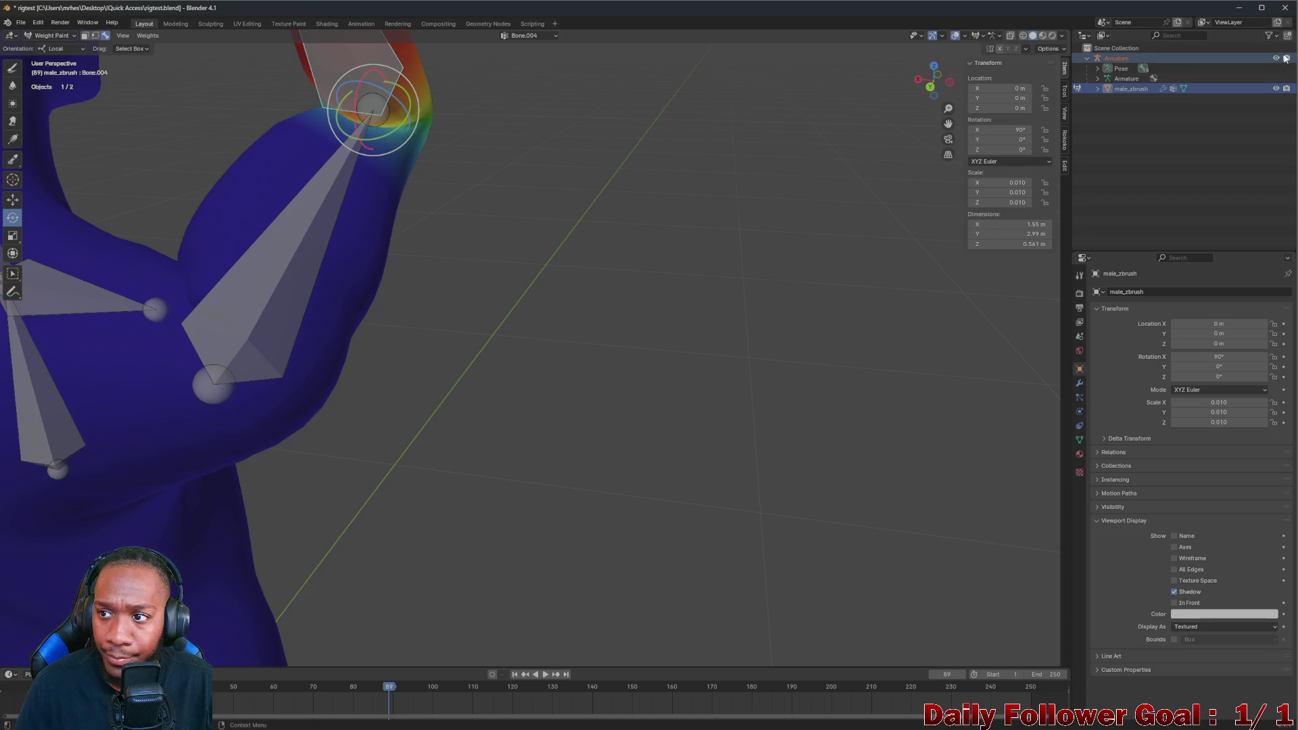
left_click(1276, 58)
mouse_move(683, 169)
middle_mouse_down()
mouse_move(353, 287)
mouse_move(319, 386)
mouse_move(328, 273)
mouse_move(232, 226)
mouse_move(372, 404)
mouse_move(348, 363)
mouse_move(366, 362)
mouse_move(392, 263)
mouse_move(415, 274)
mouse_move(198, 397)
mouse_move(494, 396)
middle_mouse_up()
scroll(232, 229, "up", 2)
scroll(233, 230, "up", 3)
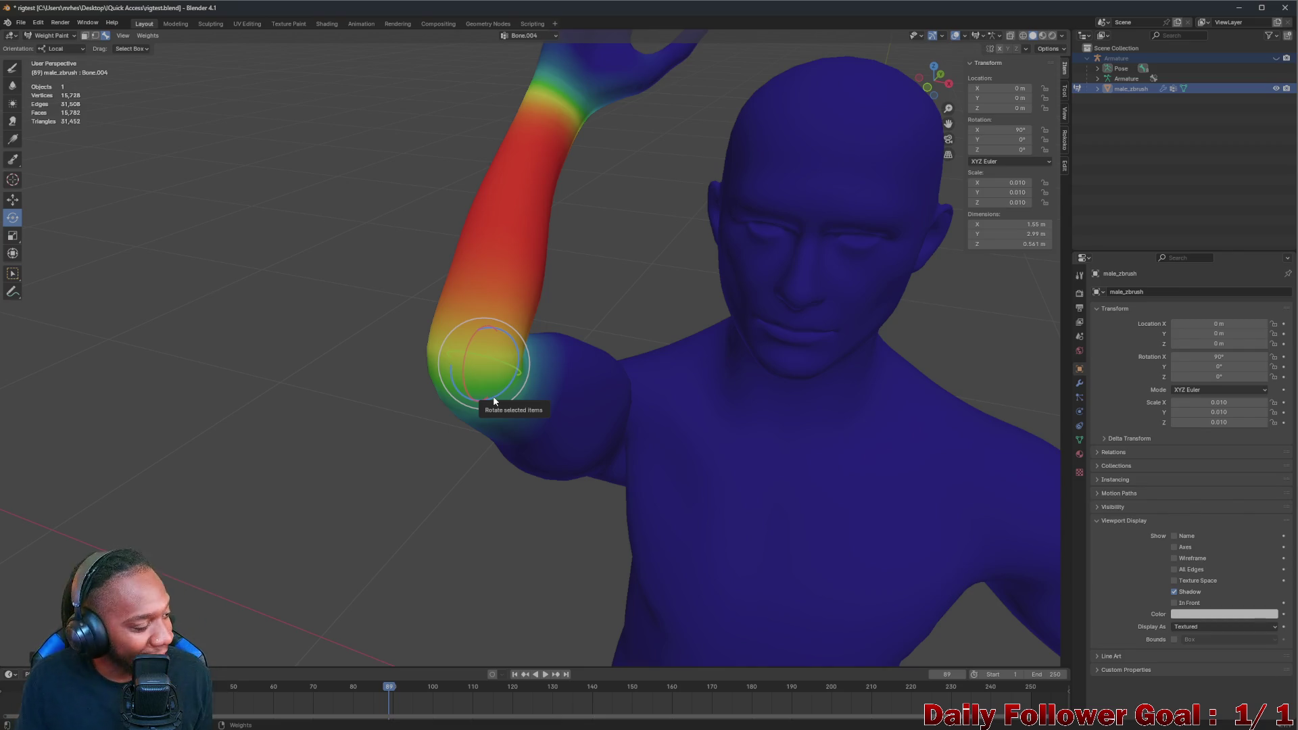
middle_click_drag(570, 407, 574, 382)
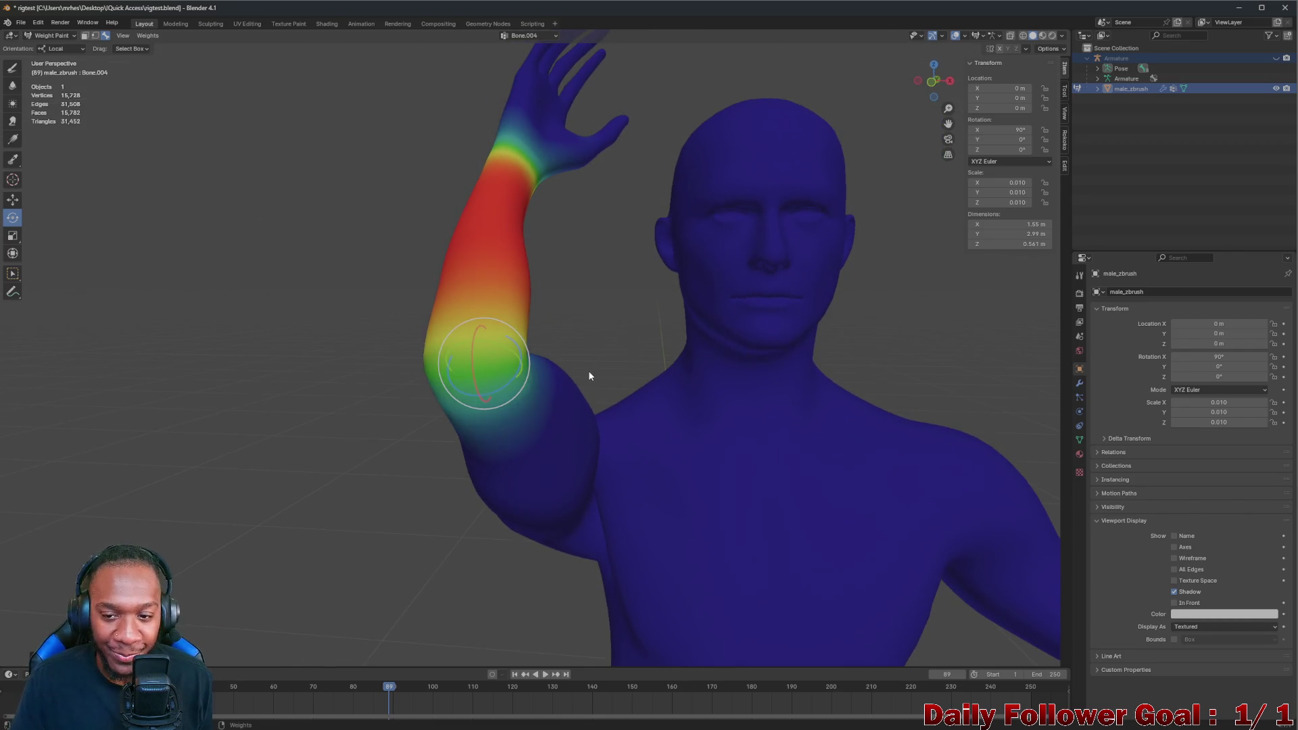
scroll(575, 383, "down", 1)
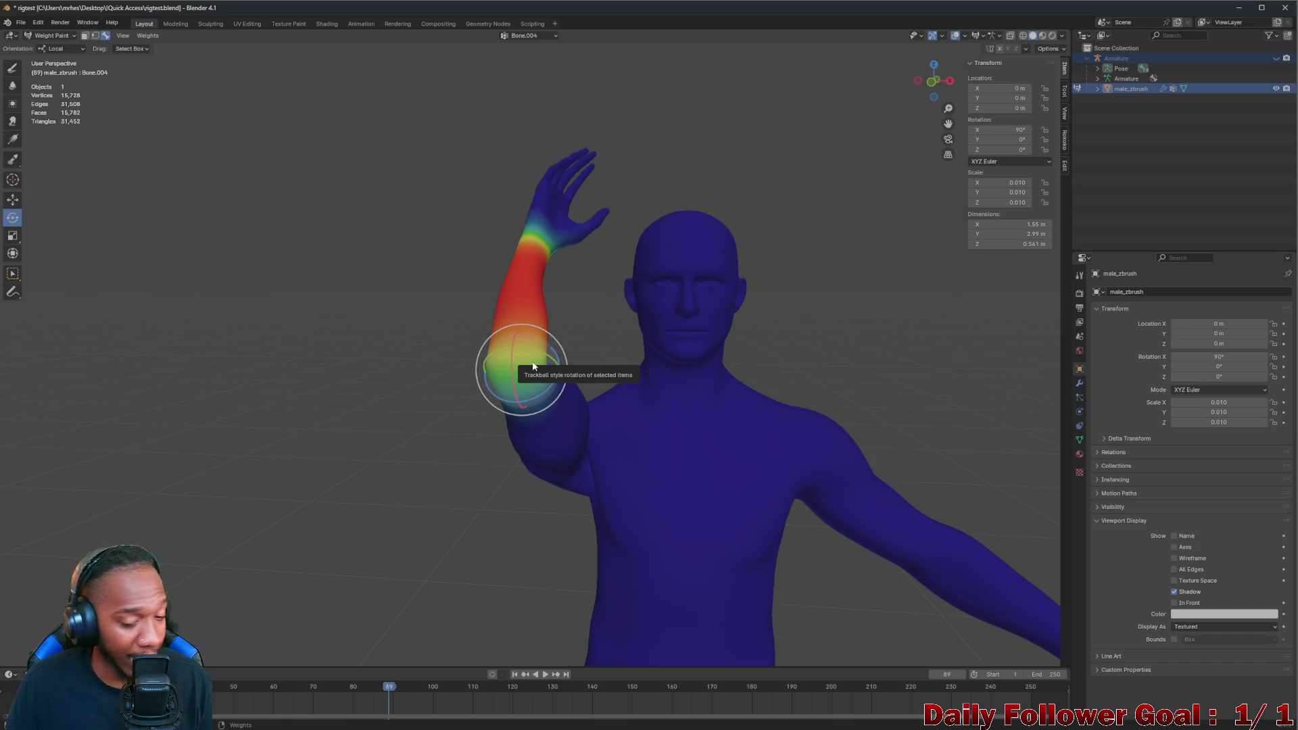
middle_click_drag(533, 367, 652, 420)
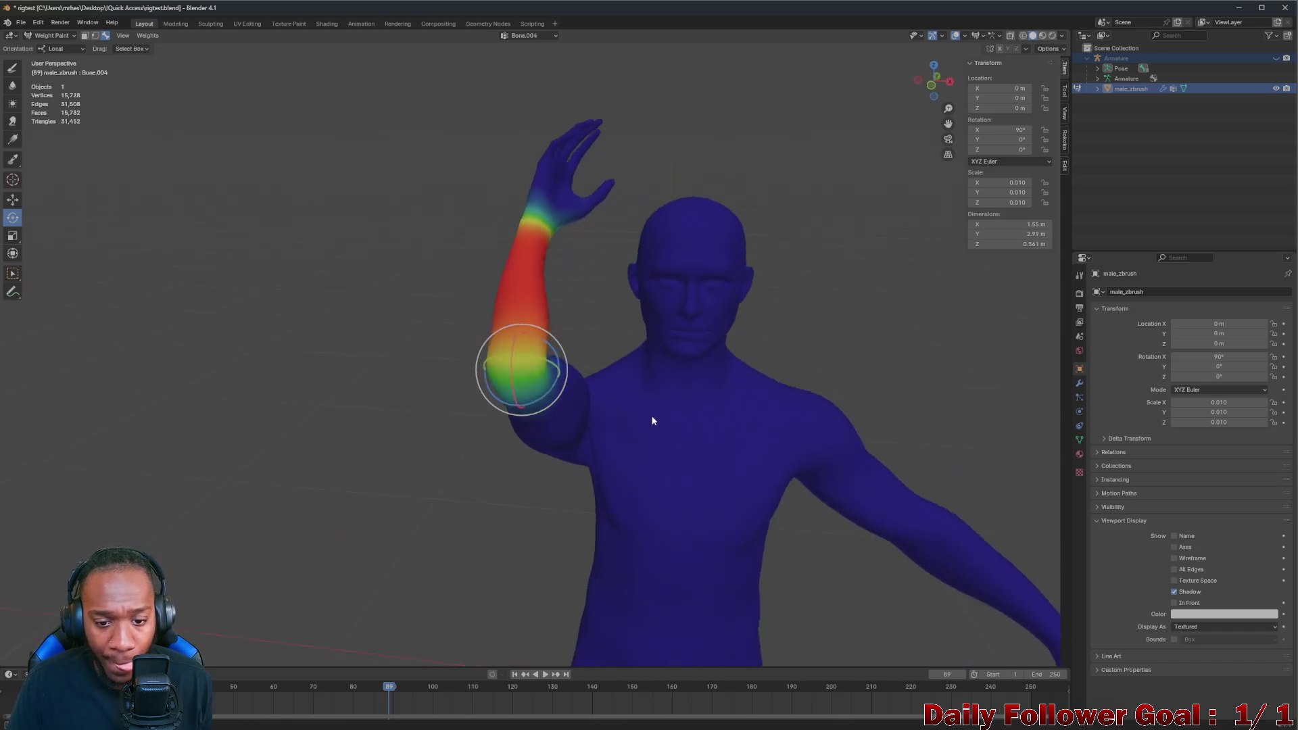
scroll(652, 420, "up", 2)
middle_click_drag(803, 257, 351, 105)
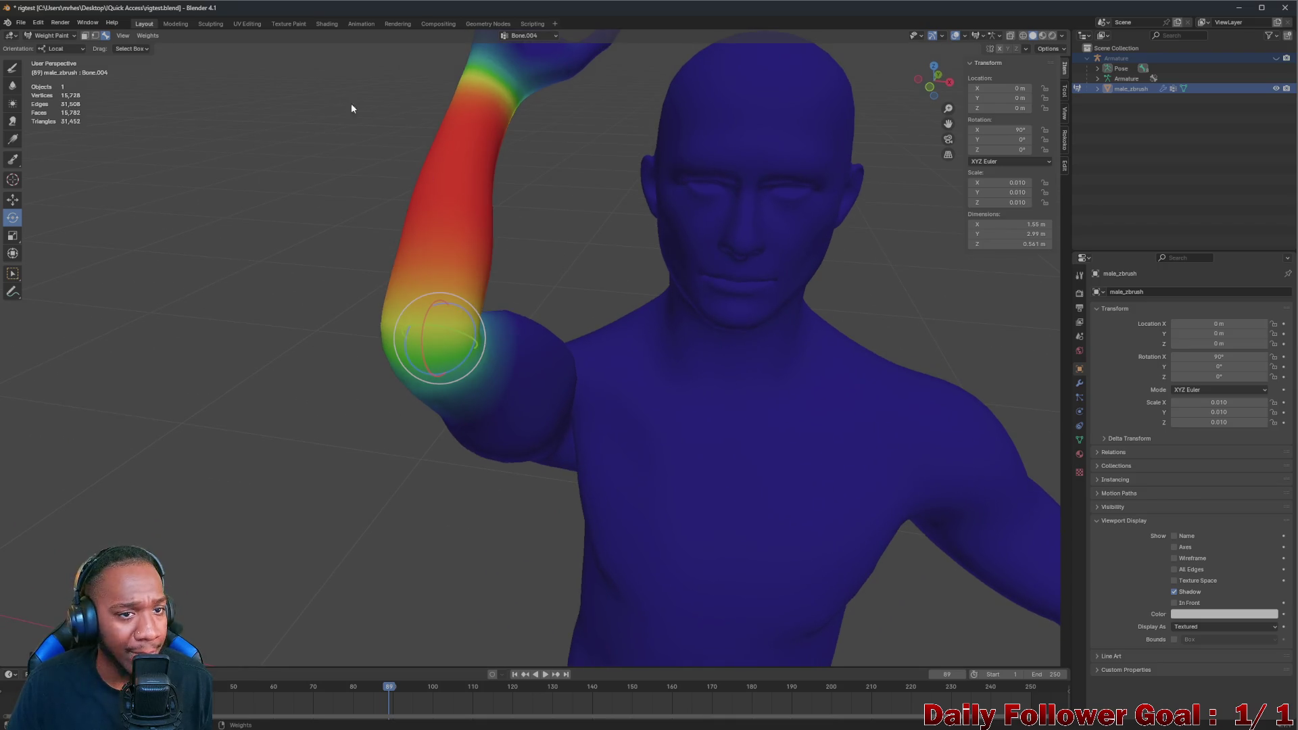
left_click(1119, 58, "ctrl")
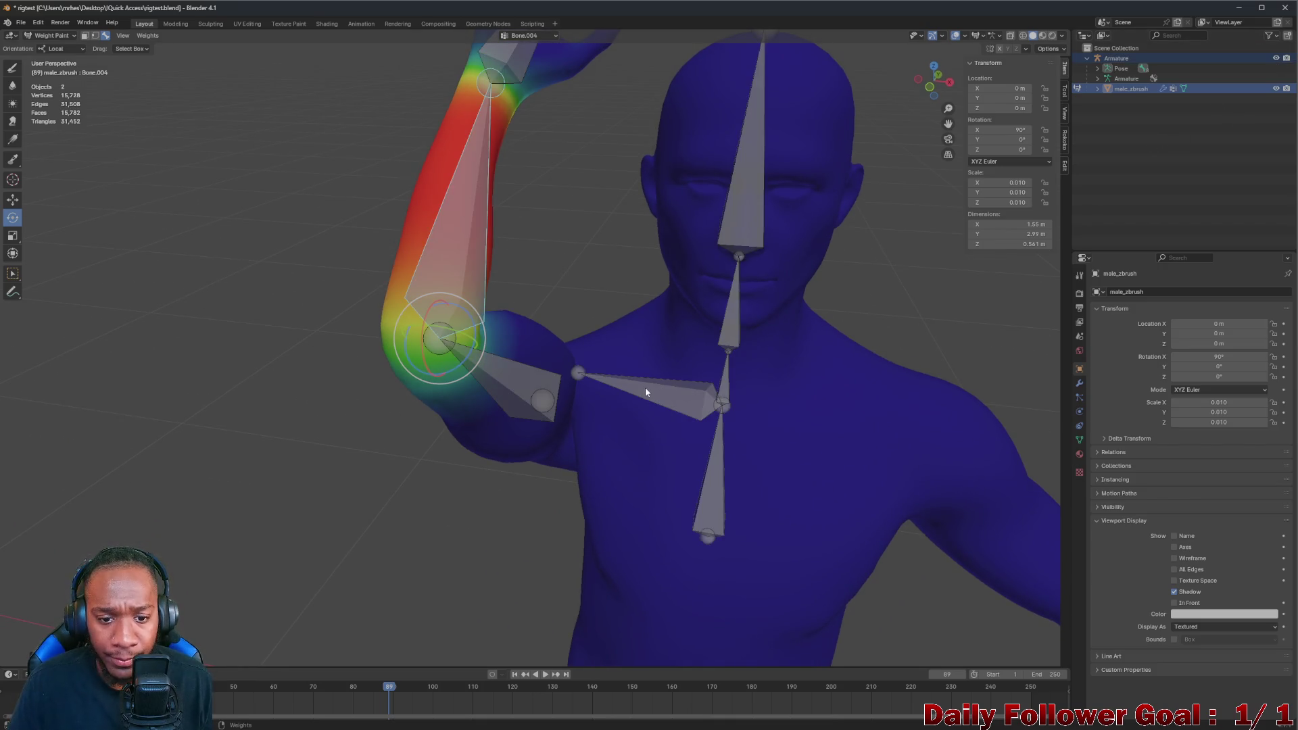
Rotate the collar bone (Bone.001) about several axes to test the shoulder, then reselect the upper-arm bone
left_click(645, 393, "ctrl")
middle_click_drag(645, 392, 592, 383)
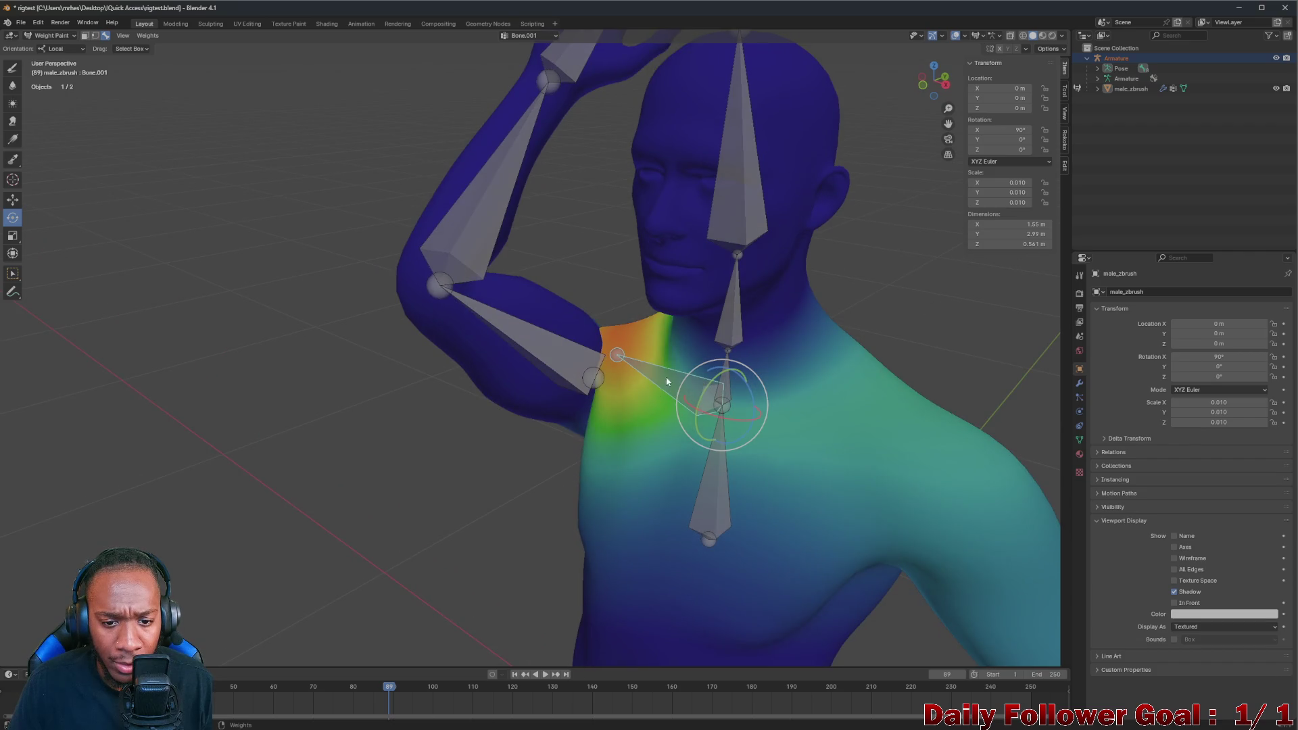
left_click_drag(666, 376, 600, 368)
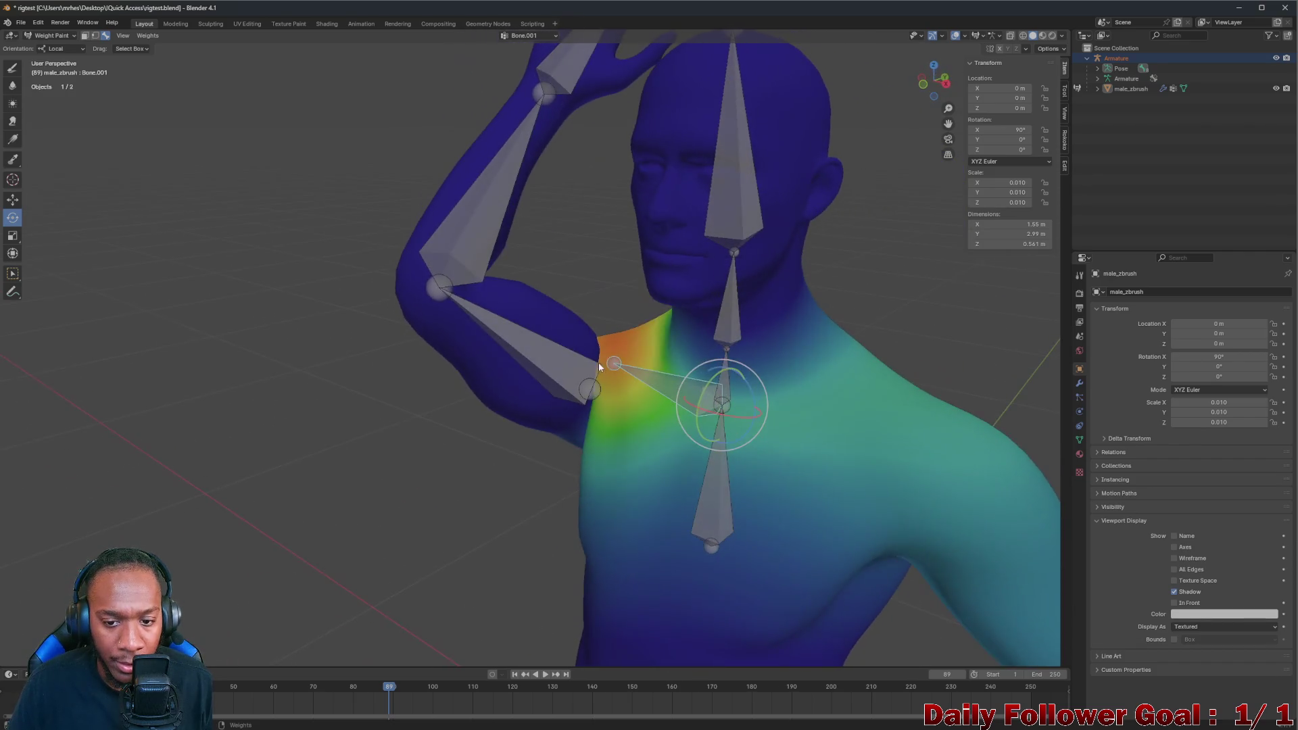
left_click_drag(715, 379, 728, 375)
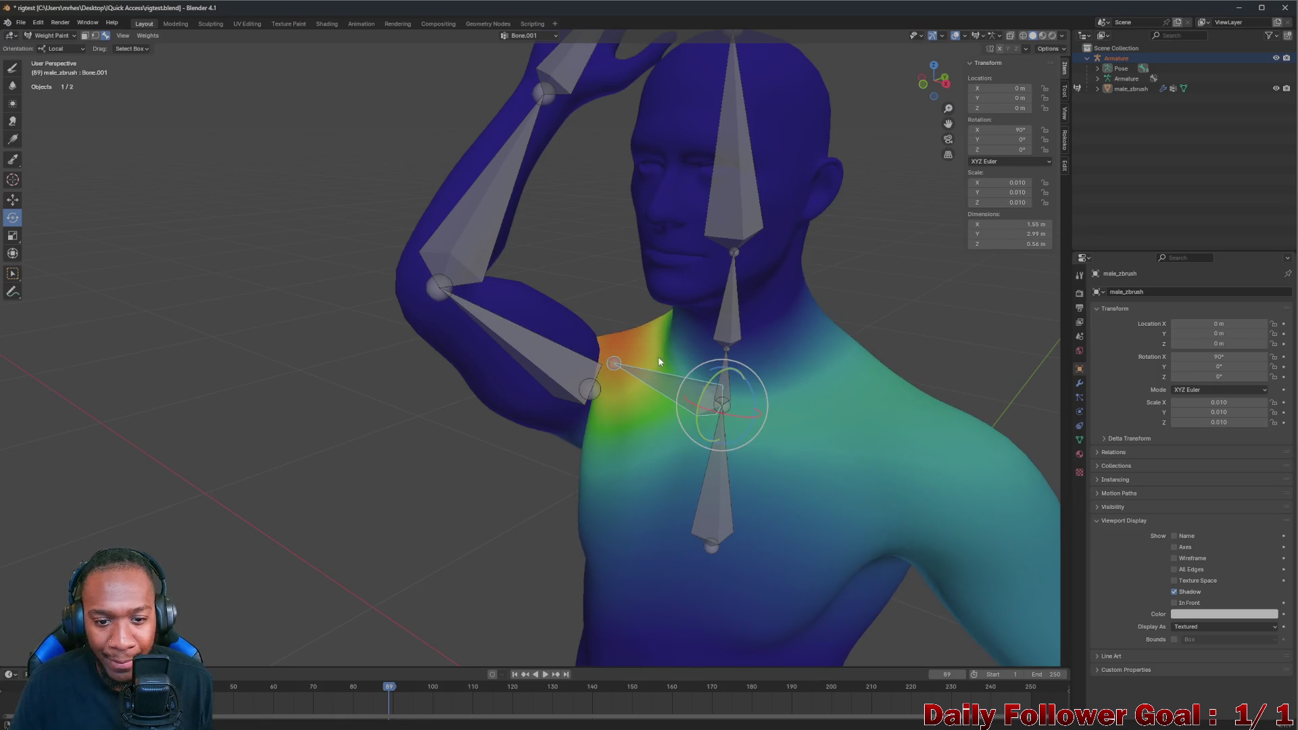
mouse_move(728, 376)
middle_mouse_down()
mouse_move(780, 434)
mouse_move(865, 397)
middle_mouse_up()
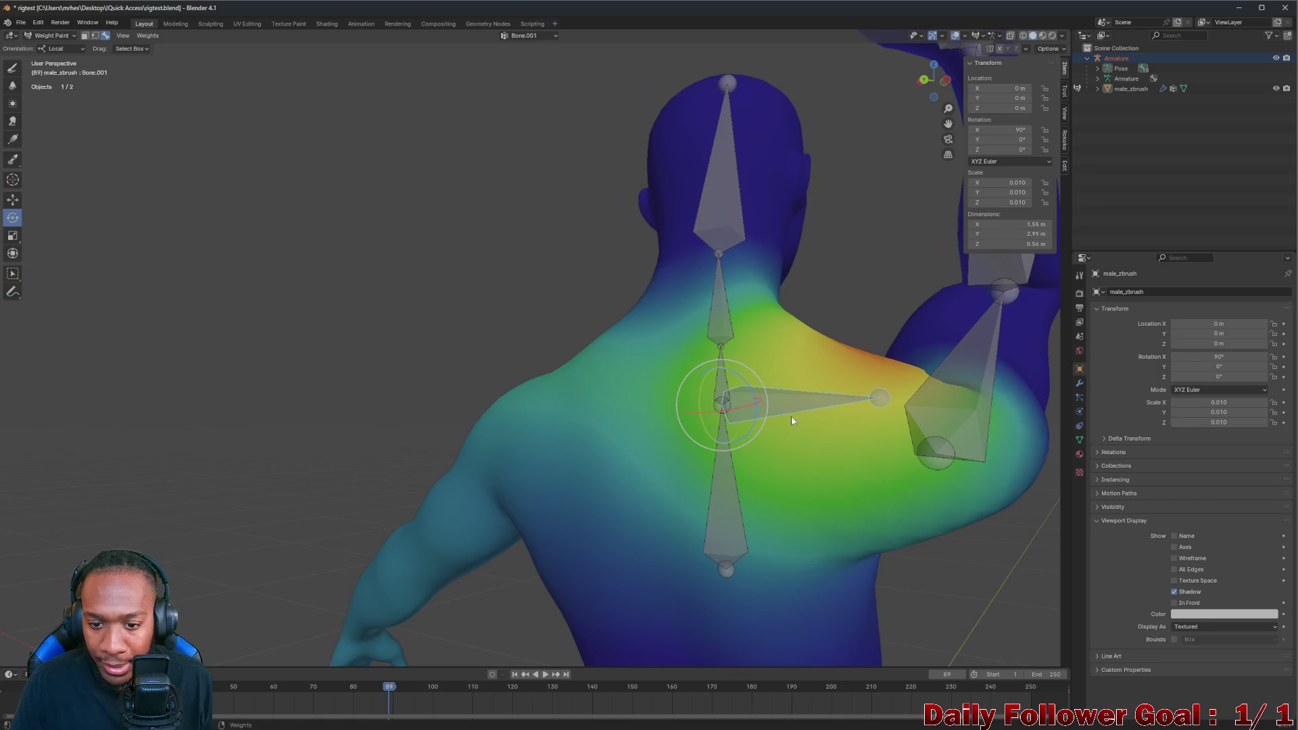
mouse_move(750, 389)
left_mouse_down()
mouse_move(757, 374)
mouse_move(827, 387)
left_mouse_up()
mouse_move(827, 387)
middle_mouse_down()
mouse_move(872, 434)
mouse_move(800, 401)
mouse_move(809, 444)
mouse_move(710, 400)
mouse_move(511, 415)
mouse_move(883, 426)
middle_mouse_up()
left_click(892, 441)
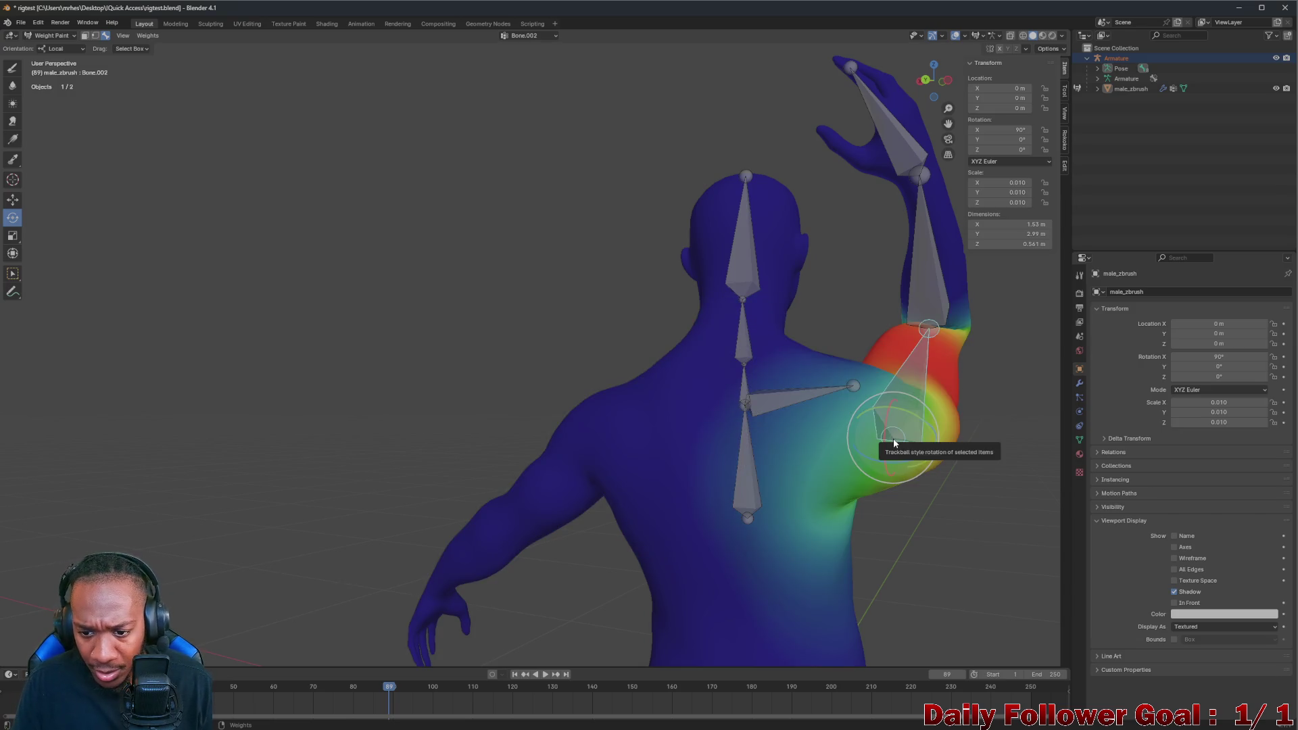
Move the upper-arm bone to a new position with G and switch back to box selection
key("g")
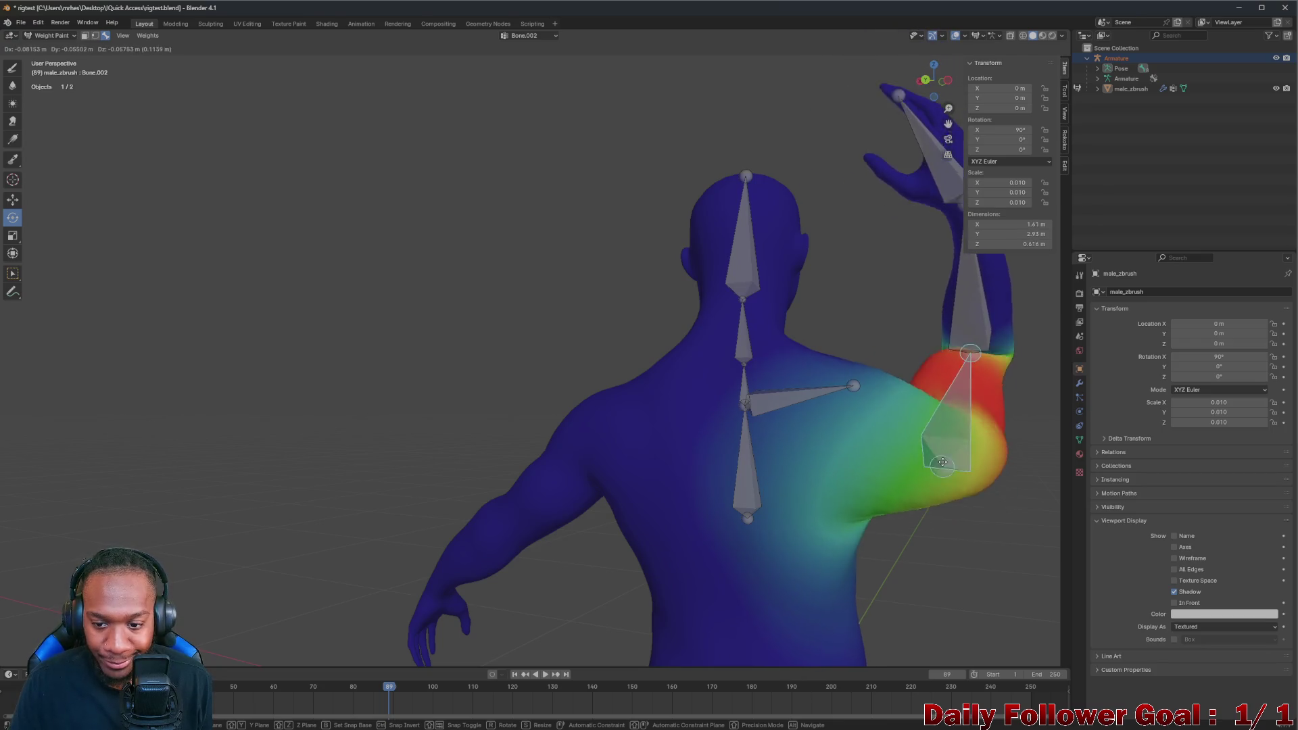
left_click(942, 462)
middle_click_drag(881, 405, 623, 459)
scroll(898, 485, "up", 3)
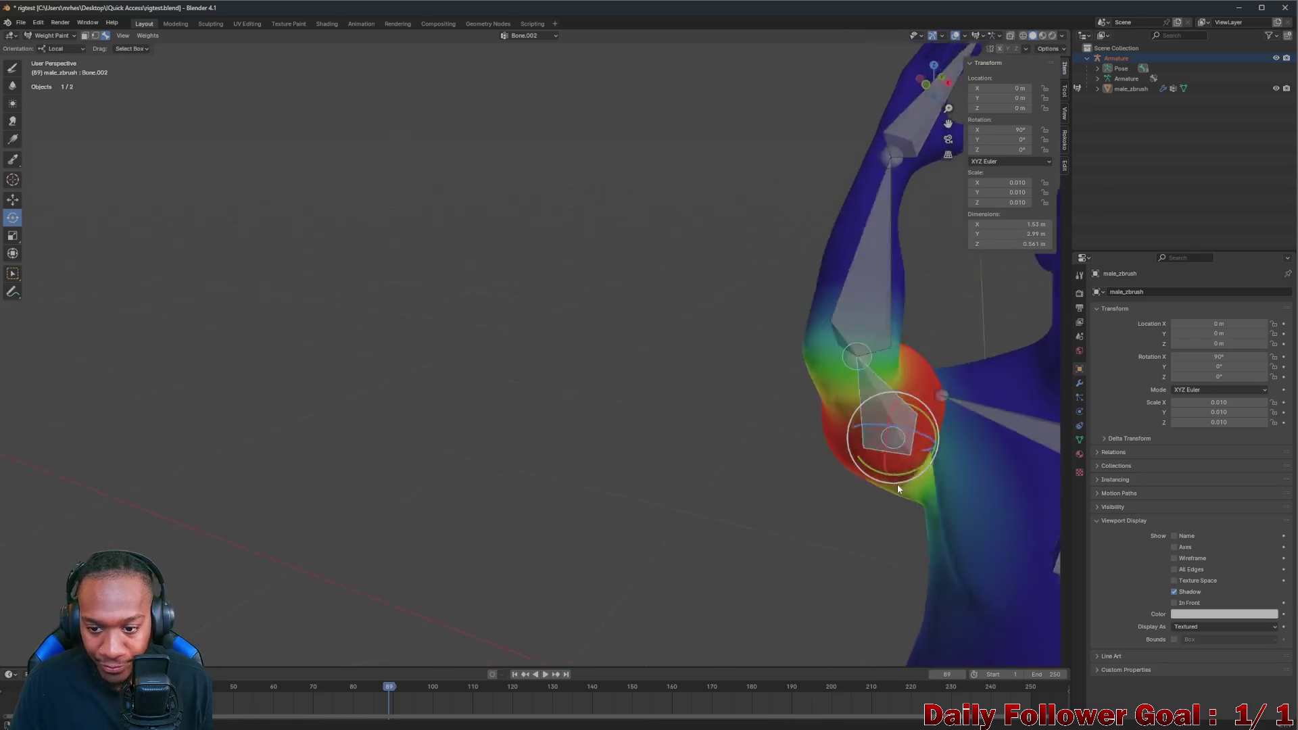
scroll(898, 484, "down", 3)
scroll(896, 451, "down", 3)
middle_click_drag(944, 438, 833, 439, "shift")
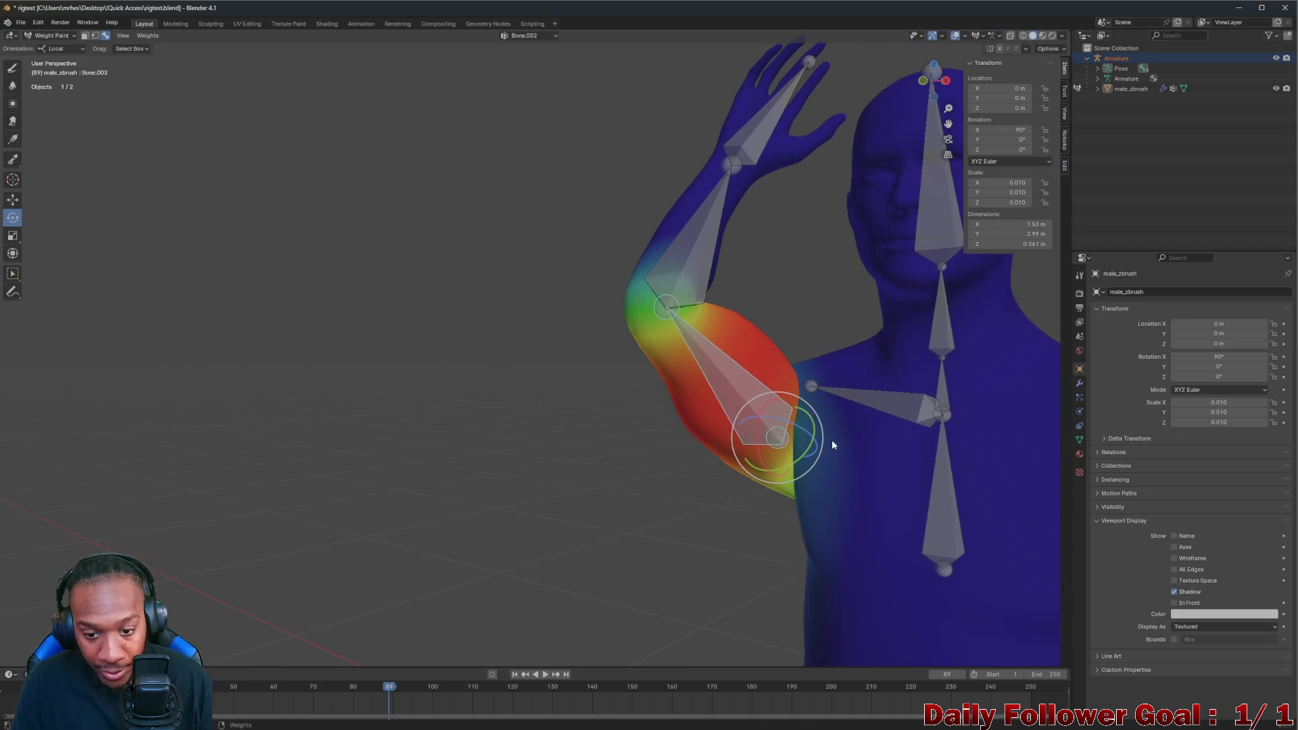
key("w")
Review the raised arm's deformation from back, front and side views
mouse_move(553, 294)
middle_mouse_down()
mouse_move(773, 365)
mouse_move(825, 356)
middle_mouse_up()
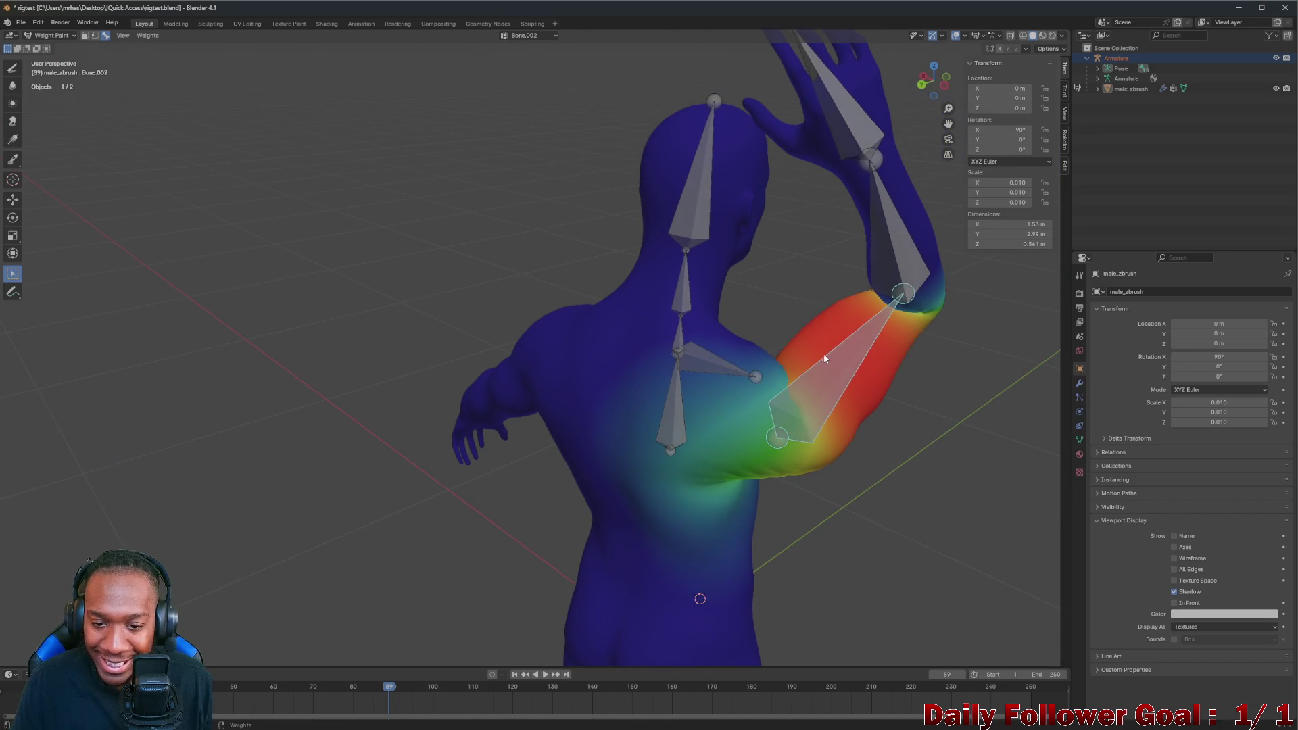
mouse_move(768, 426)
middle_mouse_down()
mouse_move(846, 352)
mouse_move(759, 385)
mouse_move(607, 378)
mouse_move(538, 402)
middle_mouse_up()
mouse_move(776, 439)
middle_mouse_down()
mouse_move(948, 425)
mouse_move(1023, 441)
middle_mouse_up()
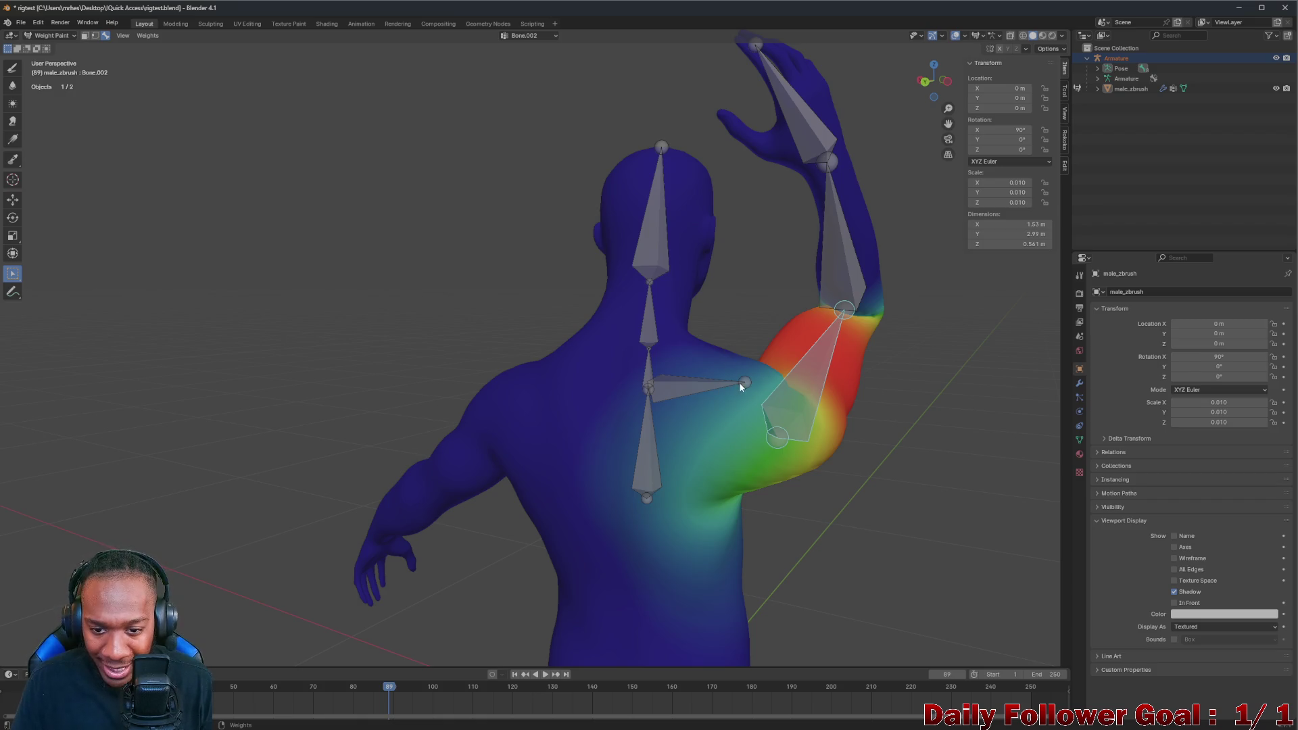
mouse_move(786, 396)
middle_mouse_down()
mouse_move(782, 434)
mouse_move(707, 404)
mouse_move(524, 375)
mouse_move(930, 454)
mouse_move(822, 451)
mouse_move(892, 447)
mouse_move(735, 421)
middle_mouse_up()
mouse_move(843, 433)
middle_mouse_down()
mouse_move(772, 492)
mouse_move(835, 446)
mouse_move(827, 425)
mouse_move(807, 464)
mouse_move(696, 450)
mouse_move(613, 371)
mouse_move(468, 385)
mouse_move(809, 477)
mouse_move(818, 416)
middle_mouse_up()
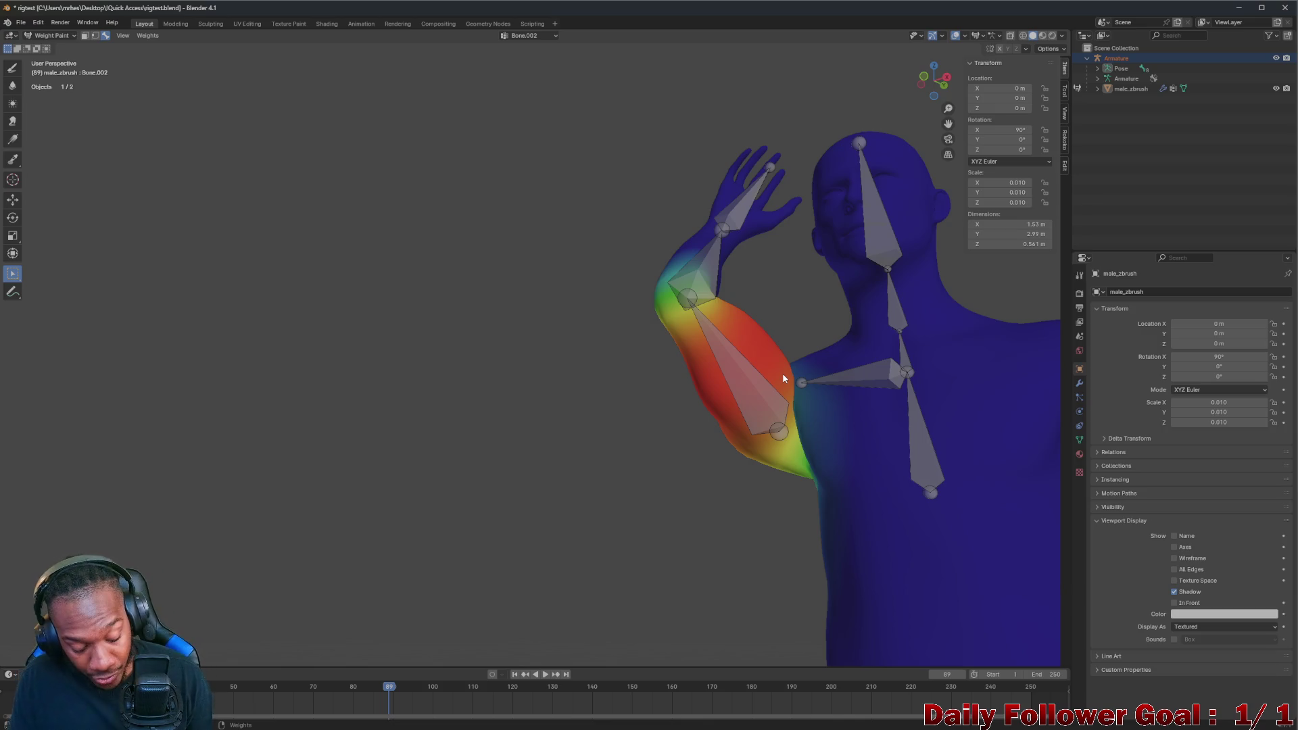
scroll(782, 373, "down", 3)
scroll(795, 372, "down", 3)
scroll(872, 421, "up", 4)
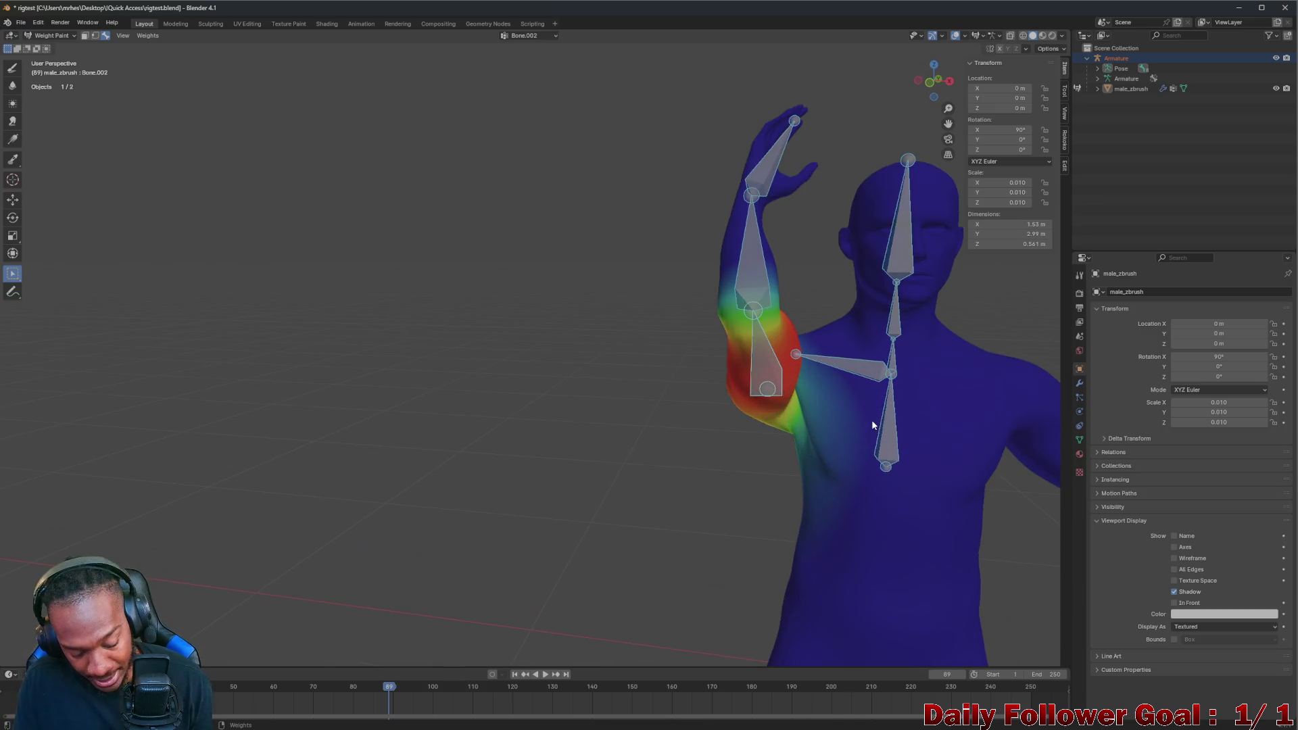
Clear the arm bone's rotation with Alt+R and inspect the shoulder and chest weight gradient
key("alt+r")
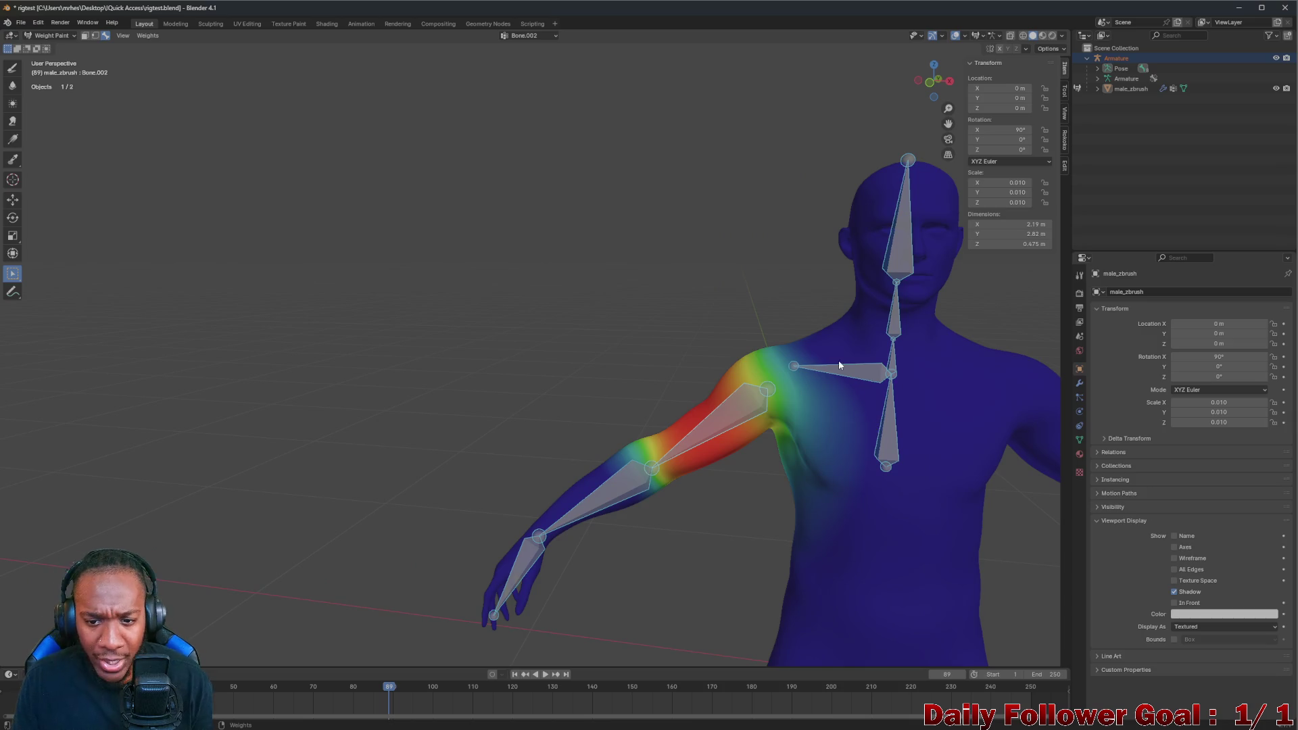
mouse_move(733, 408)
middle_mouse_down()
mouse_move(827, 377)
mouse_move(695, 391)
mouse_move(707, 444)
middle_mouse_up()
scroll(708, 445, "up", 1)
scroll(701, 431, "up", 1)
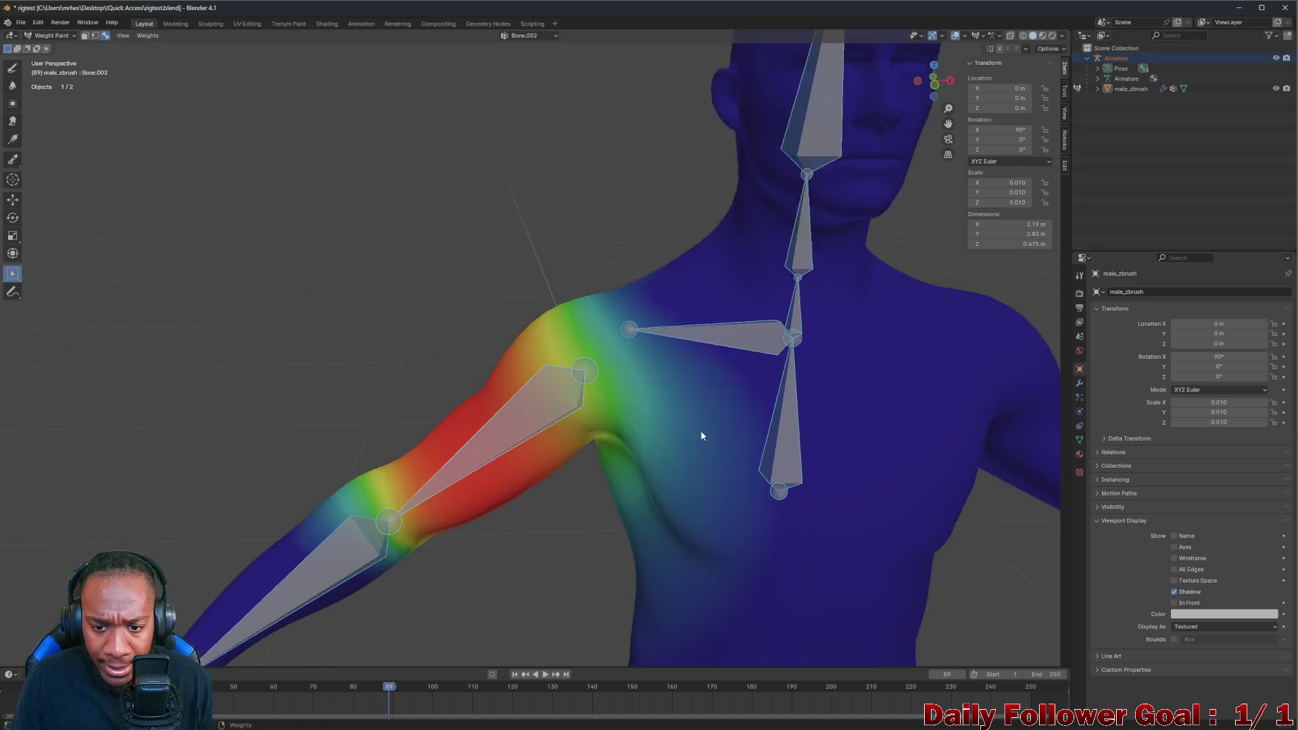
scroll(701, 430, "up", 1)
scroll(726, 399, "up", 1)
mouse_move(636, 448)
middle_mouse_down()
mouse_move(644, 464)
mouse_move(661, 432)
mouse_move(624, 456)
mouse_move(634, 451)
middle_mouse_up()
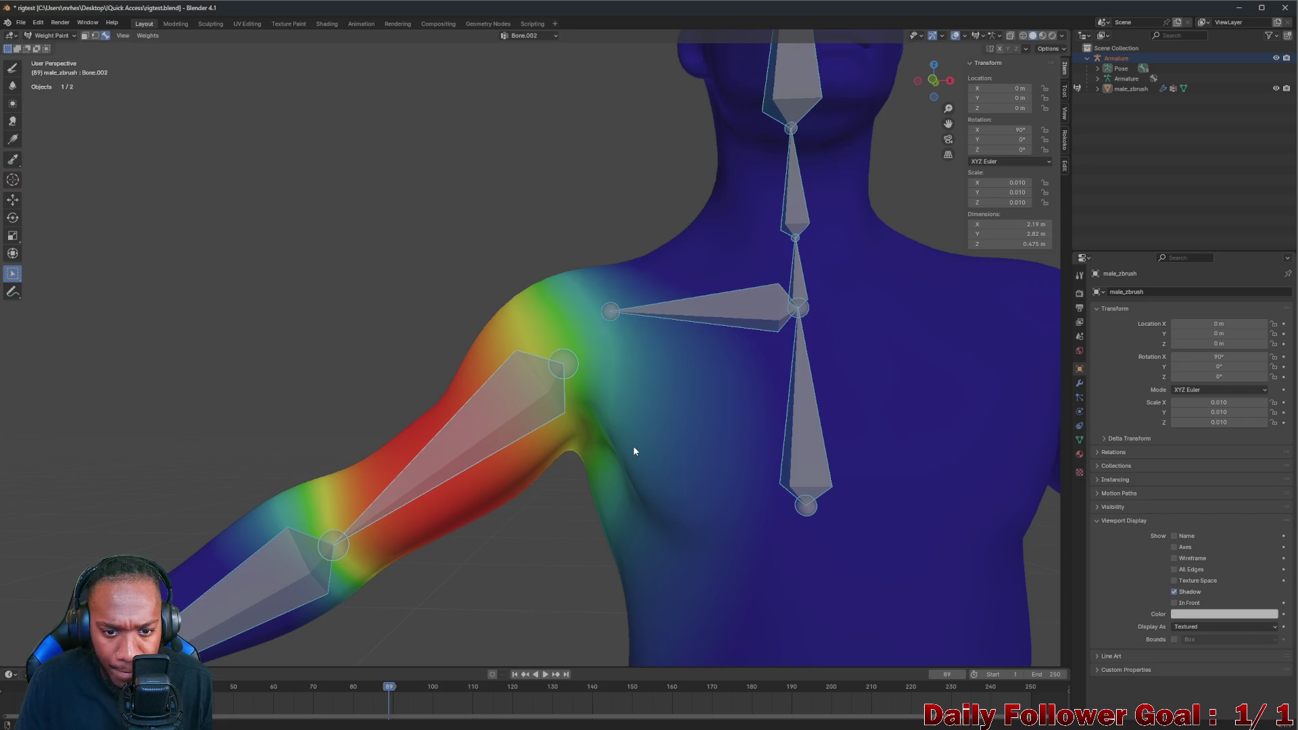
left_click(54, 38)
Return to Object Mode, select the armature and enter Edit Mode on its bones
left_click(52, 48)
scroll(620, 311, "down", 1)
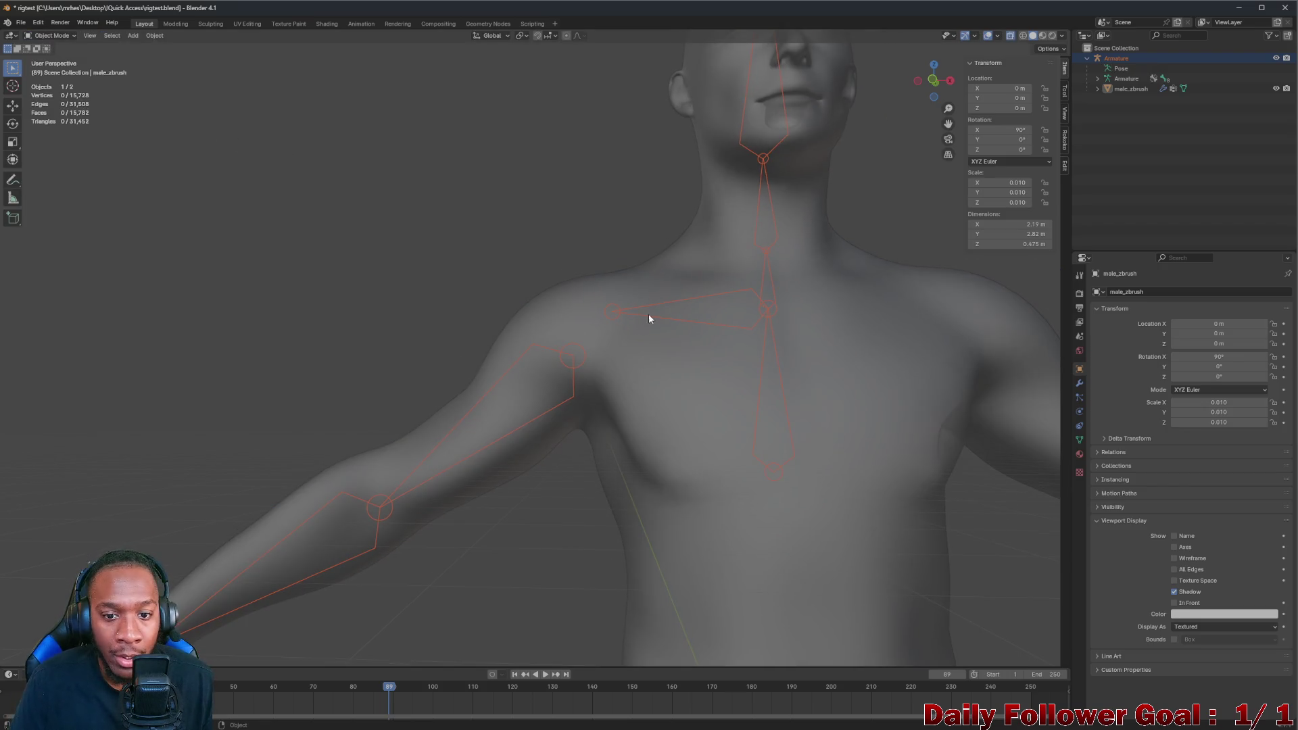
left_click(648, 313)
left_click(39, 35)
left_click(53, 61)
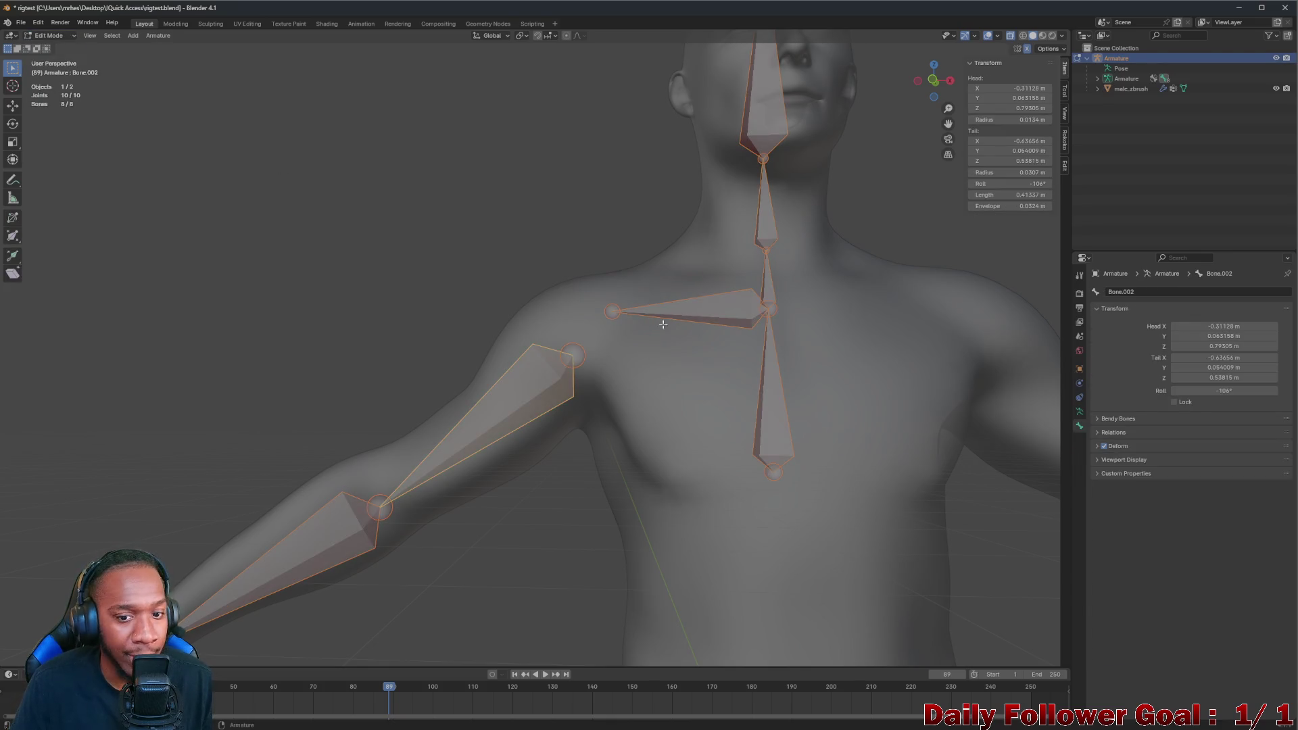
scroll(661, 327, "up", 2)
scroll(578, 322, "up", 1)
Select the shoulder tip and upper-arm joint and bring up Clear Parent (Alt+P) without applying it
left_click(588, 302)
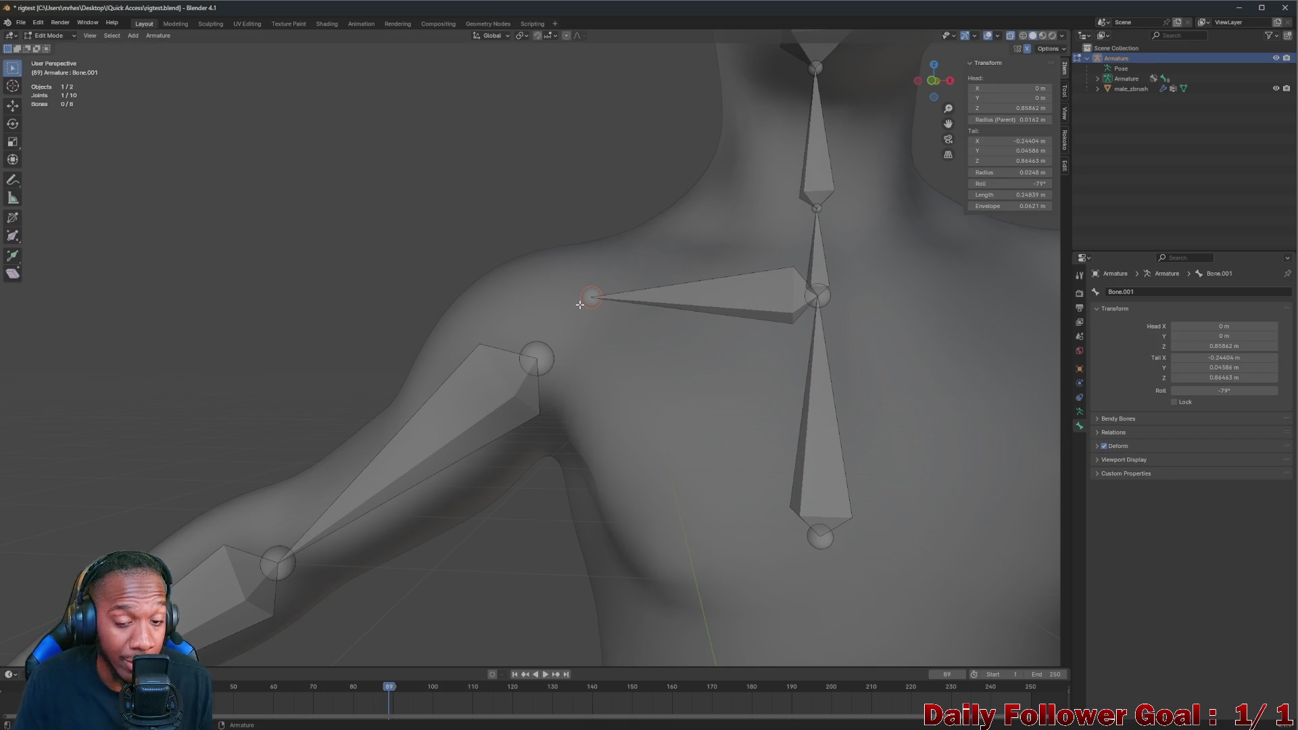
left_click(547, 357, "shift")
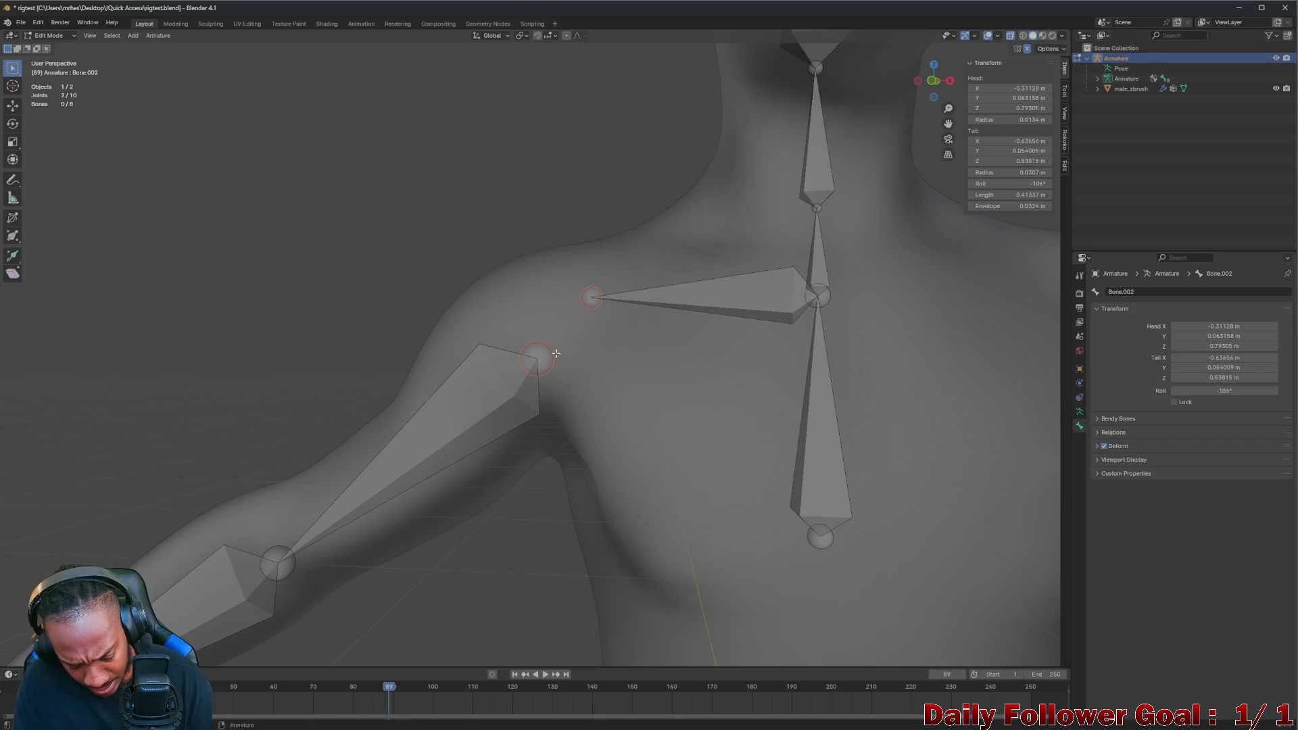
key("alt+p")
left_click(555, 353)
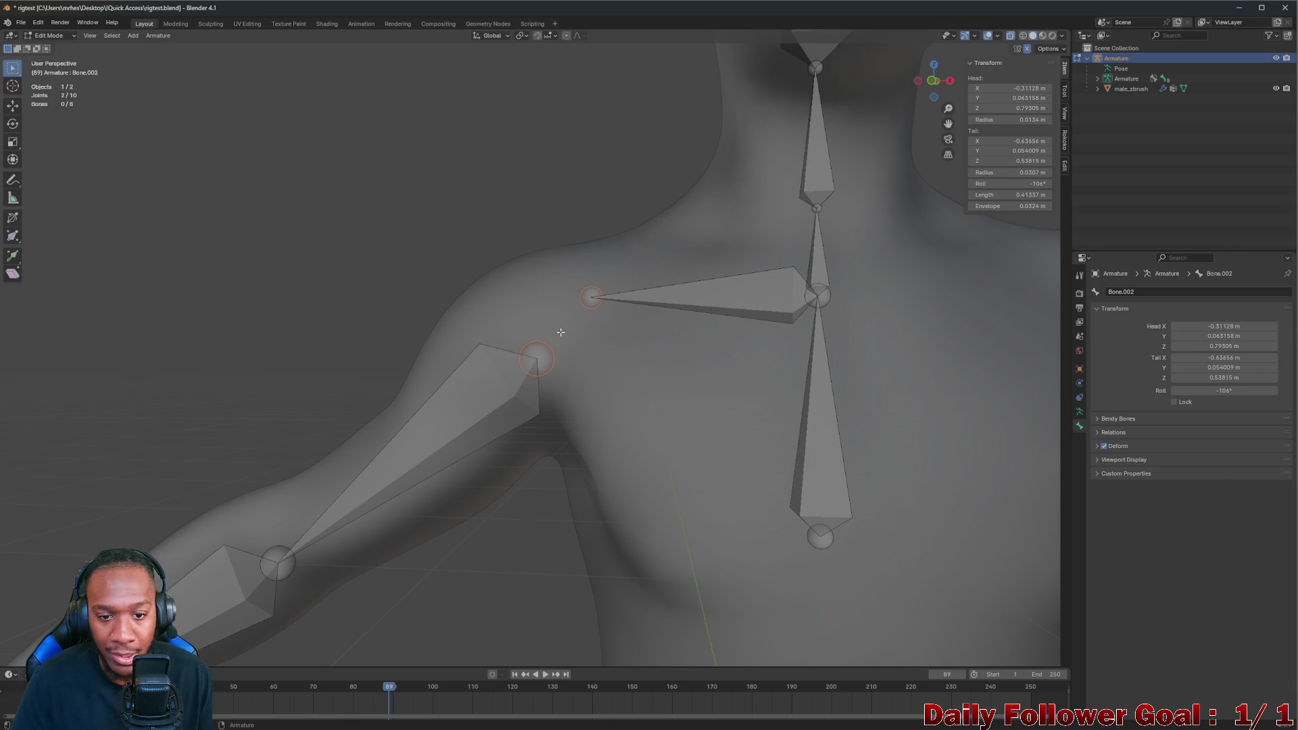
key("alt+p")
left_click(597, 296)
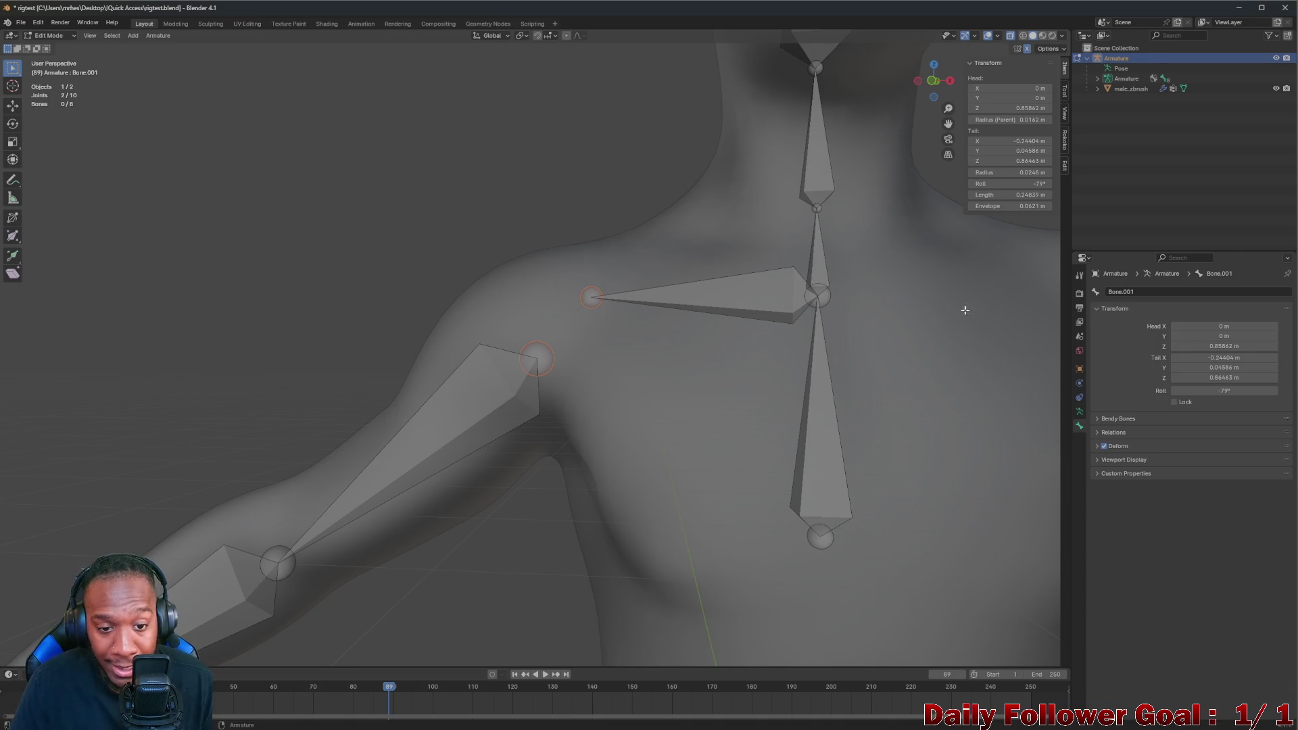
key("alt+p")
left_click(524, 349)
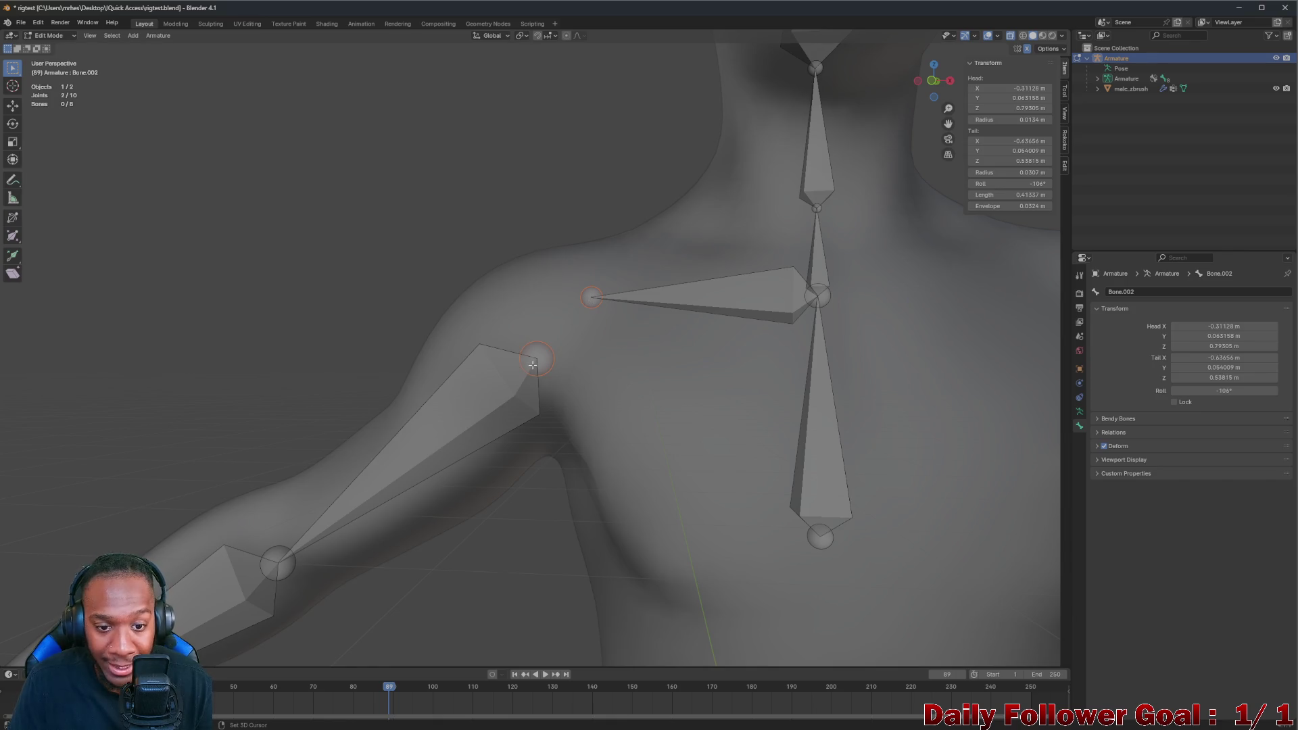
Select the upper-arm then shoulder bone and bring up the Make Parent (Ctrl+P) options
key("ctrl+p")
left_click(496, 375)
left_click(705, 302, "shift")
key("ctrl+p")
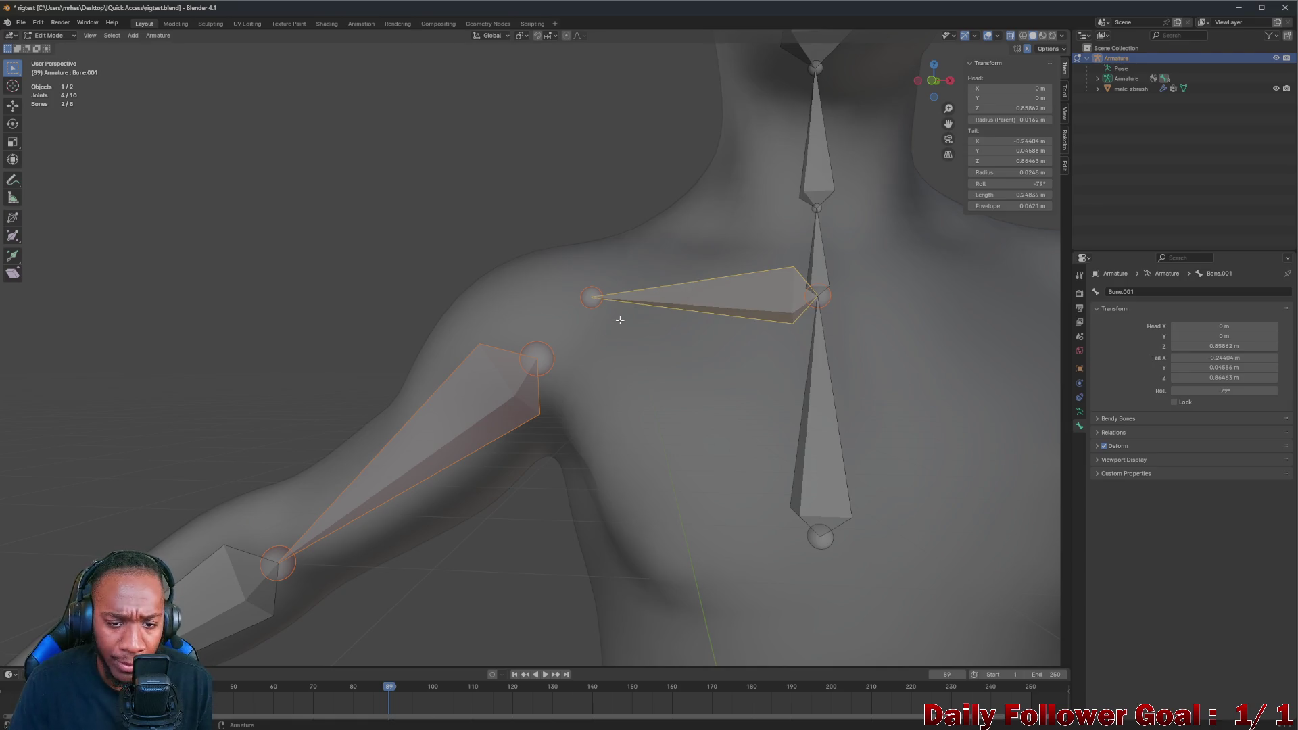
key("ctrl+p")
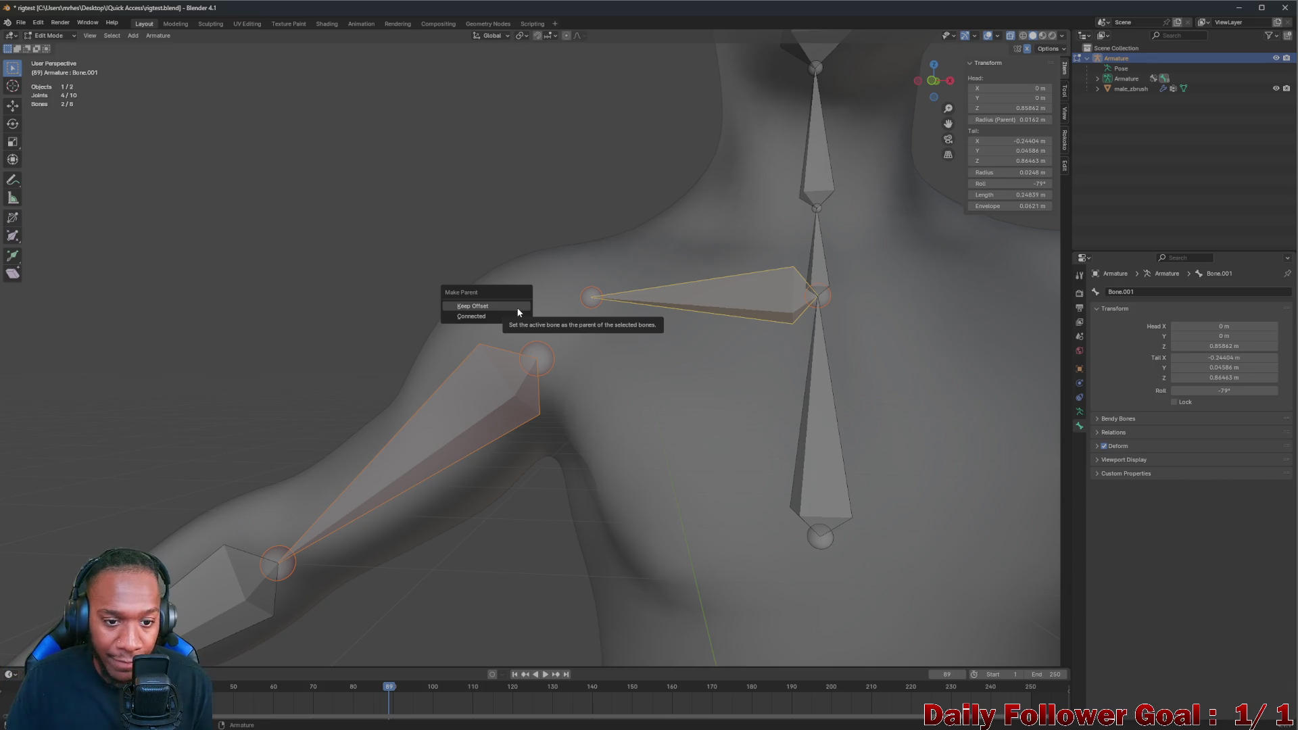
Connect the upper-arm bone to the shoulder bone's end and frame the shoulder in front orthographic view
left_click(491, 315)
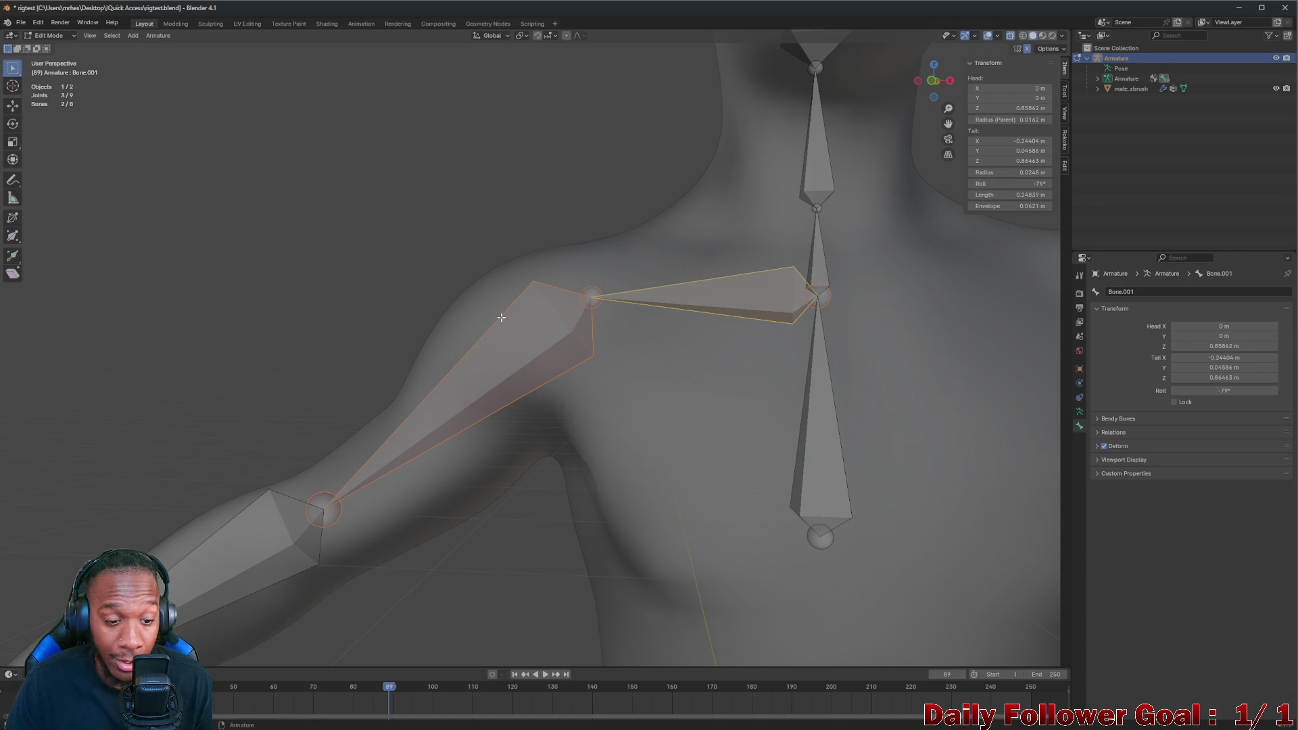
scroll(501, 318, "down", 1)
scroll(507, 334, "down", 2)
scroll(508, 345, "down", 2)
scroll(512, 366, "down", 1)
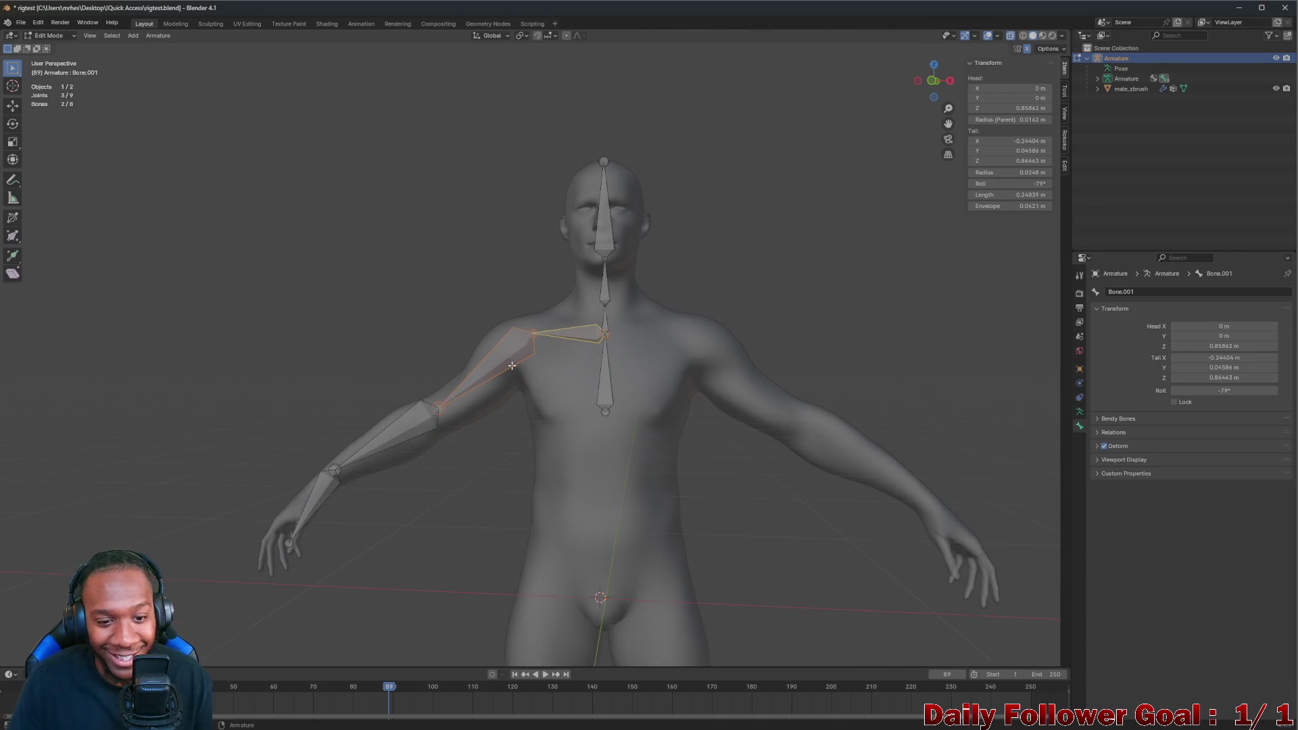
scroll(512, 365, "up", 1)
scroll(523, 360, "up", 2)
scroll(538, 353, "up", 2)
scroll(563, 339, "up", 2)
mouse_move(564, 340)
middle_mouse_down()
mouse_move(536, 342)
mouse_move(588, 325)
middle_mouse_up()
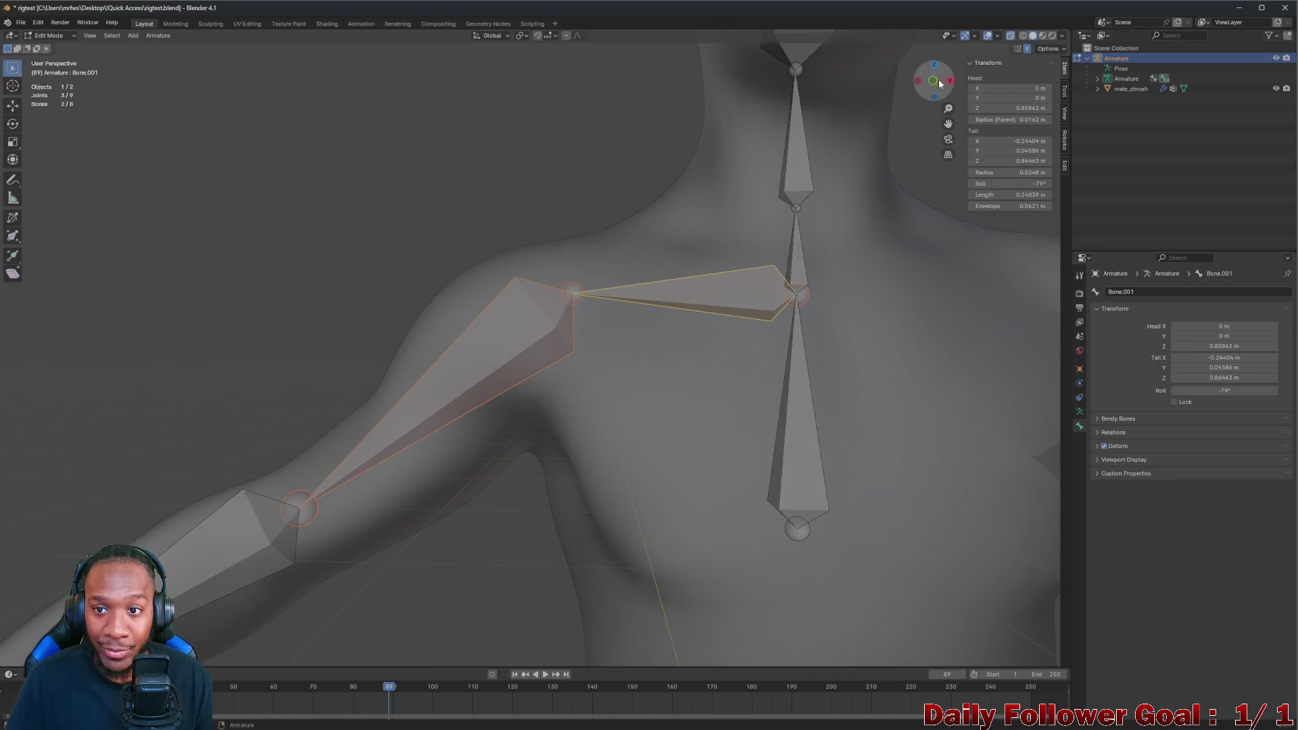
left_click(933, 81)
middle_click_drag(497, 315, 577, 231, "shift")
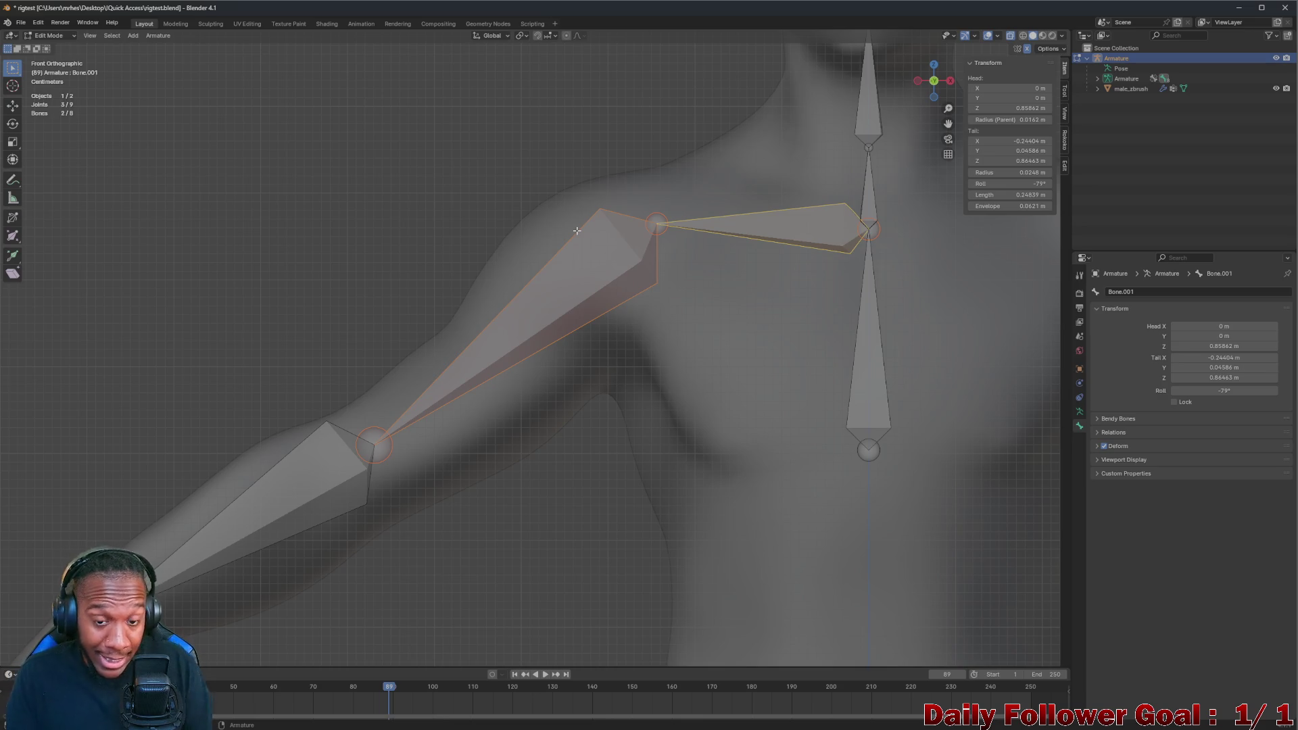
Move the shoulder joint slightly lower, check the bones in perspective, and start extruding from the spine's tip
left_click(661, 226)
key("g")
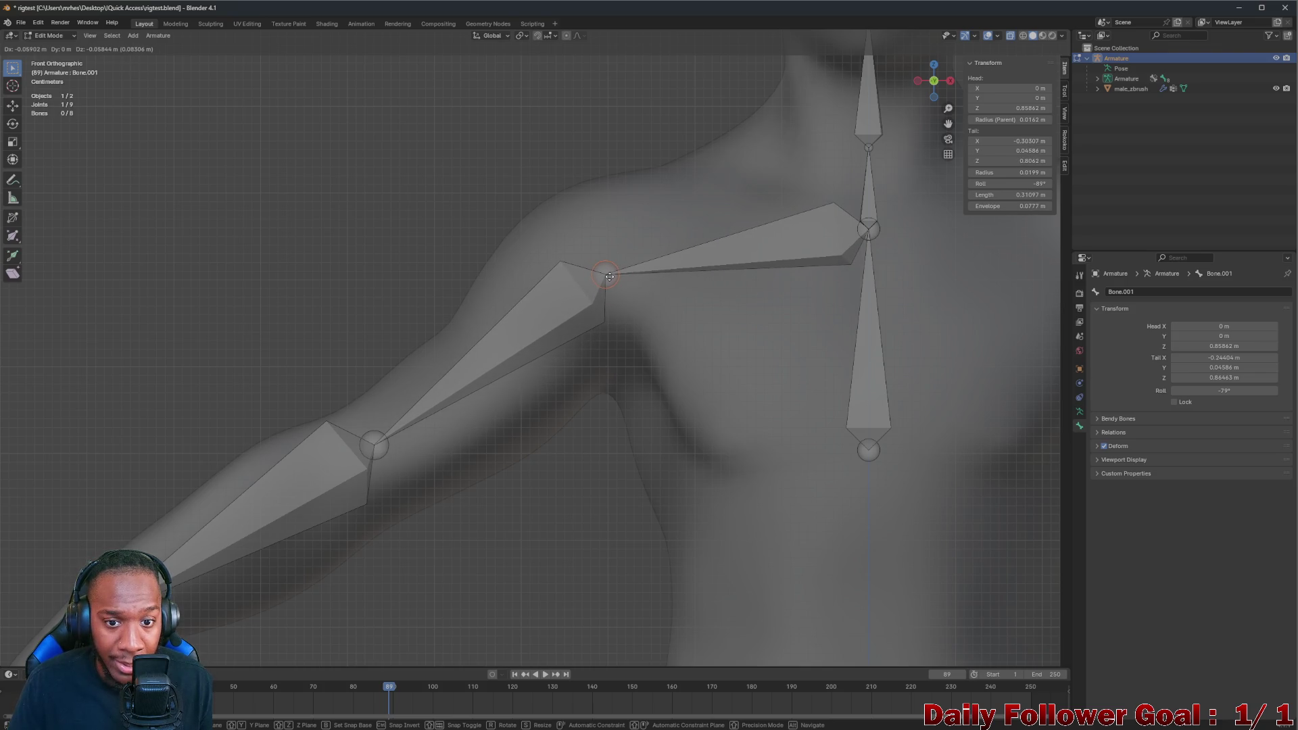
left_click(606, 282)
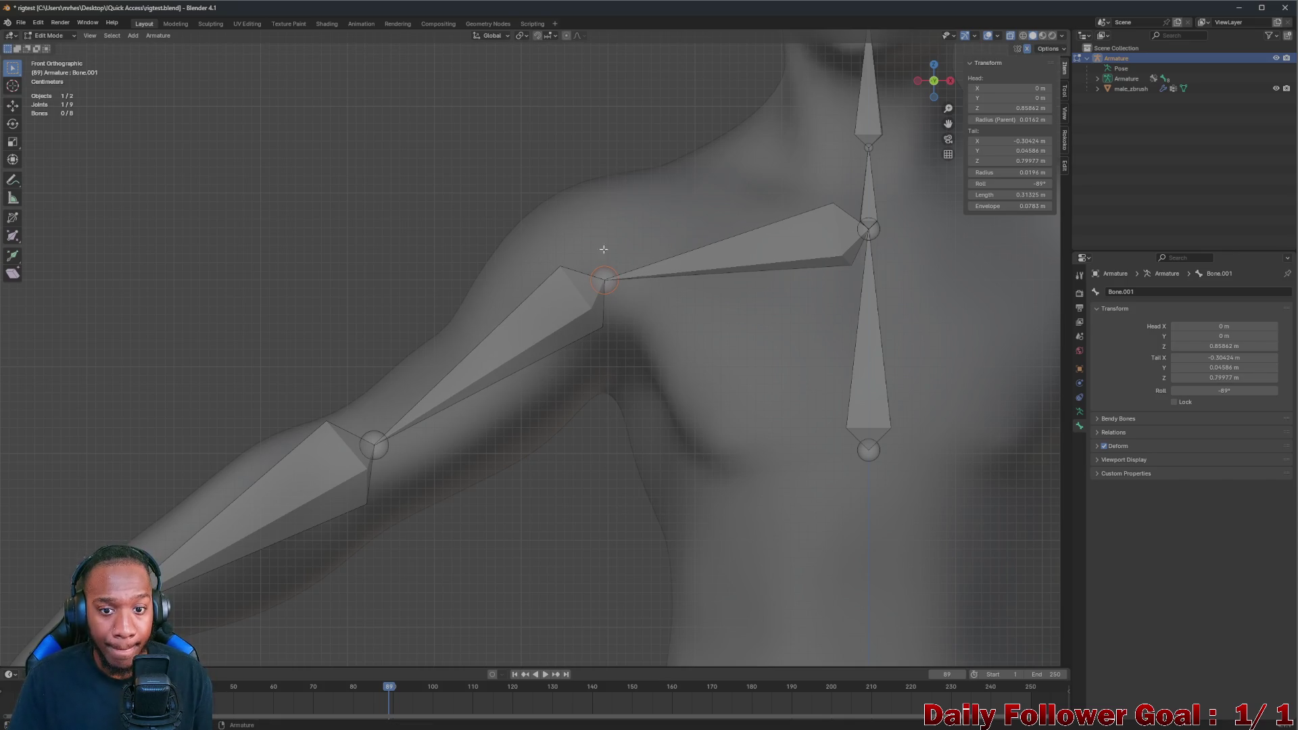
mouse_move(584, 586)
middle_mouse_down()
mouse_move(679, 379)
mouse_move(751, 325)
mouse_move(648, 339)
middle_mouse_up()
scroll(750, 326, "down", 4)
scroll(647, 338, "up", 2)
scroll(644, 383, "up", 1)
scroll(609, 406, "down", 1)
scroll(504, 499, "down", 2)
scroll(421, 511, "down", 3)
scroll(538, 474, "down", 1)
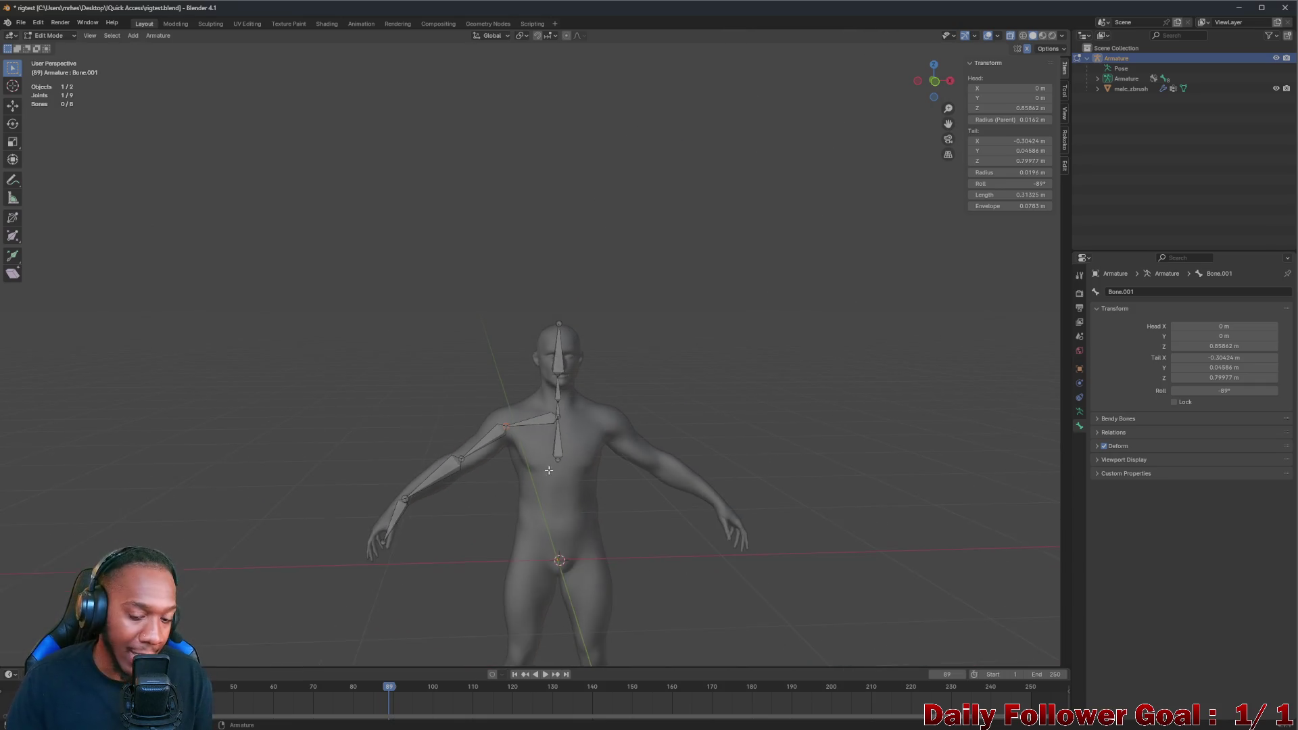
scroll(548, 470, "up", 1)
scroll(558, 468, "up", 1)
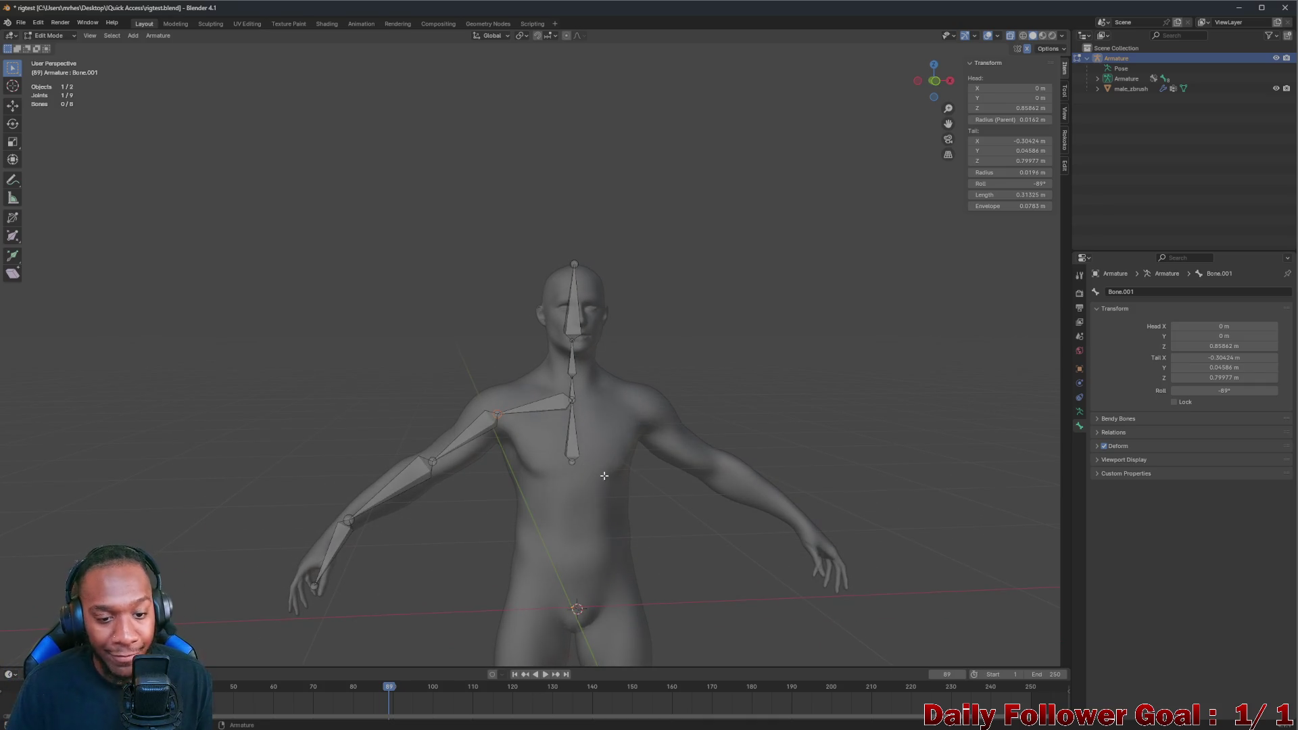
scroll(602, 477, "up", 1)
scroll(568, 467, "up", 1)
scroll(559, 464, "up", 2)
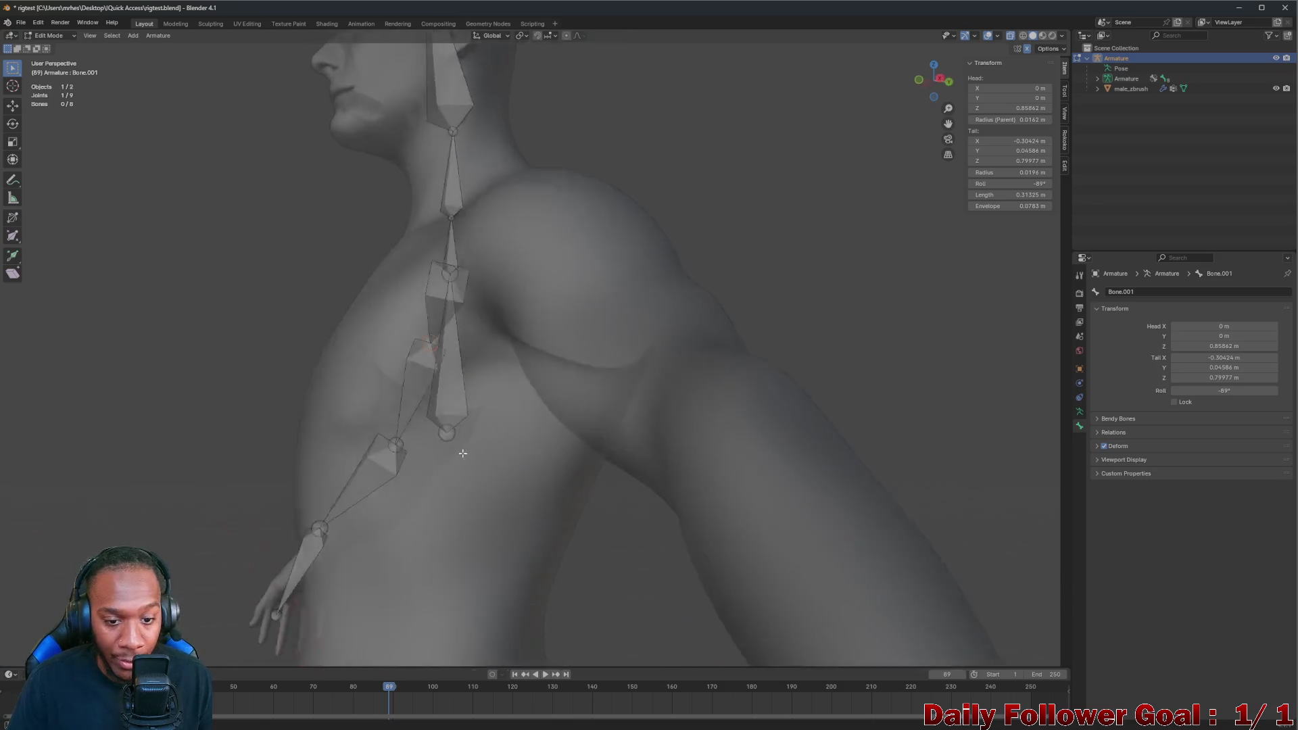
scroll(548, 460, "down", 1)
scroll(540, 455, "down", 2)
mouse_move(540, 454)
middle_mouse_down()
mouse_move(518, 480)
mouse_move(558, 215)
mouse_move(552, 147)
middle_mouse_up()
scroll(517, 480, "down", 2)
scroll(523, 472, "down", 1)
scroll(558, 215, "up", 1)
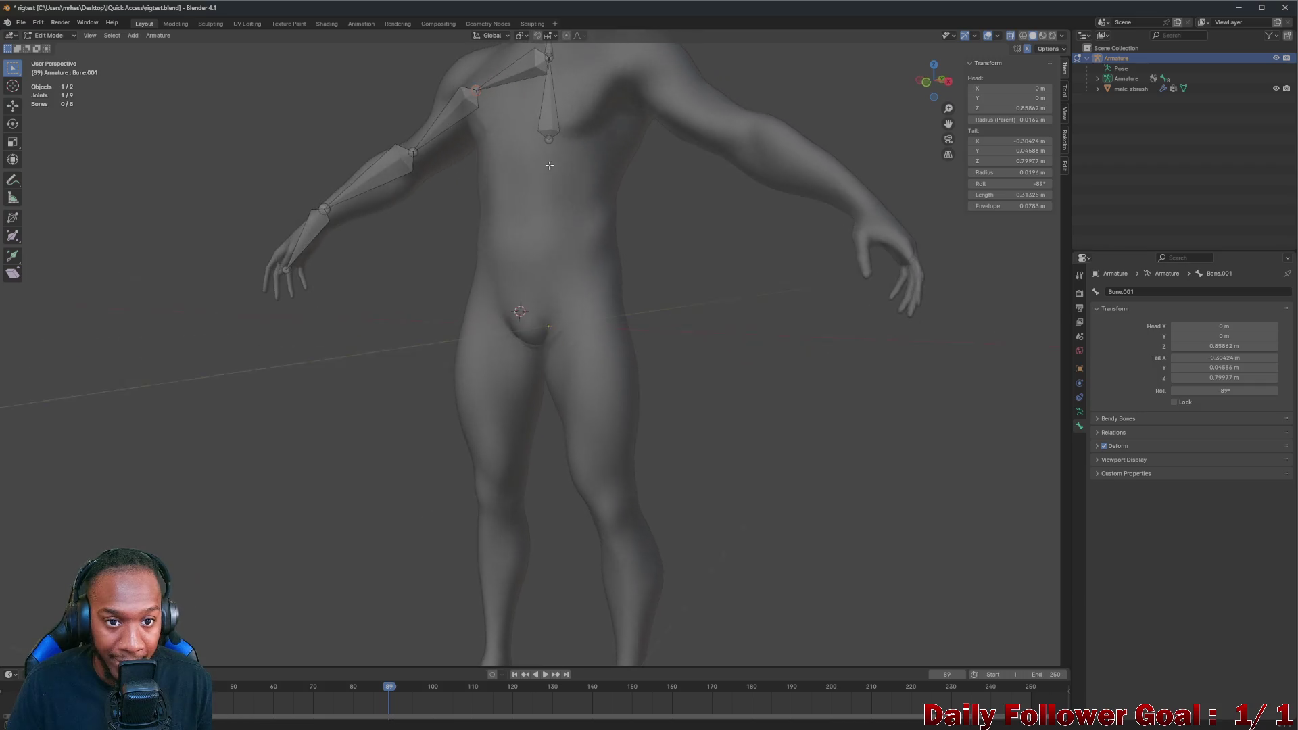
key("e")
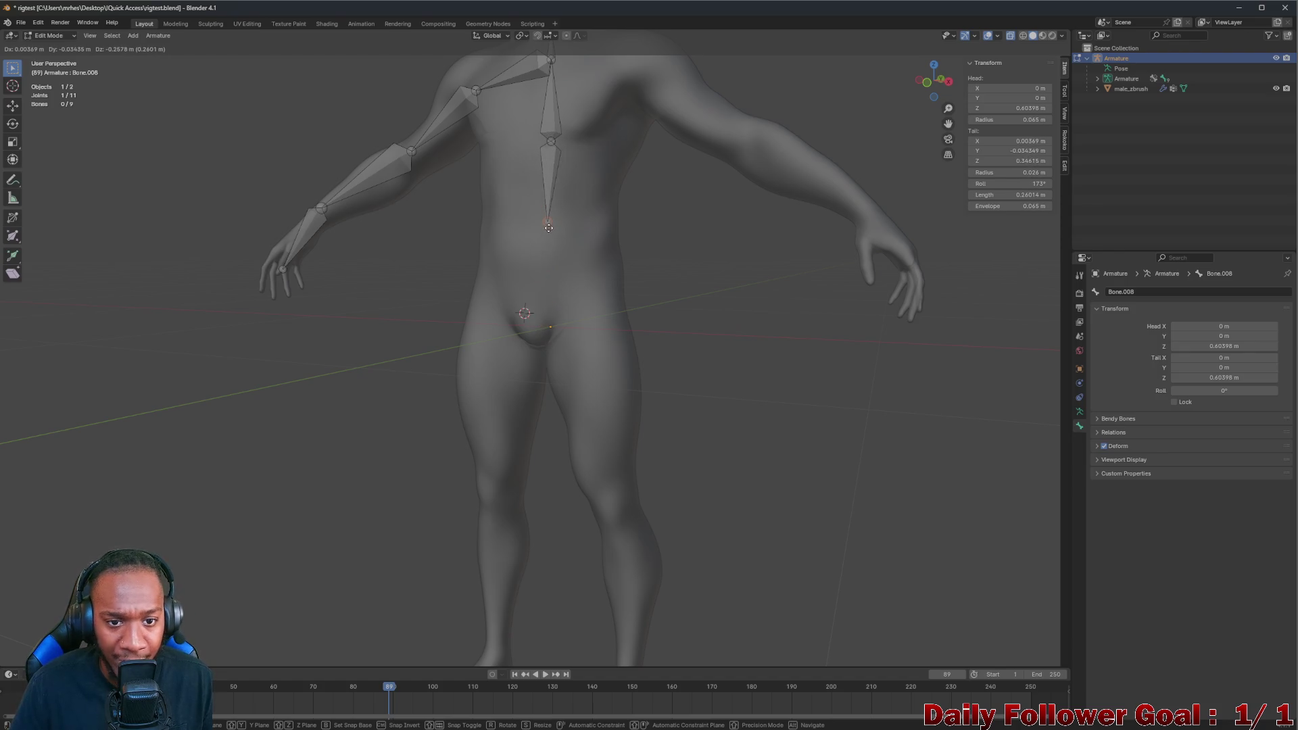
Extrude Bone.008, Bone.009 and Bone.010 in a chain down from the spine's base
left_click(547, 211)
key("e")
left_click(541, 299)
key("e")
left_click(498, 389)
Reposition the leg bone's tail down the leg toward the knee, adjusting it from several views
mouse_move(497, 389)
middle_mouse_down()
mouse_move(604, 385)
mouse_move(693, 413)
middle_mouse_up()
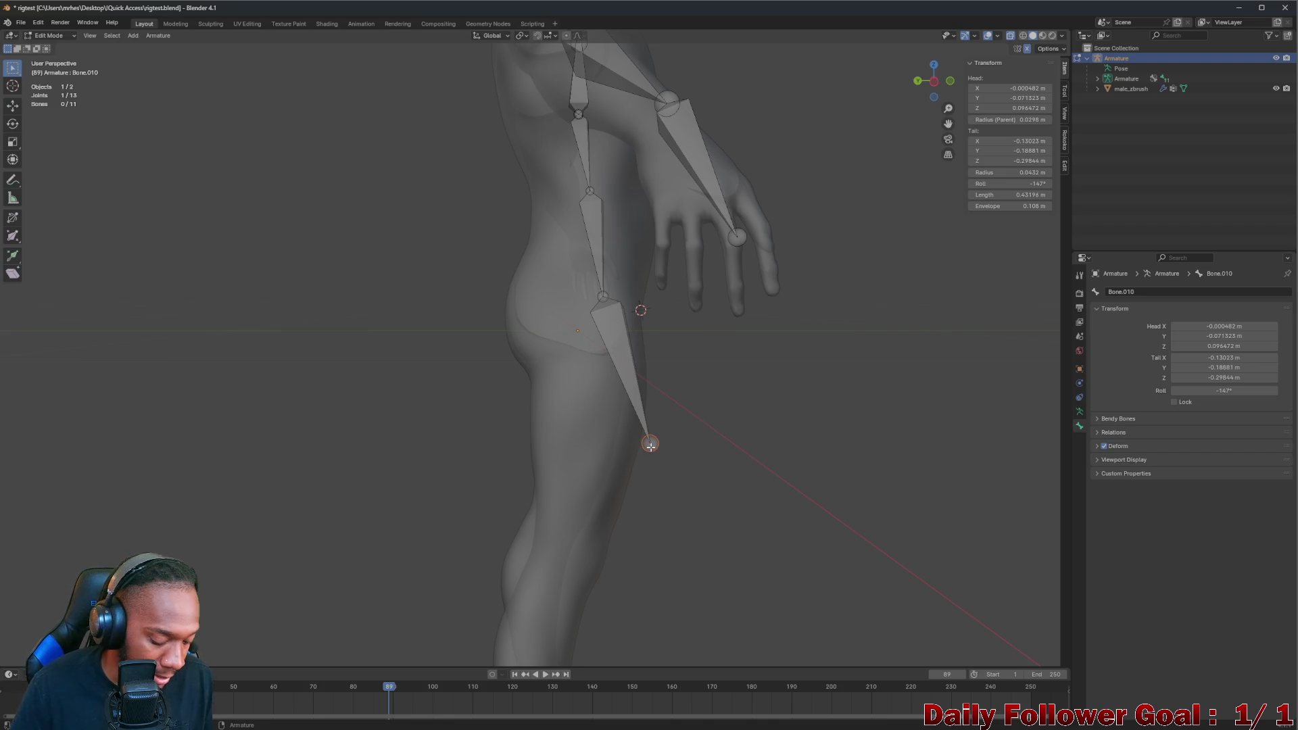
key("g")
left_click(581, 543)
mouse_move(581, 543)
middle_mouse_down()
mouse_move(498, 392)
mouse_move(642, 308)
mouse_move(733, 322)
middle_mouse_up()
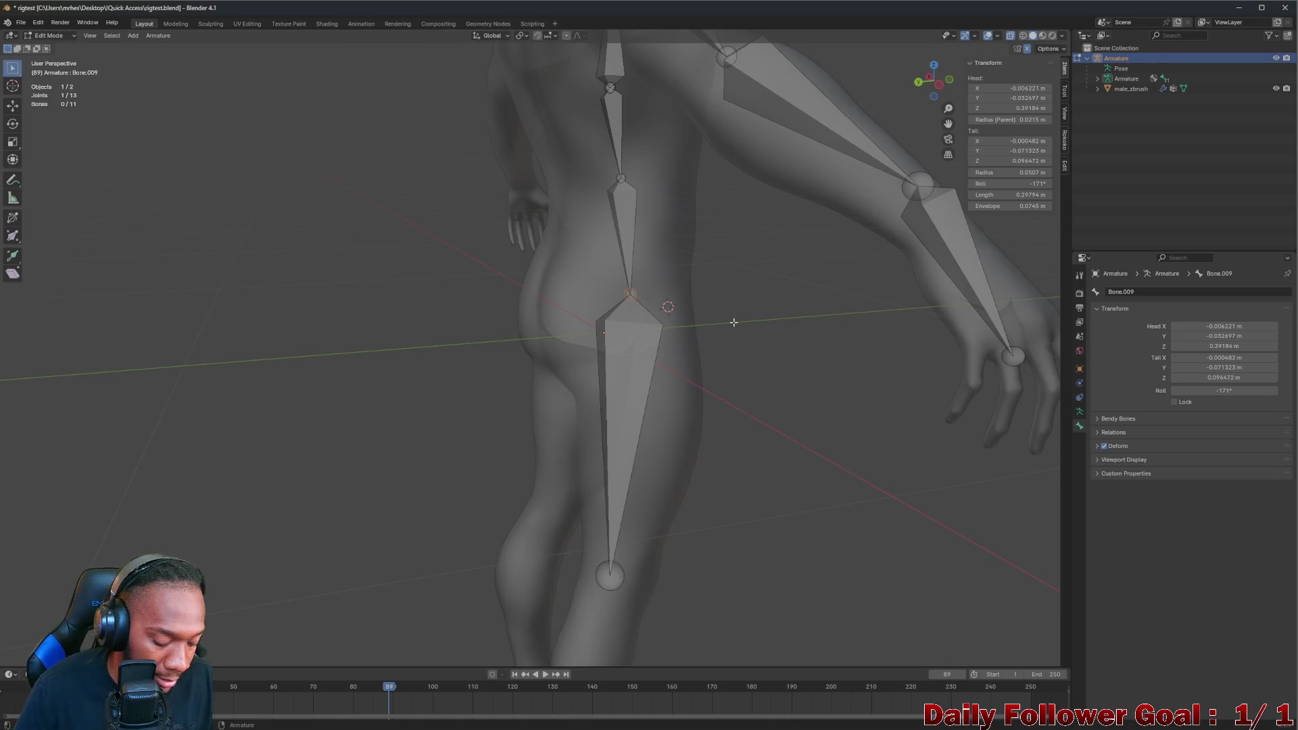
key("g")
left_click(698, 293)
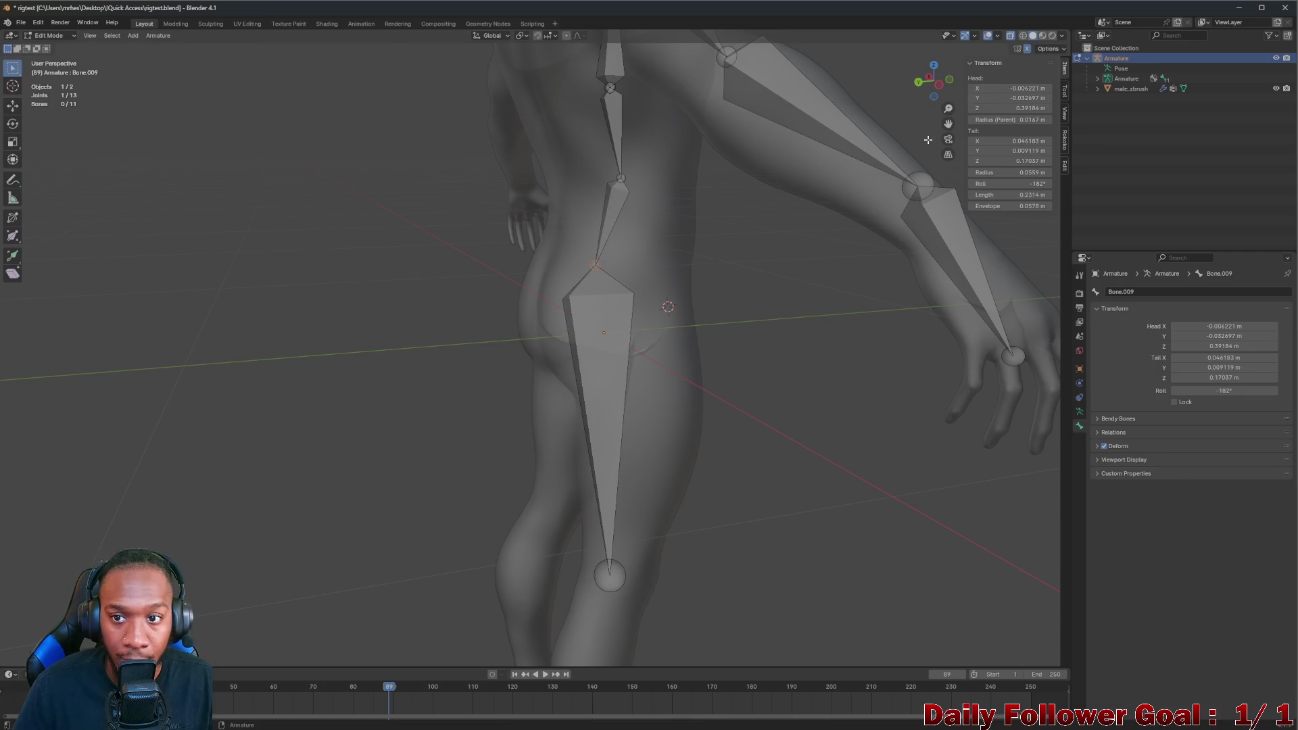
middle_click_drag(928, 140, 676, 262)
mouse_move(647, 377)
middle_mouse_down()
mouse_move(507, 414)
mouse_move(515, 460)
middle_mouse_up()
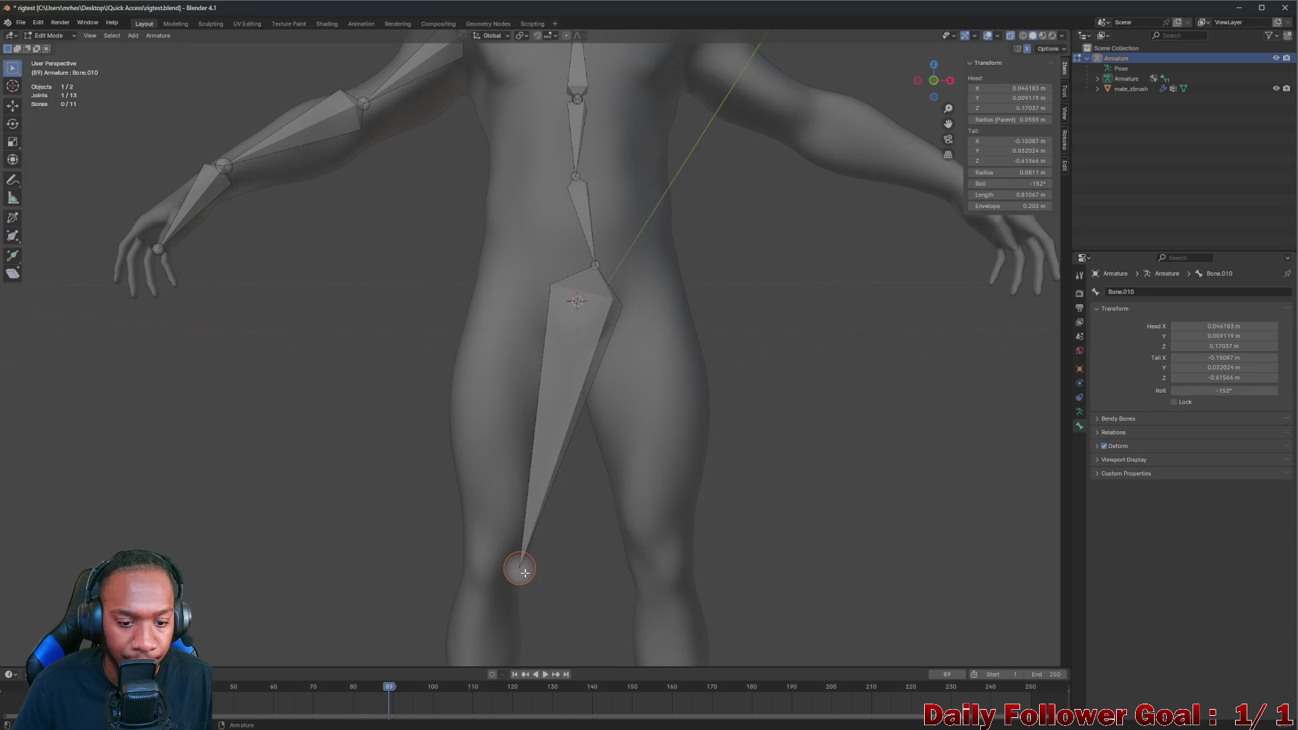
key("g")
left_click(488, 568)
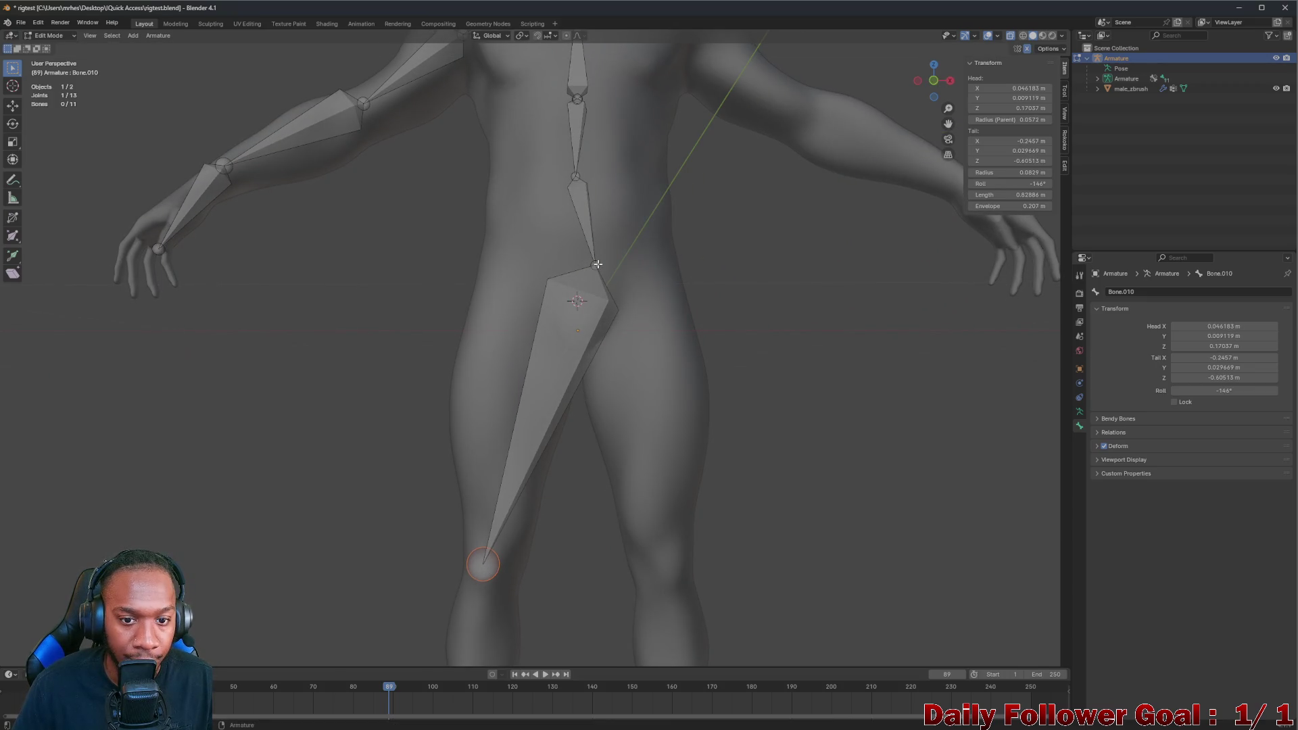
key("g")
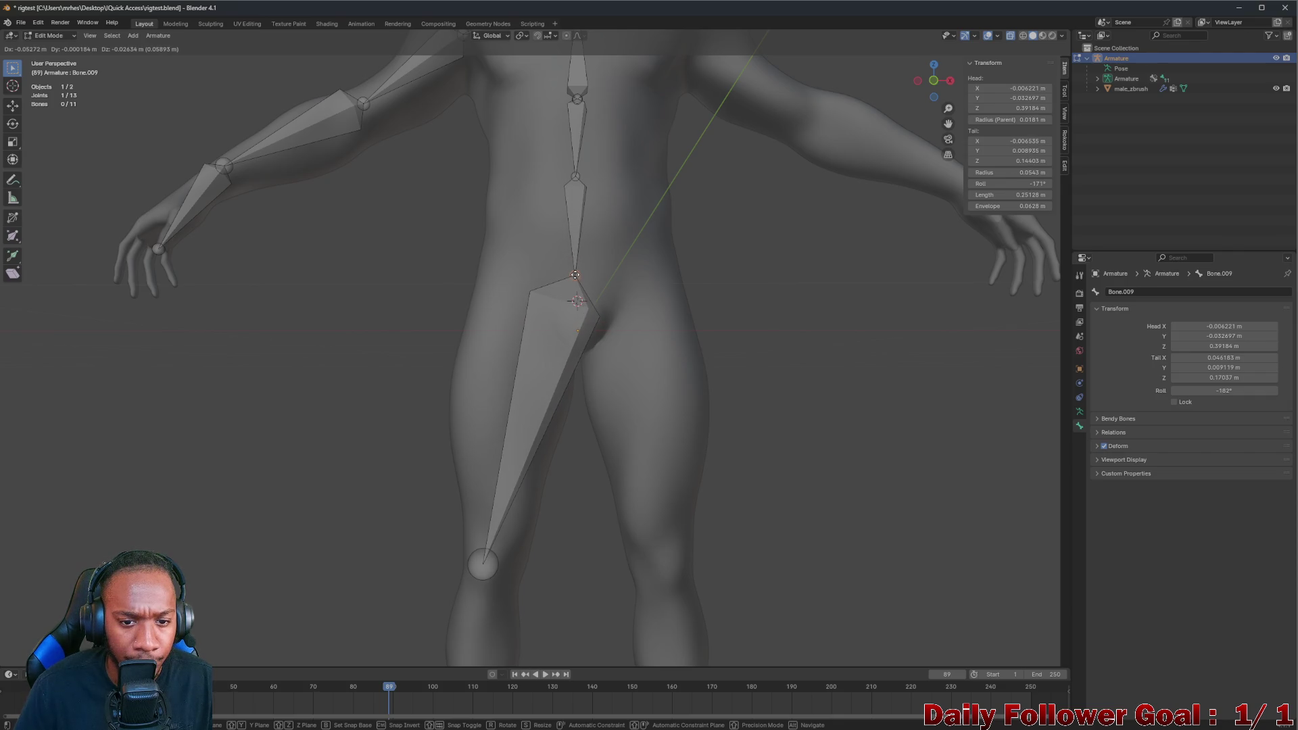
key("Escape")
mouse_move(832, 249)
middle_mouse_down()
mouse_move(478, 363)
mouse_move(485, 262)
mouse_move(468, 248)
middle_mouse_up()
Extrude a bone at the knee, then shin and foot bones ending at the ankle and on the foot
key("e")
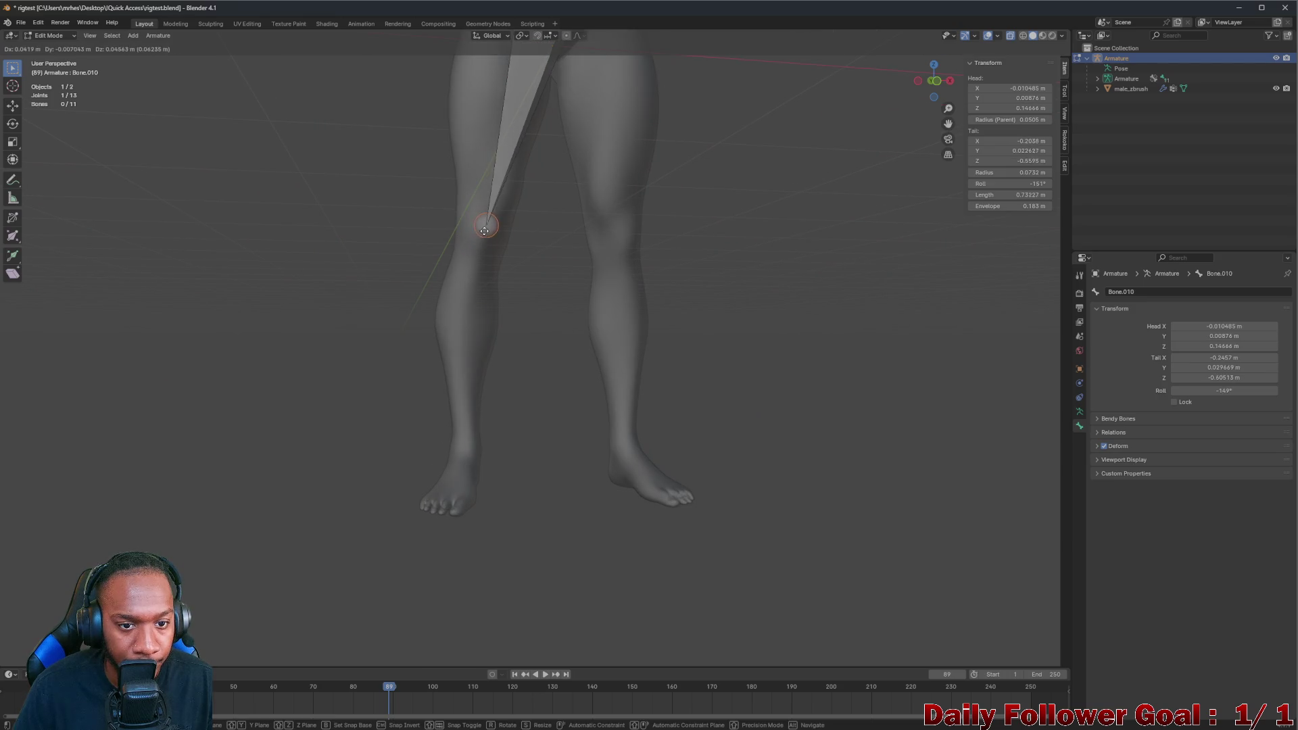
left_click(489, 253)
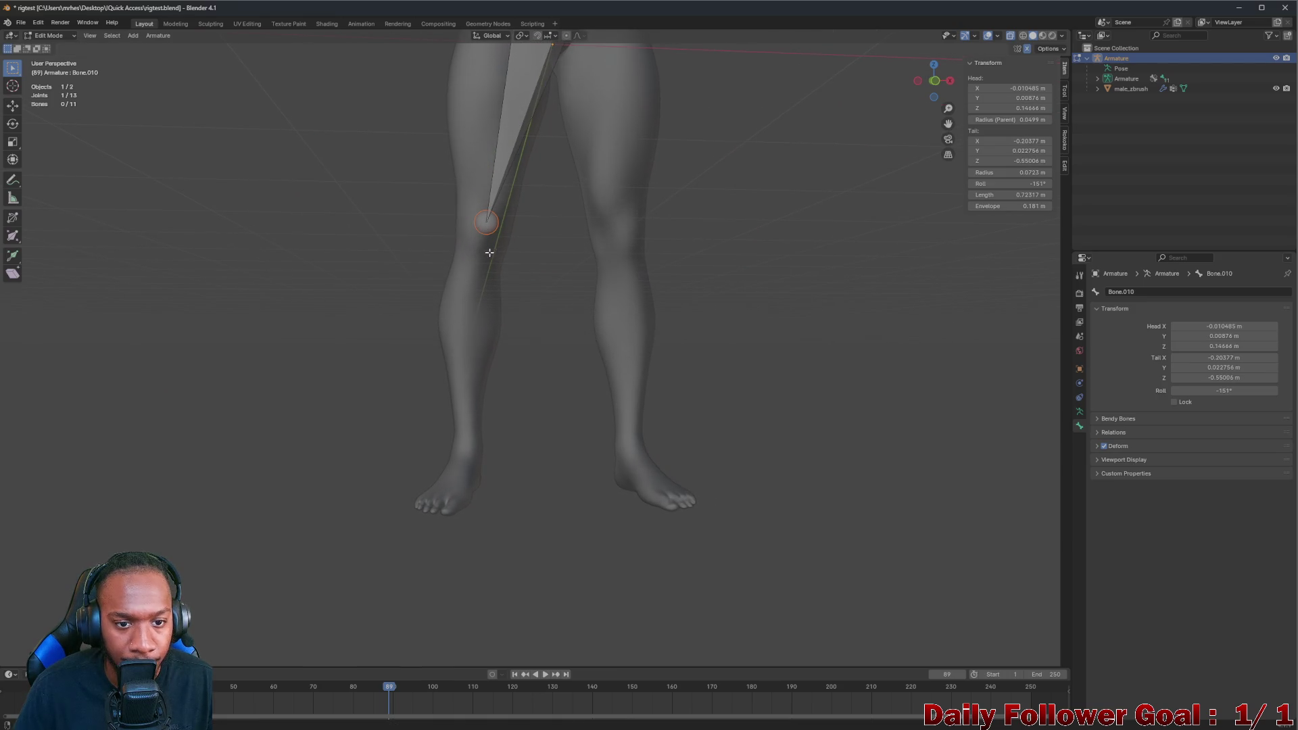
left_click(935, 82)
left_click(934, 80)
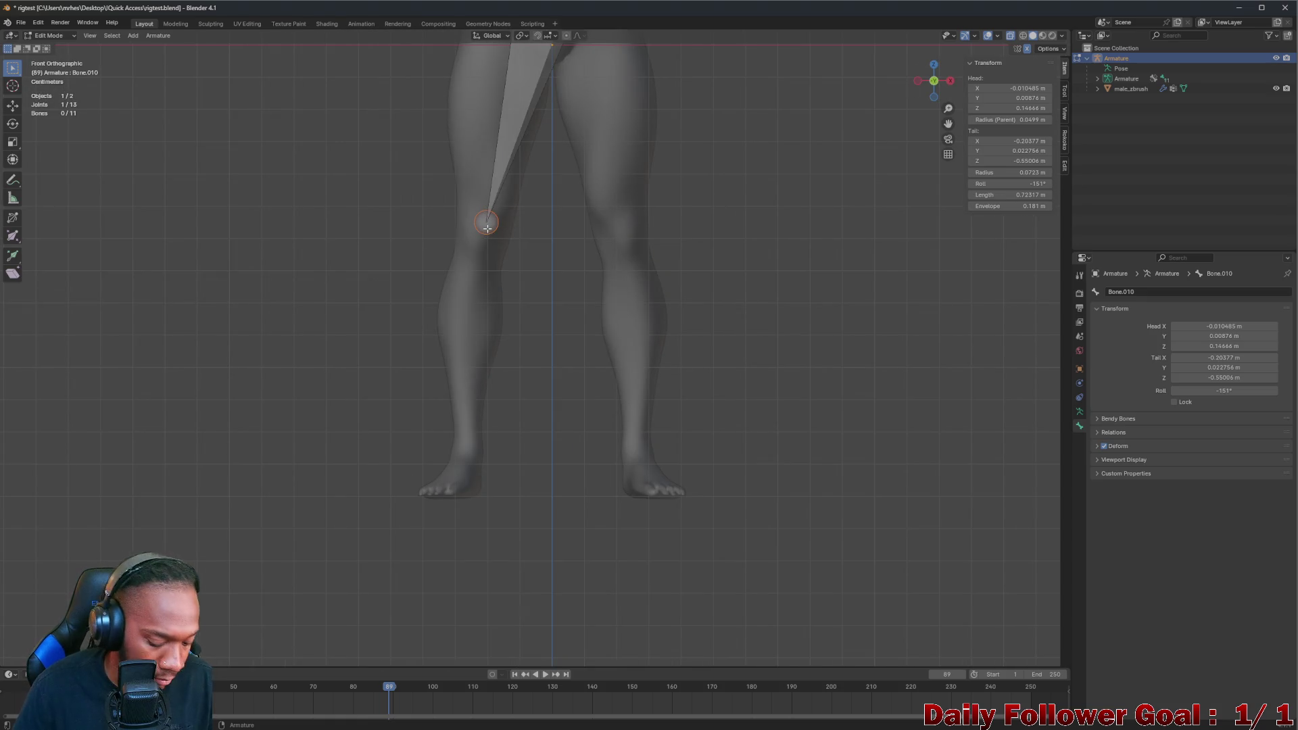
left_click_drag(488, 225, 477, 234)
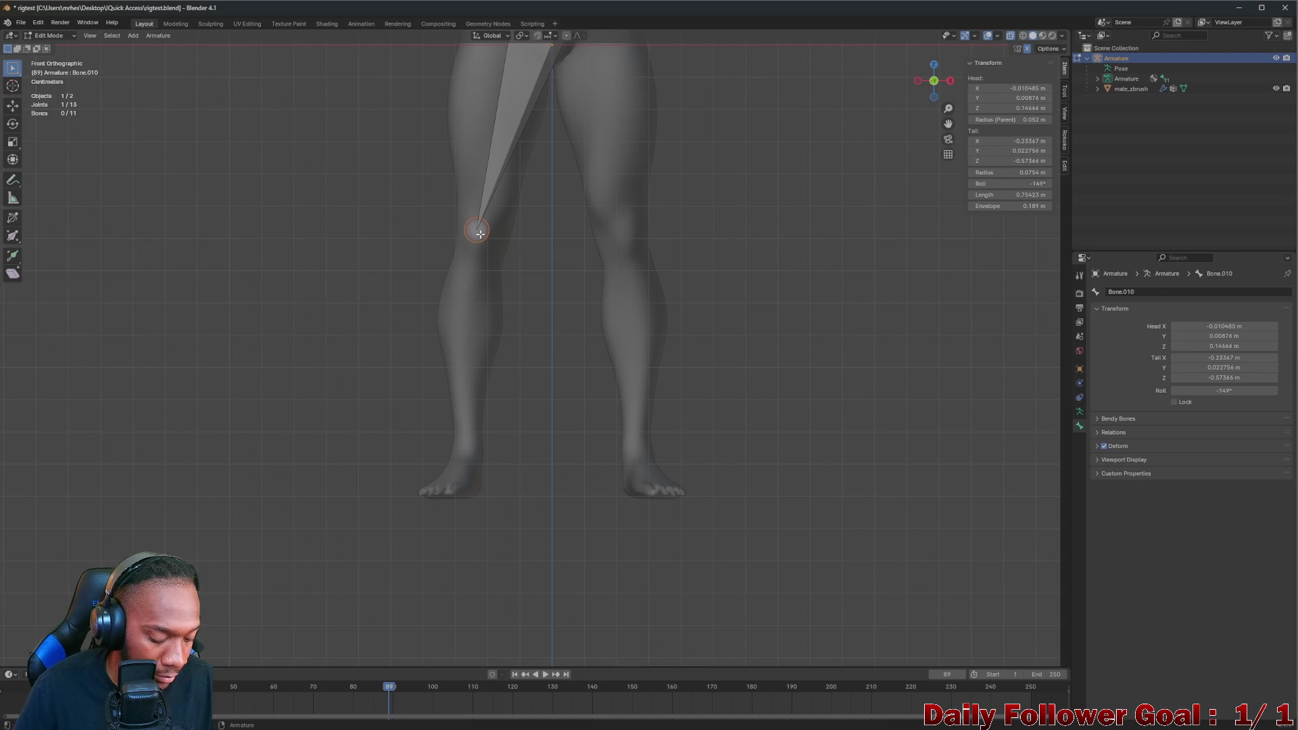
key("e")
left_click(467, 450)
key("e")
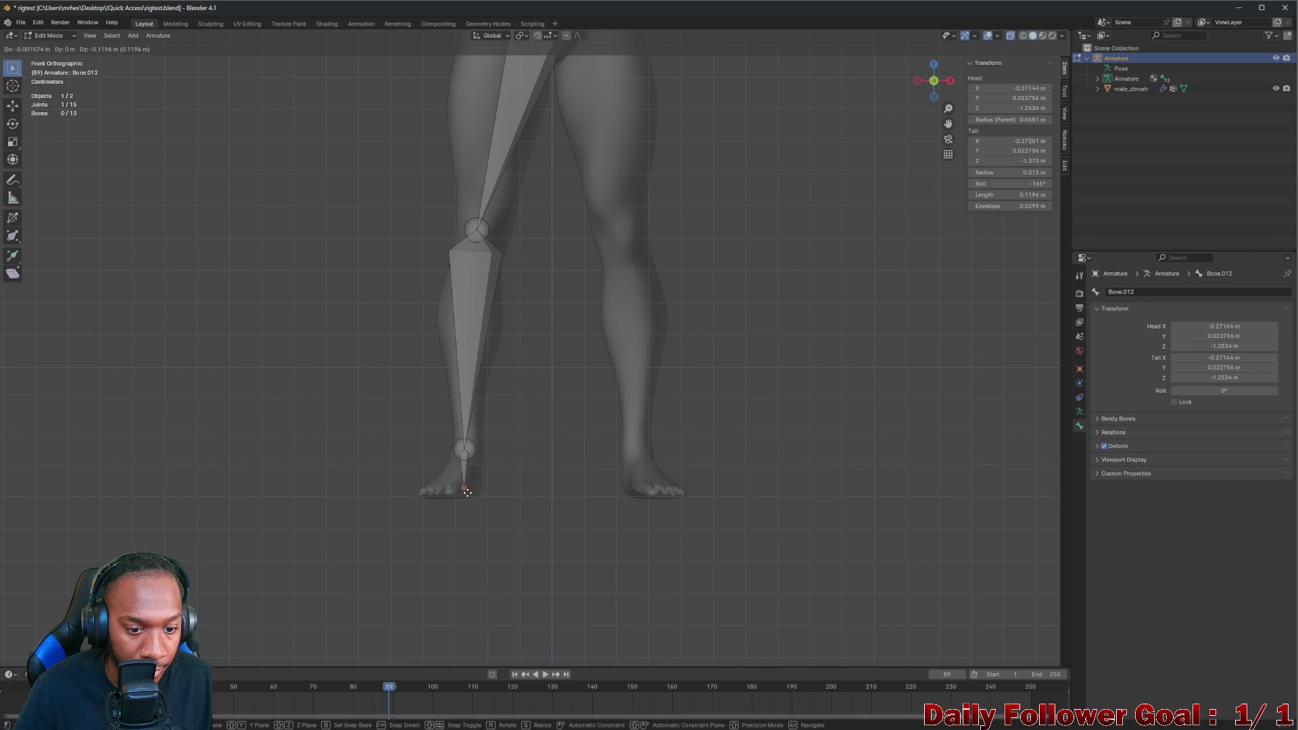
left_click(467, 492)
Fit the knee and ankle joints to the body, drop the ankle into the heel and extend the foot bone to the toe
middle_click_drag(466, 492, 462, 444)
left_click(453, 448)
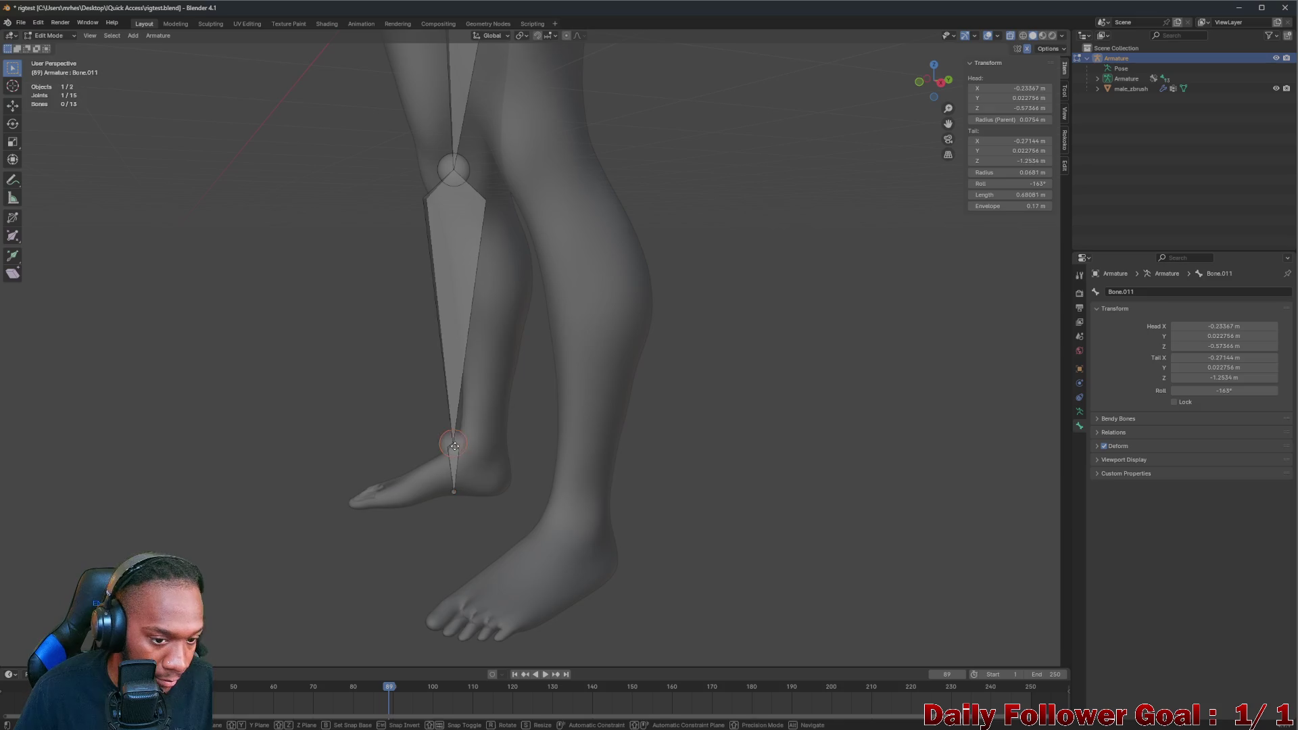
key("g")
left_click(489, 279)
left_click(460, 172)
key("g")
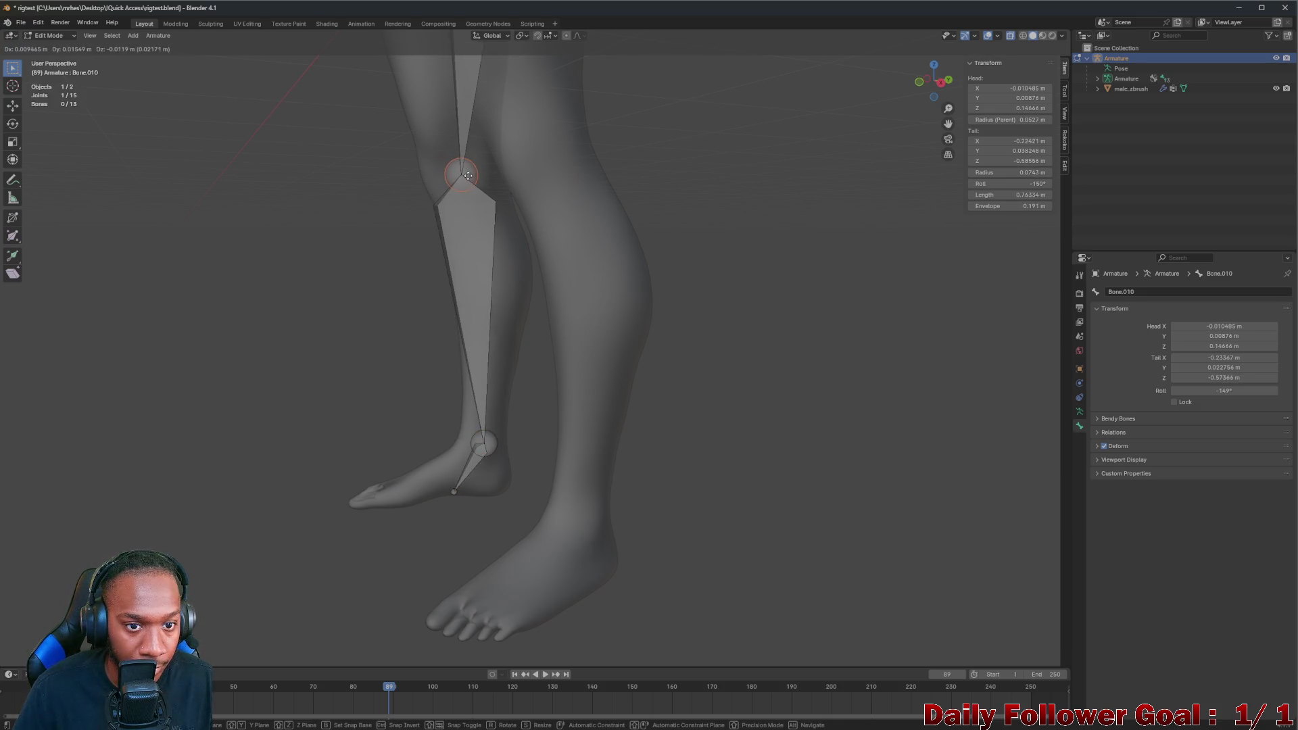
left_click(470, 178)
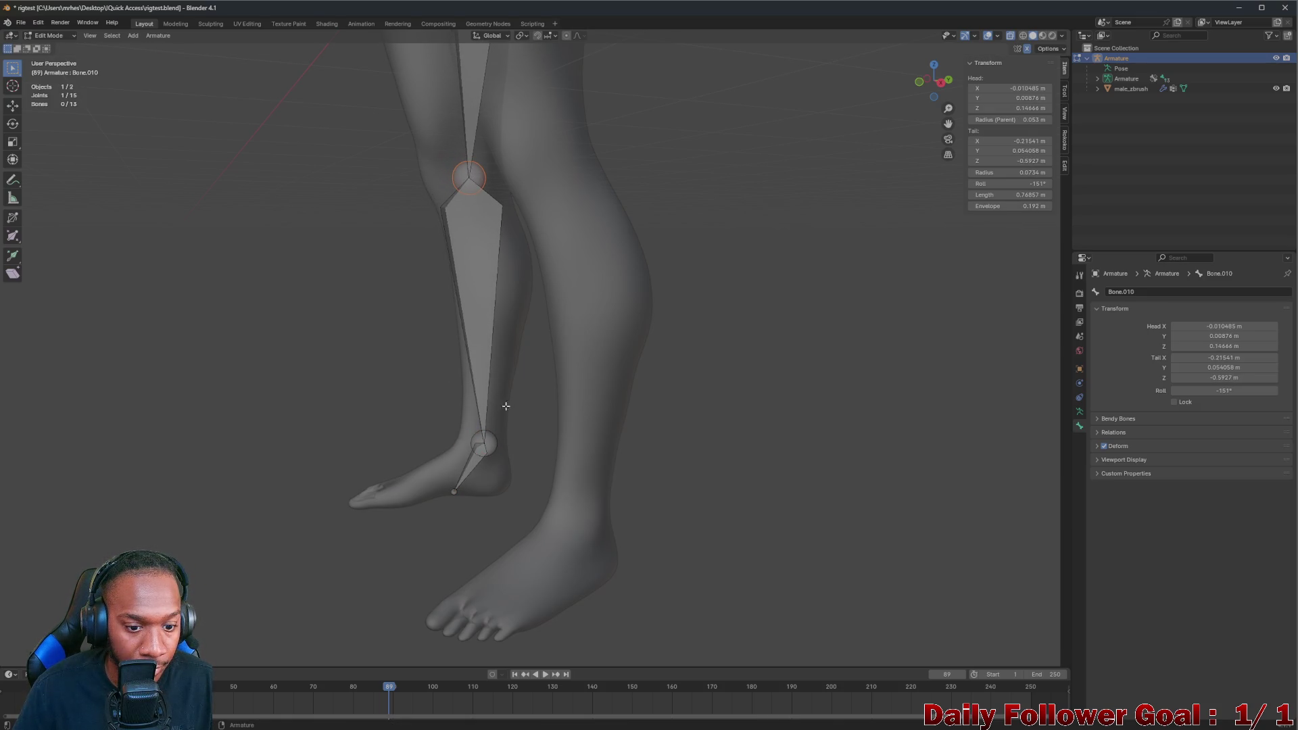
left_click(488, 449)
key("g")
left_click(488, 473)
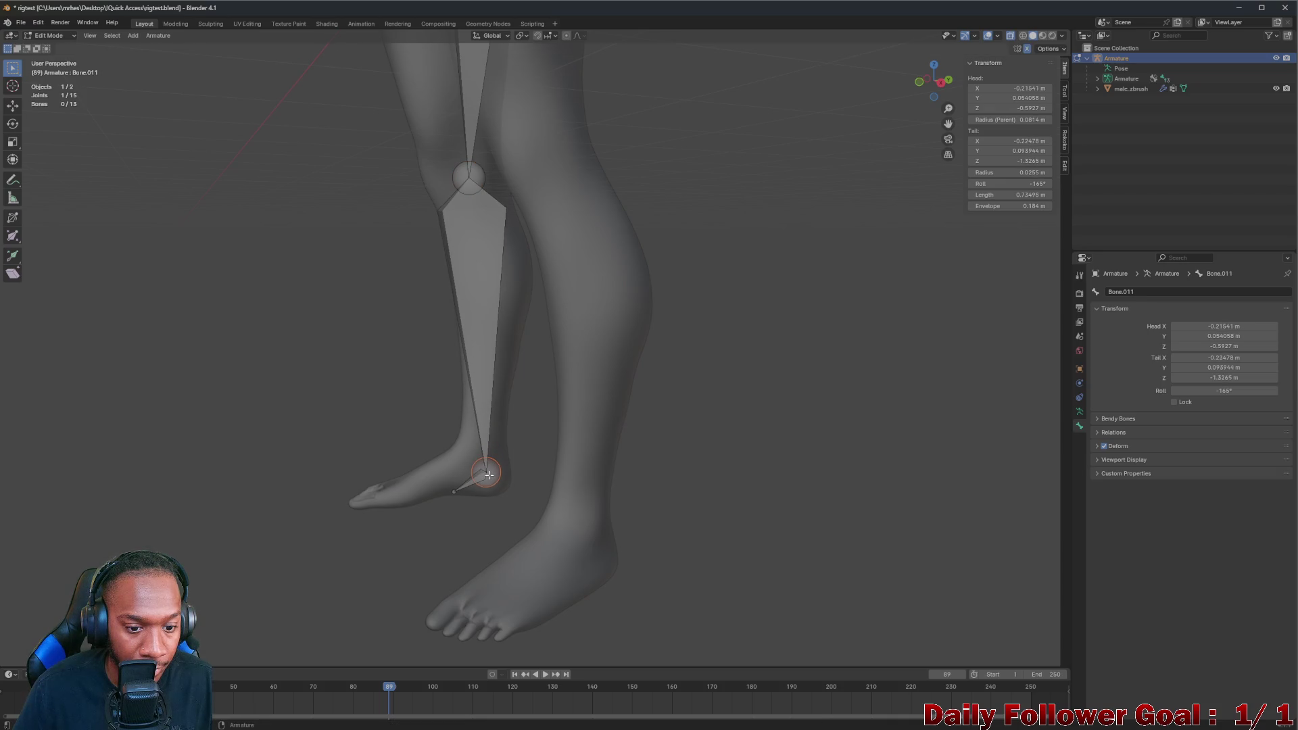
key("g")
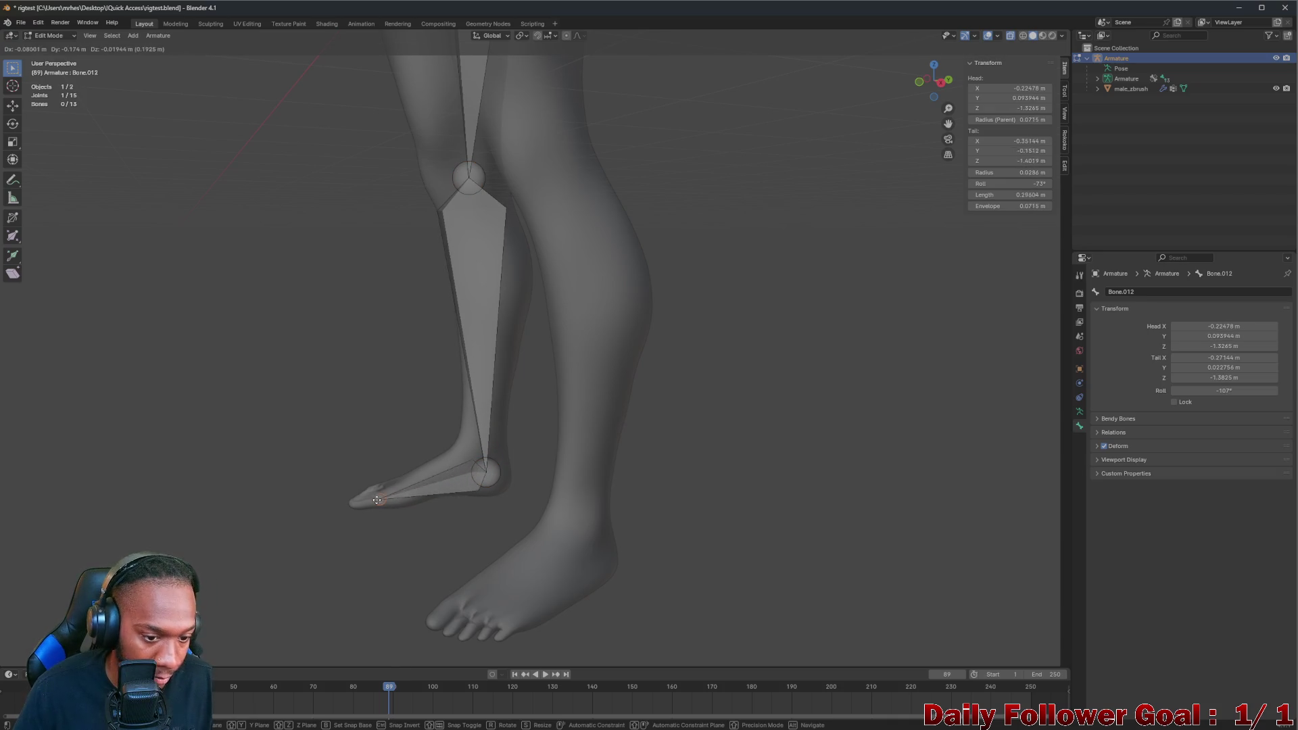
left_click(362, 499)
scroll(357, 443, "down", 5)
Review the armature from the front and switch from bone editing back to Object Mode
mouse_move(342, 351)
middle_mouse_down()
mouse_move(405, 252)
mouse_move(356, 243)
mouse_move(561, 476)
mouse_move(556, 491)
mouse_move(500, 291)
middle_mouse_up()
scroll(405, 252, "up", 3)
scroll(356, 243, "down", 3)
scroll(561, 476, "up", 2)
scroll(562, 476, "up", 2)
scroll(556, 491, "down", 3)
scroll(500, 291, "up", 2)
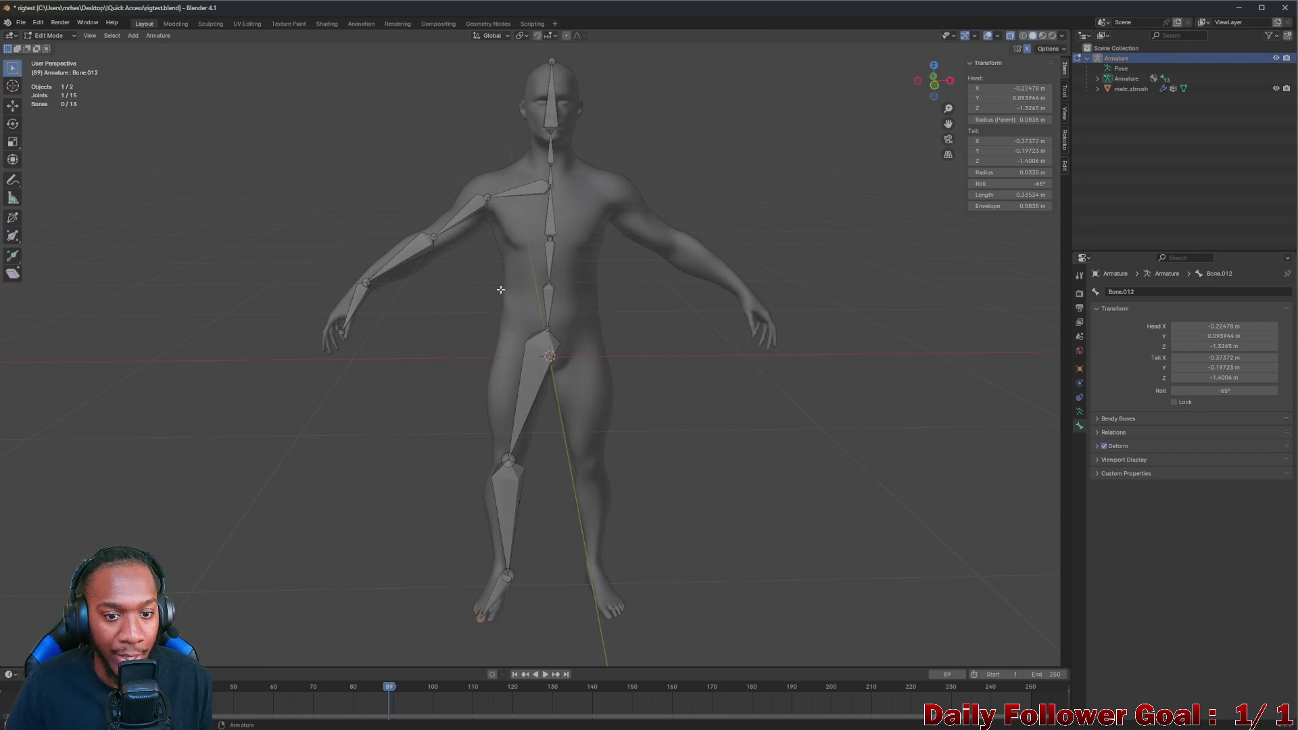
scroll(545, 333, "up", 2)
middle_click_drag(544, 333, 488, 407)
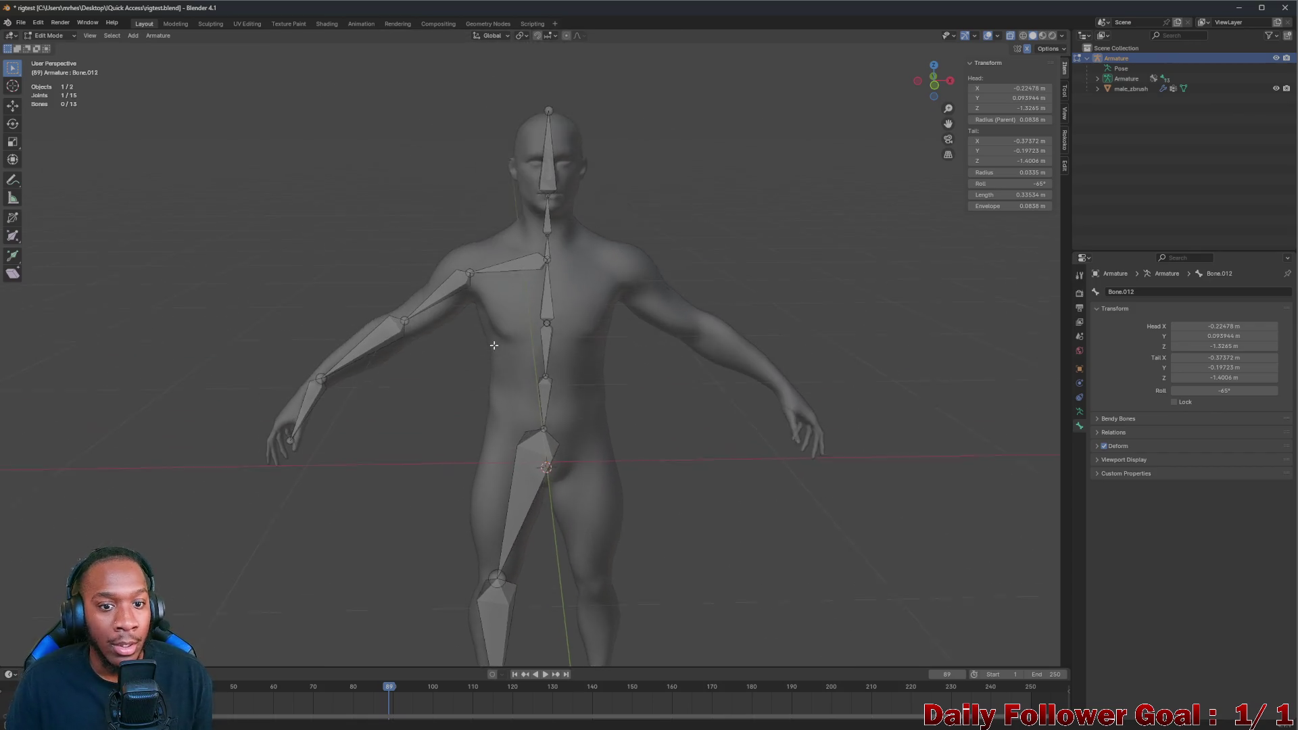
scroll(488, 407, "up", 1)
scroll(477, 372, "up", 2)
scroll(477, 371, "up", 1)
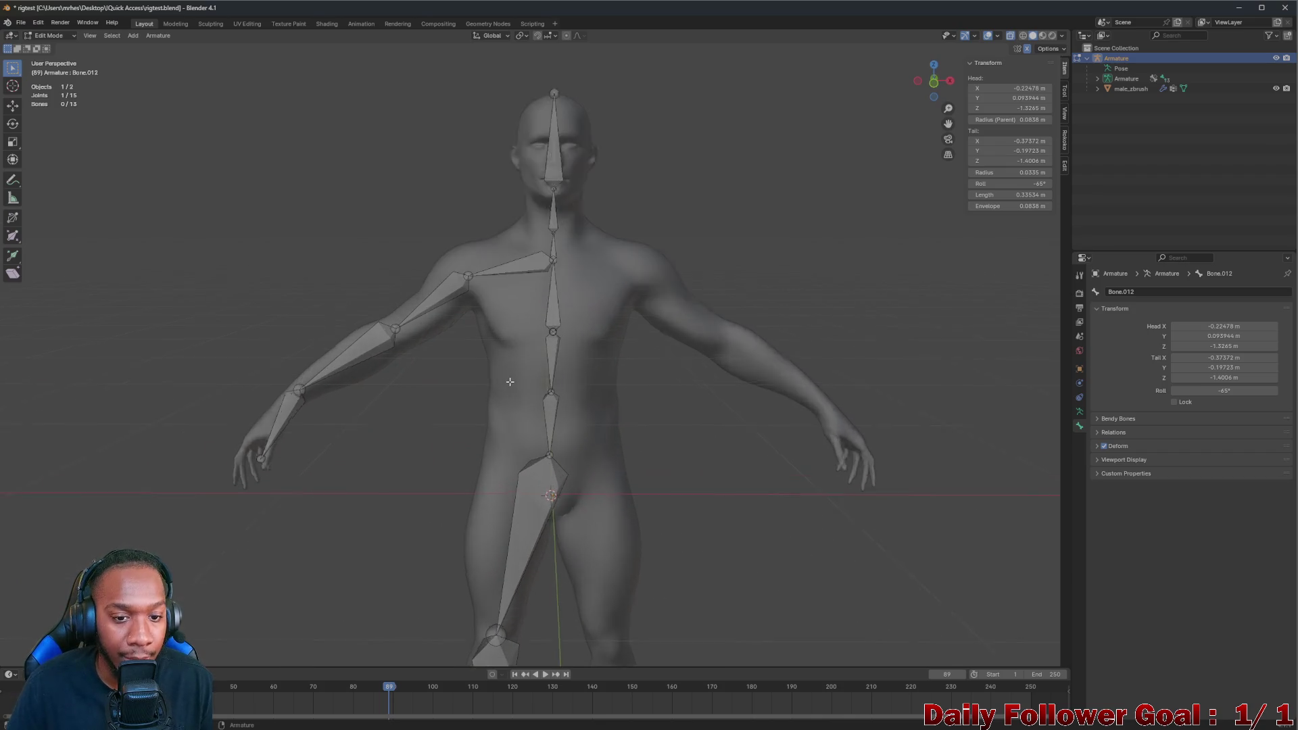
scroll(529, 319, "up", 2)
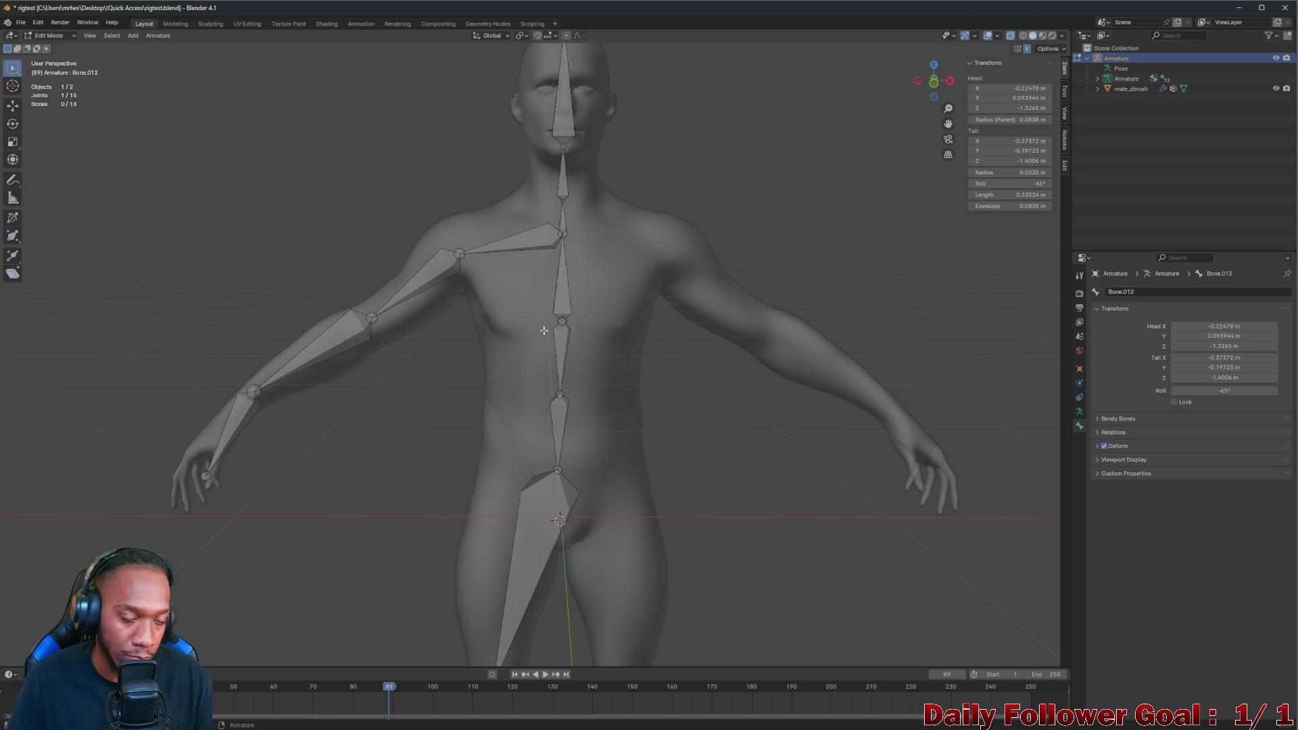
scroll(530, 270, "down", 2)
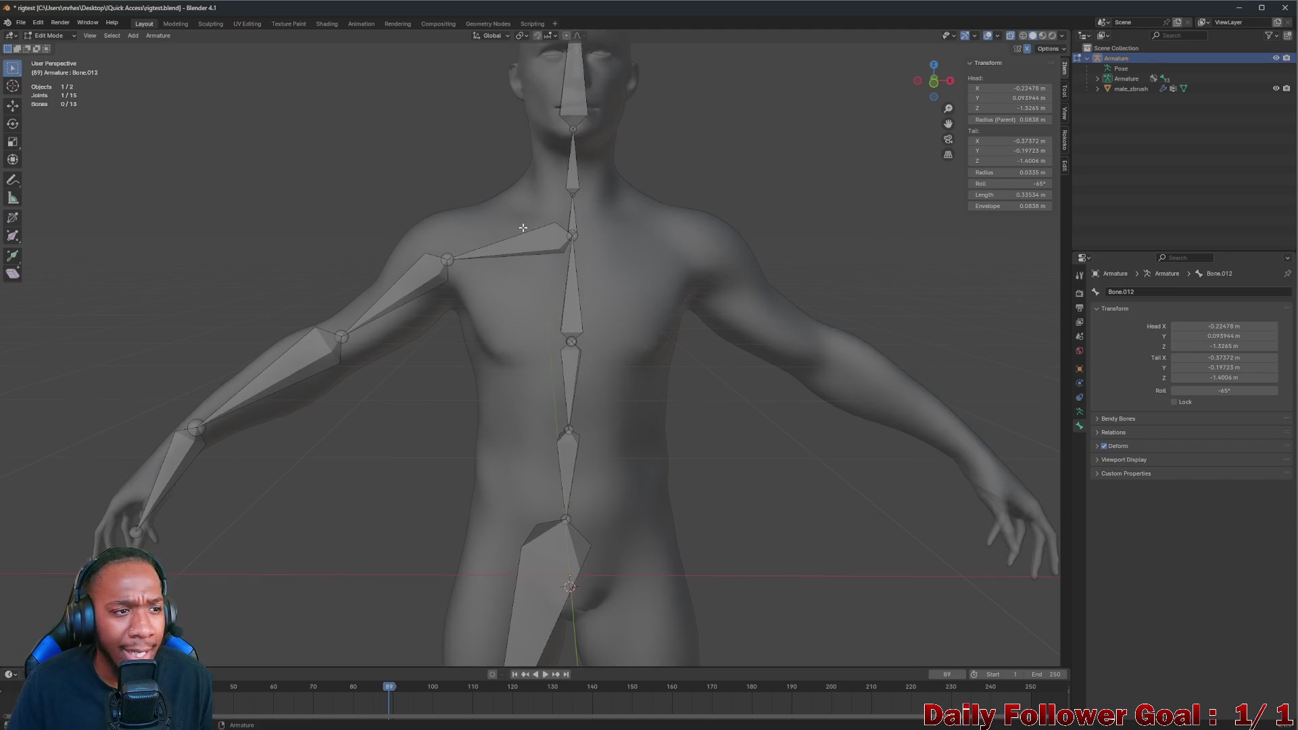
left_click(56, 47)
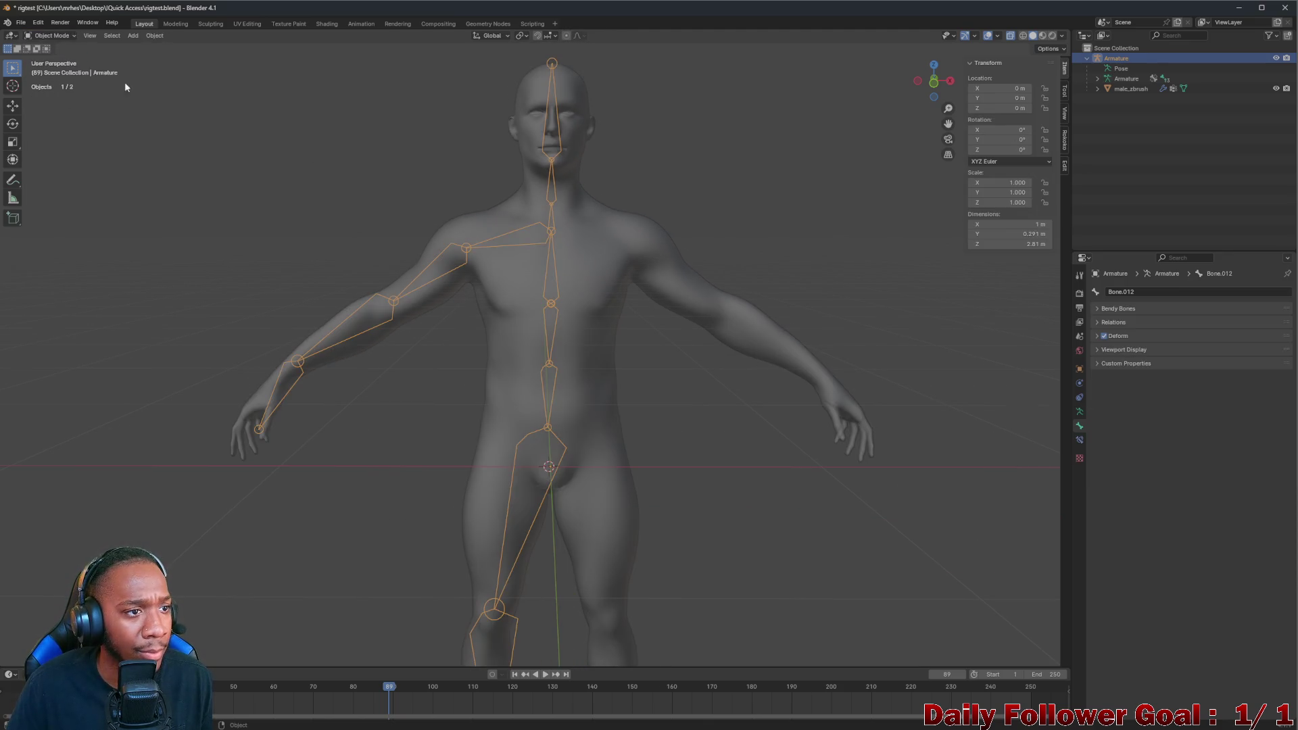
Select the body mesh with the armature and parent it as a plain object via Ctrl+P
left_click(609, 249, "shift")
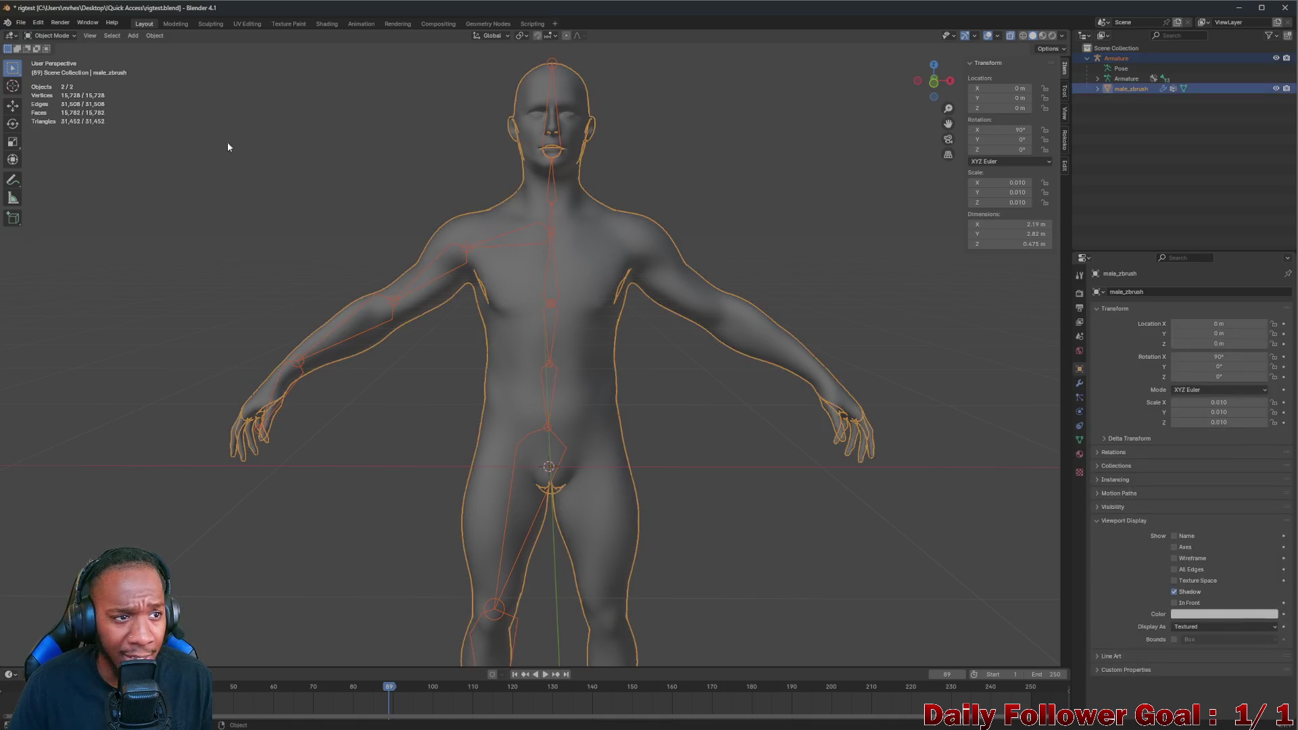
key("ctrl+p")
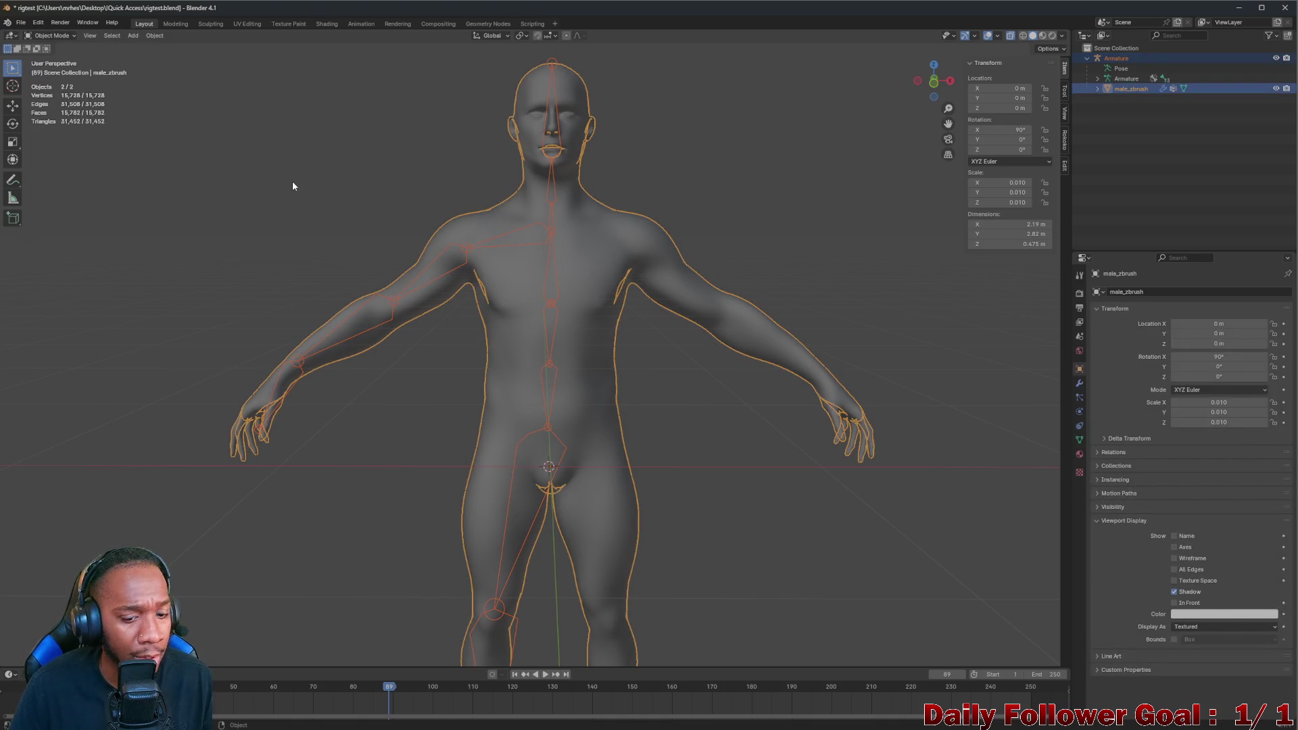
key("ctrl+p")
left_click(293, 181)
Reselect the mesh and armature and parent the mesh With Automatic Weights
left_click(531, 237)
left_click(530, 177)
key("alt+a")
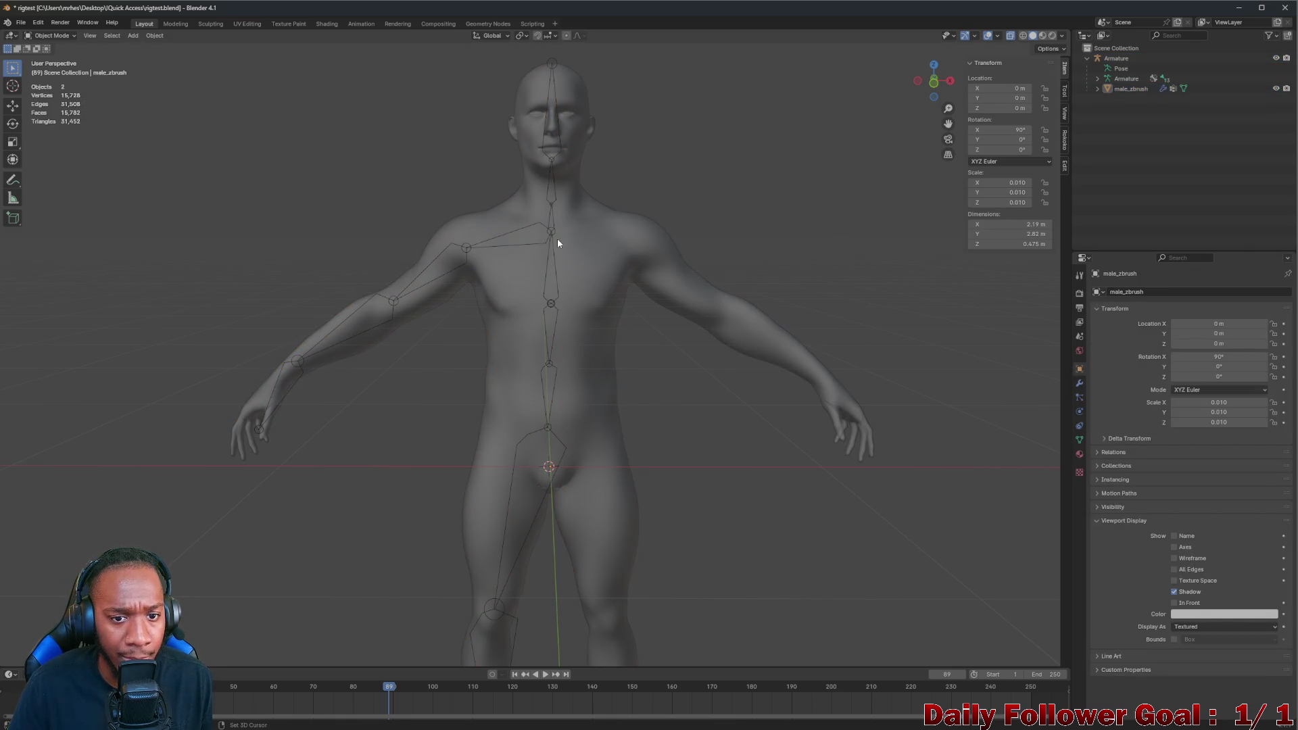
left_click(558, 221)
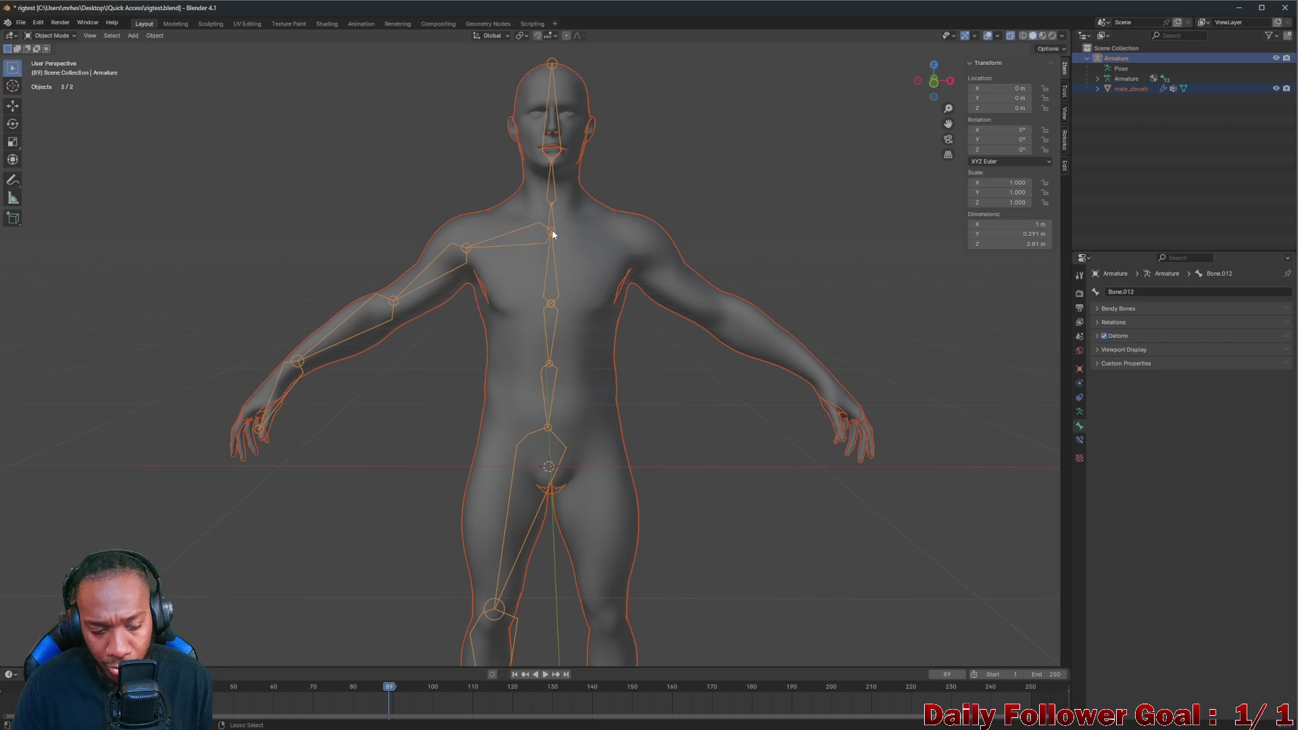
key("ctrl+p")
left_click(518, 232)
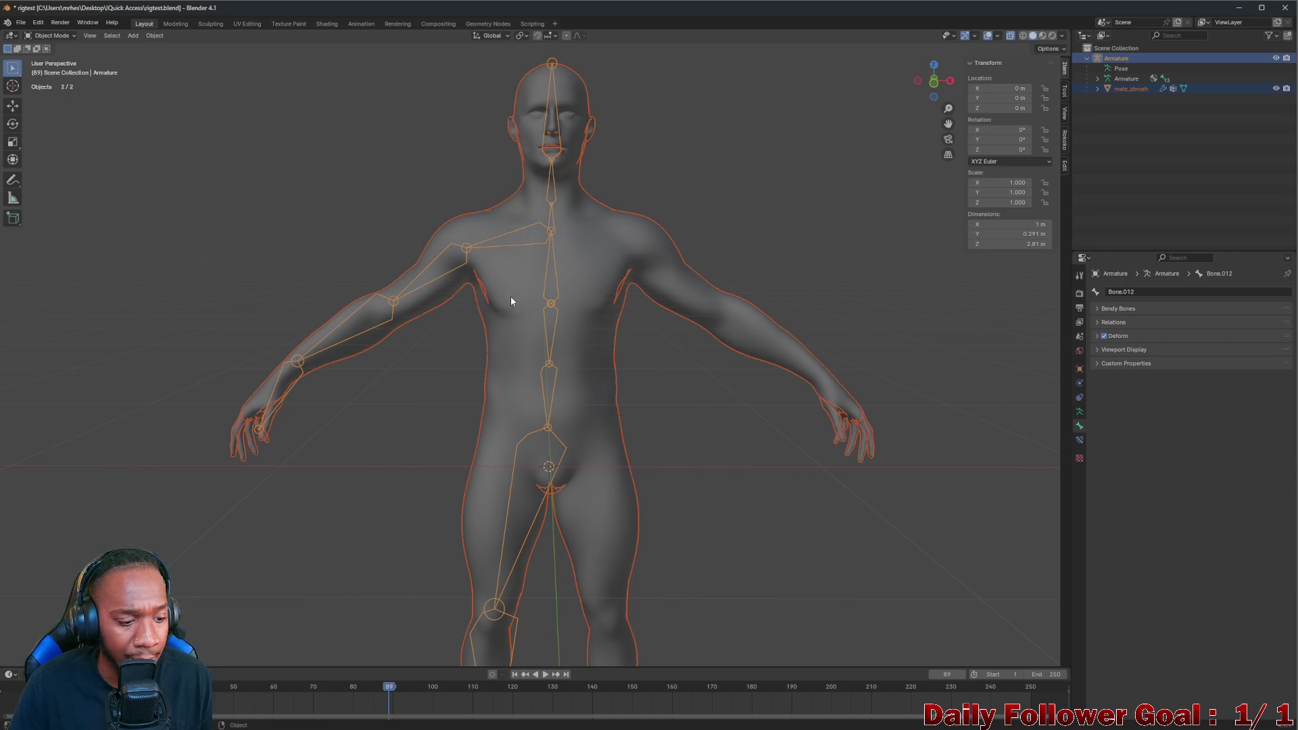
scroll(477, 325, "down", 3)
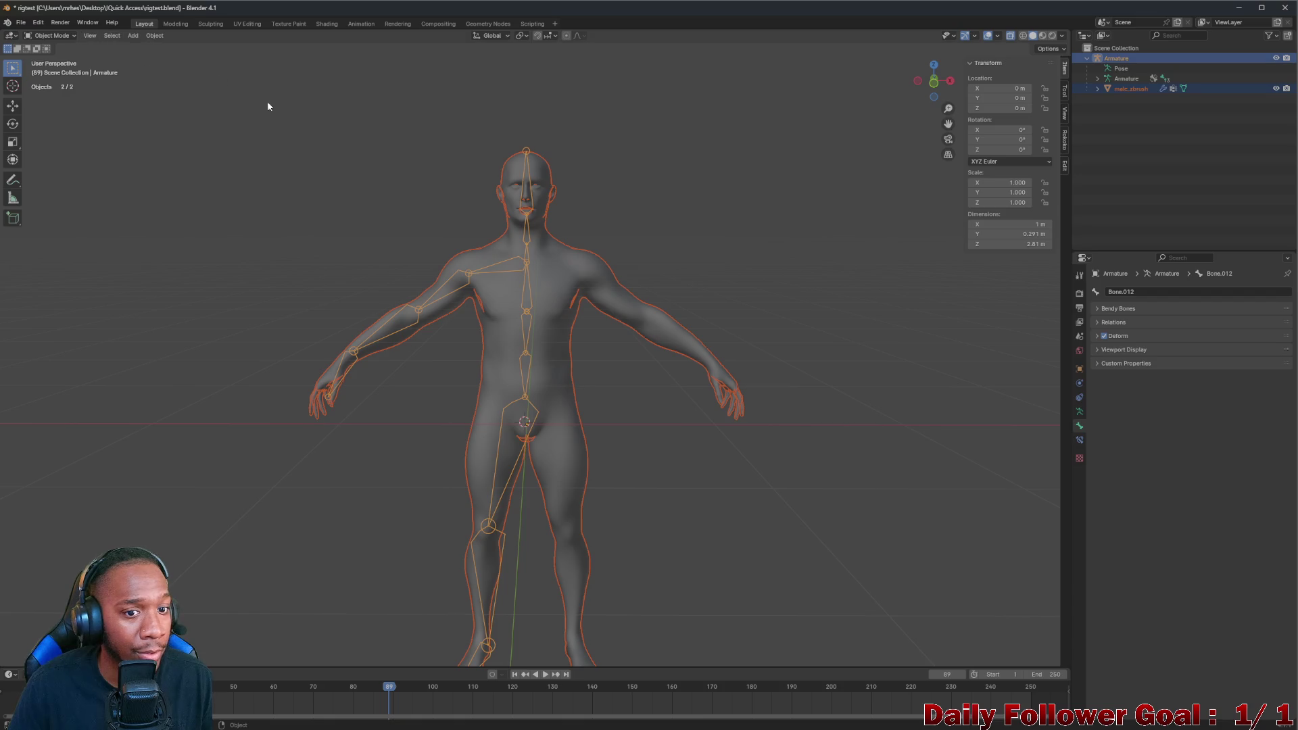
Make the body mesh active alongside the armature and enter Weight Paint mode
left_click(516, 199)
scroll(516, 194, "up", 3)
scroll(543, 154, "up", 2)
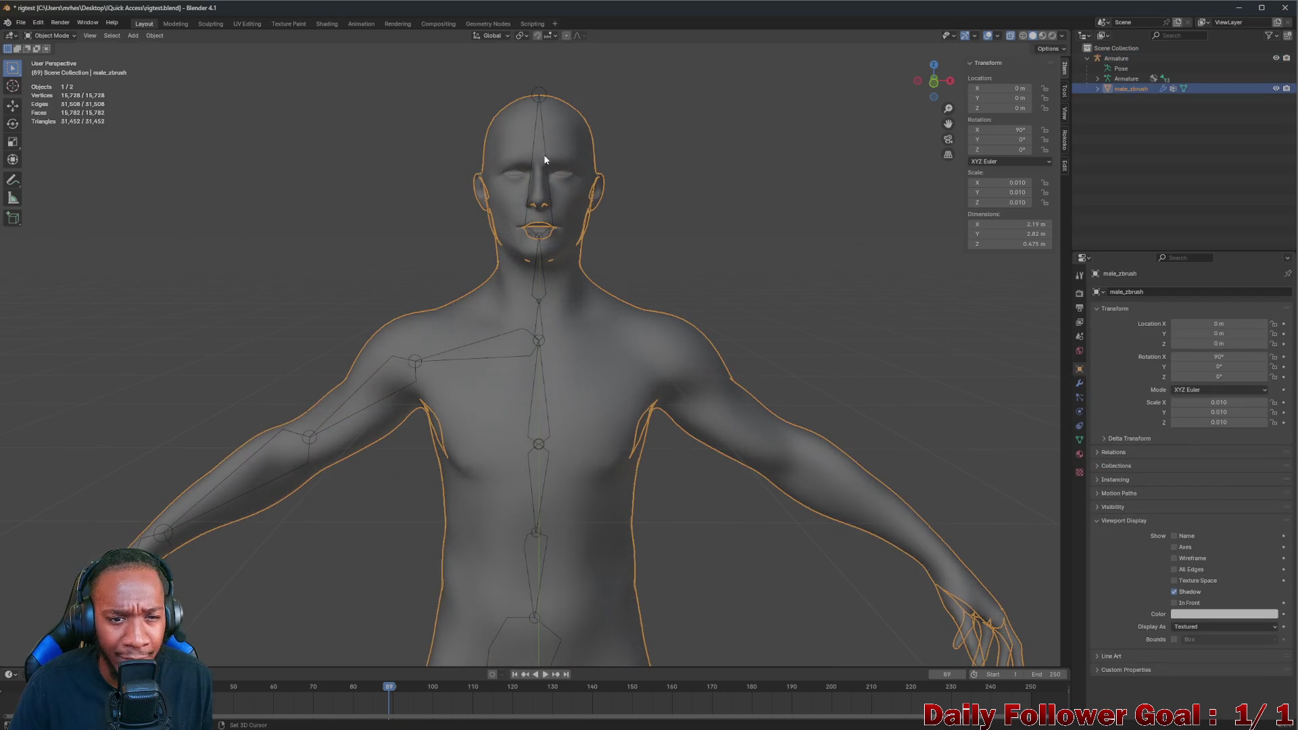
left_click(543, 95, "shift")
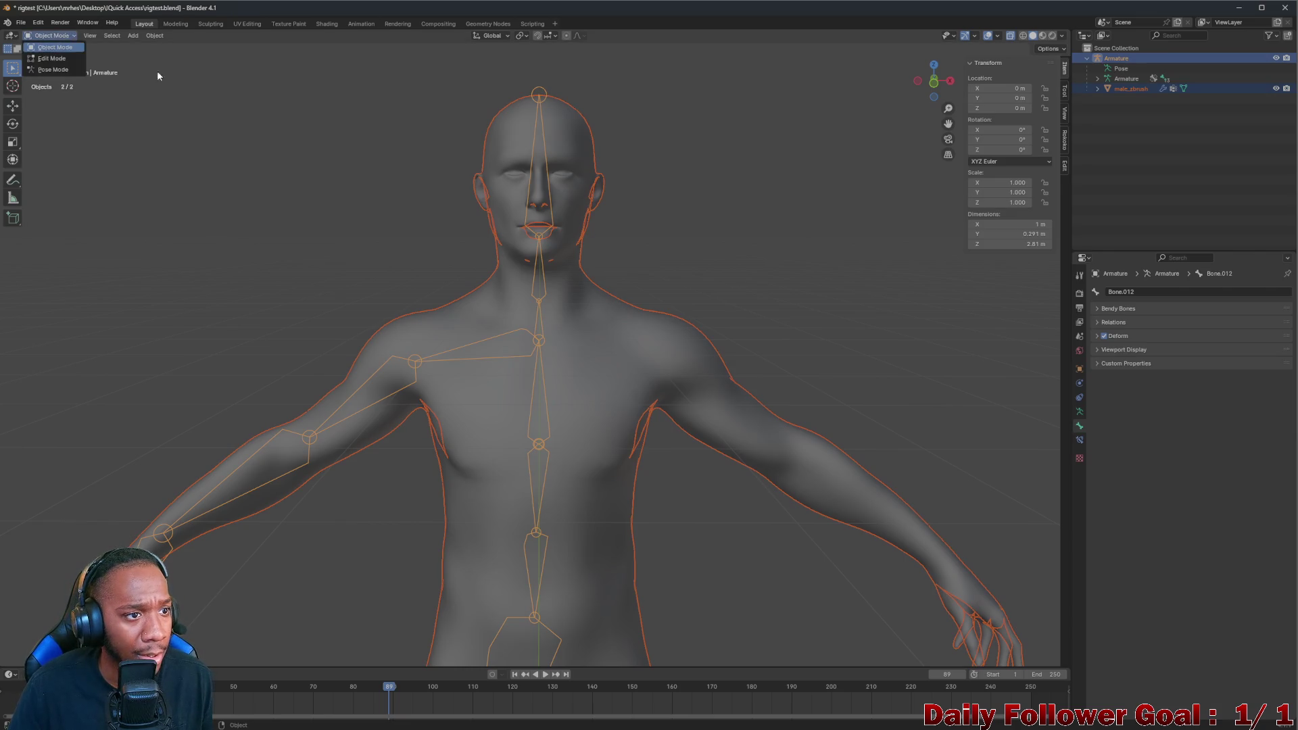
left_click(541, 93)
left_click(551, 133, "shift")
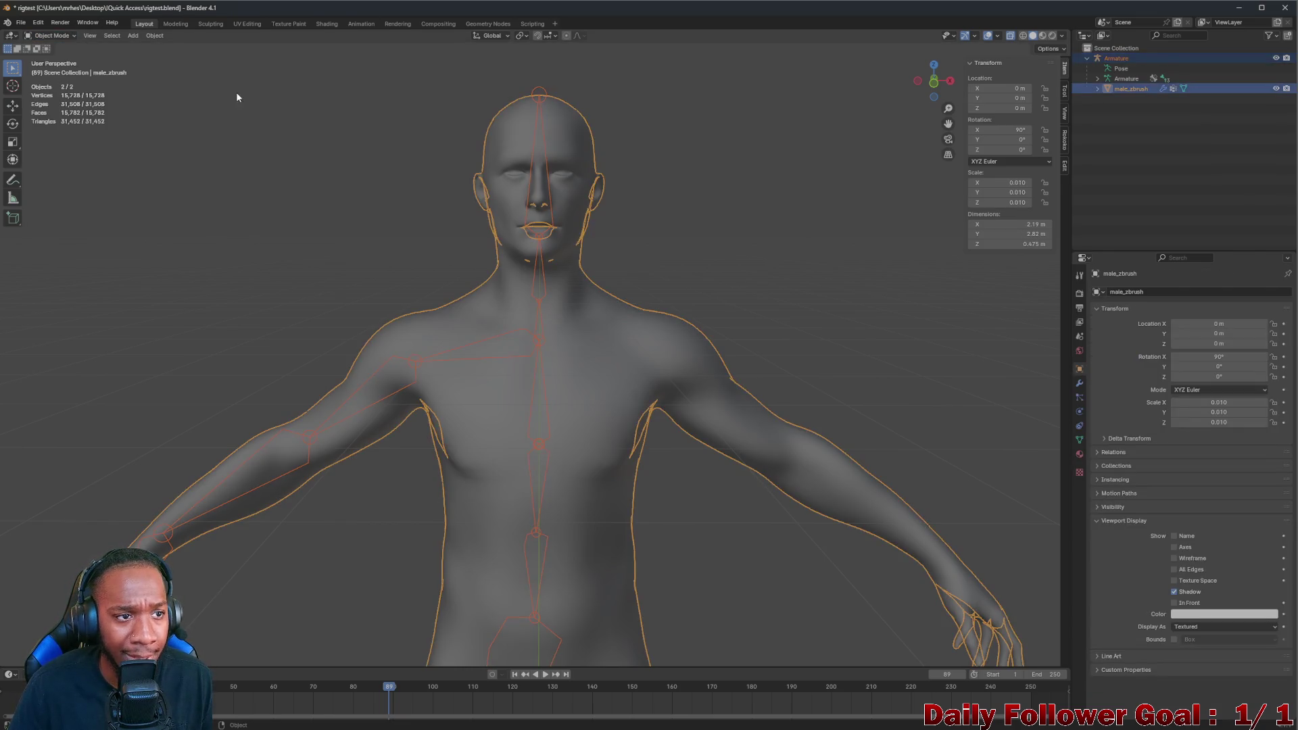
left_click(64, 38)
left_click(51, 87)
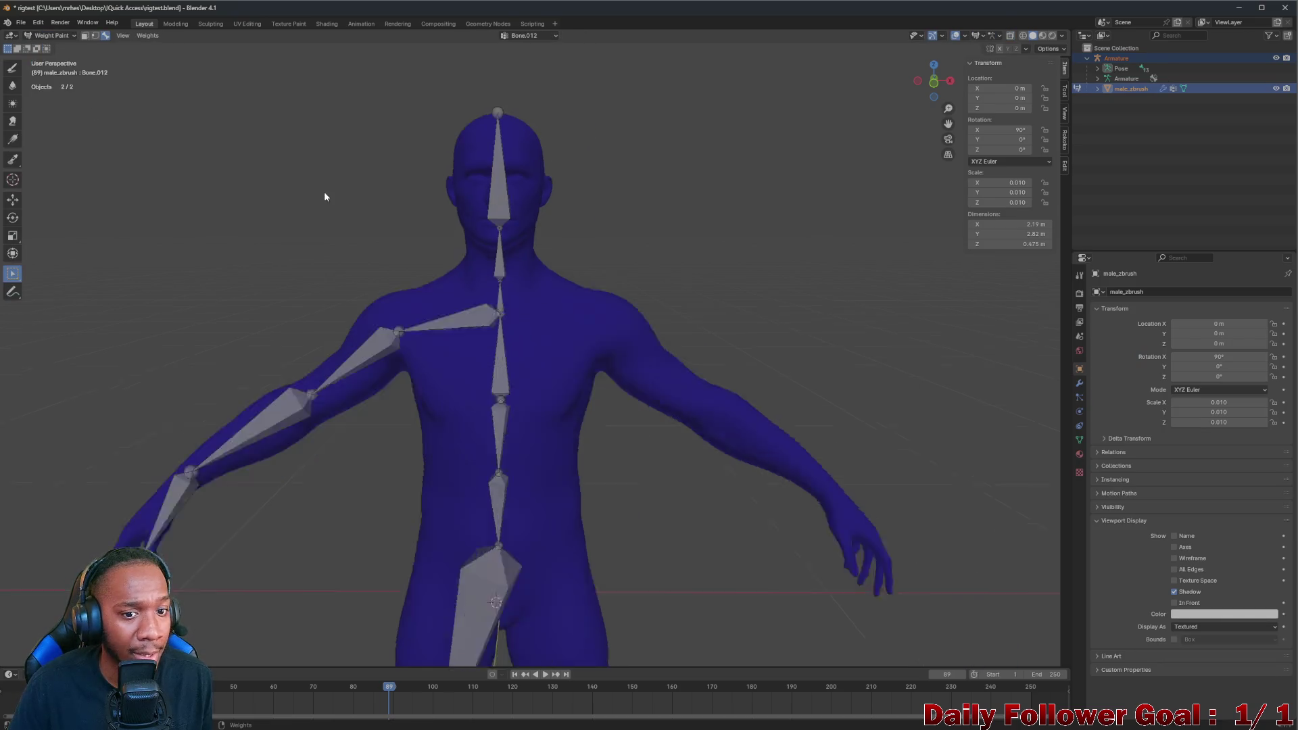
scroll(405, 346, "down", 3)
Display the hand bone's weights, then the upper-arm bone's weights on the mesh
middle_click_drag(405, 341, 423, 267, "shift")
left_click(308, 289, "ctrl")
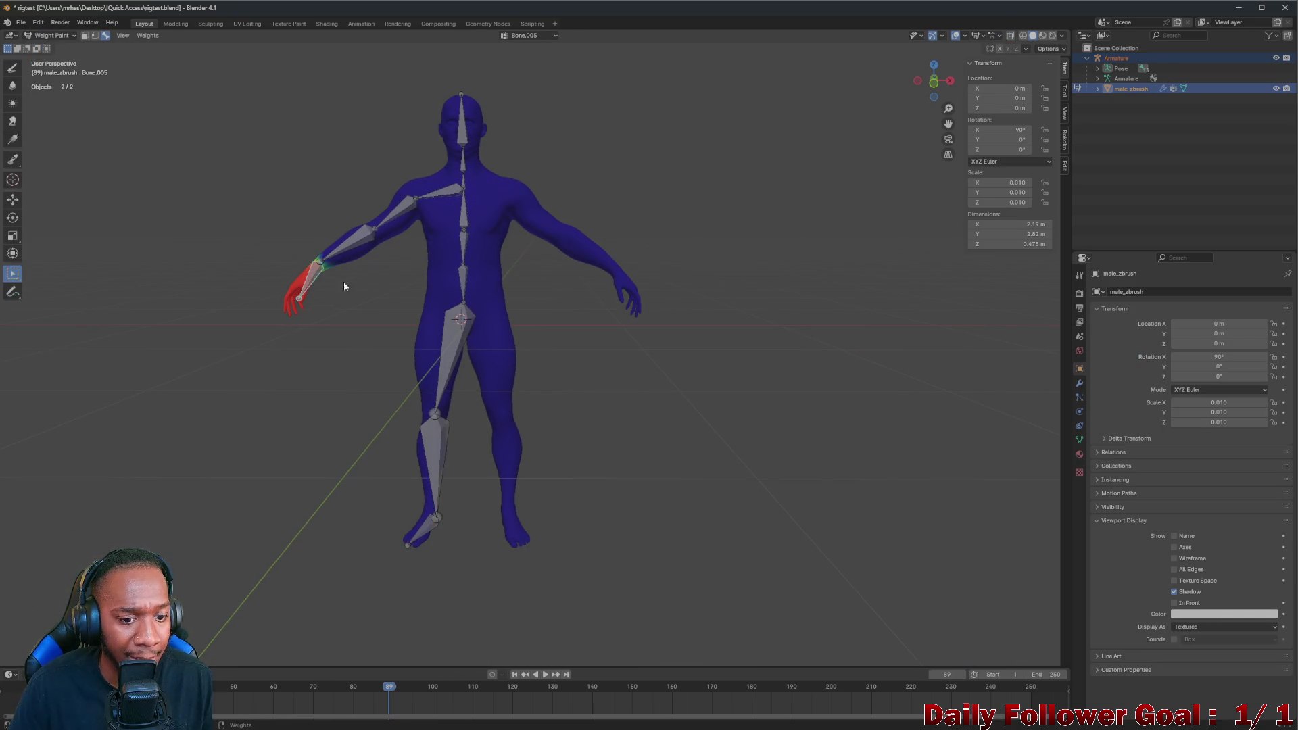
middle_click_drag(343, 281, 271, 294)
scroll(271, 293, "up", 3)
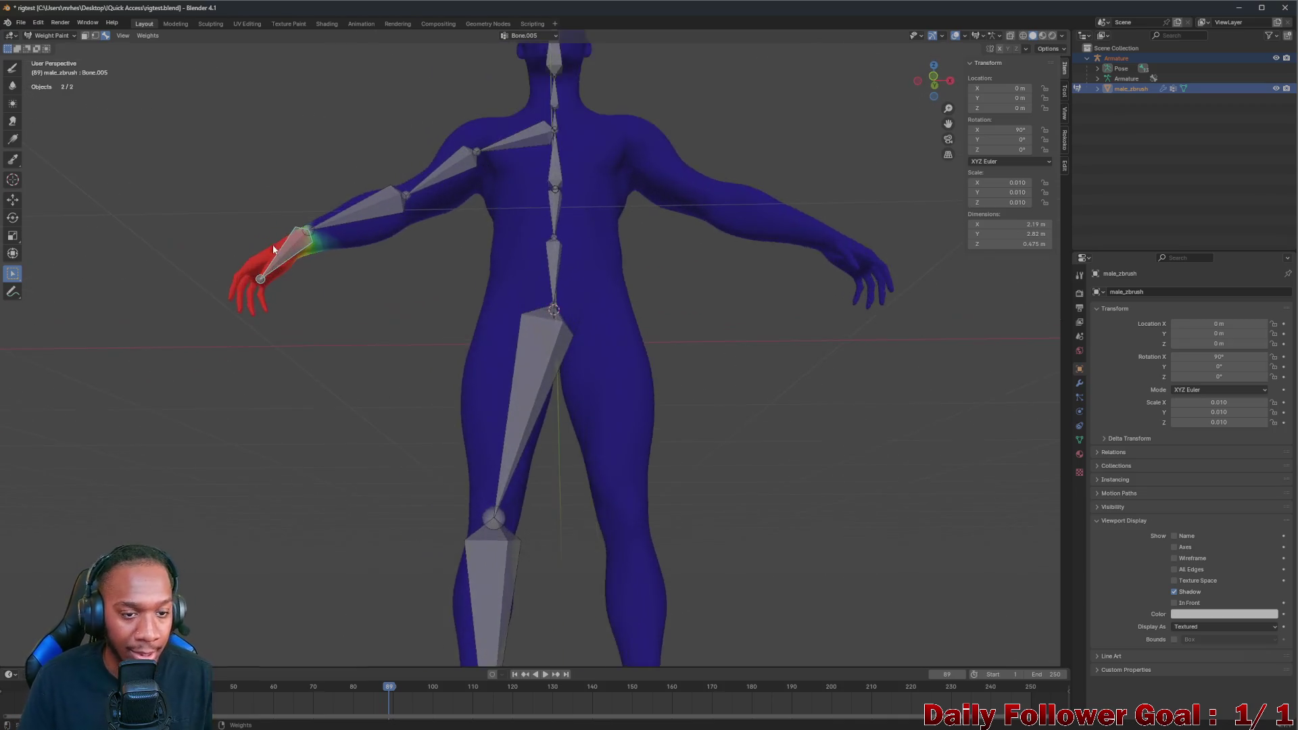
middle_click_drag(273, 245, 504, 215)
left_click(472, 204, "ctrl")
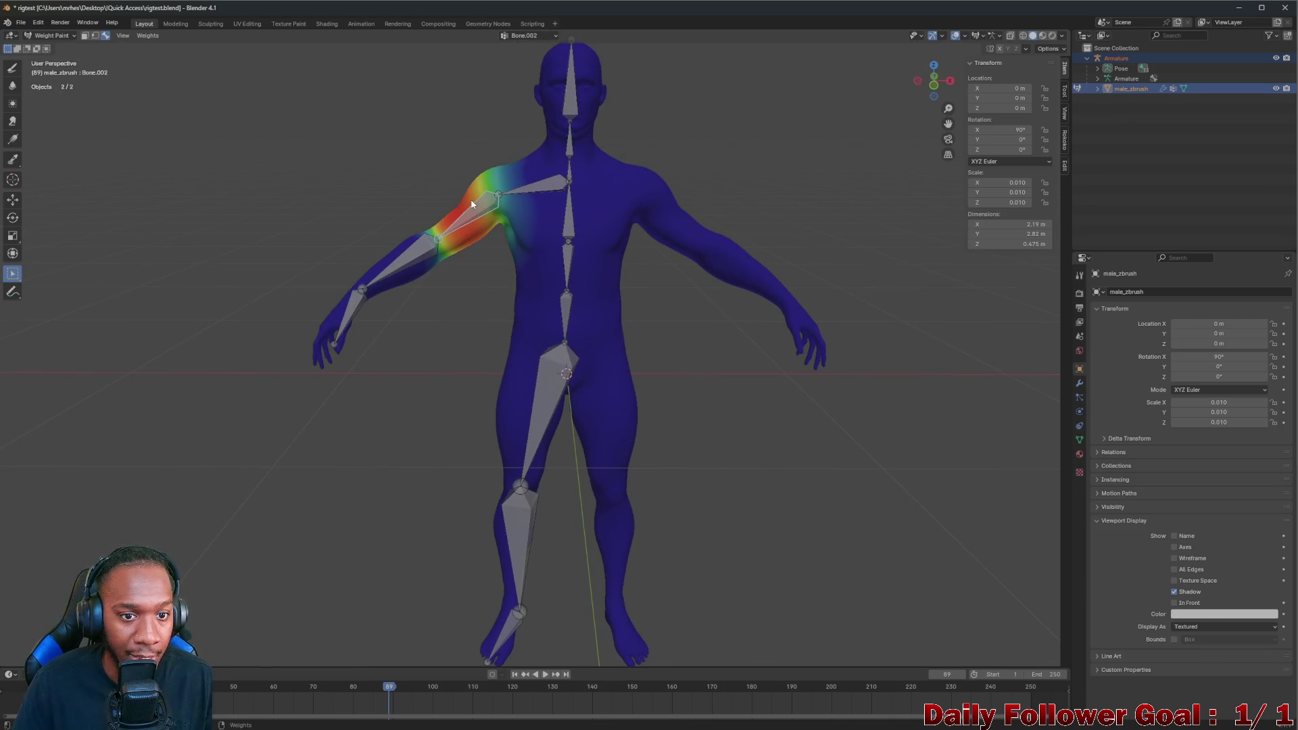
Rotate the upper arm up and down several times to test shoulder deformation, then undo the pose
left_click(13, 217)
left_click_drag(509, 156, 682, 385)
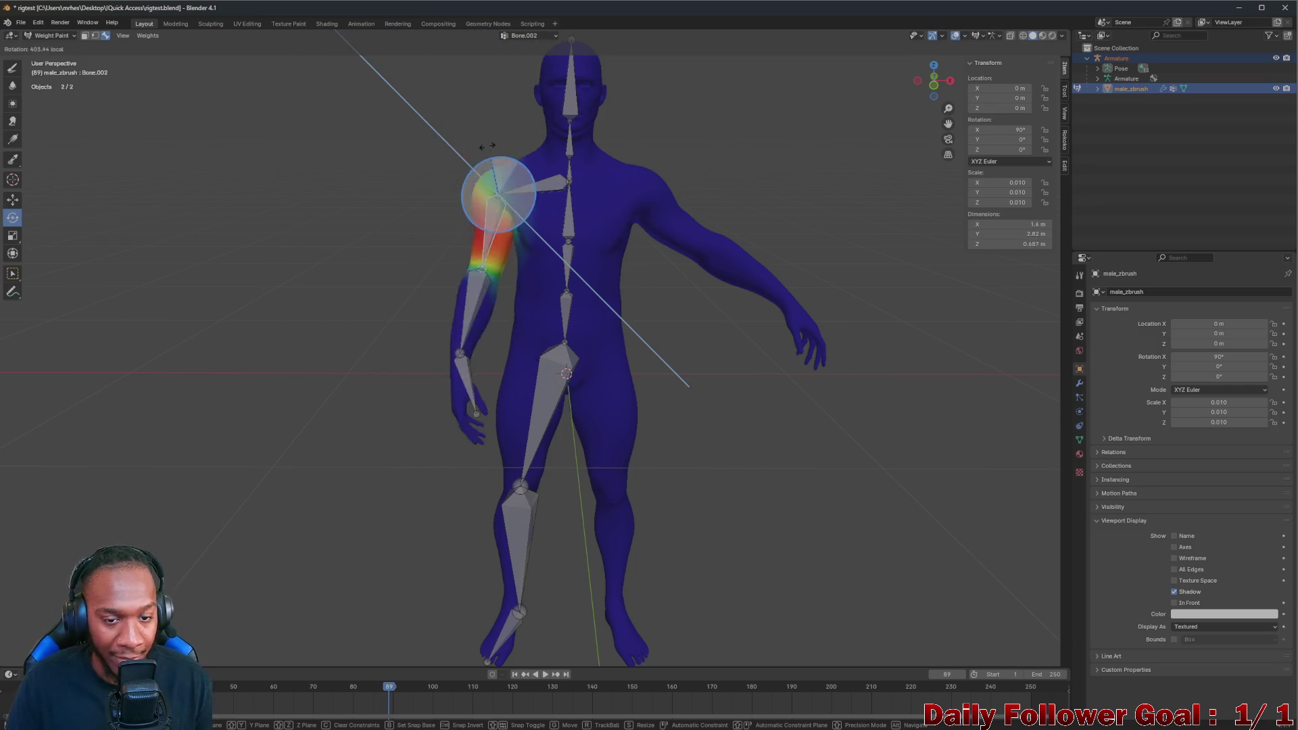
left_click_drag(688, 383, 515, 210)
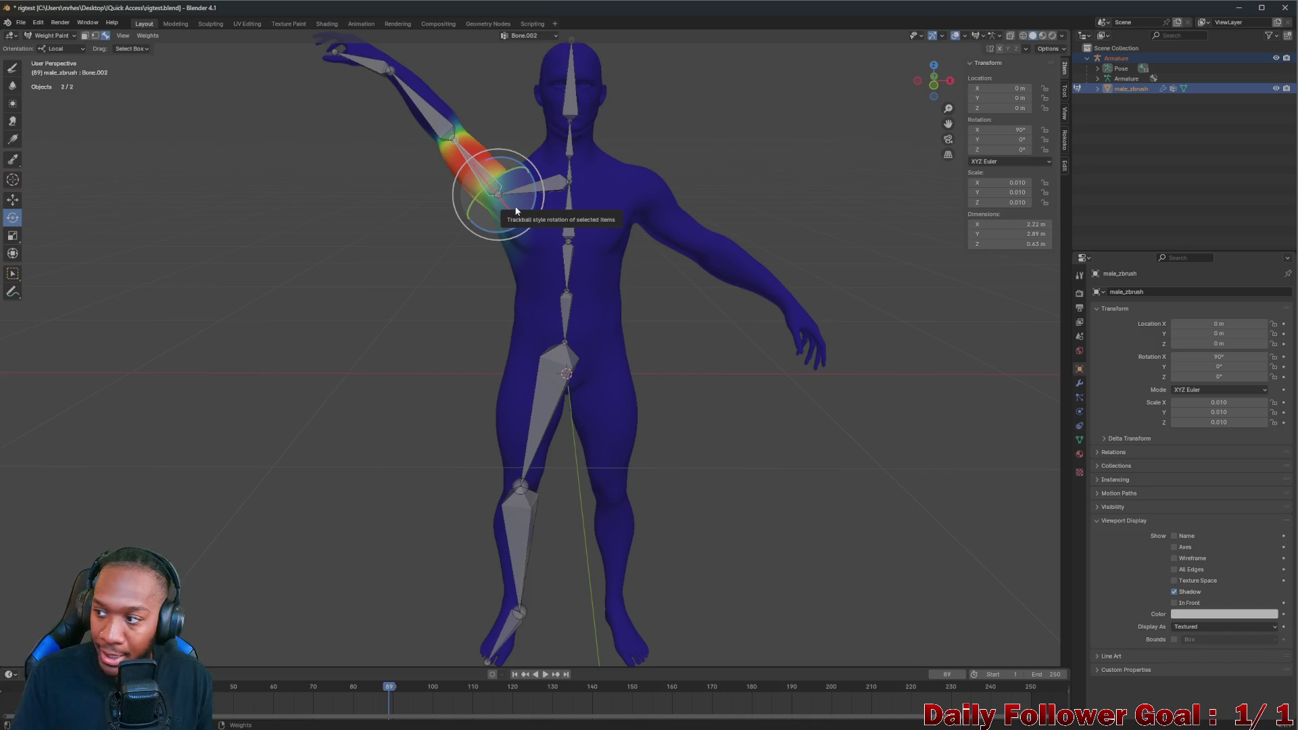
left_click_drag(530, 186, 334, 108)
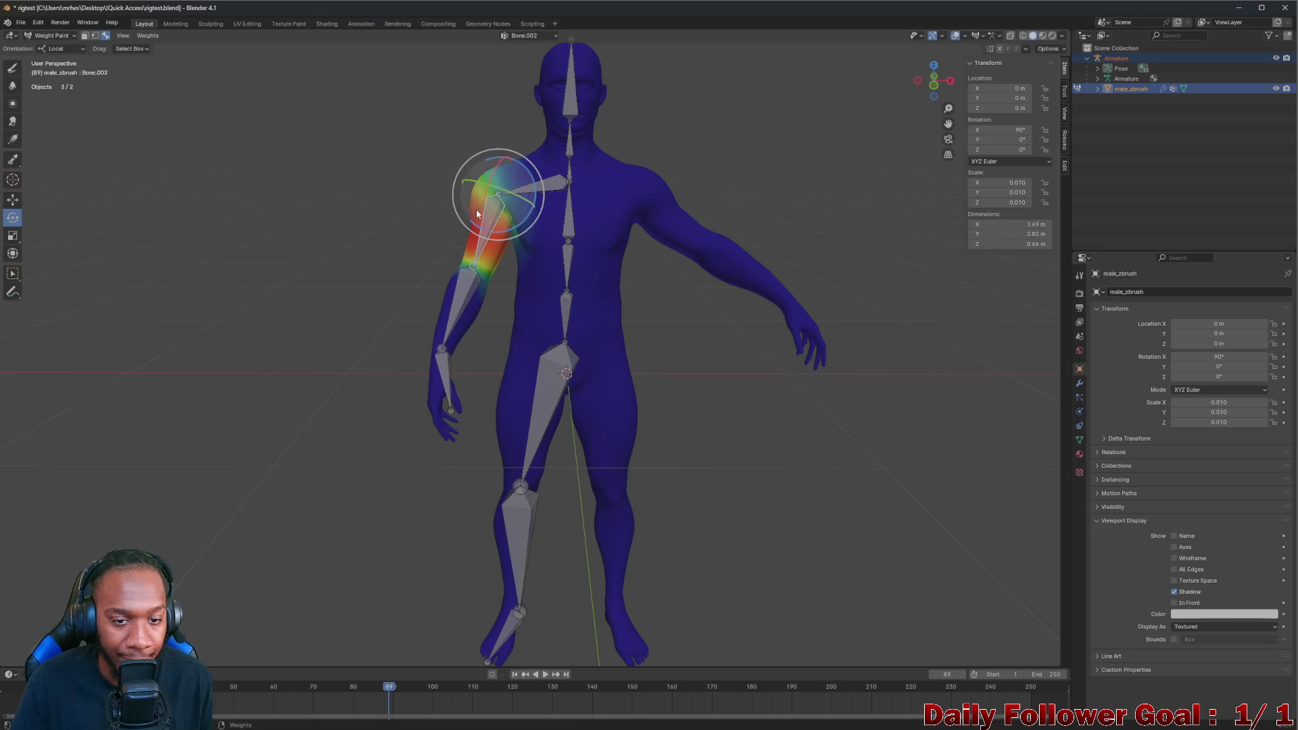
left_click_drag(336, 109, 502, 224)
scroll(507, 228, "up", 5)
scroll(507, 228, "down", 4)
scroll(513, 174, "down", 2)
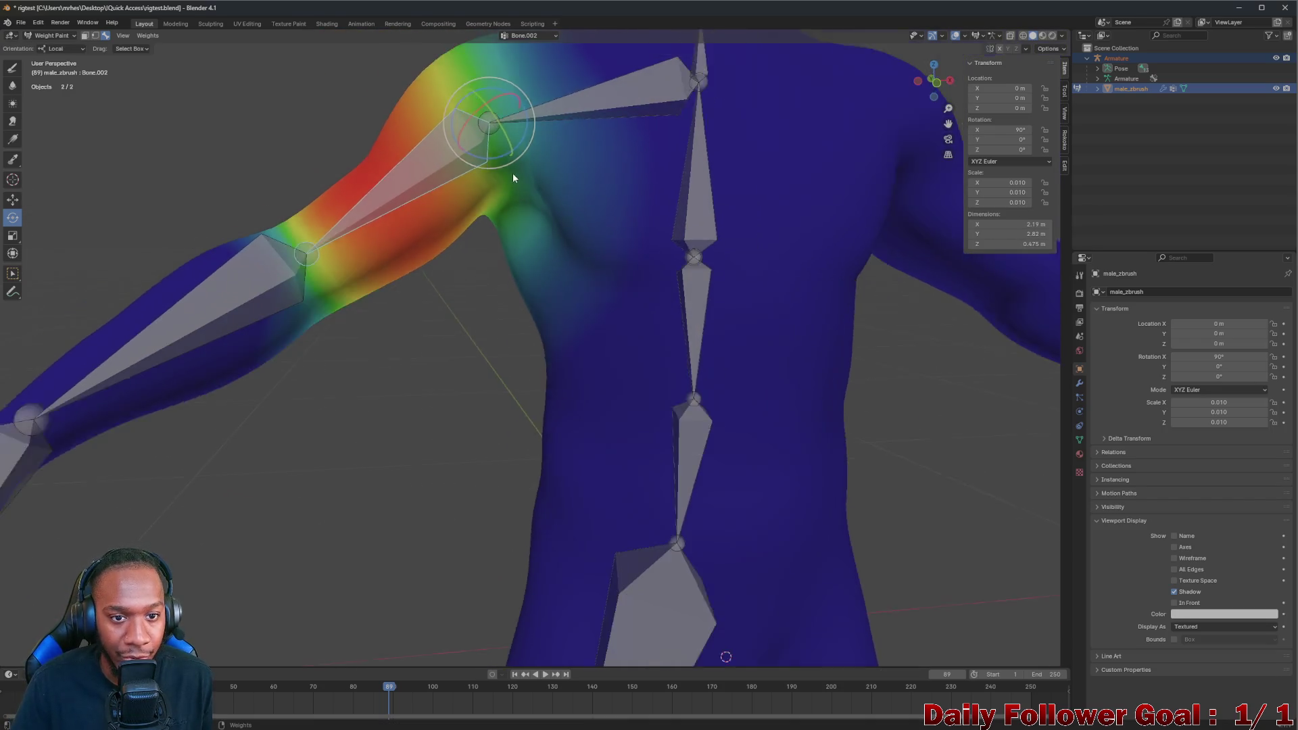
scroll(456, 166, "down", 2)
mouse_move(485, 169)
left_mouse_down()
mouse_move(468, 170)
mouse_move(519, 195)
mouse_move(520, 216)
mouse_move(540, 158)
mouse_move(538, 169)
left_mouse_up()
scroll(512, 204, "down", 2)
scroll(465, 220, "down", 1)
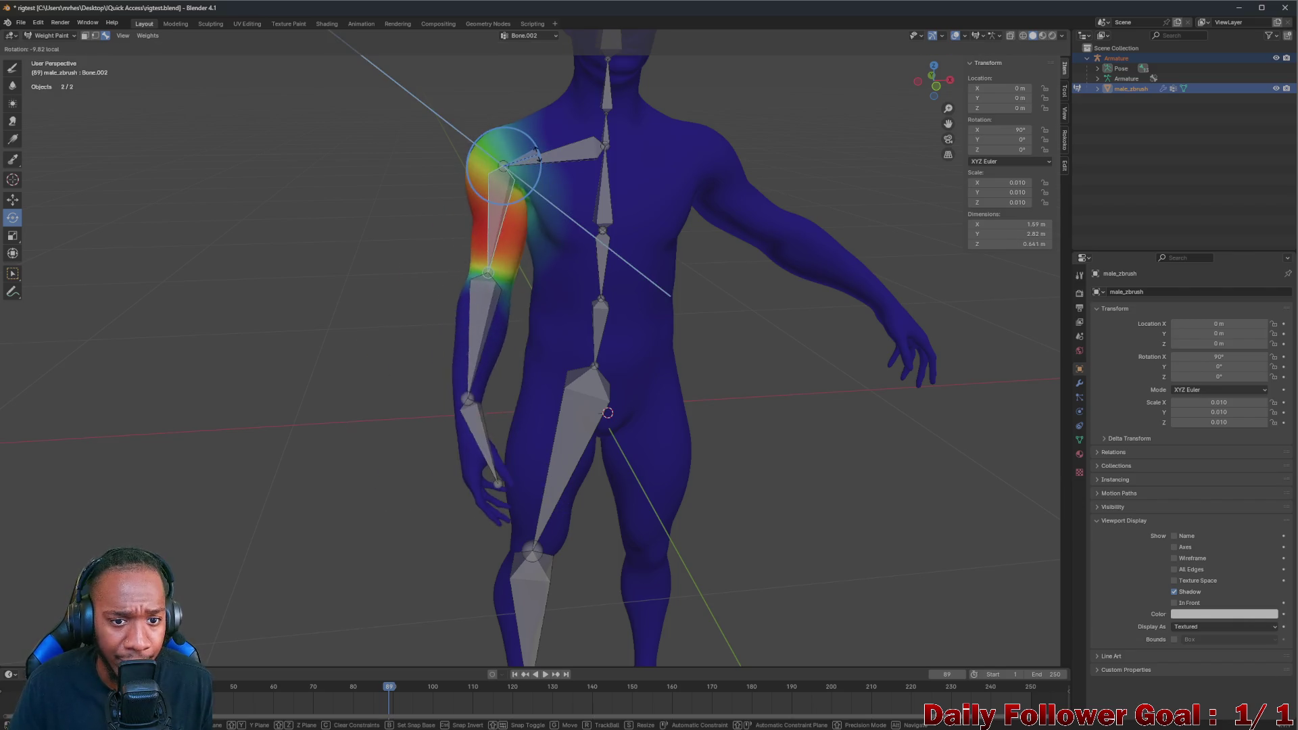
mouse_move(538, 170)
middle_mouse_down()
mouse_move(471, 158)
mouse_move(497, 198)
middle_mouse_up()
scroll(472, 158, "up", 2)
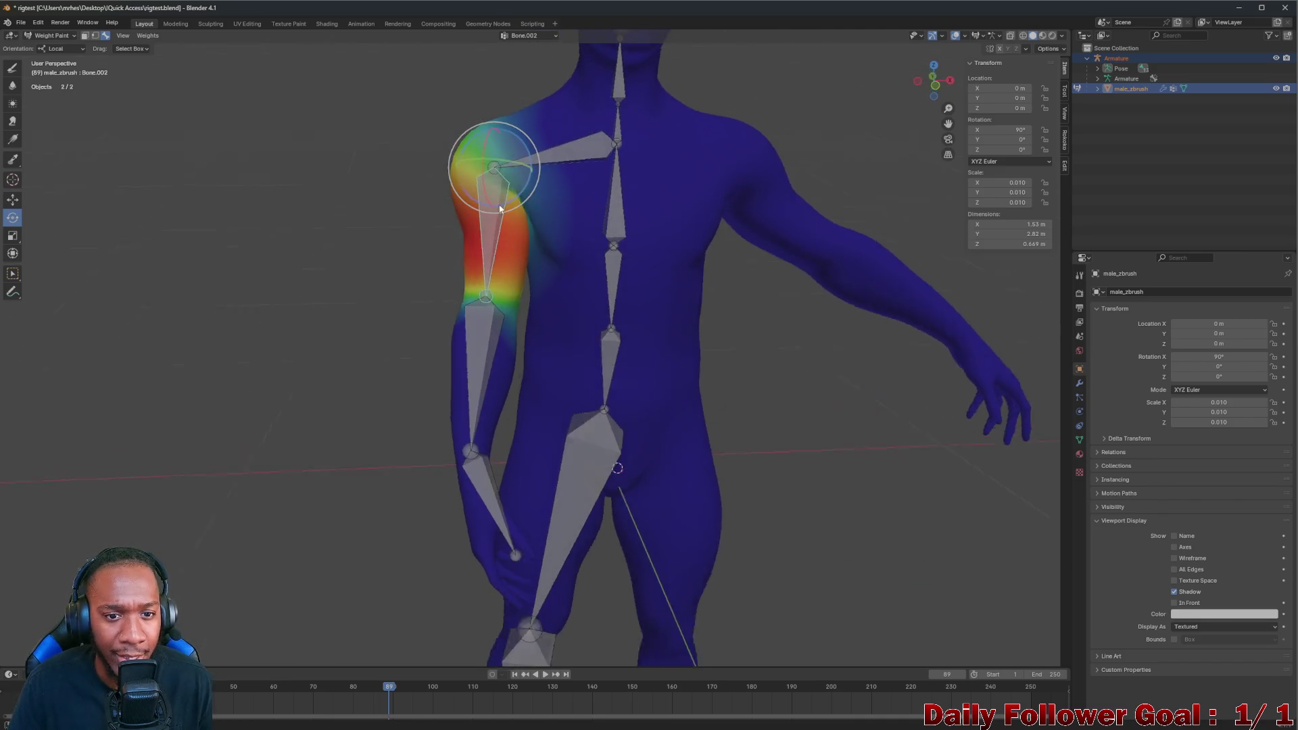
key("ctrl+z")
scroll(499, 195, "up", 1)
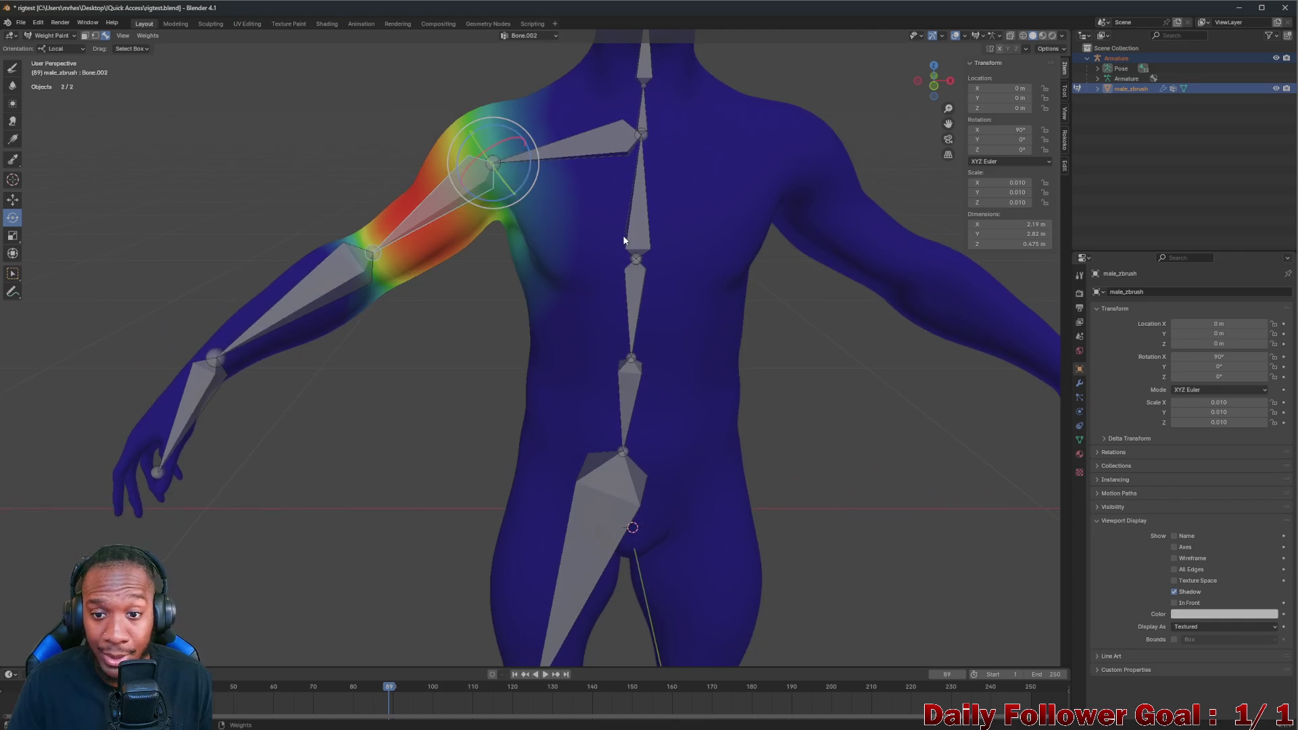
scroll(502, 189, "up", 1)
scroll(508, 181, "up", 2)
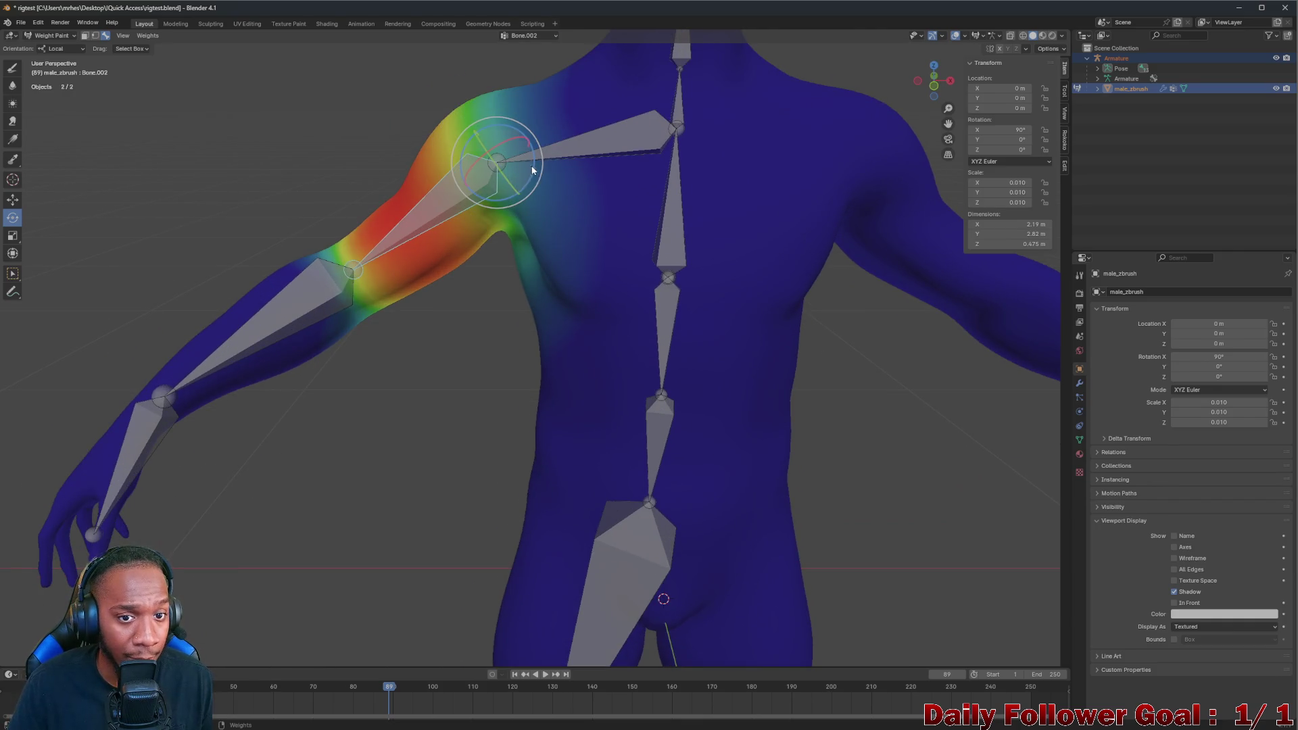
Lower the upper arm to the body's side, then raise it to horizontal, checking the shoulder from the side
left_click_drag(527, 171, 633, 150)
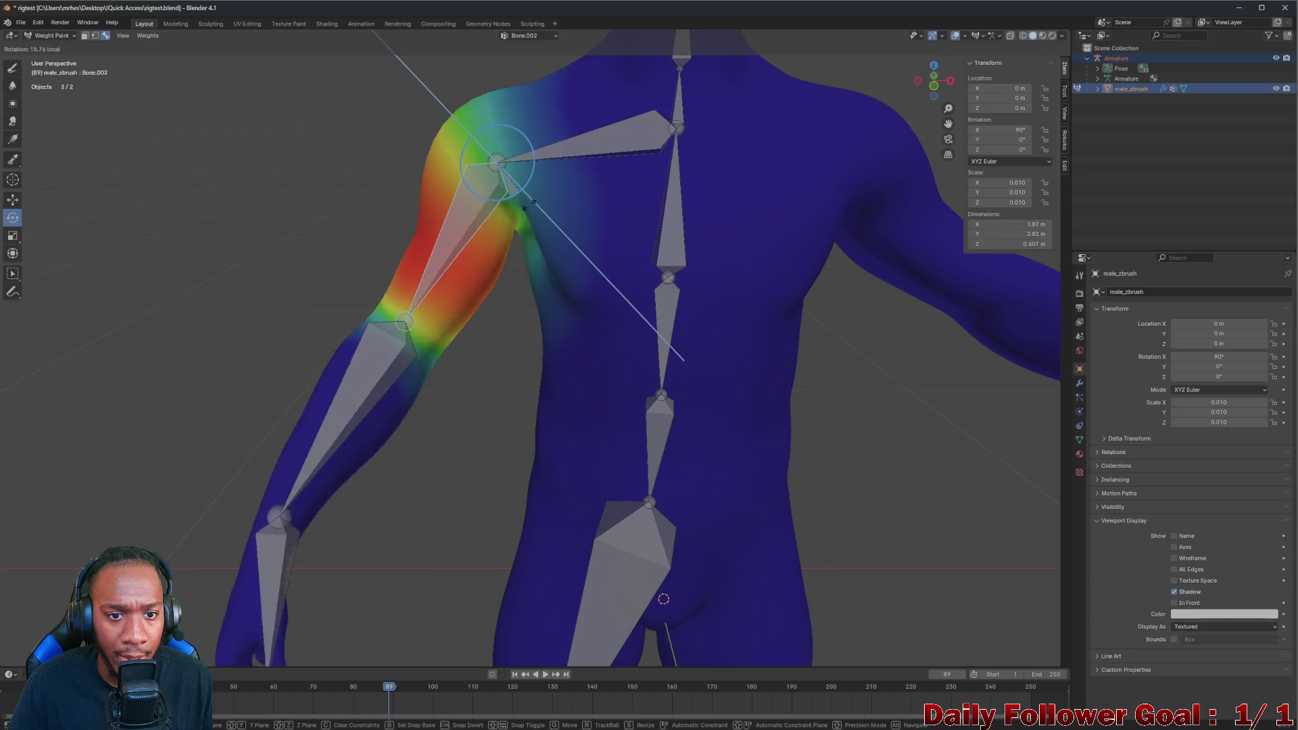
left_click_drag(511, 204, 610, 241)
scroll(456, 242, "down", 2)
mouse_move(455, 241)
middle_mouse_down()
mouse_move(319, 226)
mouse_move(540, 234)
mouse_move(497, 192)
middle_mouse_up()
left_click_drag(484, 158, 406, 233)
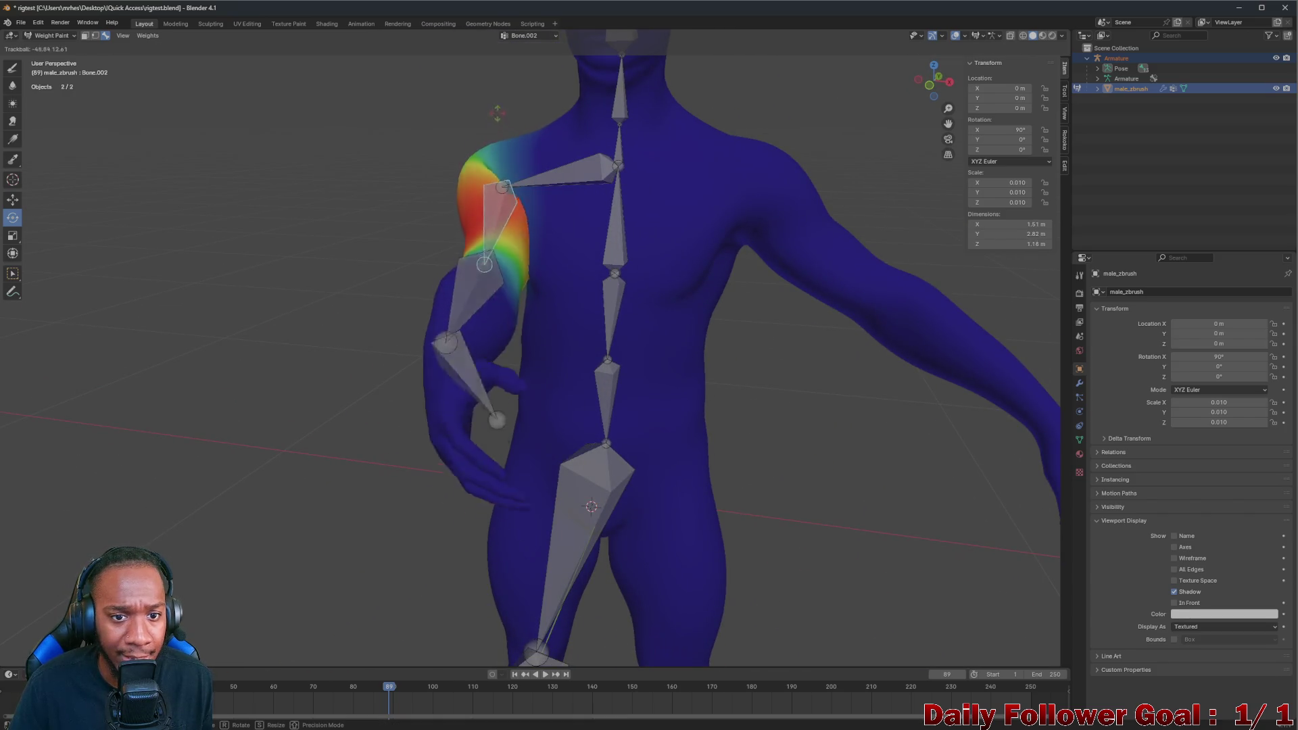
mouse_move(405, 234)
middle_mouse_down()
mouse_move(647, 186)
mouse_move(380, 196)
mouse_move(384, 246)
middle_mouse_up()
scroll(489, 246, "up", 3)
Inspect the shoulder from above, behind and below with the armature hidden, then show it again
left_click_drag(489, 246, 551, 167)
mouse_move(550, 167)
middle_mouse_down()
mouse_move(570, 210)
mouse_move(703, 177)
mouse_move(733, 237)
mouse_move(754, 171)
middle_mouse_up()
left_click(1276, 59)
mouse_move(538, 164)
middle_mouse_down()
mouse_move(594, 203)
mouse_move(597, 145)
mouse_move(532, 236)
mouse_move(585, 244)
mouse_move(464, 173)
mouse_move(494, 217)
mouse_move(571, 166)
mouse_move(589, 178)
middle_mouse_up()
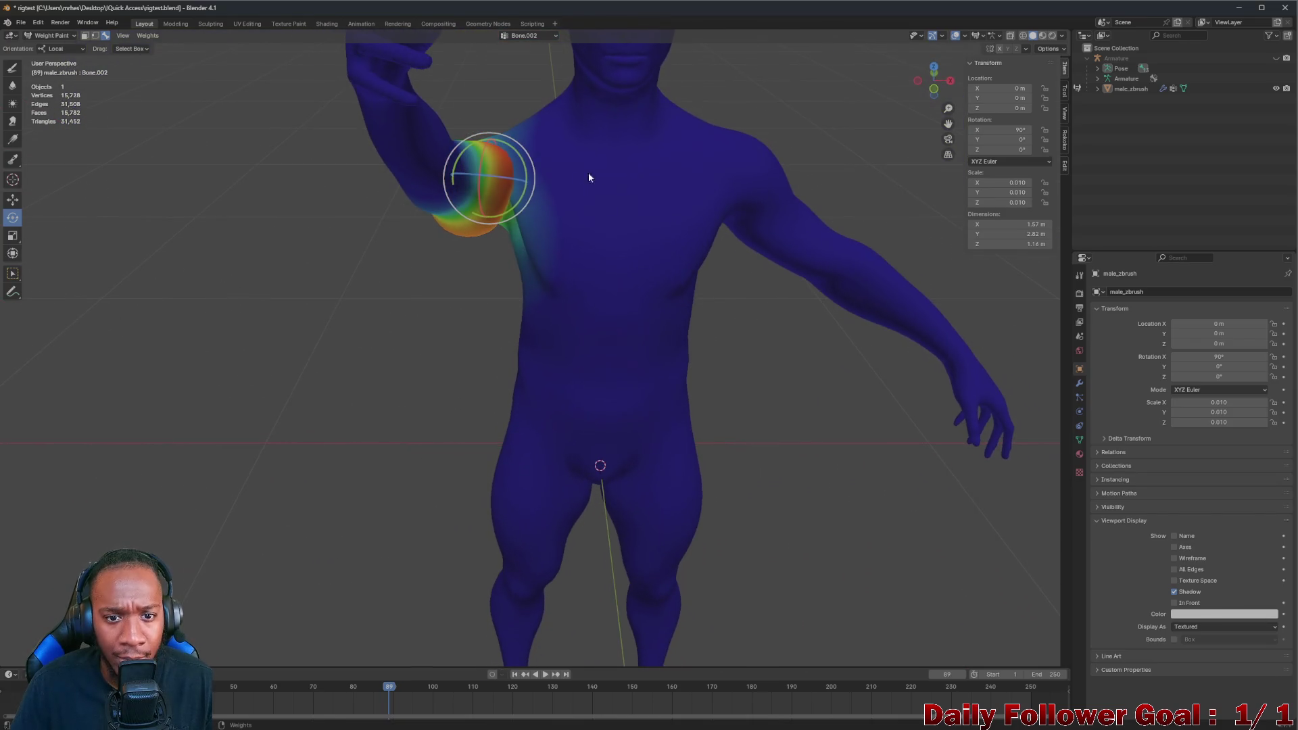
left_click(1276, 59)
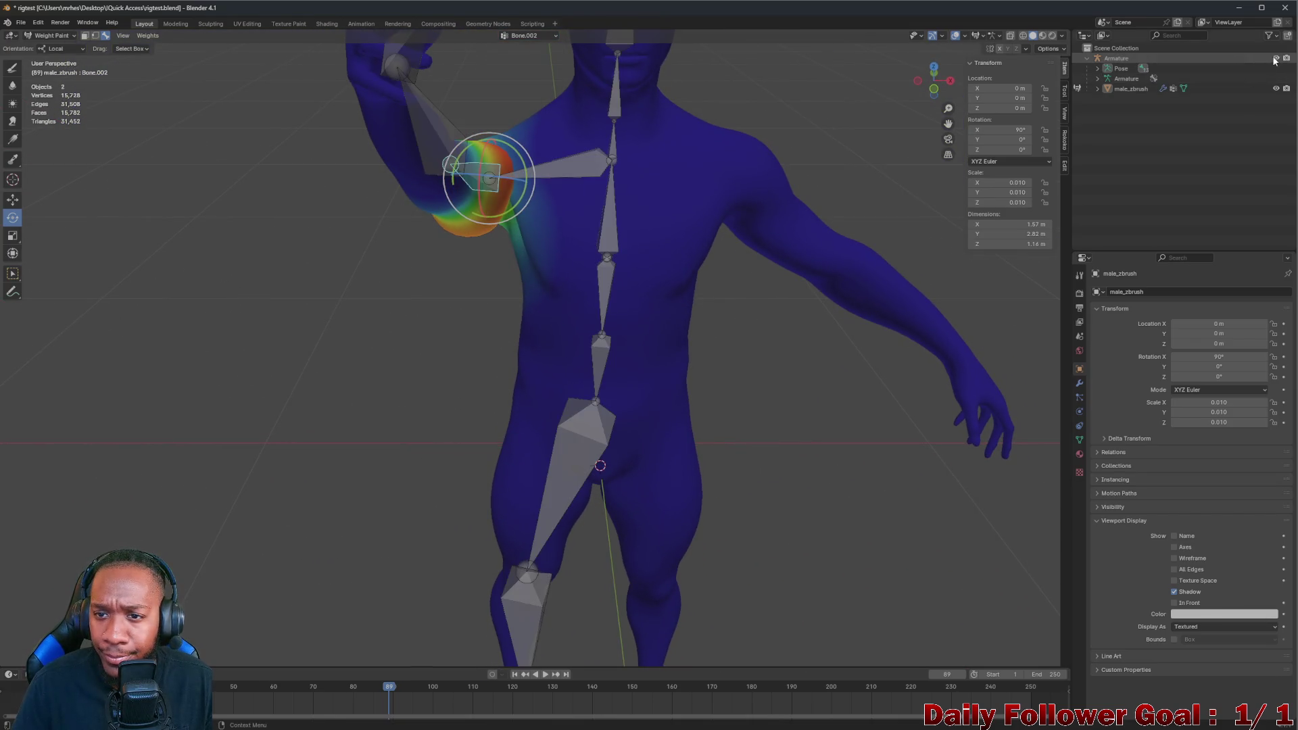
Rotate the Bone.001 chest bone up, back and freely to test chest deformation, then make Bone.002 active
left_click(543, 176)
mouse_move(564, 154)
left_mouse_down()
mouse_move(568, 257)
mouse_move(548, 274)
left_mouse_up()
scroll(546, 277, "up", 3)
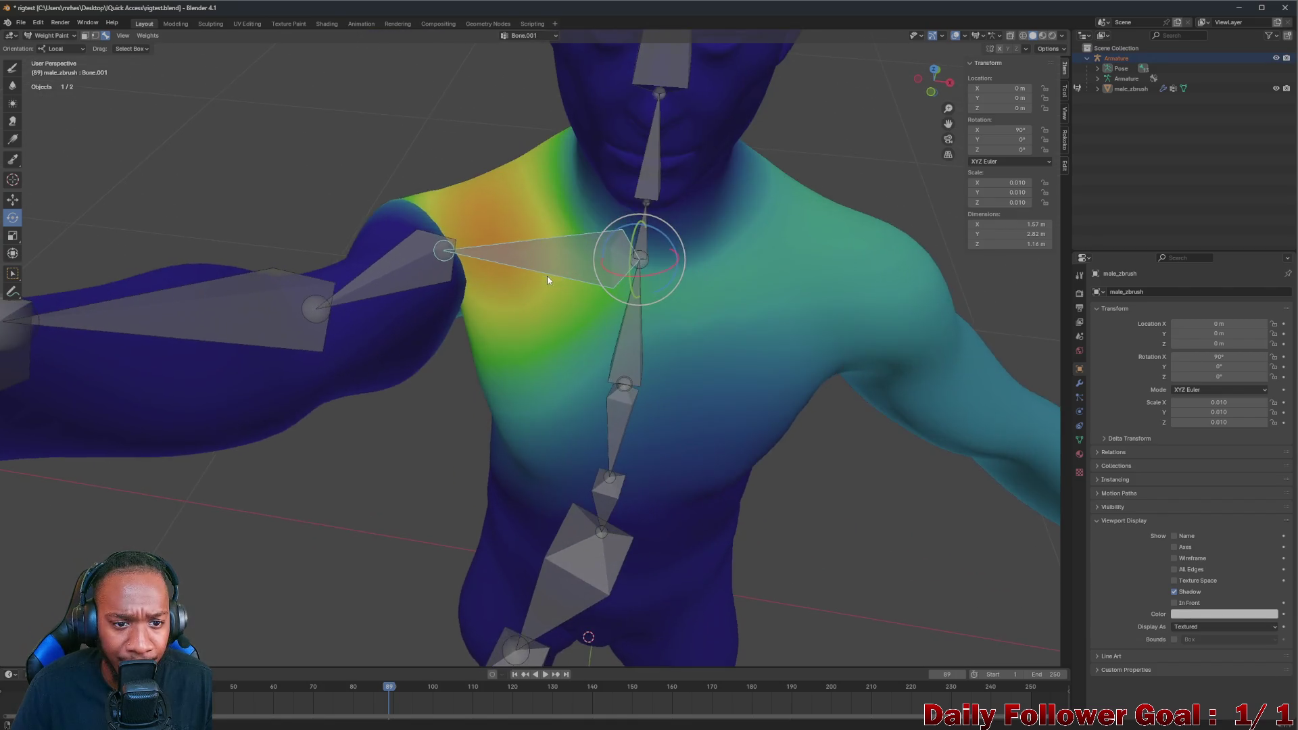
middle_click_drag(547, 276, 529, 264)
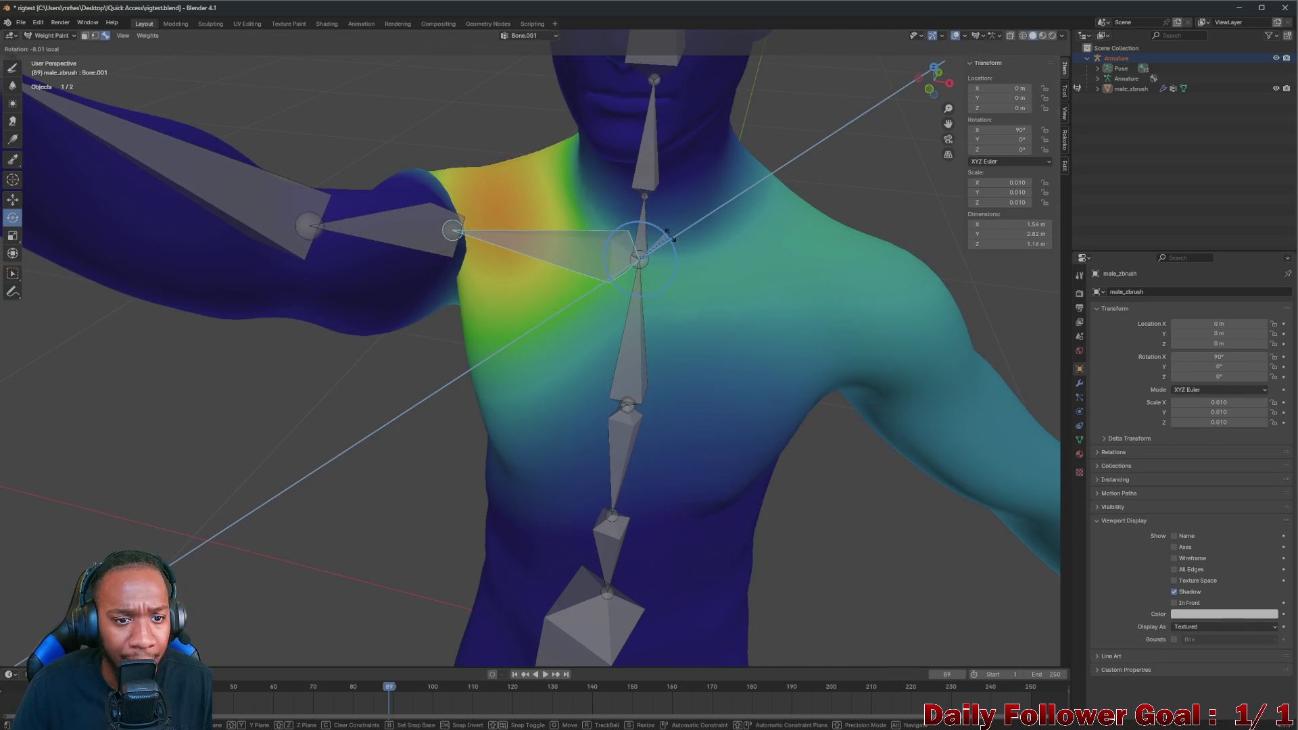
mouse_move(670, 233)
left_mouse_down()
mouse_move(626, 239)
mouse_move(641, 226)
left_mouse_up()
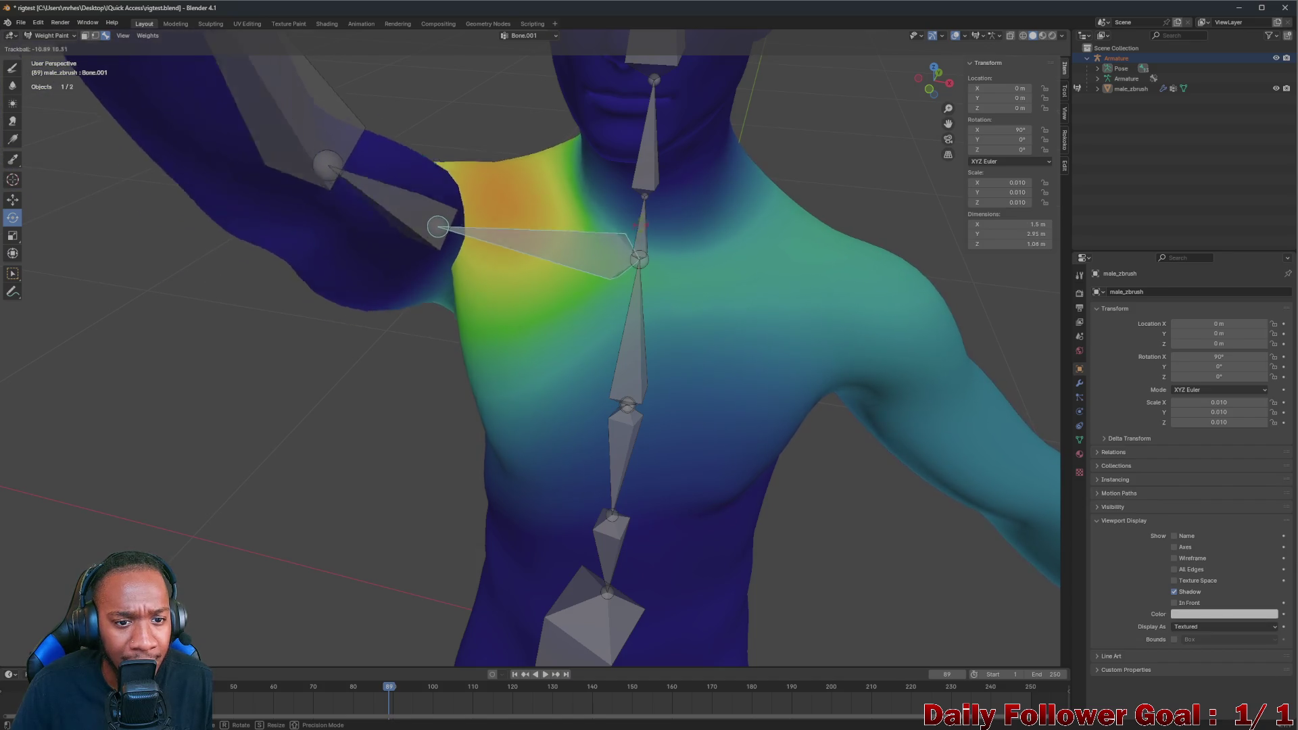
left_click_drag(641, 225, 646, 234)
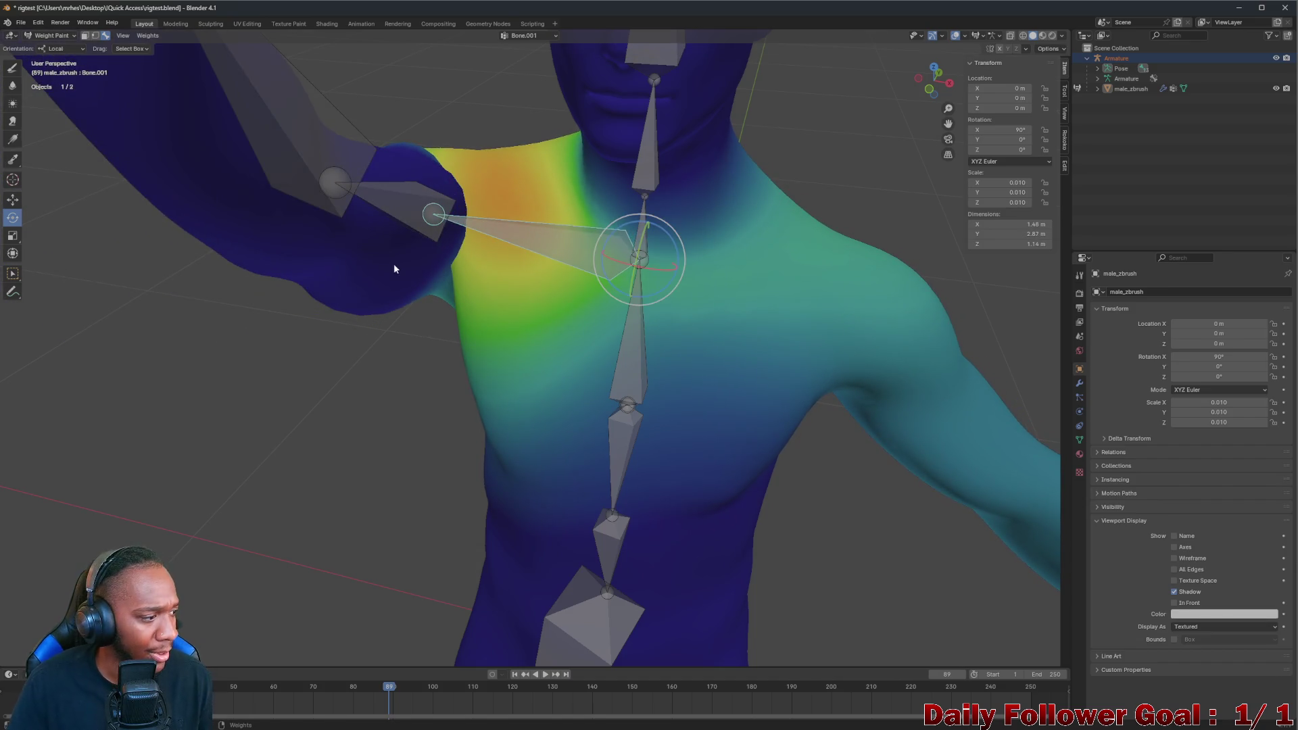
mouse_move(393, 268)
middle_mouse_down()
mouse_move(606, 292)
mouse_move(574, 255)
mouse_move(459, 278)
mouse_move(506, 263)
mouse_move(503, 274)
middle_mouse_up()
left_click(490, 251)
Swing the arm above the head and across the chest with Bone.002, viewing the raised arm from behind
mouse_move(490, 252)
left_mouse_down()
mouse_move(522, 248)
mouse_move(468, 258)
mouse_move(495, 270)
left_mouse_up()
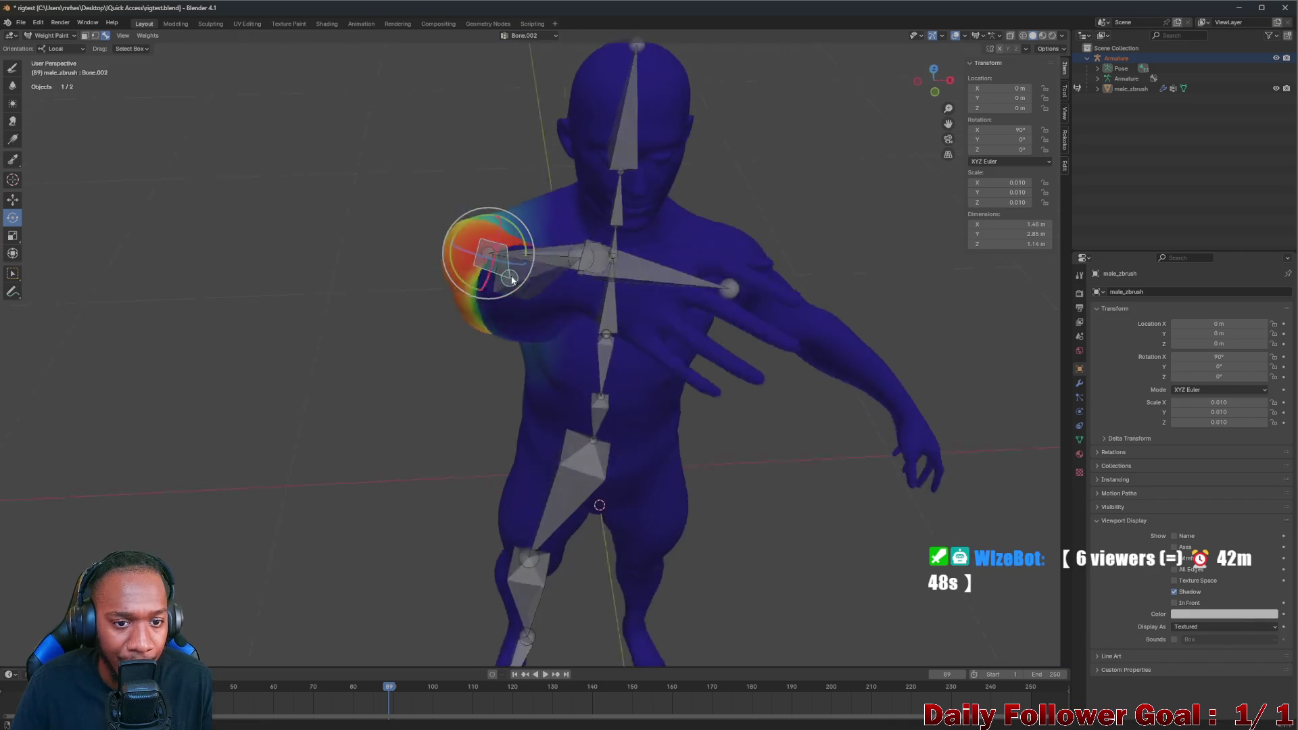
middle_click_drag(495, 270, 493, 270)
left_click_drag(483, 257, 478, 253)
mouse_move(476, 254)
middle_mouse_down()
mouse_move(446, 244)
mouse_move(429, 283)
mouse_move(344, 291)
mouse_move(233, 245)
mouse_move(230, 212)
mouse_move(244, 222)
middle_mouse_up()
scroll(418, 233, "up", 3)
mouse_move(399, 243)
middle_mouse_down()
mouse_move(356, 304)
mouse_move(513, 253)
mouse_move(454, 315)
mouse_move(480, 265)
mouse_move(550, 359)
mouse_move(604, 288)
mouse_move(752, 267)
middle_mouse_up()
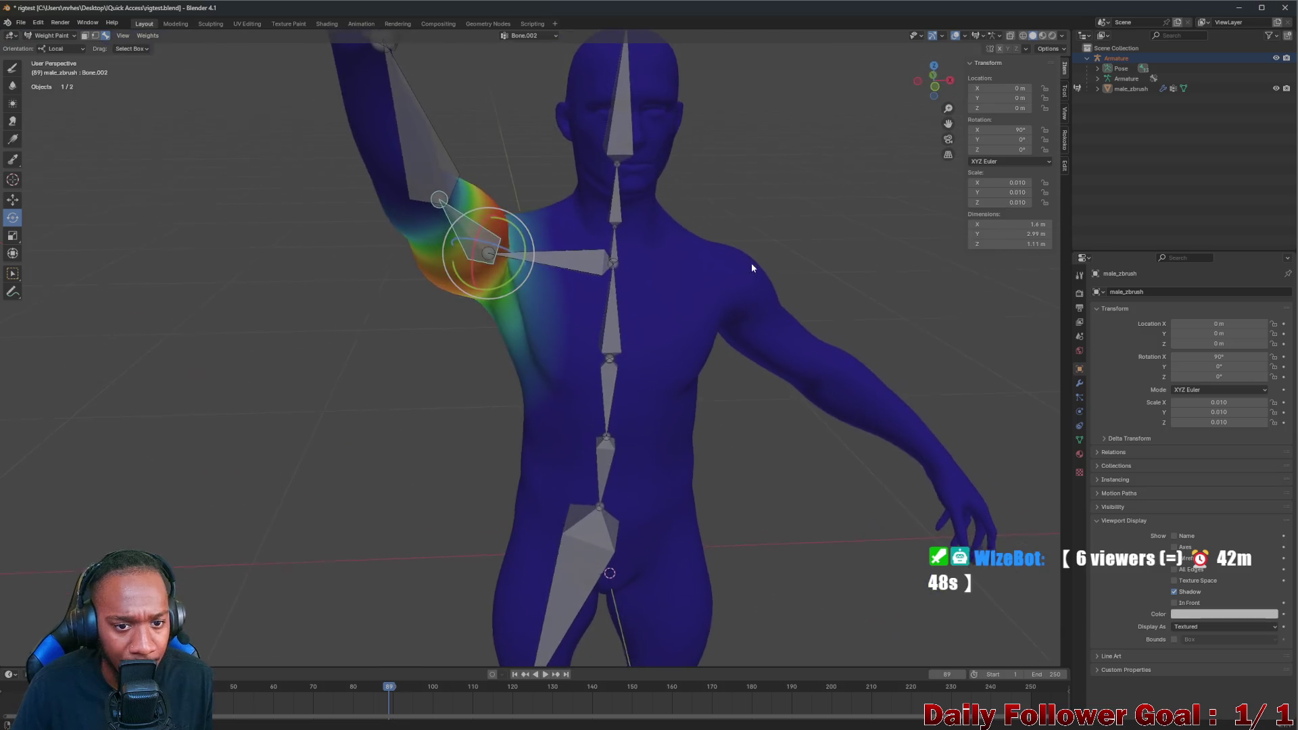
mouse_move(491, 270)
middle_mouse_down()
mouse_move(468, 280)
mouse_move(499, 237)
mouse_move(498, 209)
mouse_move(561, 251)
mouse_move(537, 246)
mouse_move(553, 233)
mouse_move(486, 220)
mouse_move(488, 232)
middle_mouse_up()
Compare Bone.001's chest weights, rotate the upper arm down and back, and inspect the mesh with the armature hidden
left_click(562, 251)
left_click(492, 208)
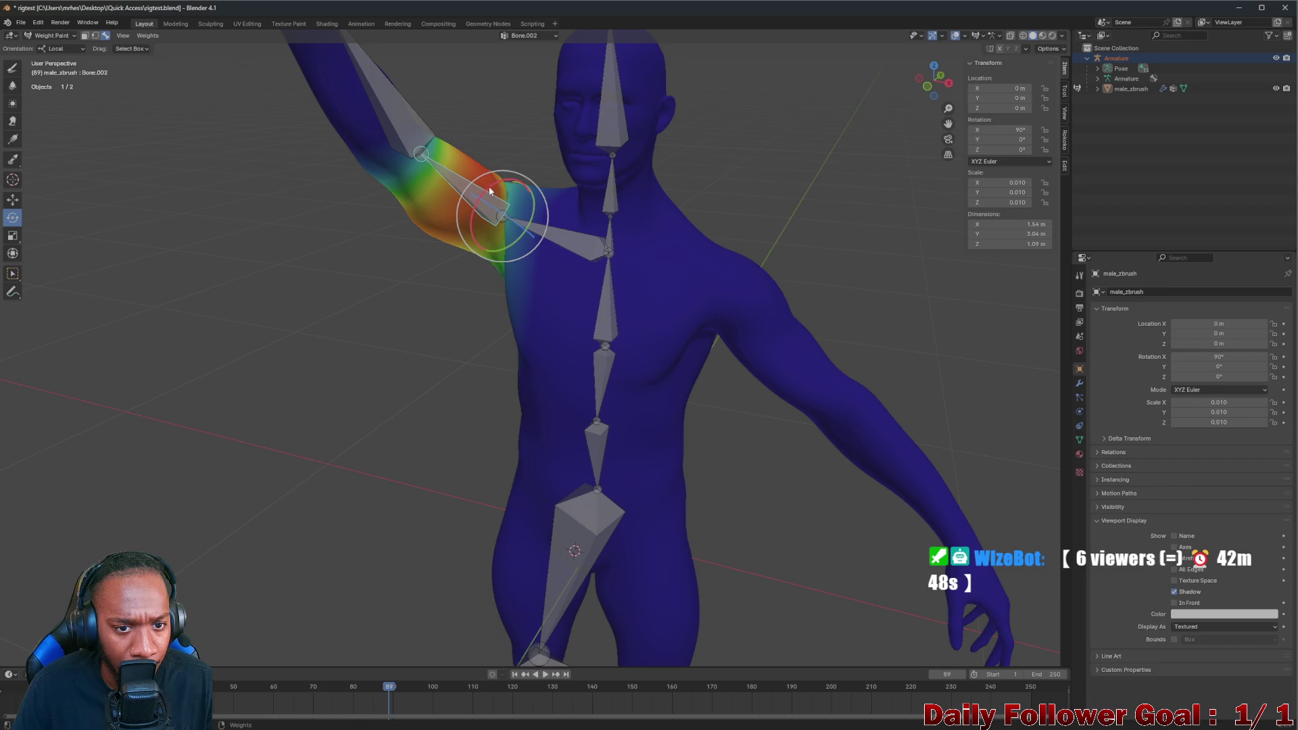
left_click_drag(490, 192, 489, 174)
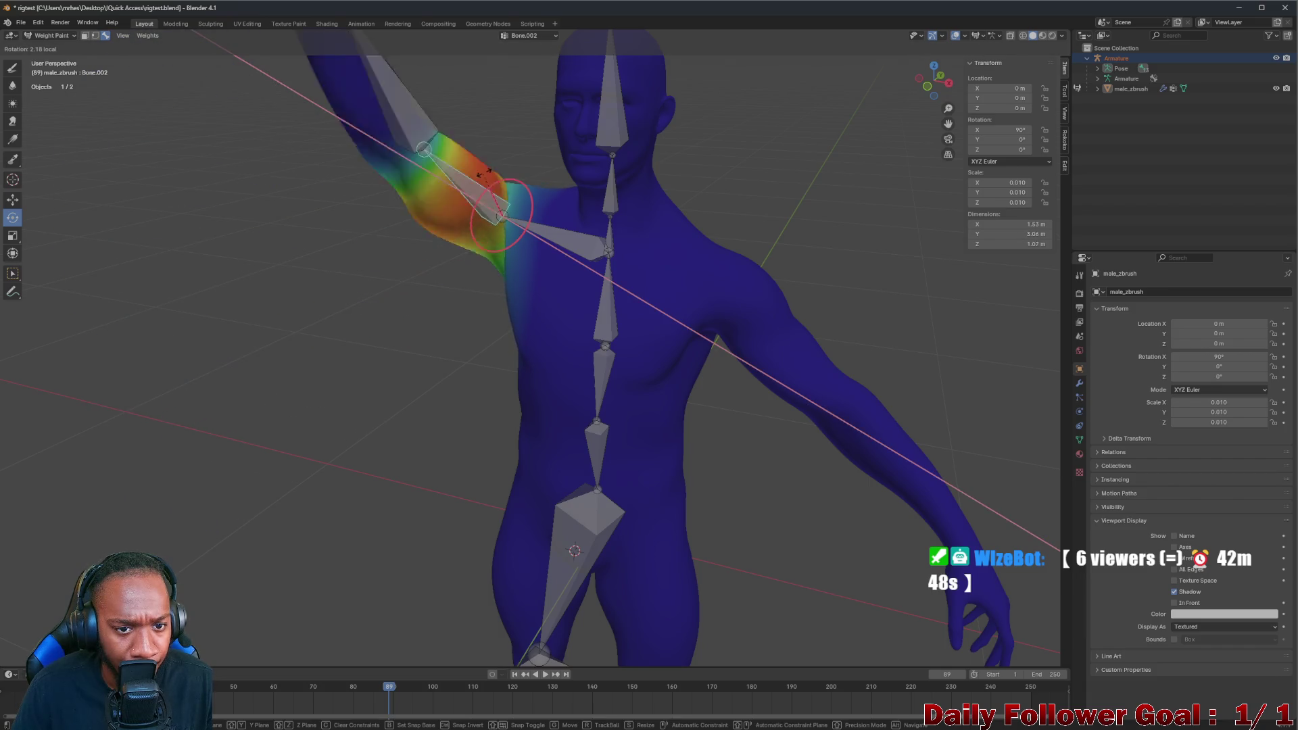
left_click_drag(489, 176, 478, 182)
mouse_move(478, 182)
middle_mouse_down()
mouse_move(362, 200)
mouse_move(644, 172)
mouse_move(475, 204)
mouse_move(538, 193)
middle_mouse_up()
left_click(1277, 59)
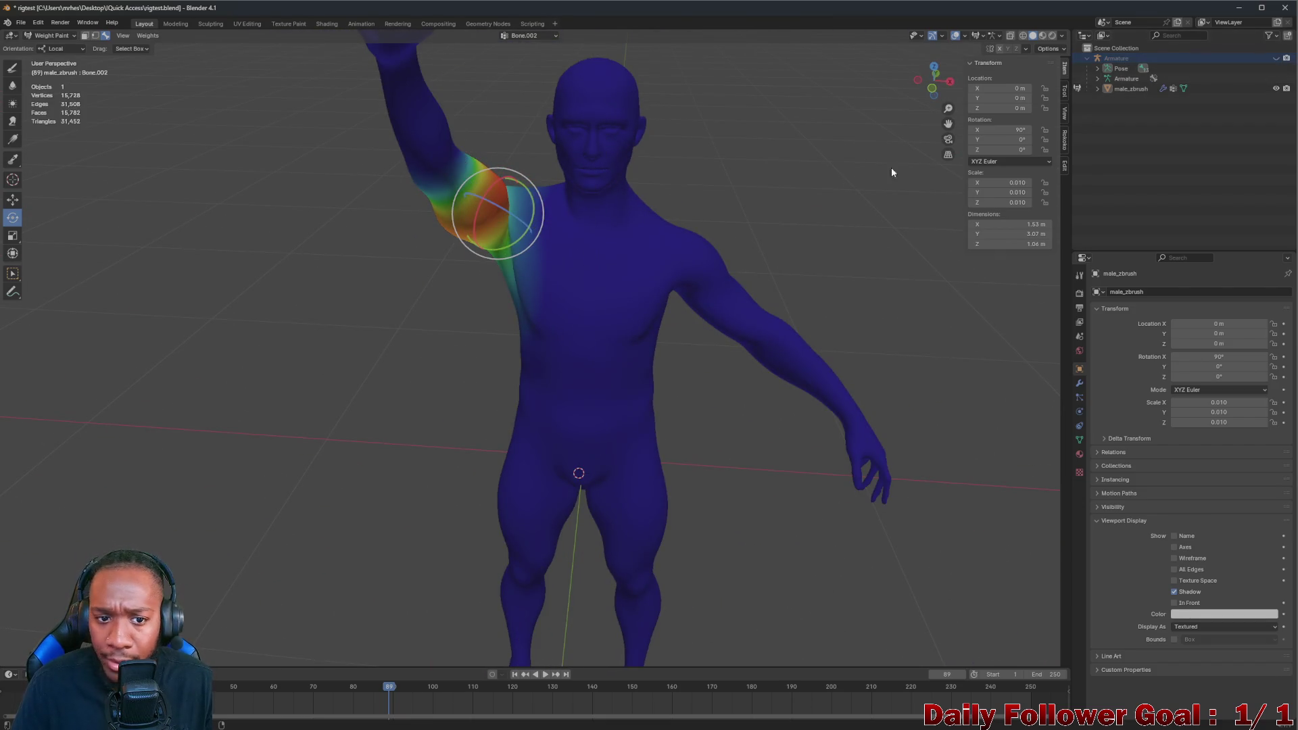
mouse_move(92, 100)
middle_mouse_down()
mouse_move(513, 204)
mouse_move(516, 176)
mouse_move(492, 205)
mouse_move(337, 207)
mouse_move(252, 190)
mouse_move(295, 225)
mouse_move(426, 277)
mouse_move(548, 223)
mouse_move(456, 170)
middle_mouse_up()
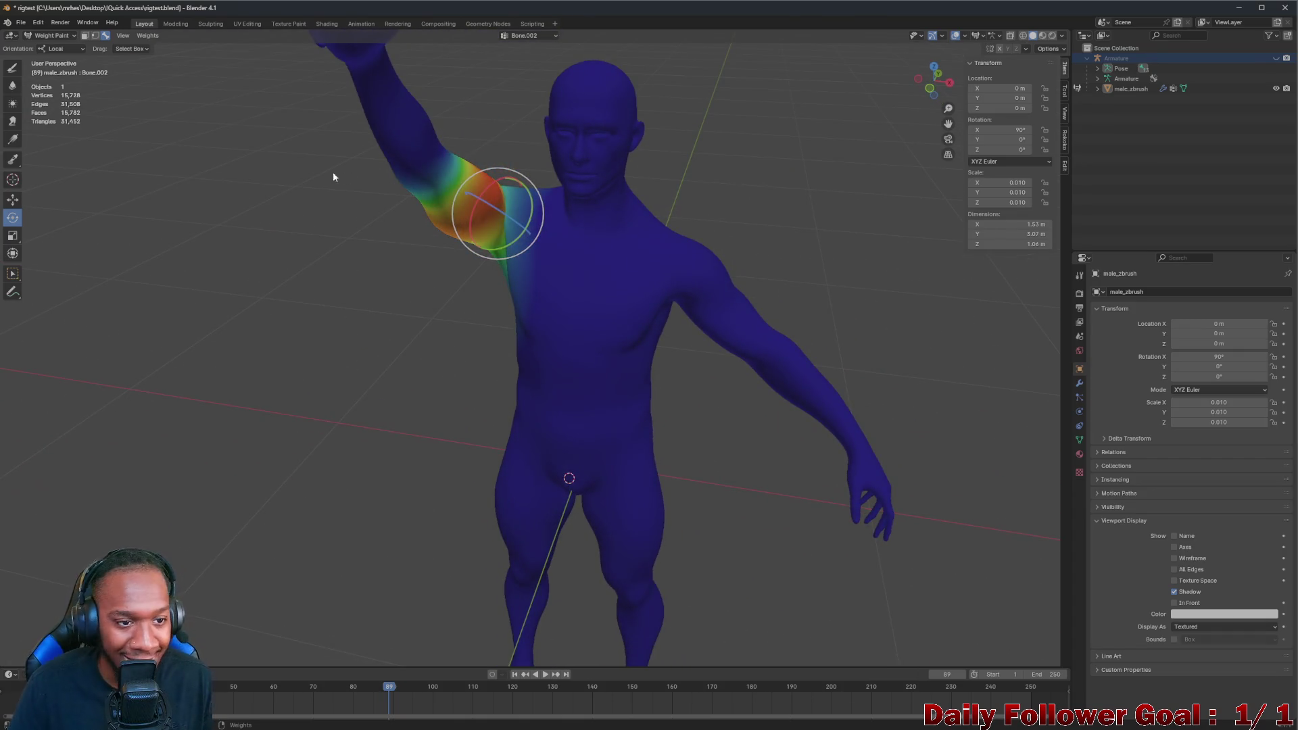
left_click(1277, 59)
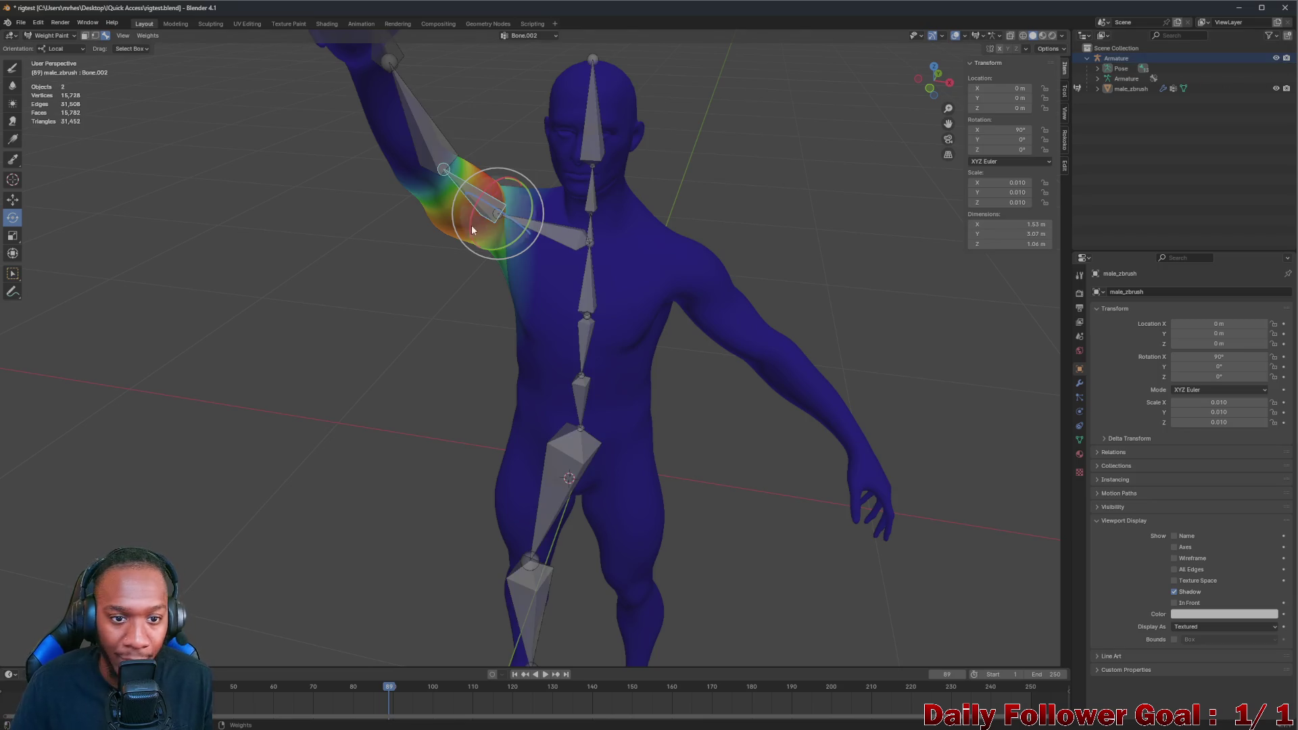
Rotate Bone.004 from a top-down view to swing the upper arm into a new pose
left_click(439, 149)
mouse_move(440, 149)
middle_mouse_down()
mouse_move(423, 156)
mouse_move(419, 194)
mouse_move(442, 138)
middle_mouse_up()
mouse_move(442, 137)
left_mouse_down()
mouse_move(512, 162)
mouse_move(517, 180)
left_mouse_up()
mouse_move(517, 181)
middle_mouse_down()
mouse_move(487, 241)
mouse_move(472, 216)
mouse_move(381, 206)
mouse_move(451, 237)
mouse_move(460, 271)
mouse_move(456, 245)
mouse_move(442, 259)
middle_mouse_up()
scroll(457, 255, "up", 4)
Rotate Bone.001 along its local axis to raise the arm, checking chest and back deformation from behind
left_click(605, 251)
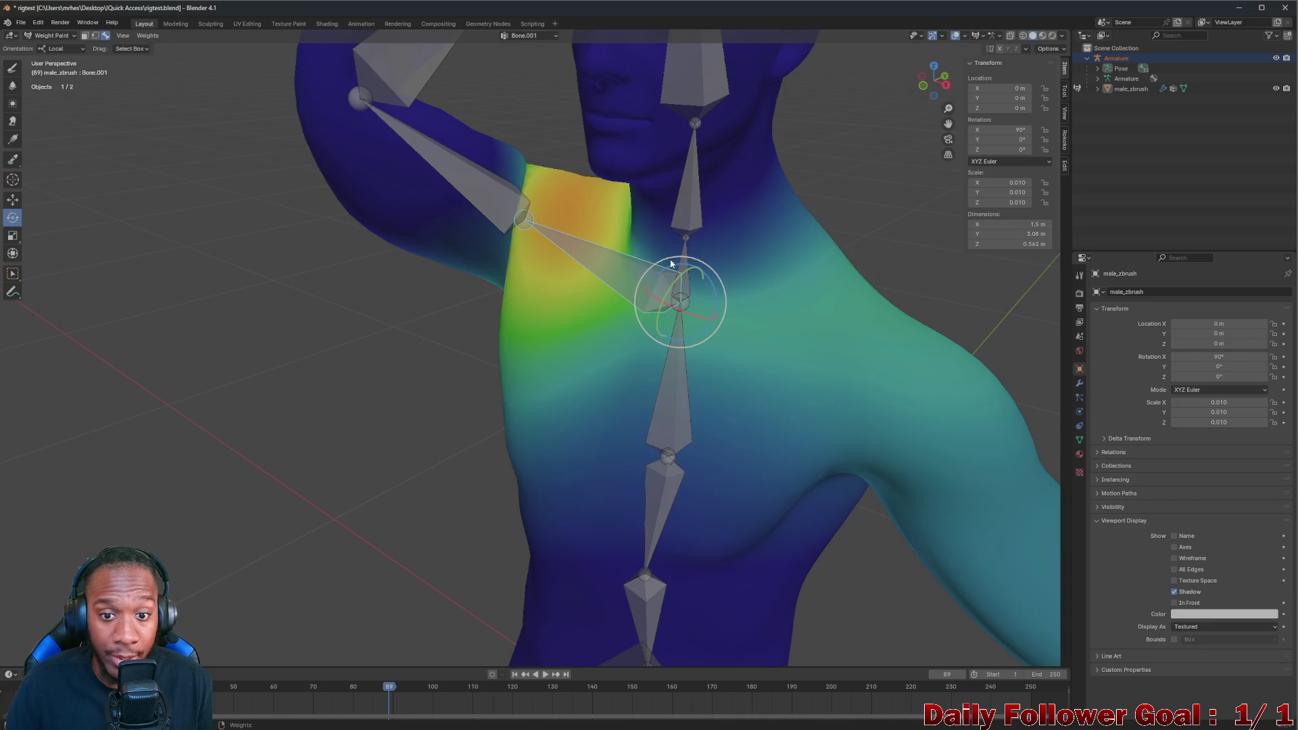
mouse_move(682, 275)
left_mouse_down()
mouse_move(693, 272)
mouse_move(679, 276)
left_mouse_up()
mouse_move(682, 278)
middle_mouse_down()
mouse_move(569, 283)
mouse_move(633, 299)
mouse_move(472, 273)
mouse_move(439, 295)
middle_mouse_up()
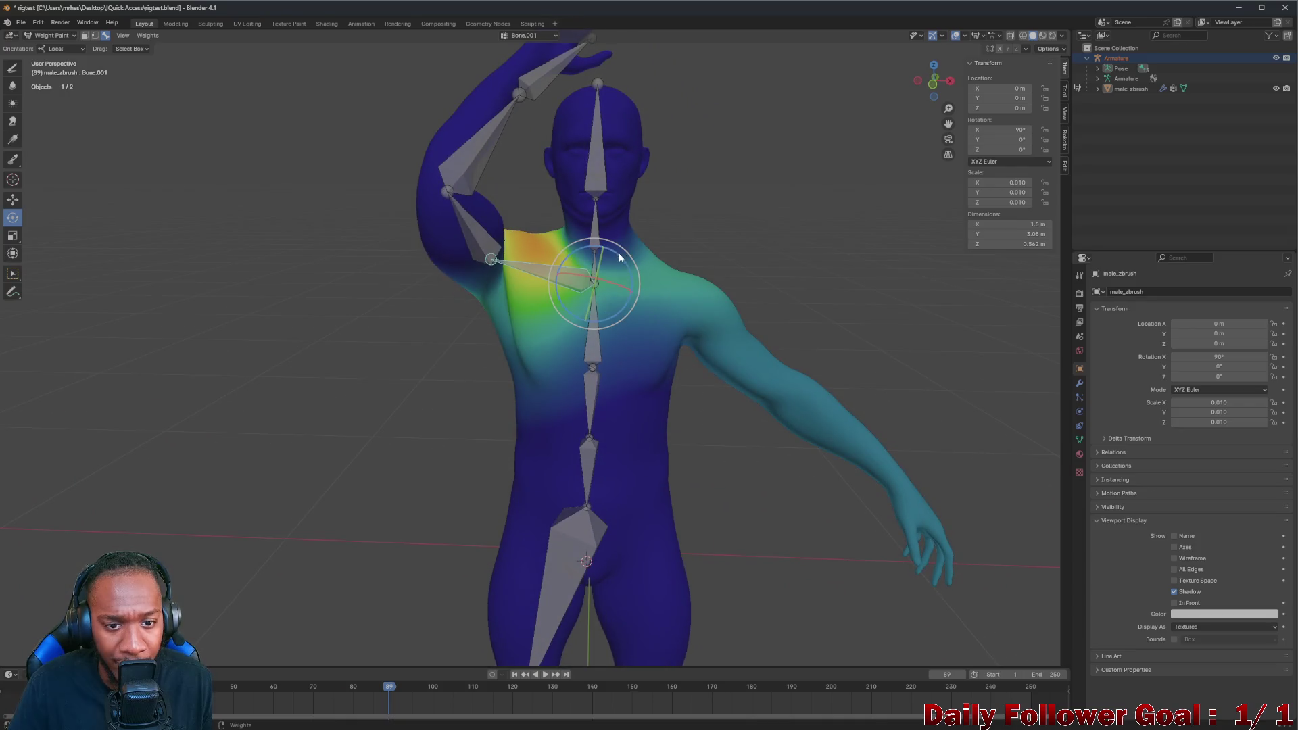
left_click_drag(588, 276, 579, 281)
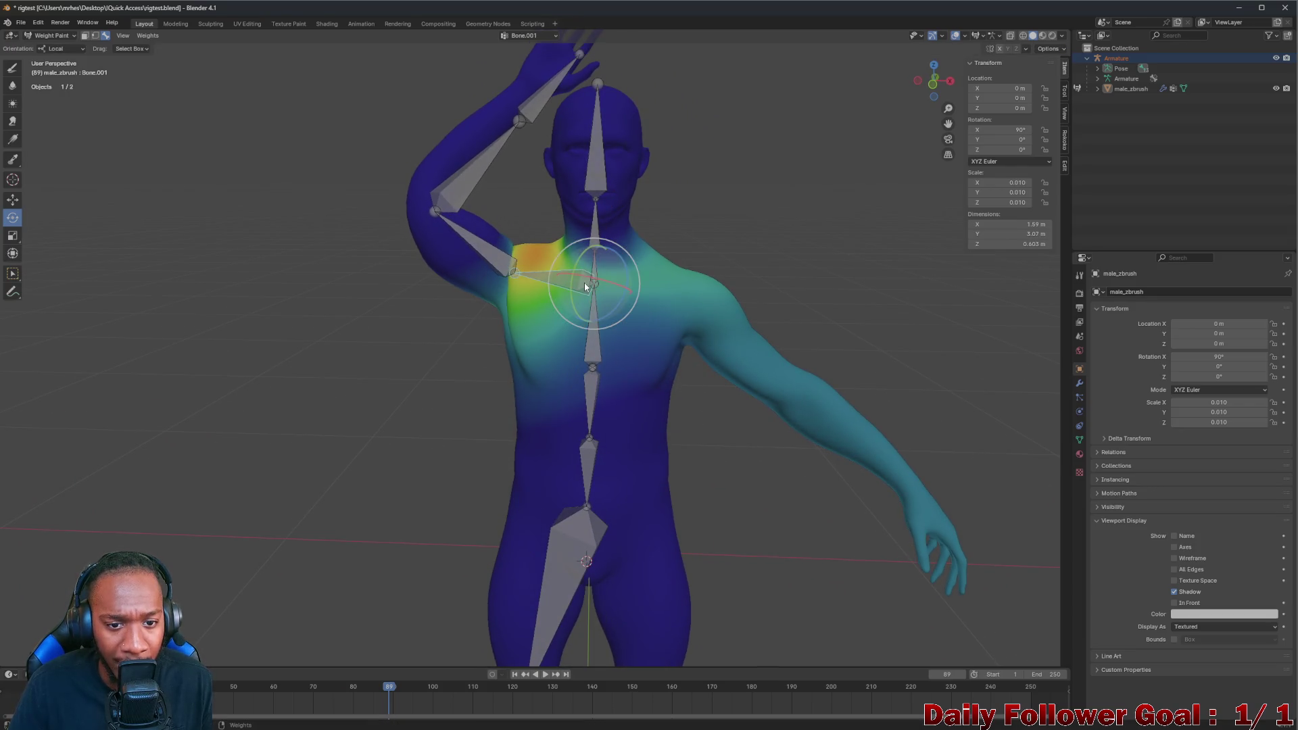
middle_click_drag(584, 285, 763, 303)
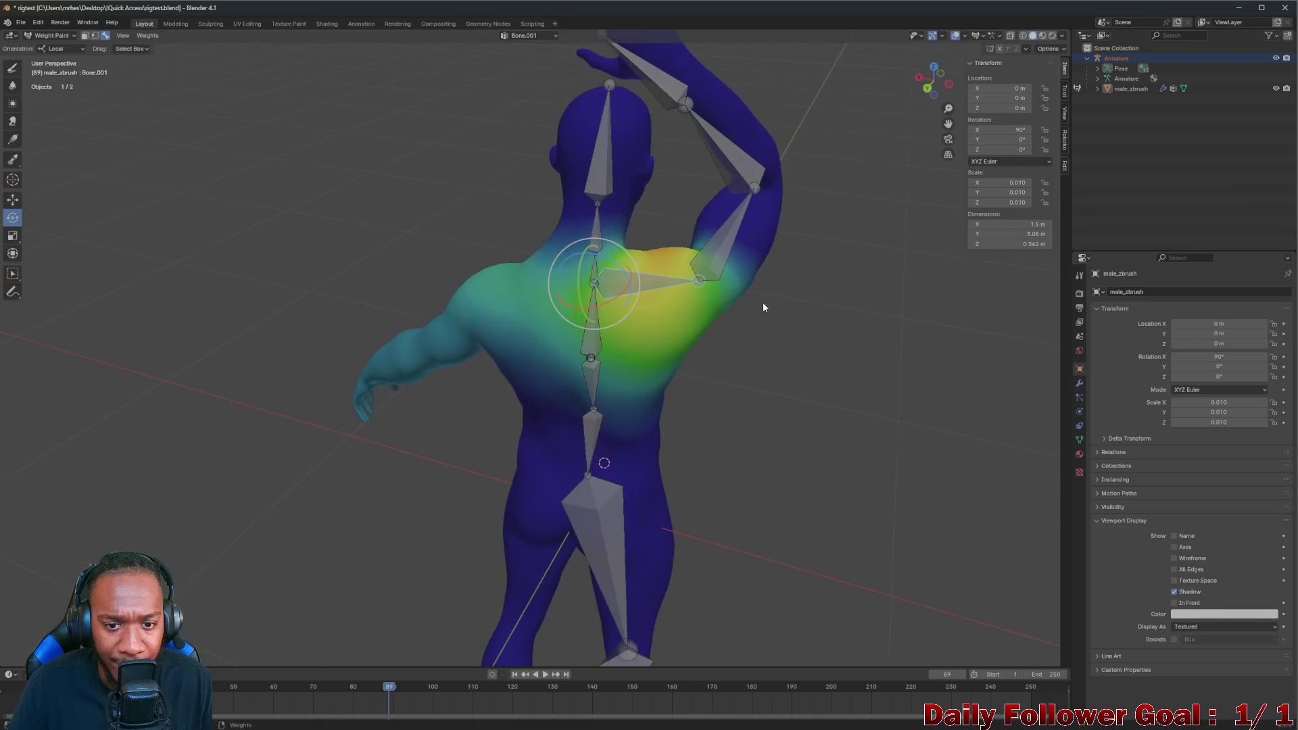
left_click_drag(619, 266, 574, 263)
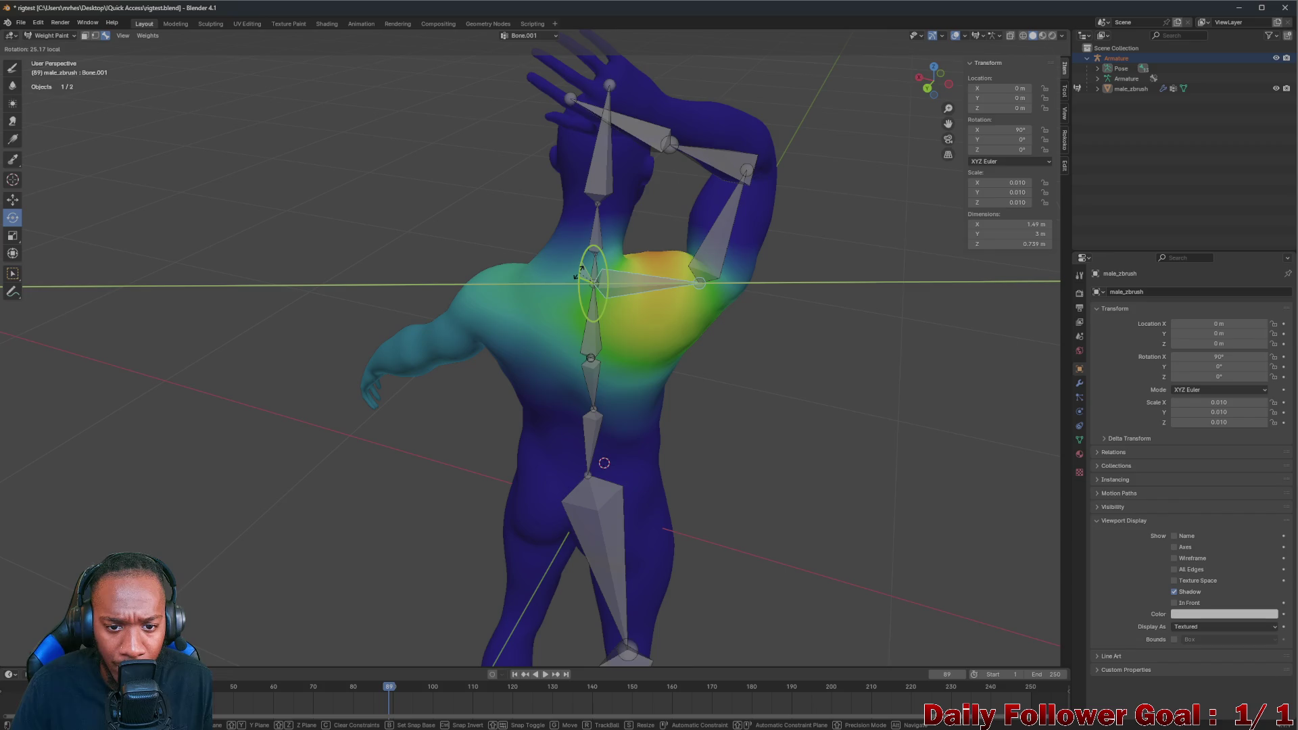
left_click_drag(580, 277, 707, 310)
mouse_move(708, 311)
middle_mouse_down()
mouse_move(494, 290)
mouse_move(568, 255)
middle_mouse_up()
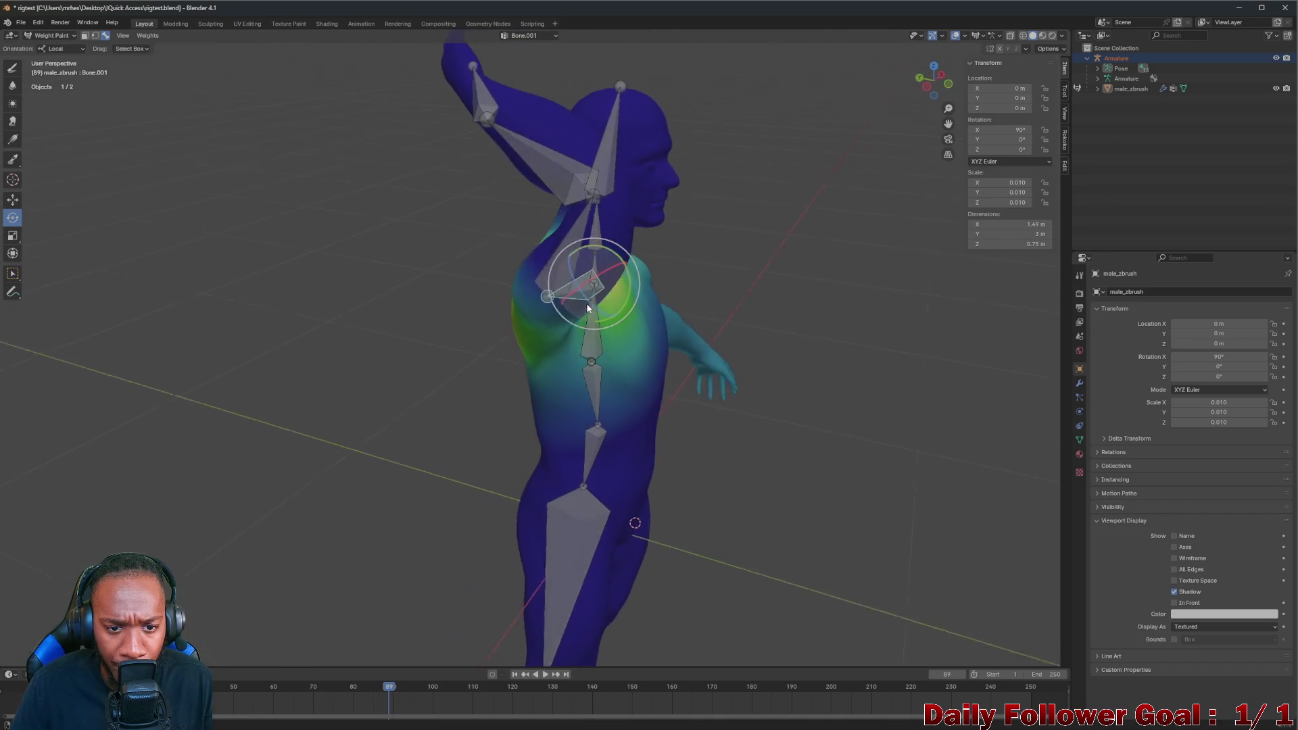
Trackball-rotate Bone.002 freely and view its shoulder weights from the front and back
left_click(561, 280)
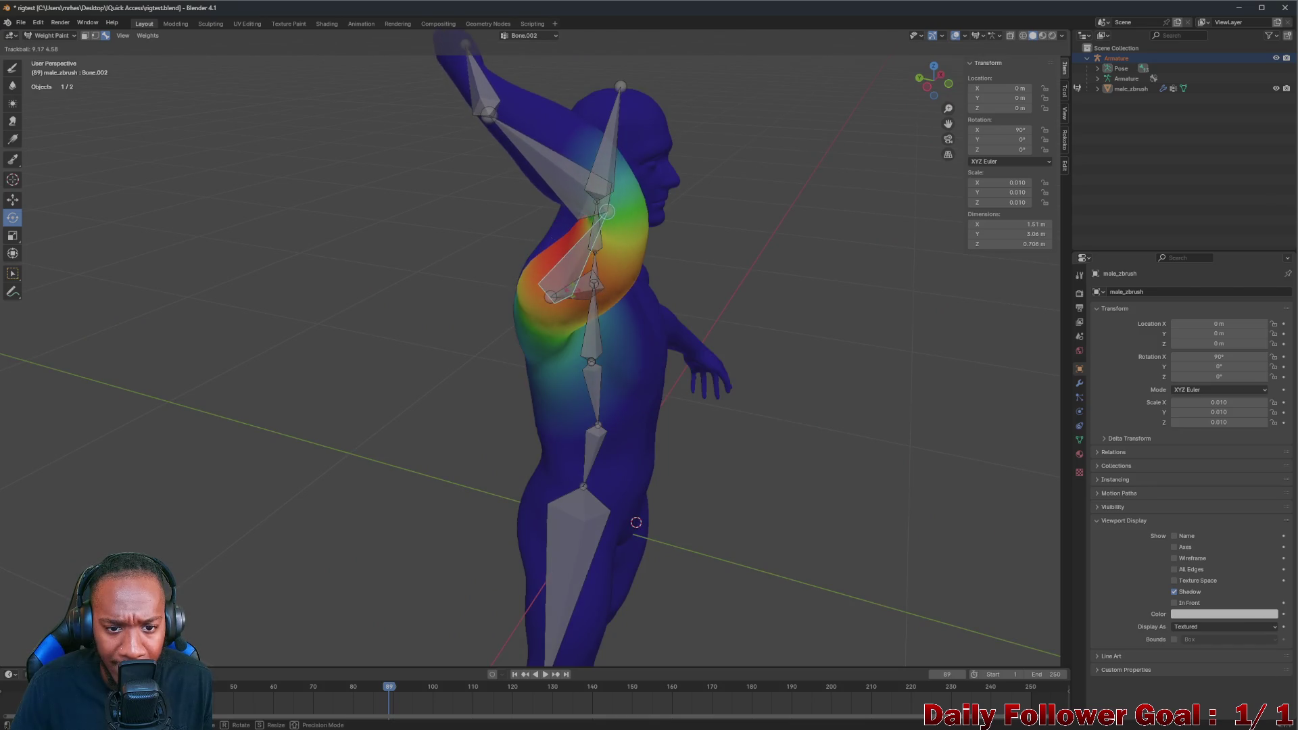
middle_click_drag(604, 295, 556, 284)
left_click_drag(557, 285, 552, 294)
left_click(552, 294)
mouse_move(553, 294)
middle_mouse_down()
mouse_move(275, 299)
mouse_move(633, 366)
middle_mouse_up()
scroll(631, 366, "up", 3)
middle_click_drag(551, 348, 616, 317)
scroll(616, 318, "down", 3)
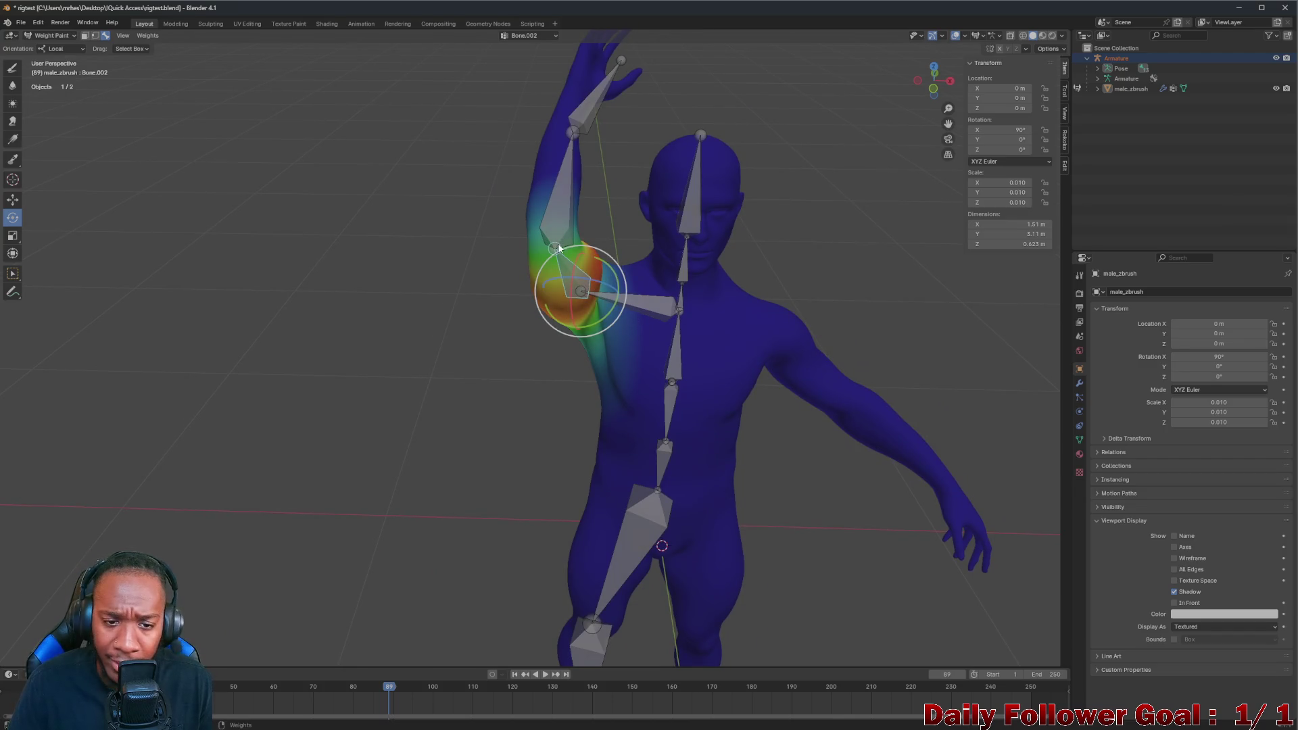
Rotate the Bone.002 shoulder bone about its local Y axis so the raised arm bends
left_click(559, 249, "ctrl")
left_click(577, 286, "ctrl")
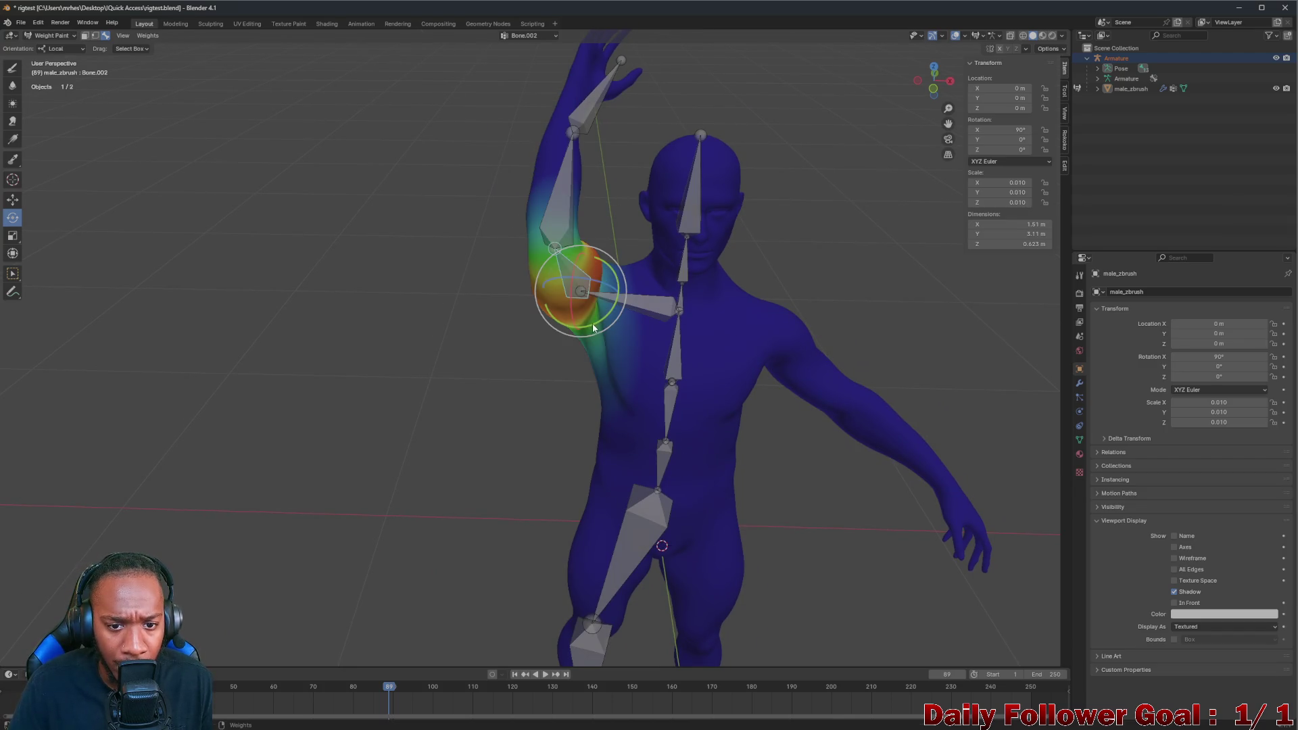
key("r")
key("y")
left_click(577, 327)
Check the shoulder weights from the back and front with the armature hidden, then shown again
mouse_move(578, 327)
middle_mouse_down()
mouse_move(552, 291)
mouse_move(555, 246)
mouse_move(632, 282)
mouse_move(680, 268)
mouse_move(885, 289)
middle_mouse_up()
mouse_move(771, 258)
middle_mouse_down()
mouse_move(692, 290)
mouse_move(738, 251)
middle_mouse_up()
left_click(1277, 57)
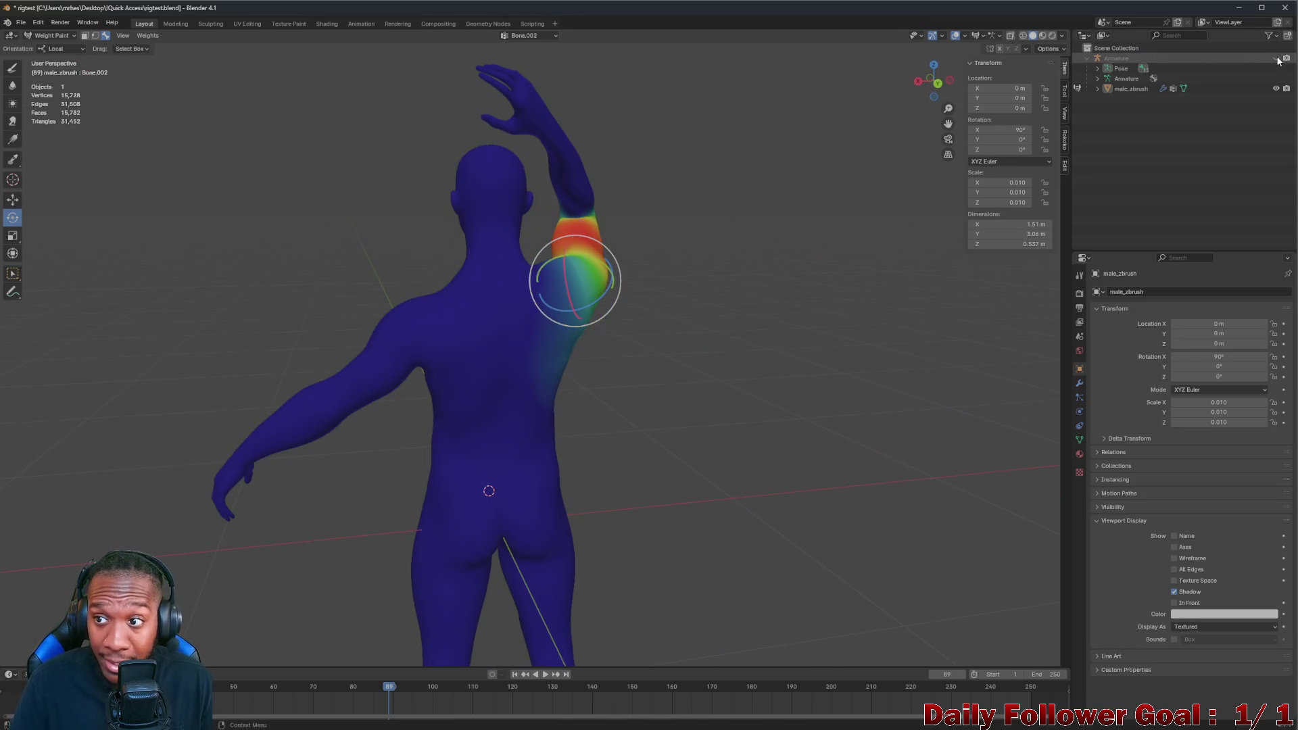
middle_click_drag(745, 271, 544, 304)
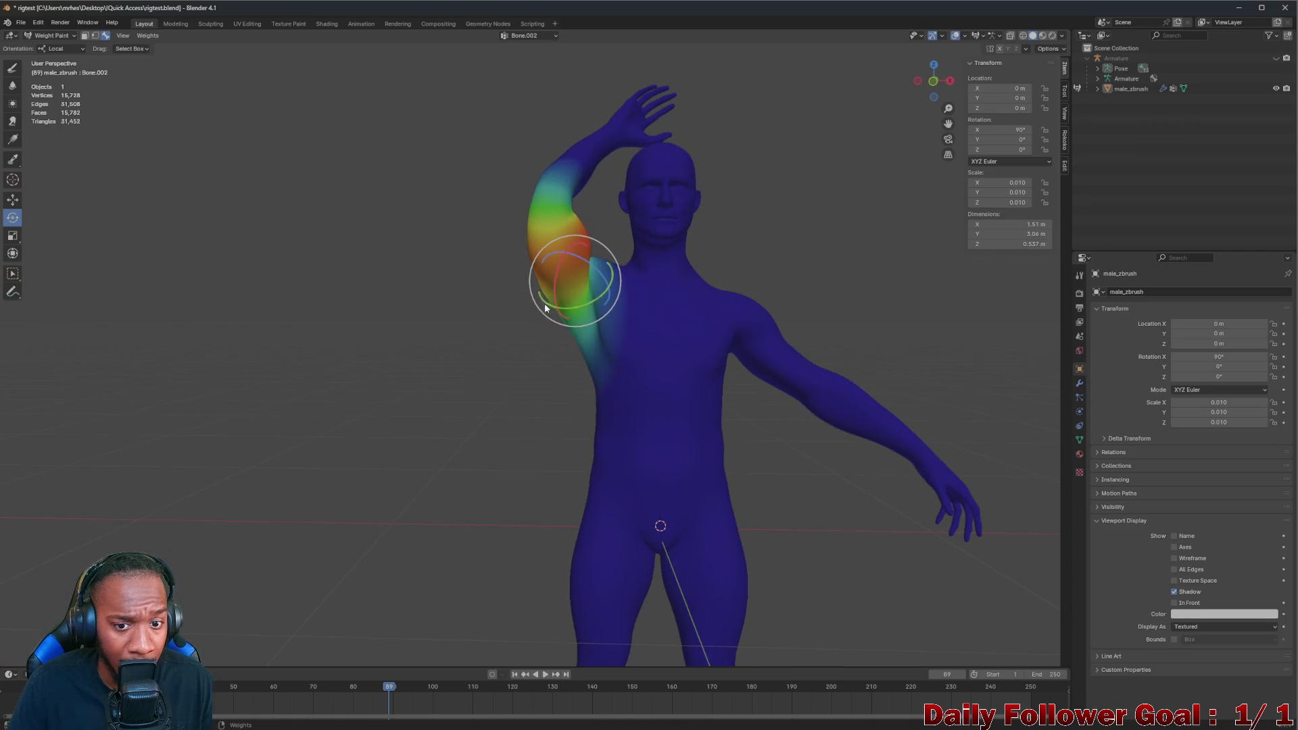
left_click(1277, 57)
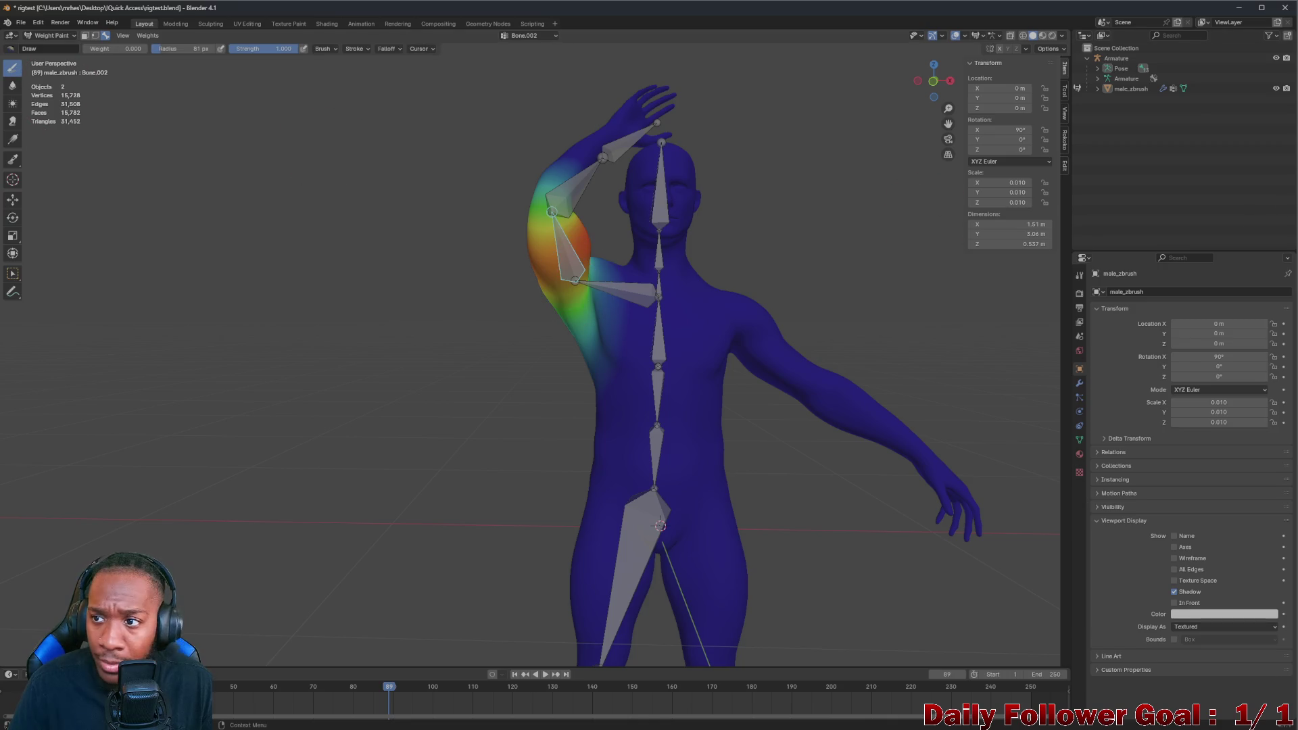
left_click(1277, 58)
mouse_move(710, 304)
middle_mouse_down()
mouse_move(618, 331)
mouse_move(617, 319)
middle_mouse_up()
scroll(617, 319, "up", 3)
scroll(676, 354, "down", 4)
scroll(585, 351, "down", 1)
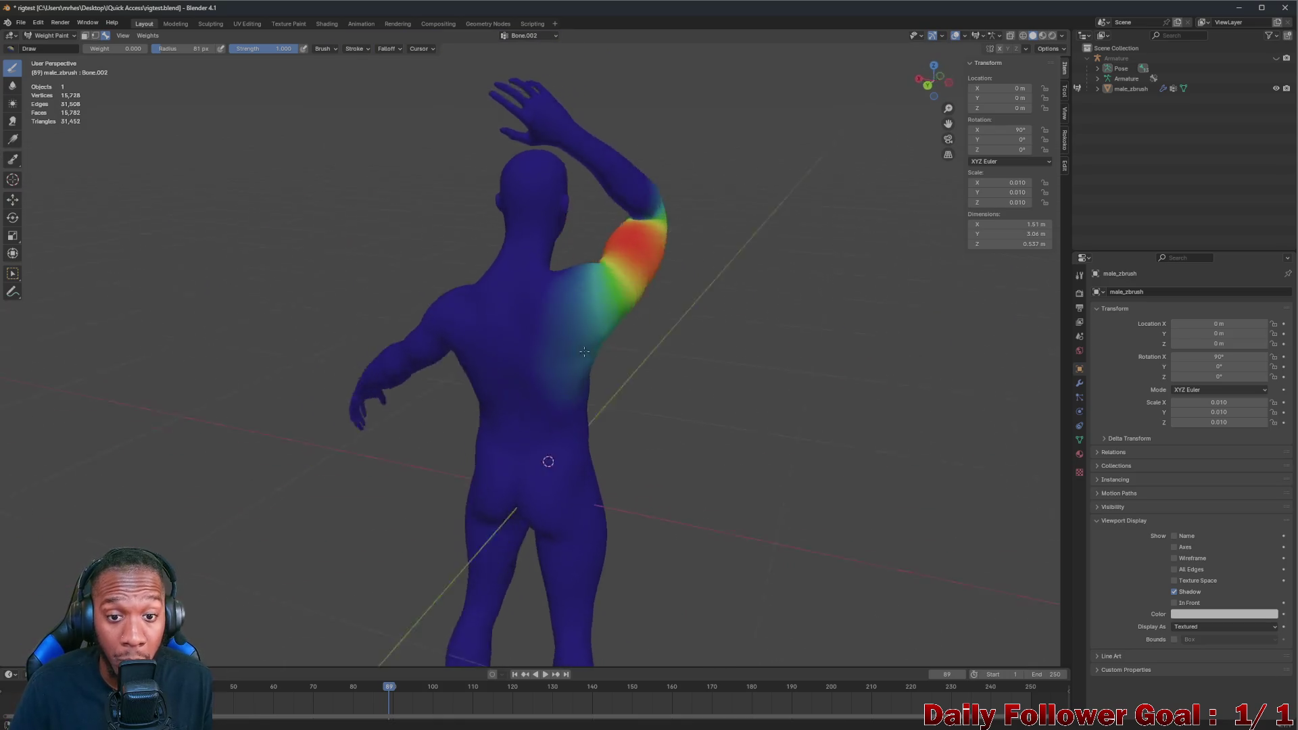
mouse_move(585, 351)
middle_mouse_down()
mouse_move(667, 329)
mouse_move(528, 243)
mouse_move(599, 254)
mouse_move(761, 334)
mouse_move(730, 326)
mouse_move(819, 323)
mouse_move(603, 323)
mouse_move(614, 352)
middle_mouse_up()
scroll(595, 275, "up", 4)
scroll(618, 265, "down", 5)
scroll(618, 265, "down", 2)
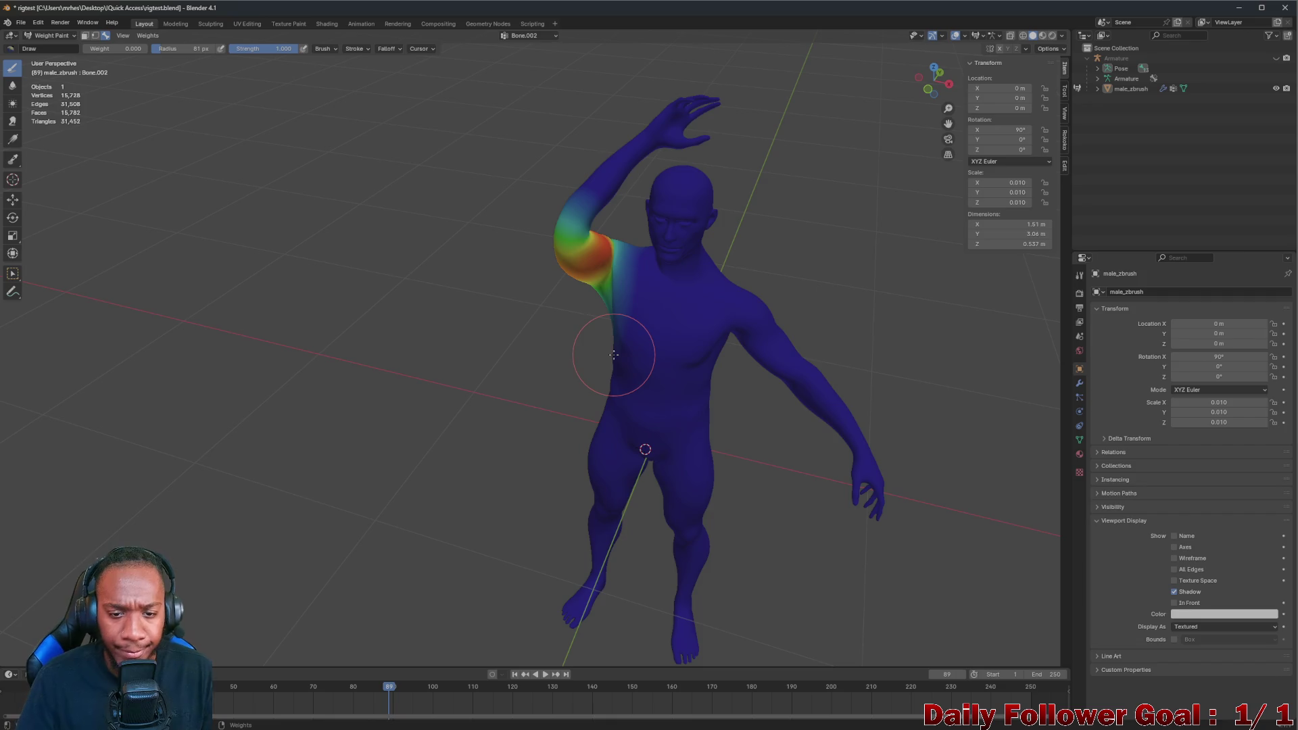
scroll(612, 357, "up", 1)
scroll(612, 359, "up", 2)
scroll(615, 363, "up", 1)
scroll(645, 269, "up", 1)
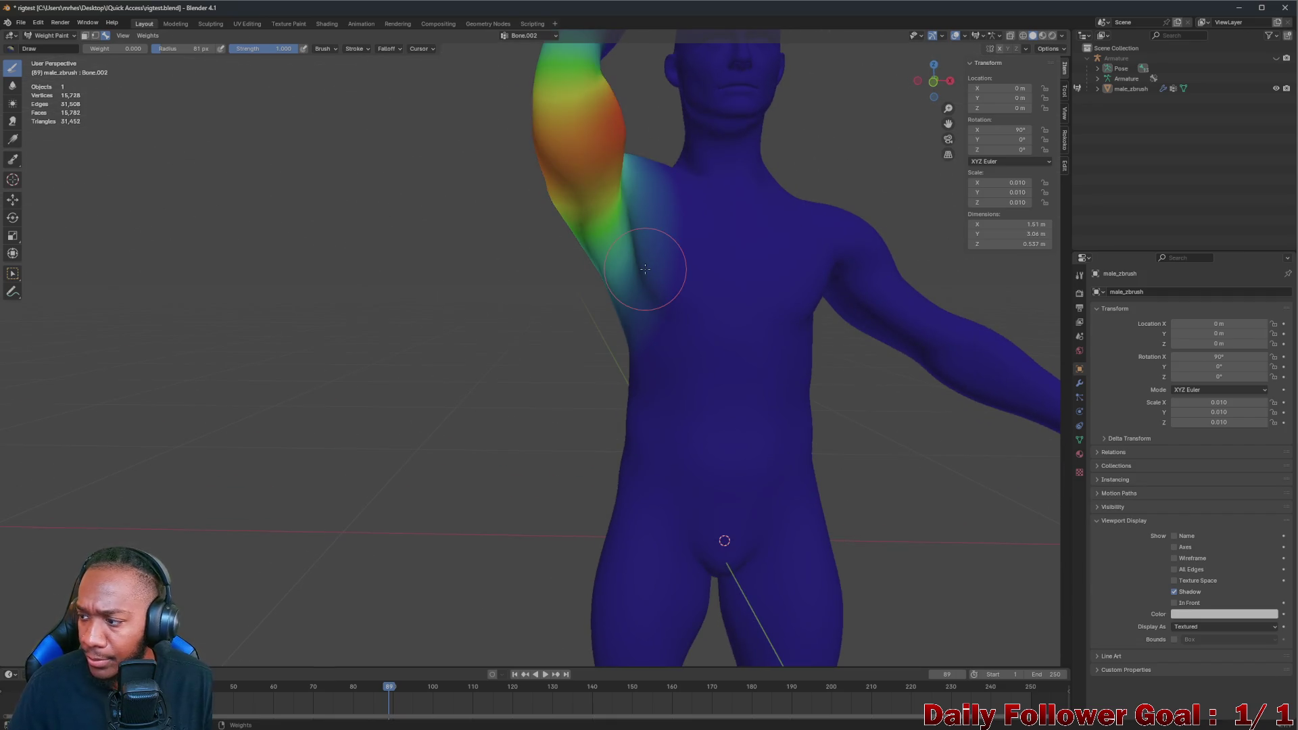
middle_click_drag(657, 207, 710, 218)
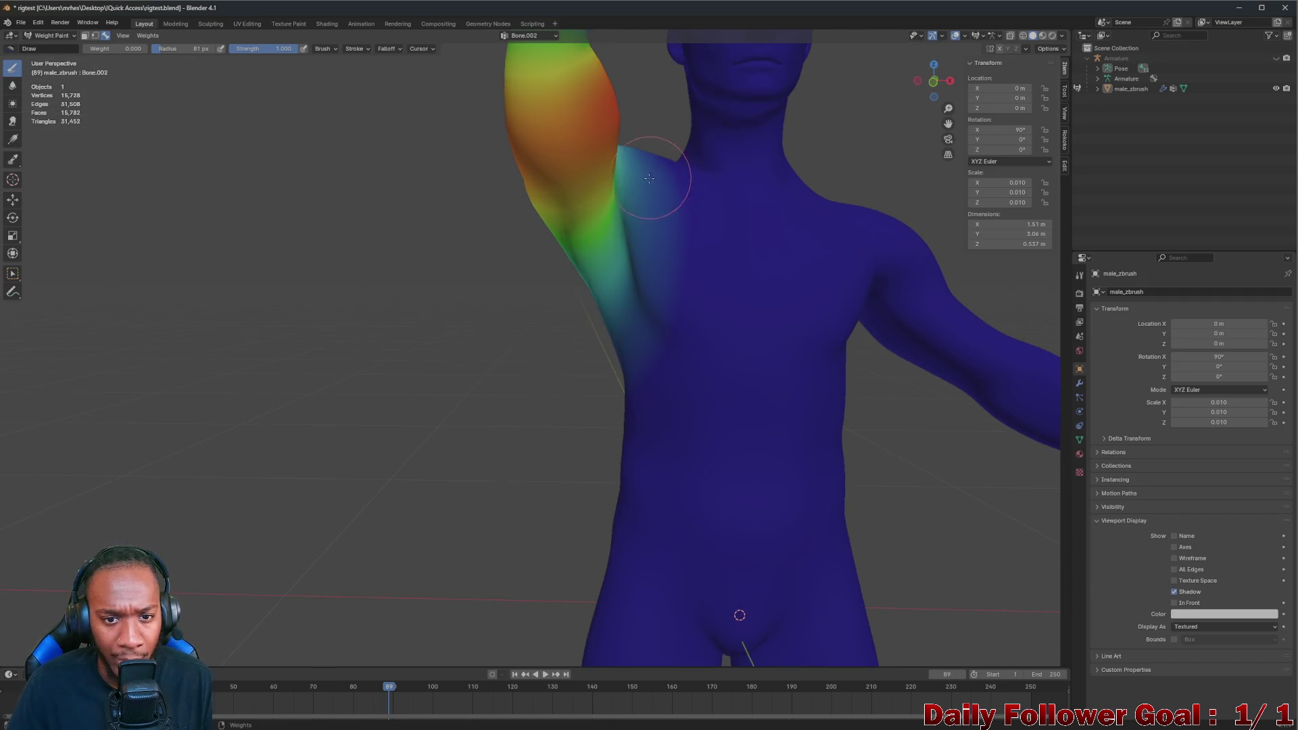
left_click(1276, 58)
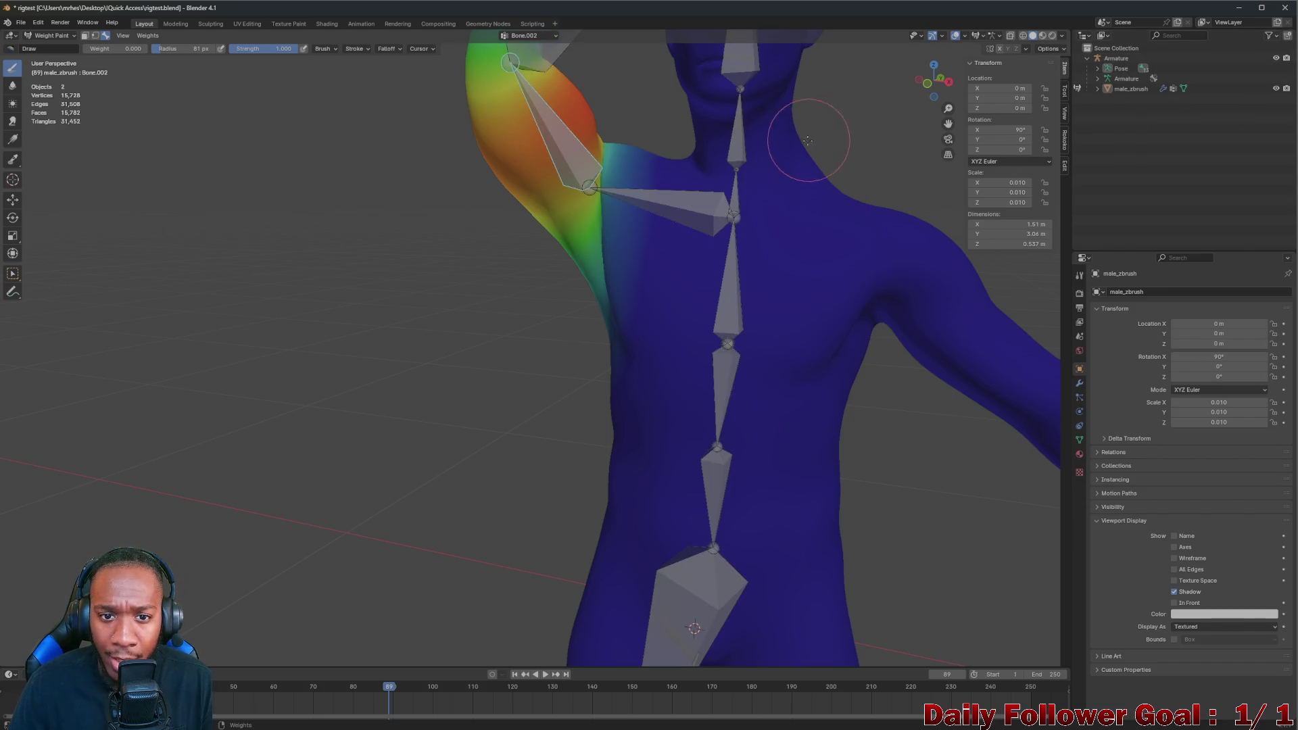
middle_click_drag(752, 245, 762, 243)
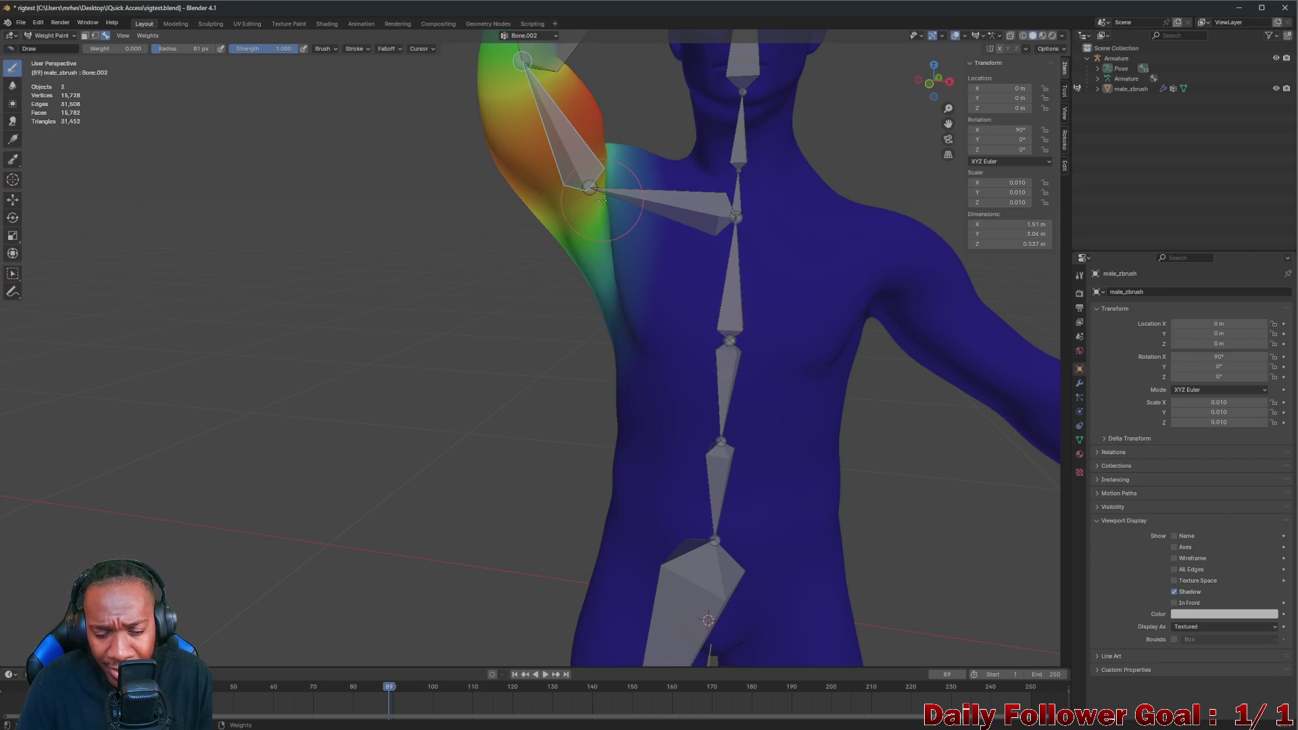
mouse_move(686, 185)
middle_mouse_down()
mouse_move(884, 244)
mouse_move(65, 214)
middle_mouse_up()
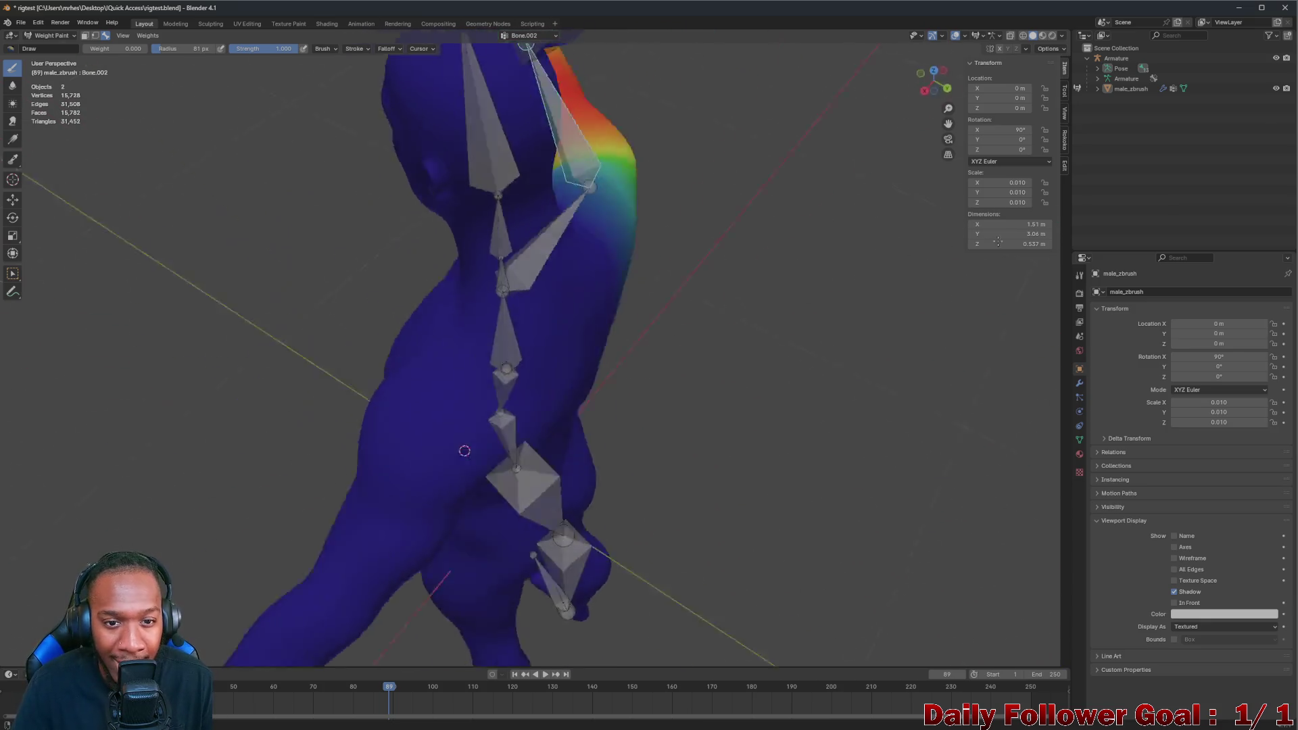
middle_click_drag(353, 250, 424, 194)
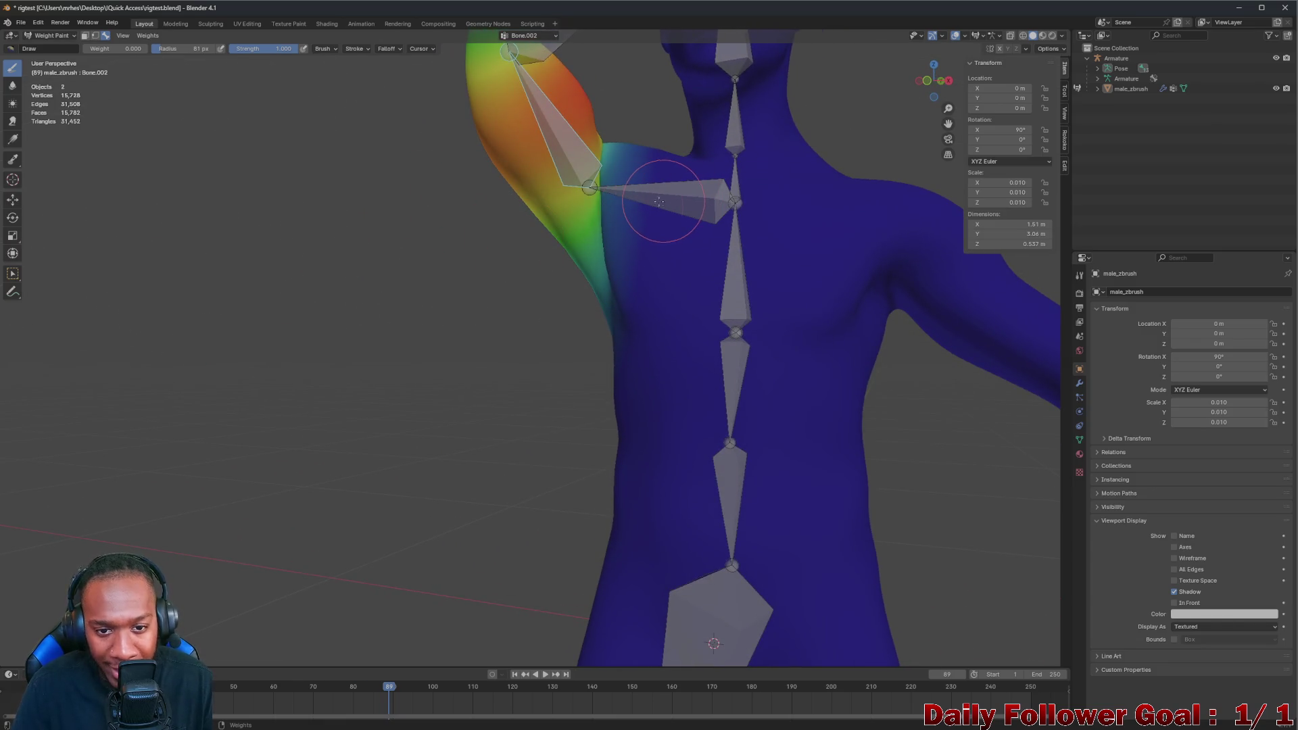
middle_click_drag(660, 202, 618, 266)
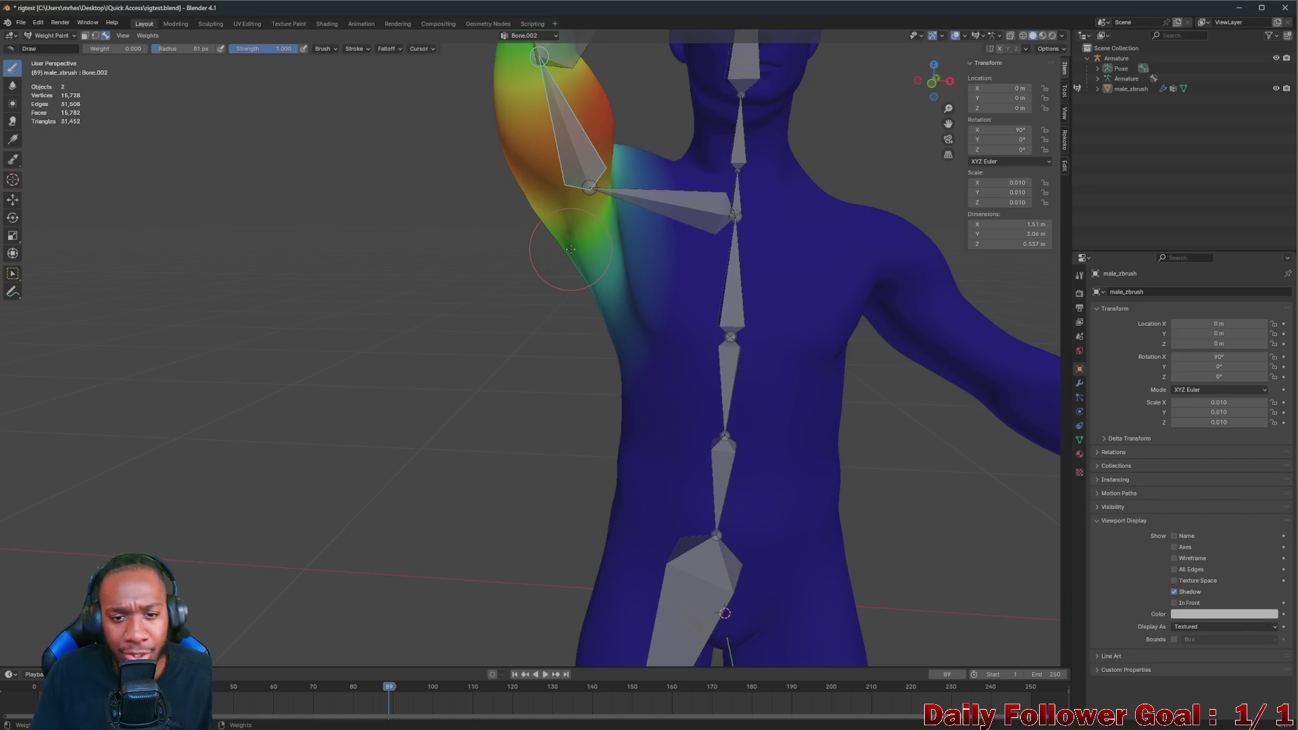
middle_click_drag(579, 216, 519, 264)
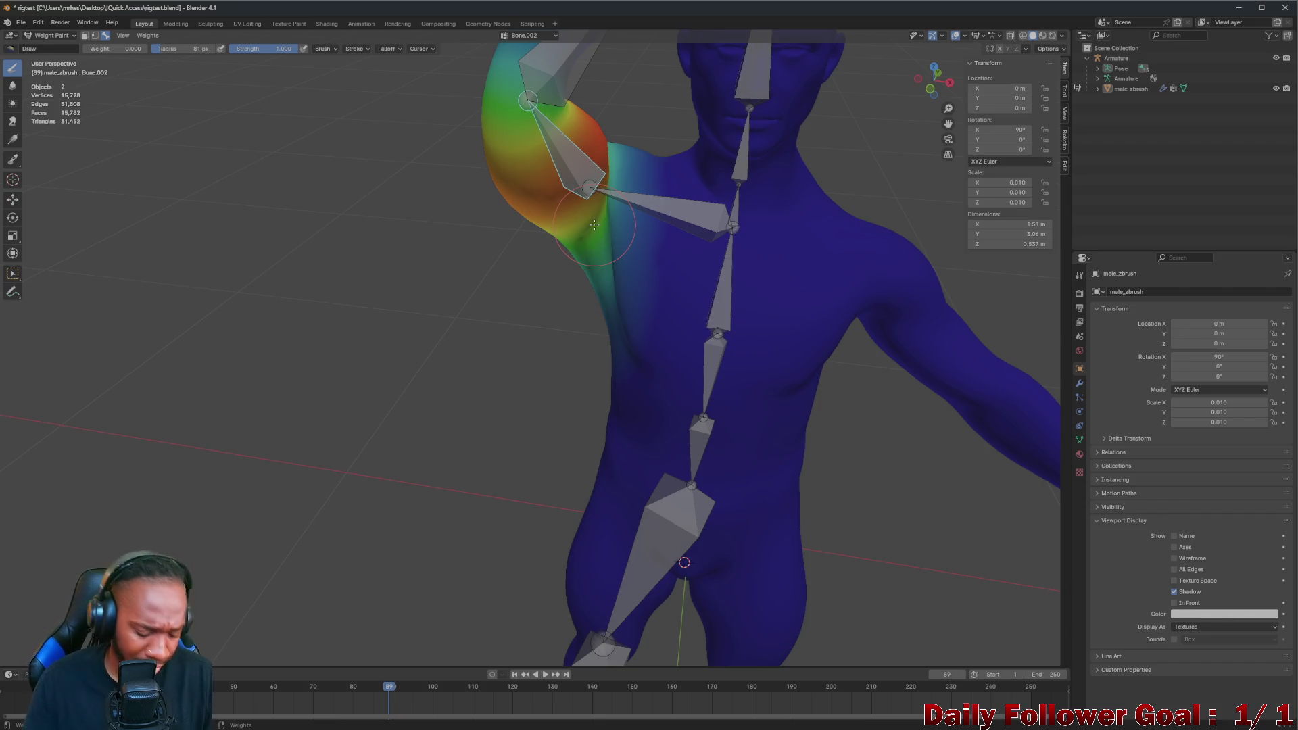
Toggle the arm between raised and rest poses, painting Bone.002 weights along the armpit edge
key("a")
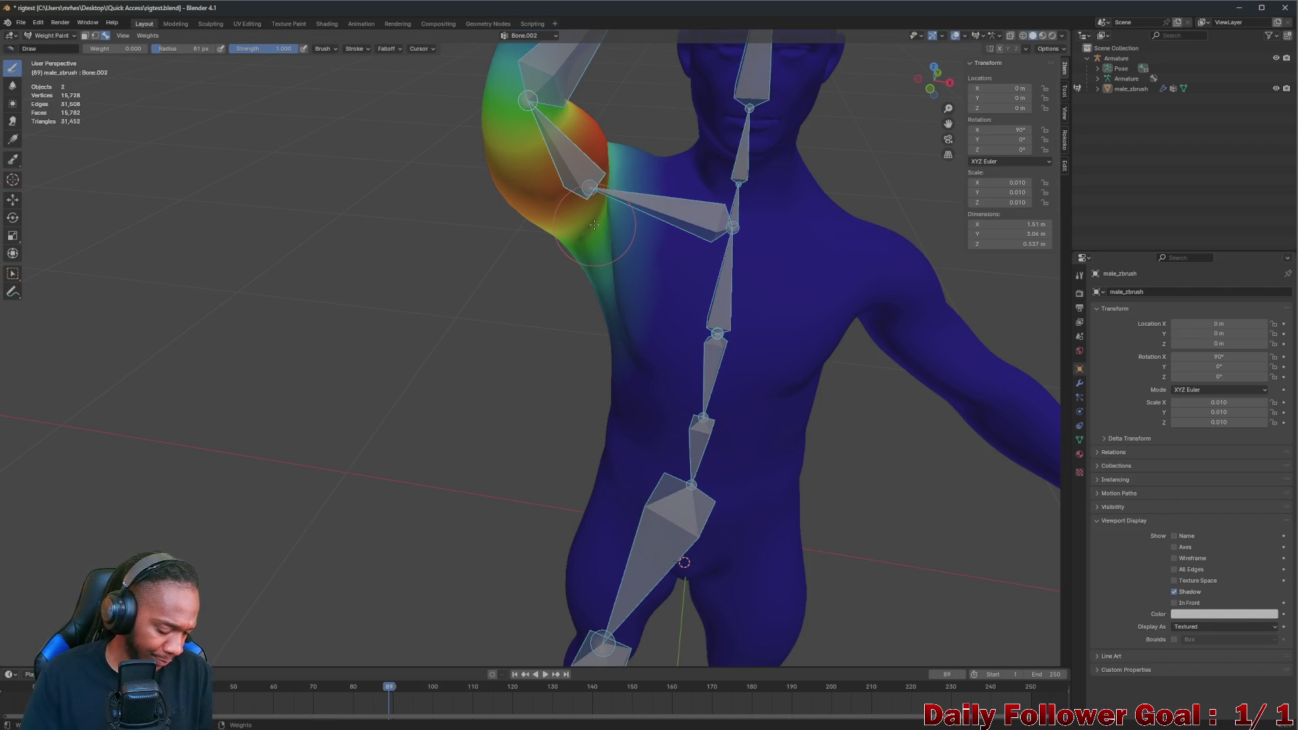
key("alt+r")
middle_click_drag(591, 298, 649, 337)
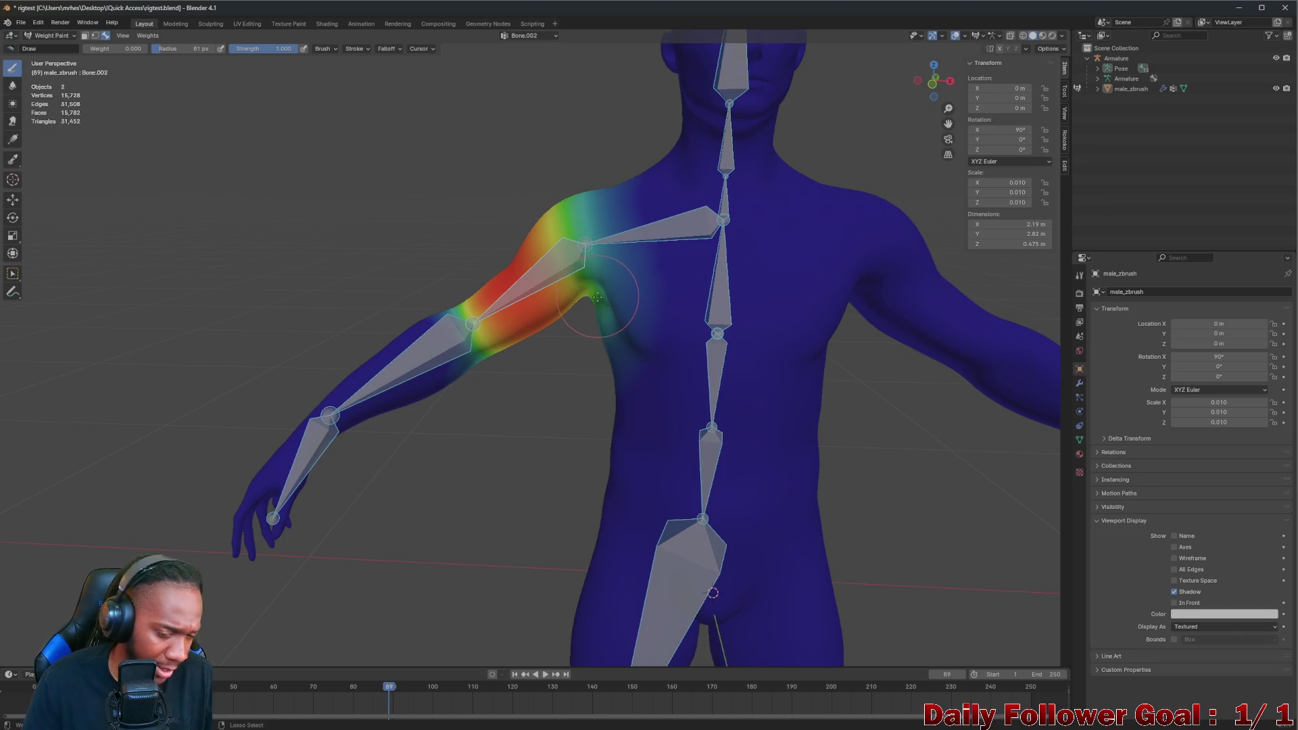
key("ctrl+z")
middle_click_drag(598, 292, 627, 305)
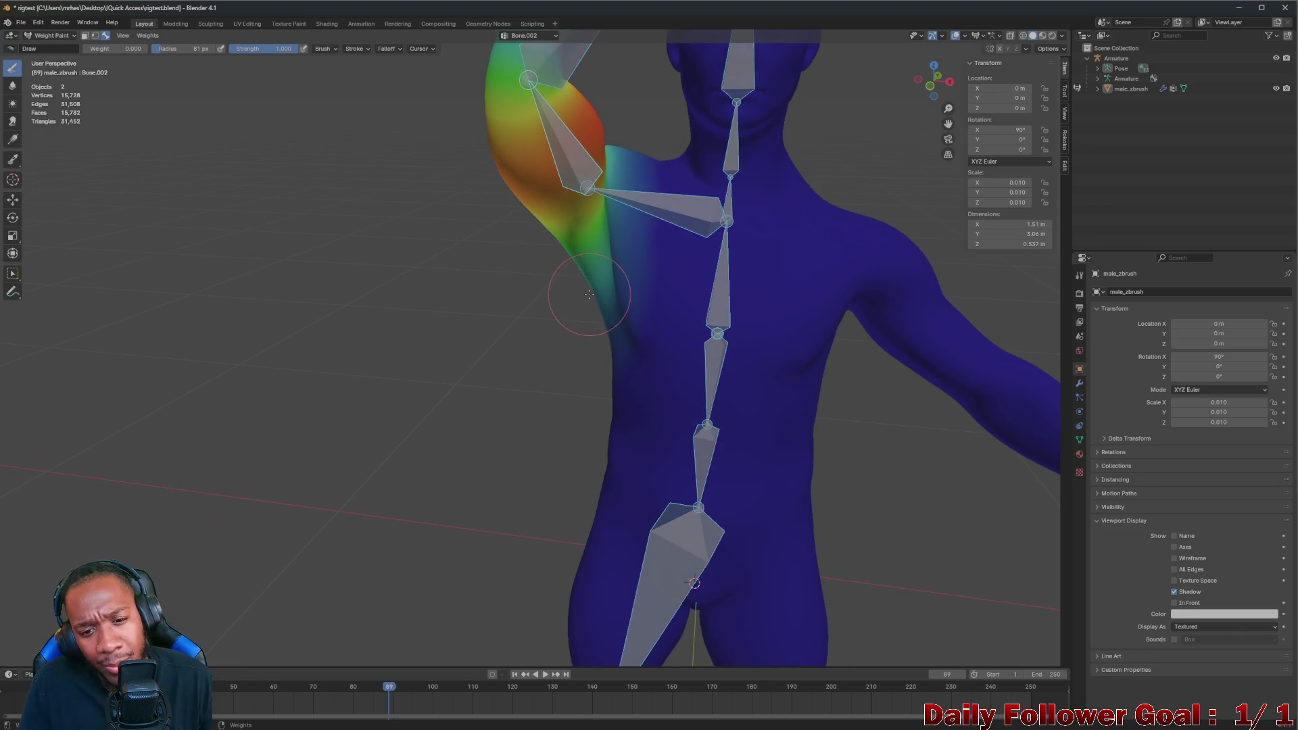
left_click_drag(597, 285, 619, 305)
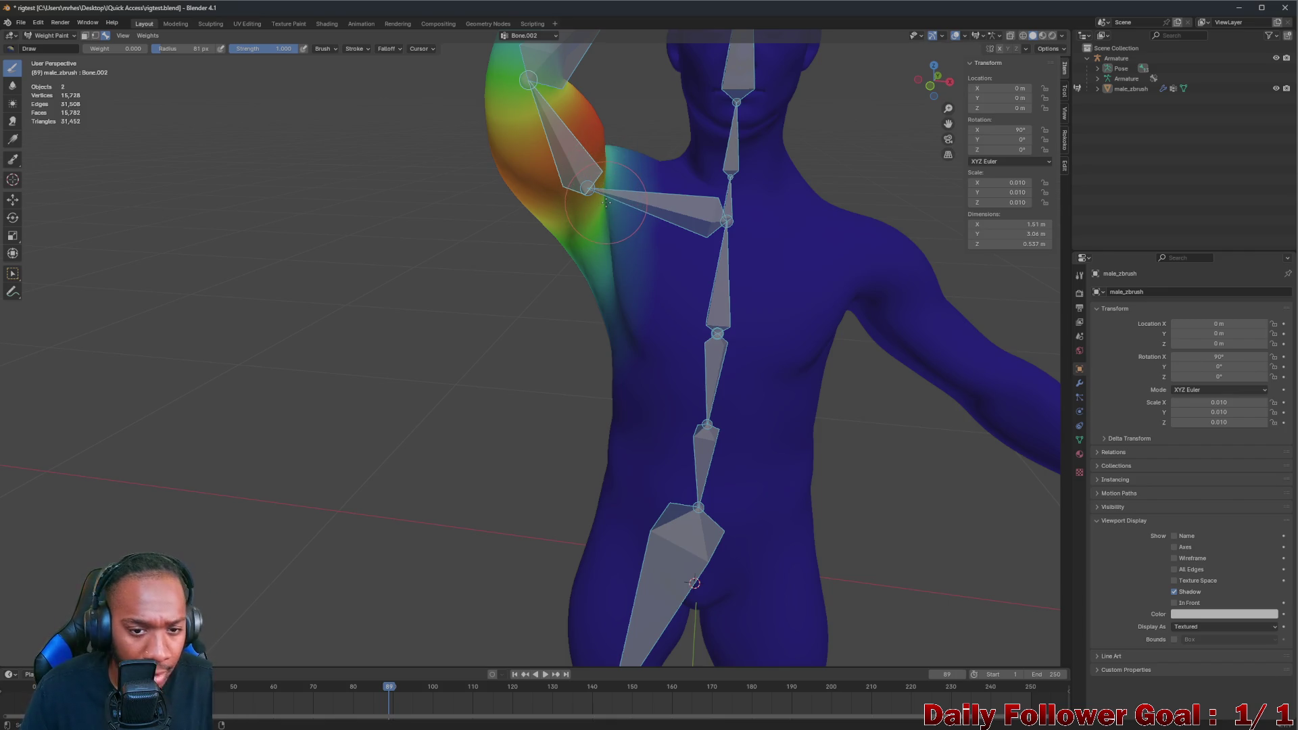
key("alt+r")
key("alt+r")
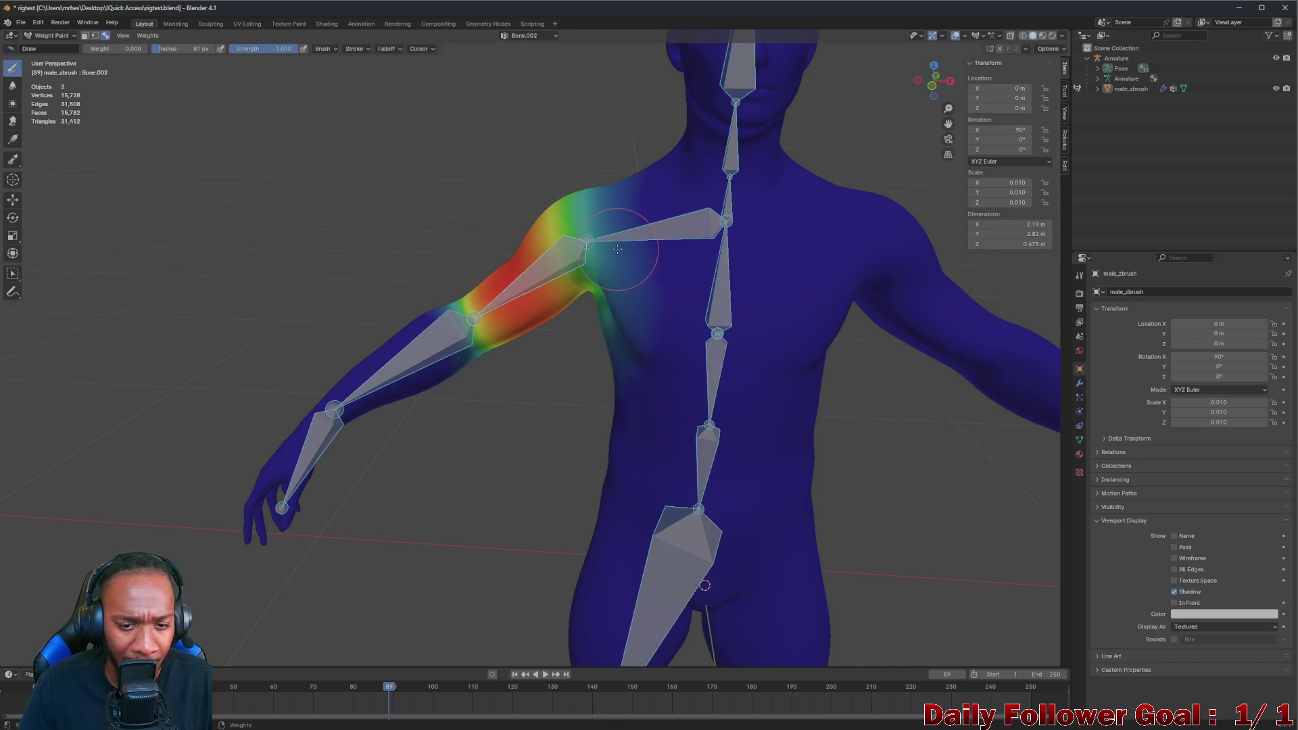
Raise the upper arm once more to check the shoulder, then leave it lowered at rest
key("ctrl+z")
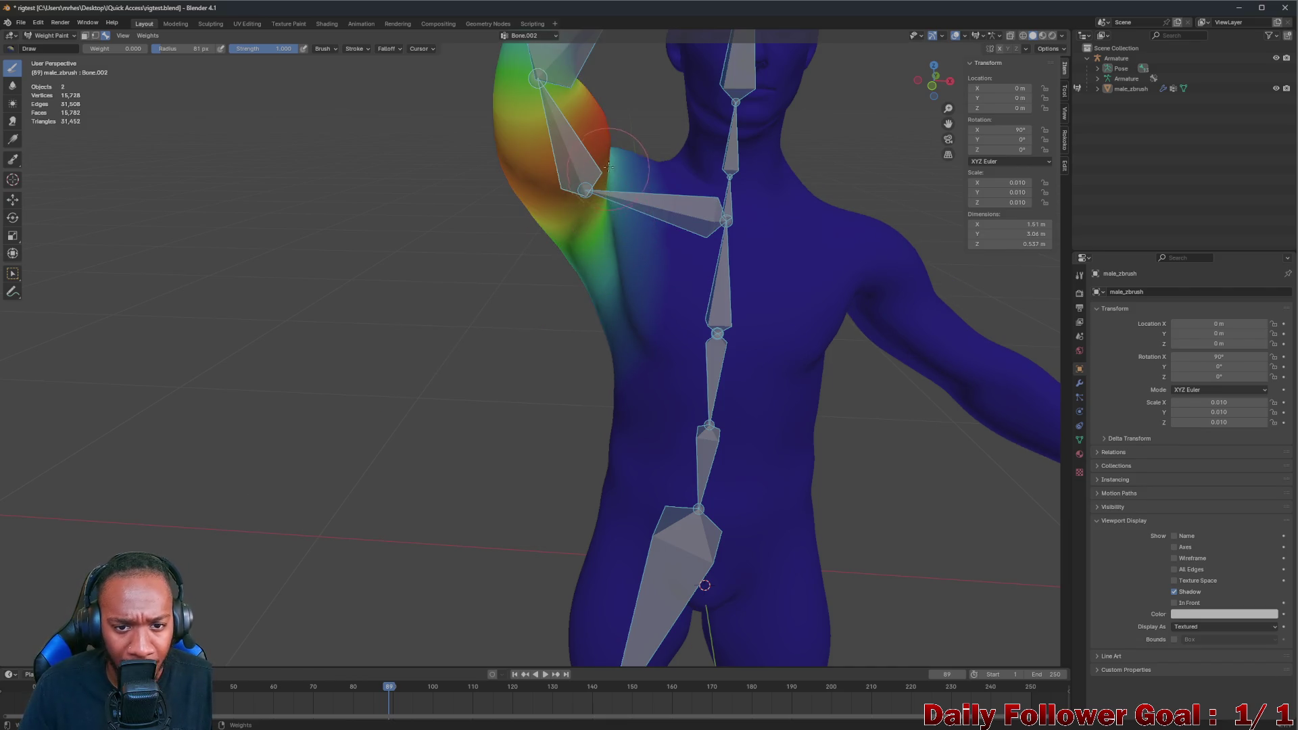
mouse_move(609, 187)
middle_mouse_down()
mouse_move(654, 180)
mouse_move(659, 159)
middle_mouse_up()
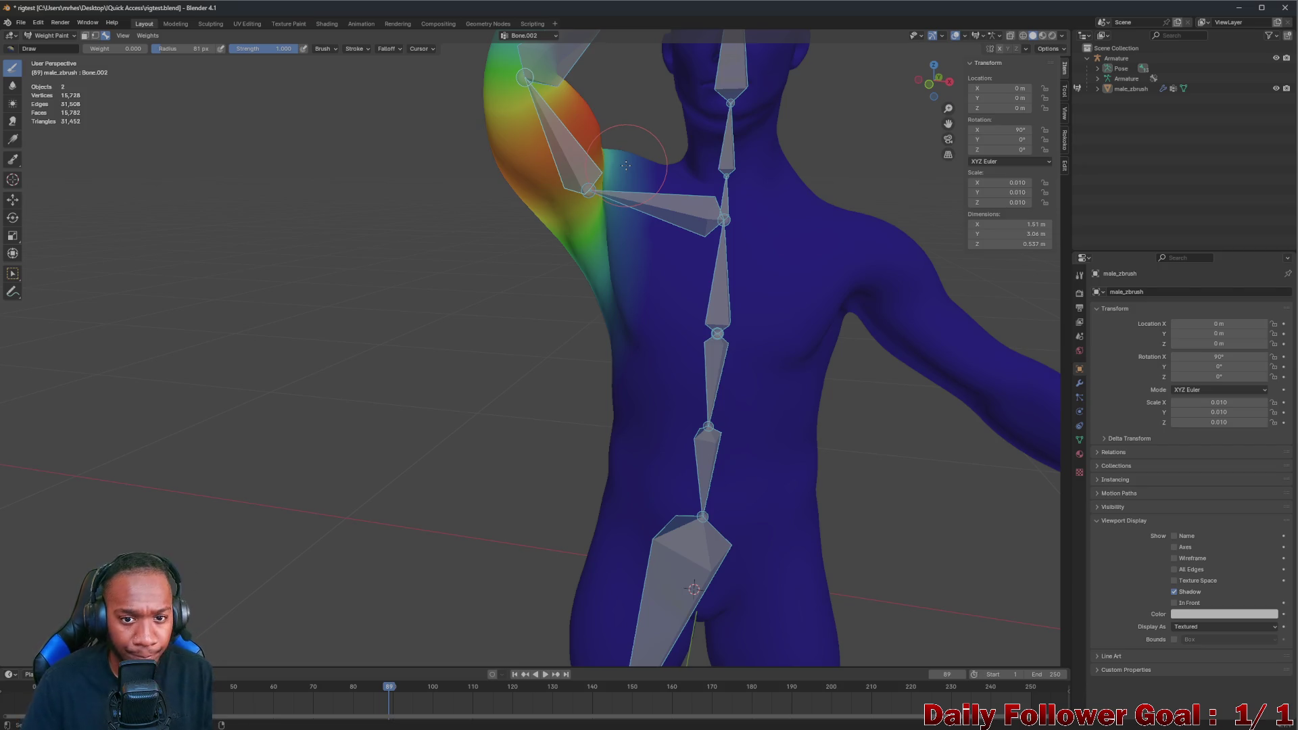
key("alt+r")
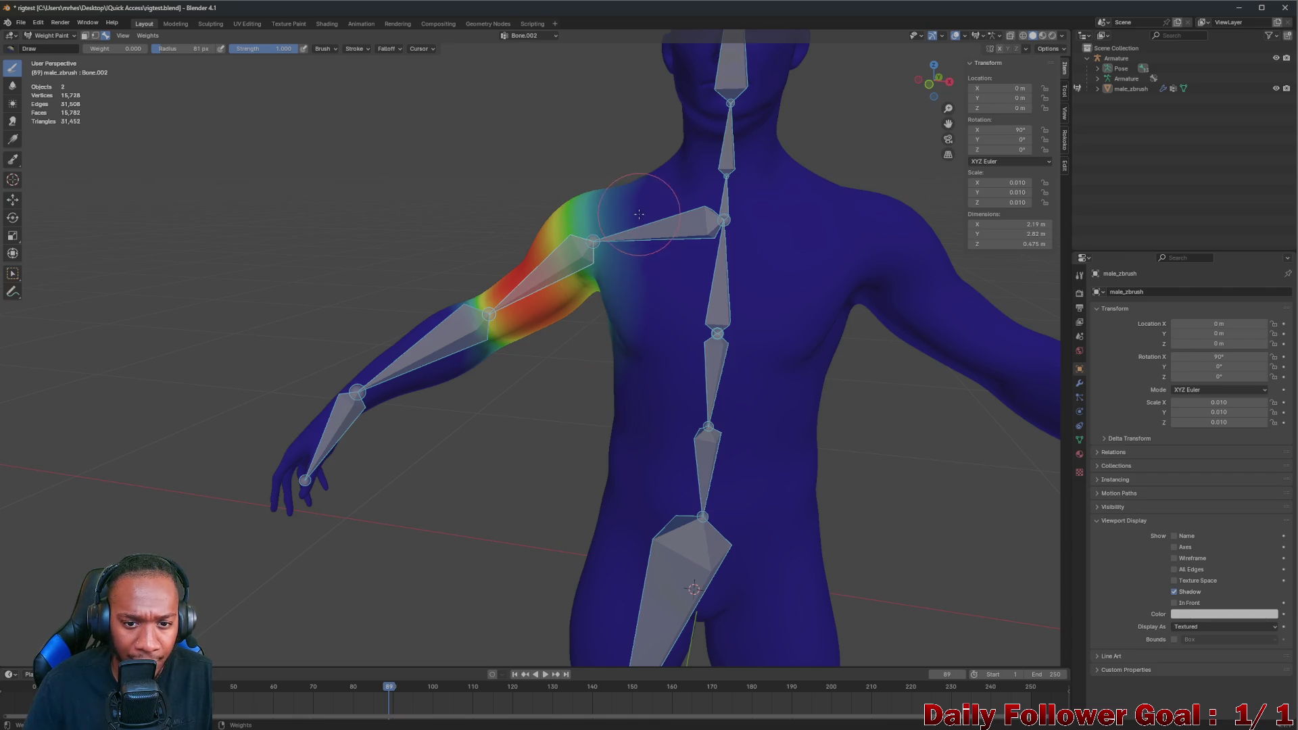
middle_click_drag(626, 235, 634, 275)
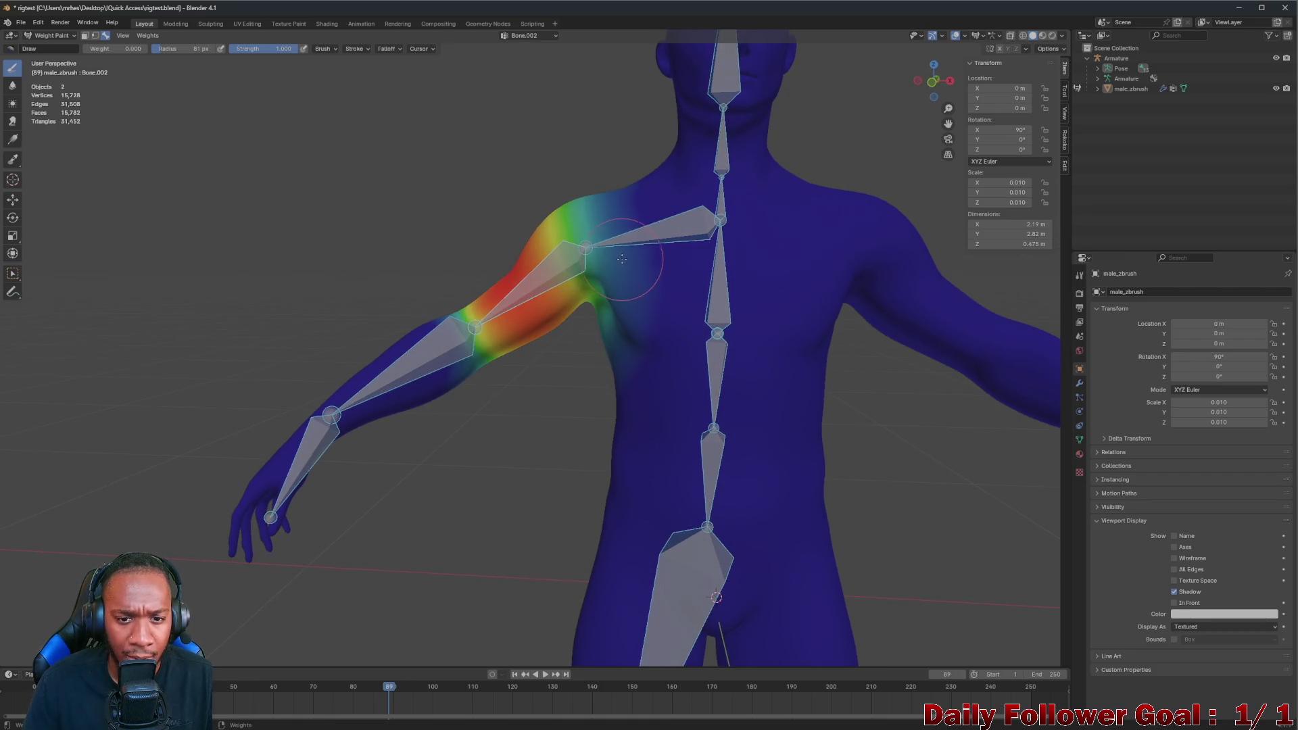
left_click(65, 36)
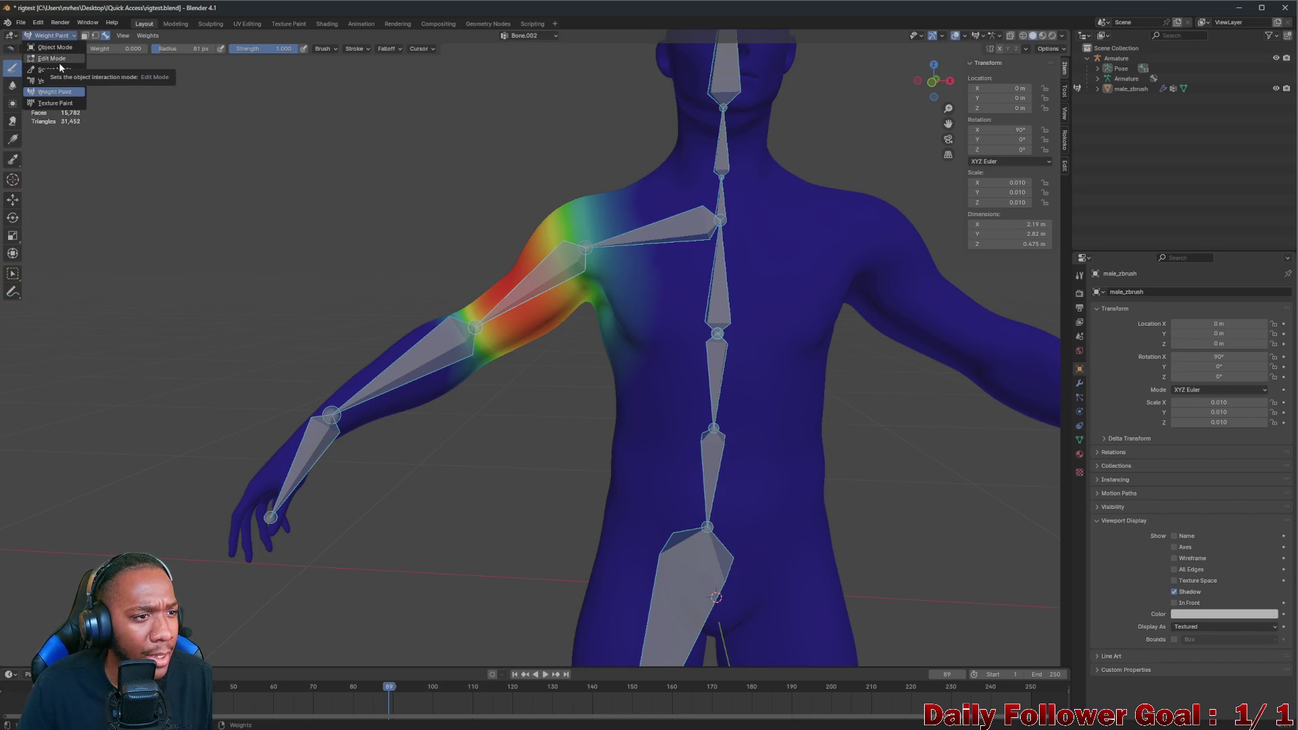
Select the armature, enter its Edit Mode and add a new bone (Bone.013) at the 3D cursor
left_click(53, 57)
left_click(52, 35)
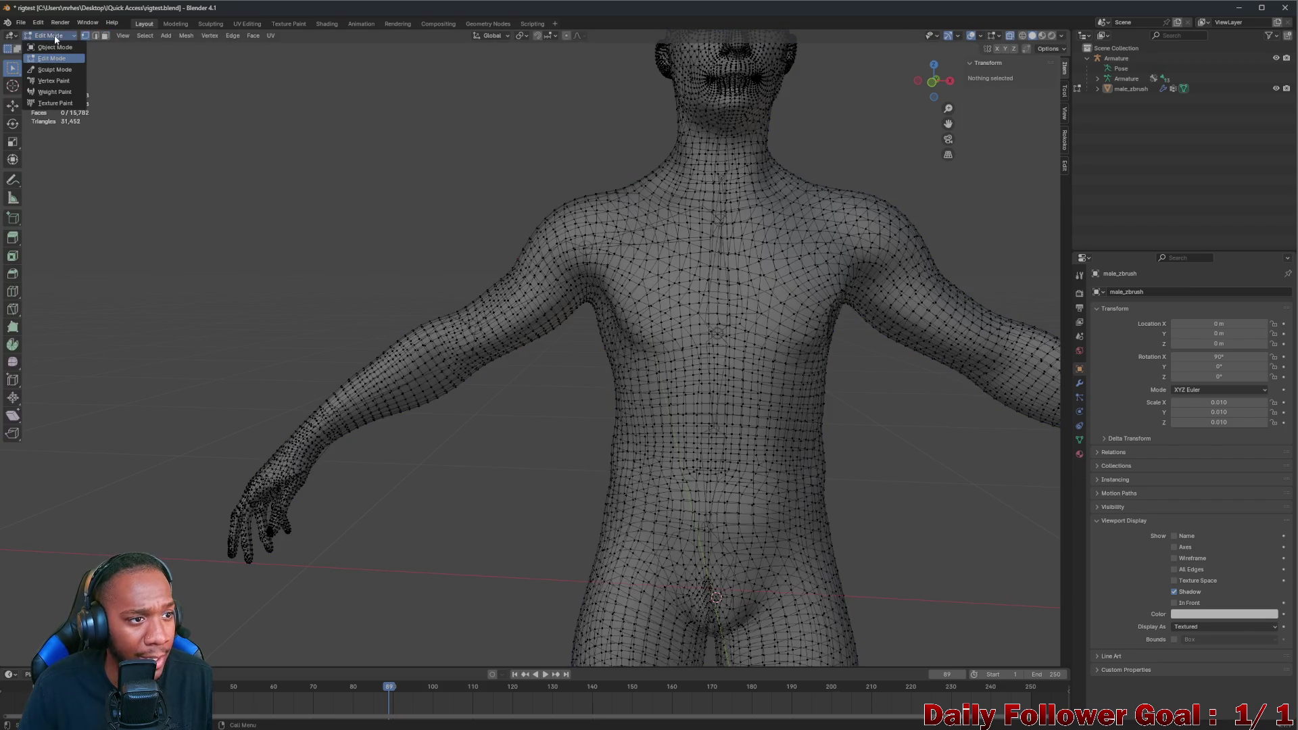
left_click(650, 224)
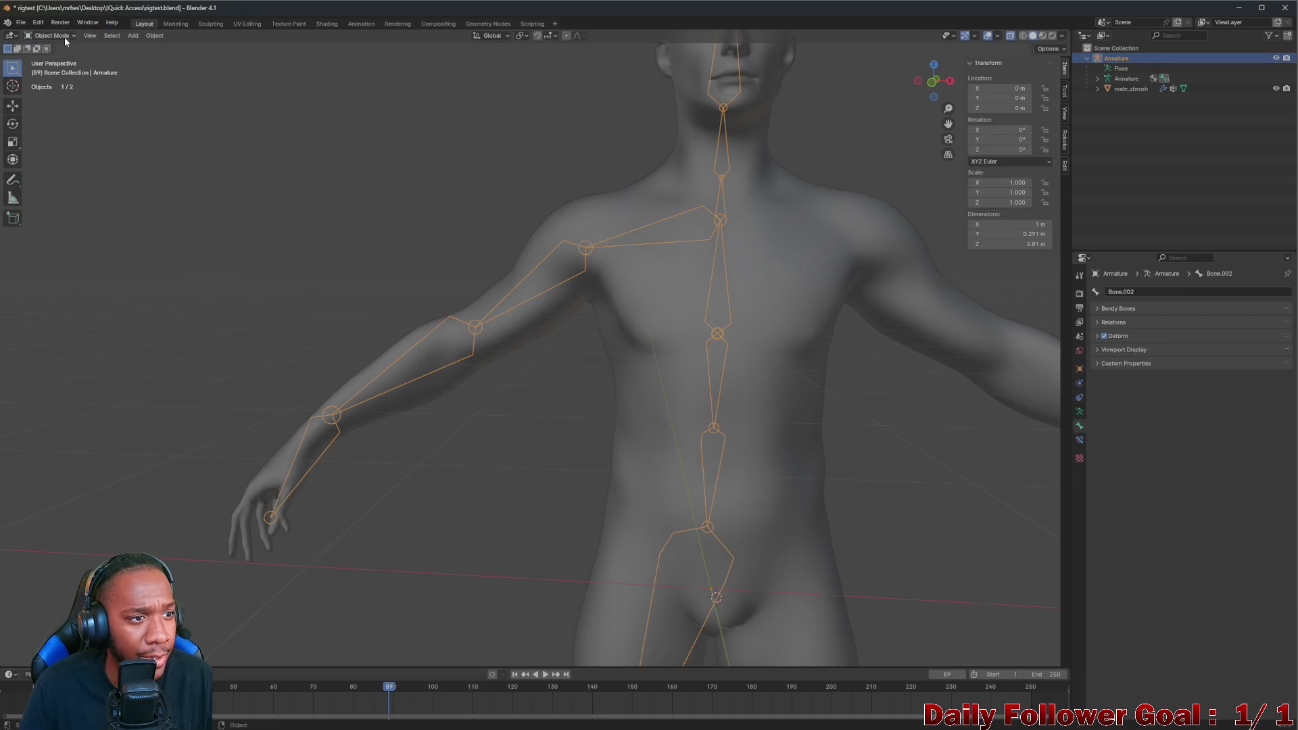
left_click(53, 58)
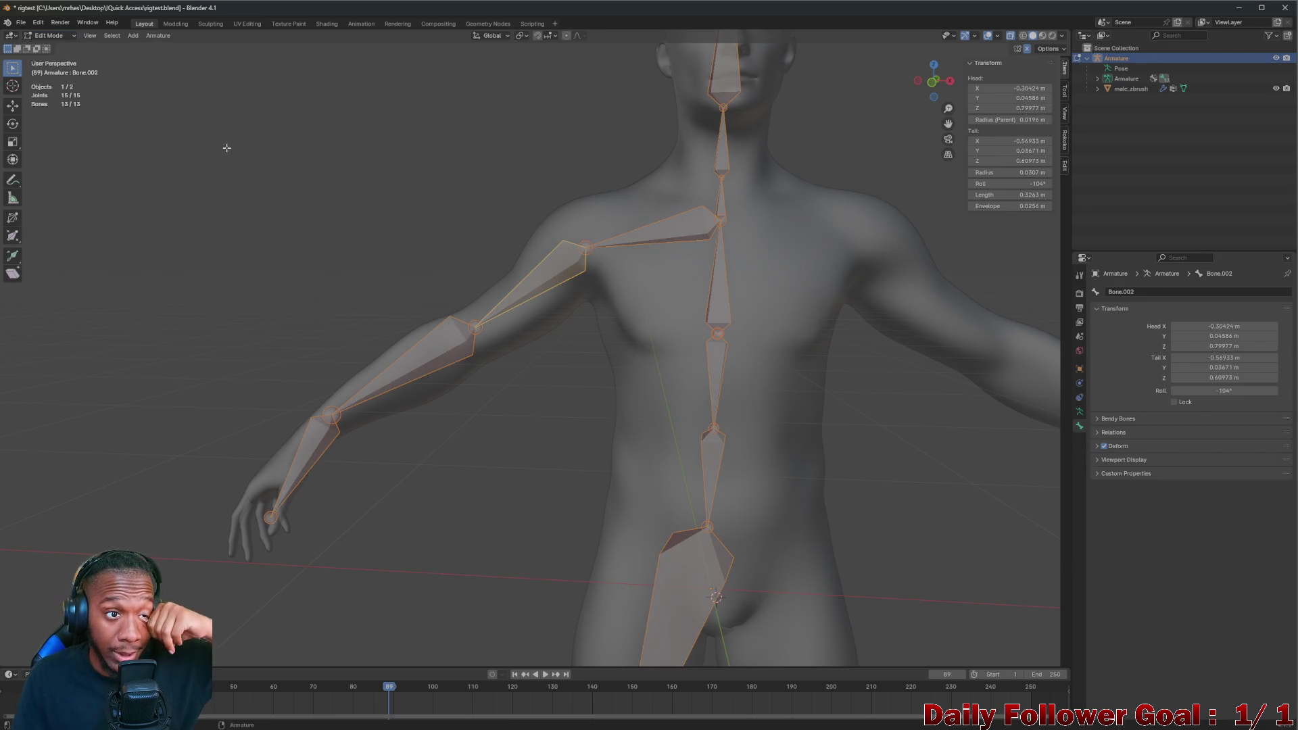
left_click(135, 36)
left_click(154, 50)
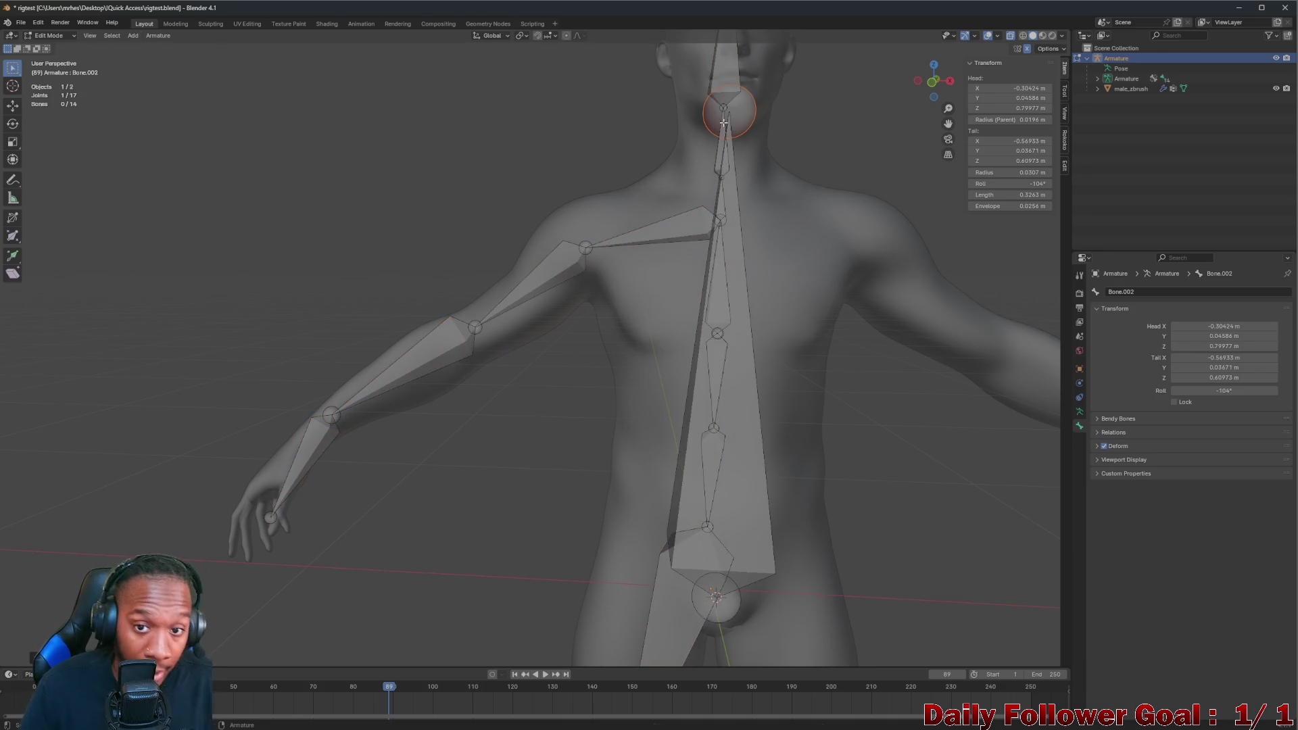
Move Bone.013's ends so it runs from the shoulder down onto the chest
key("g")
left_click(609, 225)
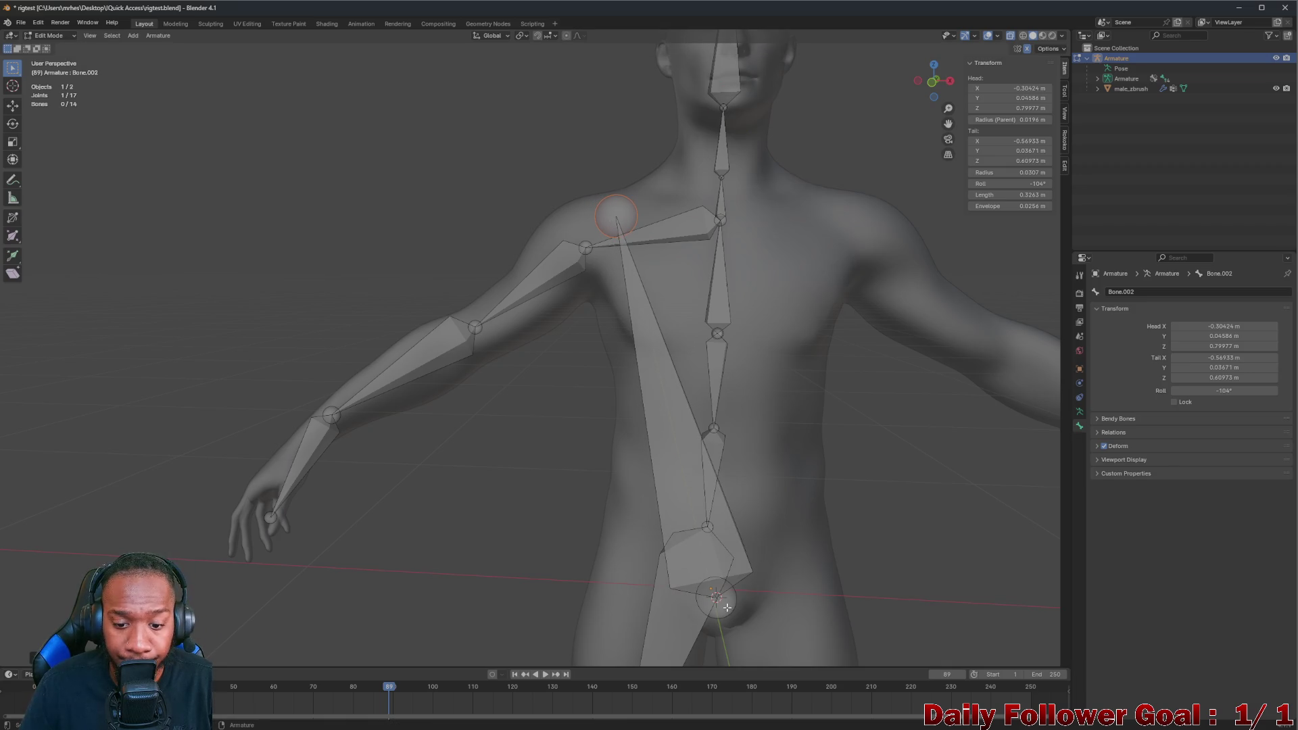
left_click(726, 606)
key("g")
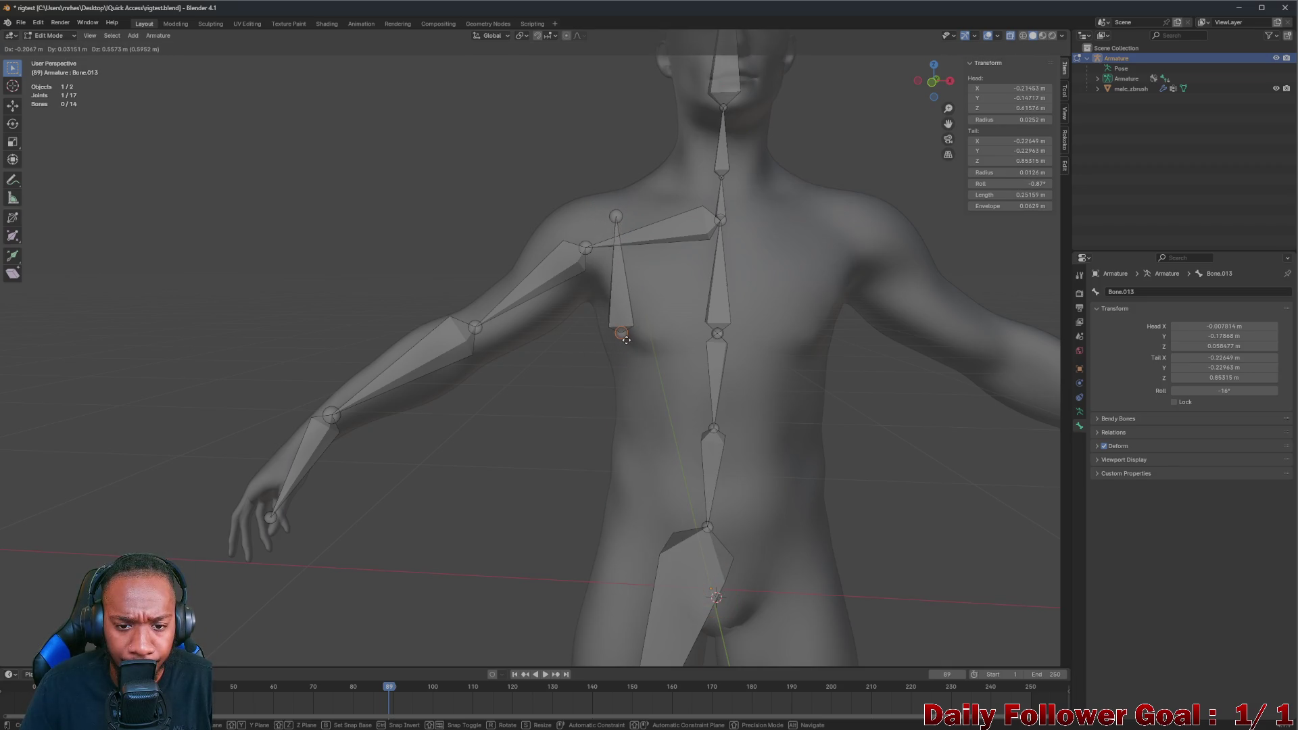
left_click(626, 339)
left_click(616, 217)
key("g")
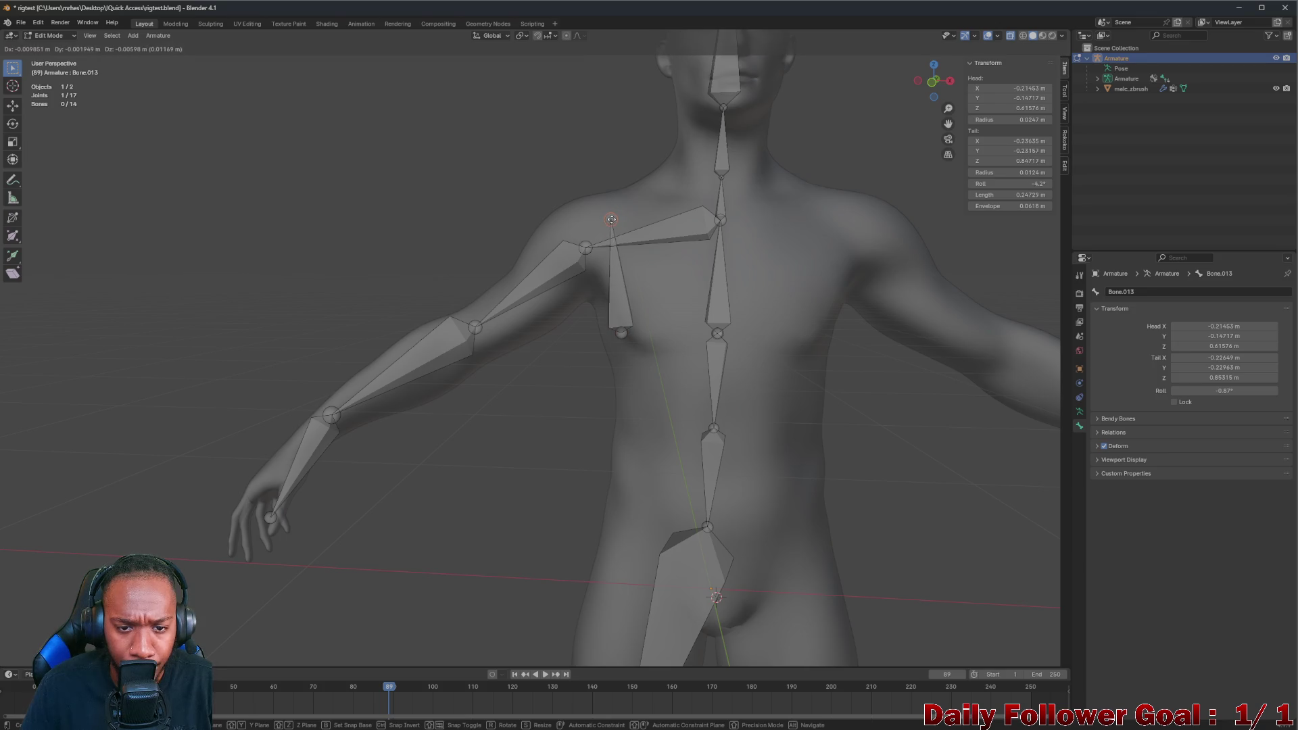
left_click(613, 218)
left_click(622, 334)
key("g")
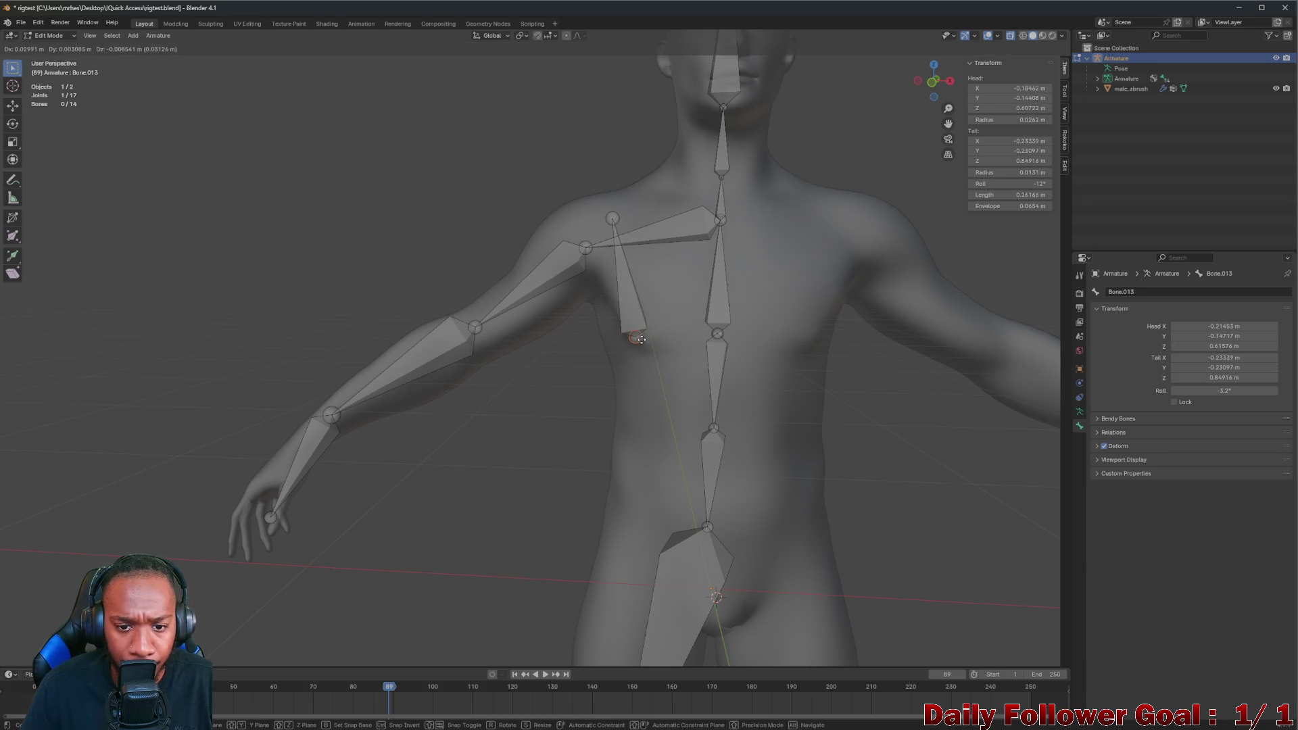
left_click(614, 338)
Check Bone.013 from the right and left side views and settle its tail onto the chest surface
mouse_move(613, 337)
middle_mouse_down()
mouse_move(642, 301)
mouse_move(719, 348)
mouse_move(705, 338)
middle_mouse_up()
left_click(933, 83)
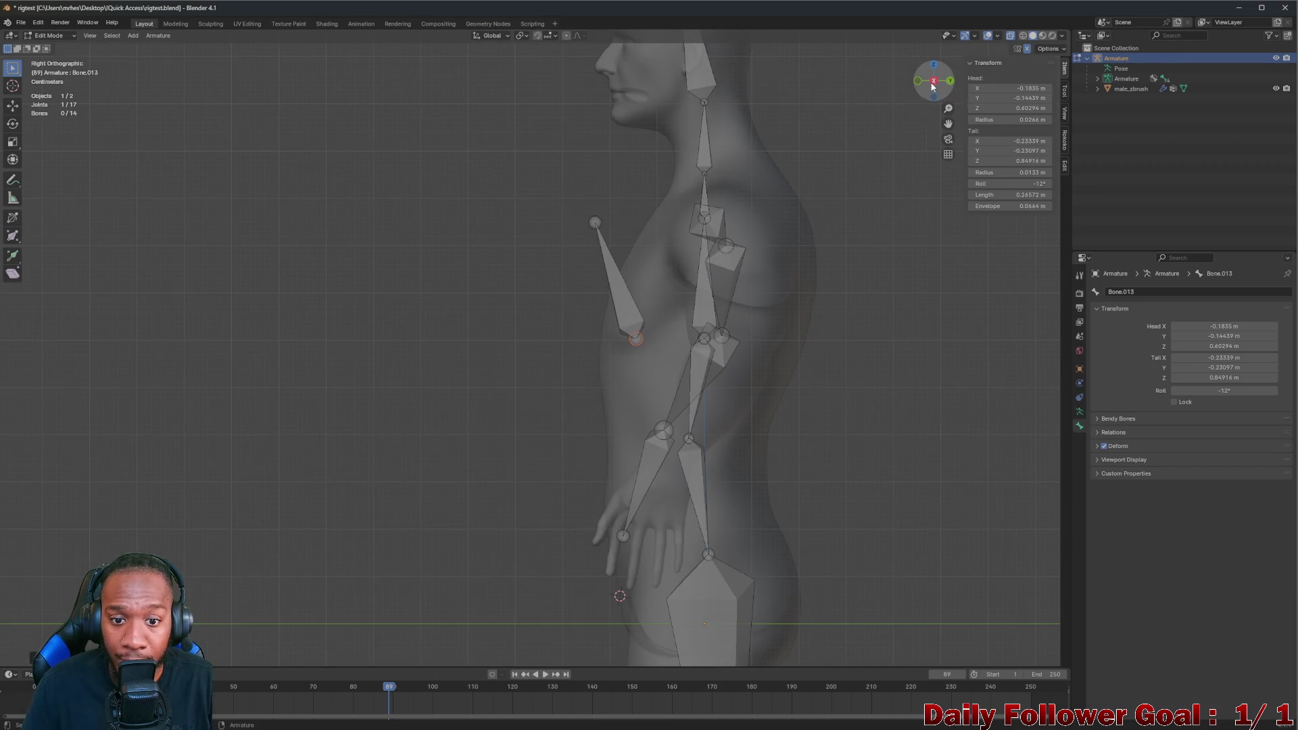
left_click(934, 83)
key("g")
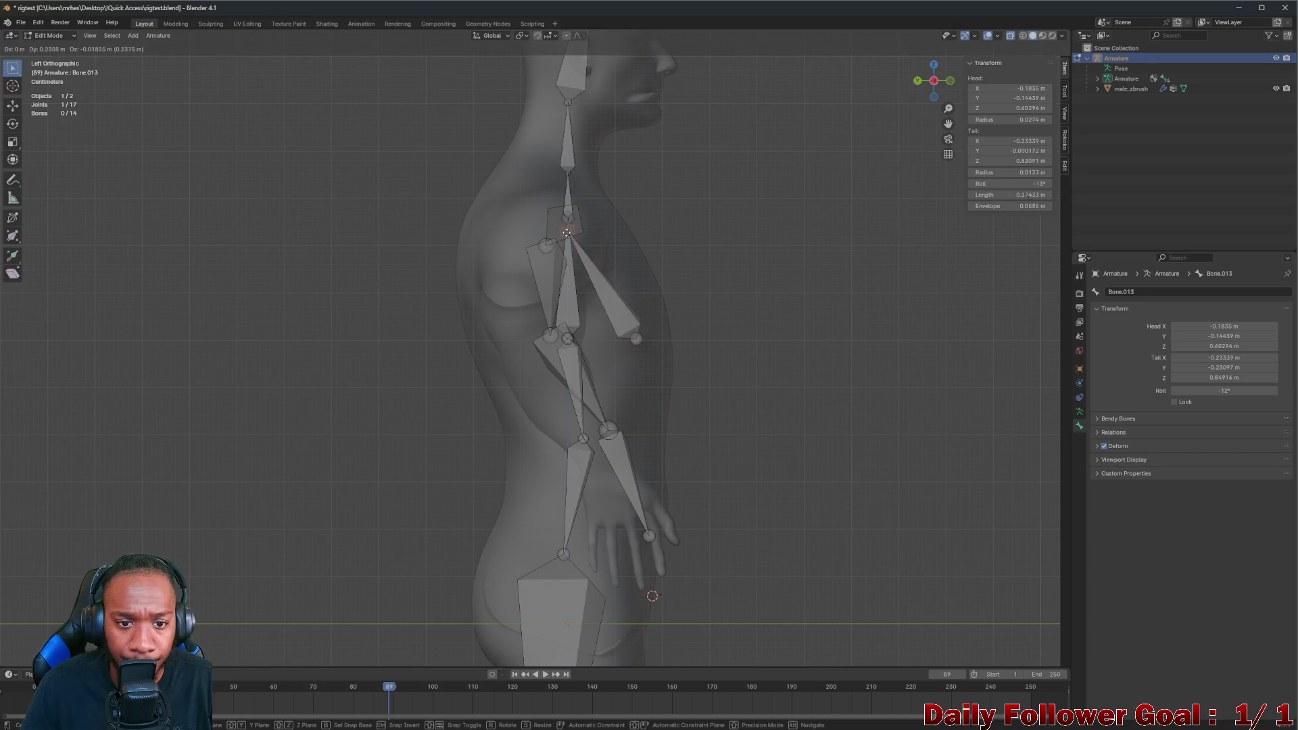
left_click(551, 207)
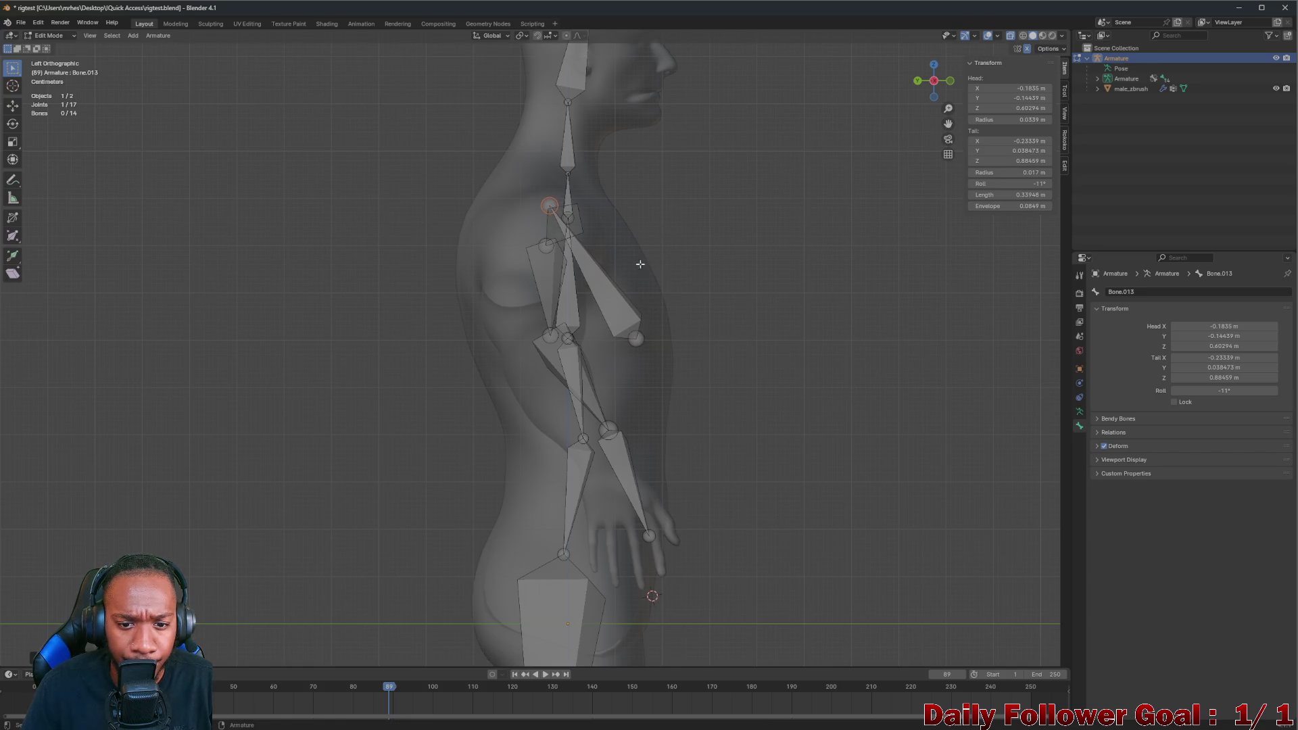
key("g")
left_click(555, 346)
mouse_move(556, 345)
middle_mouse_down()
mouse_move(429, 298)
mouse_move(197, 339)
mouse_move(77, 337)
mouse_move(561, 249)
mouse_move(548, 212)
middle_mouse_up()
Nudge the joint, deselect all bones after inspecting from the front, and return to Object Mode
left_click_drag(550, 207, 546, 210)
mouse_move(545, 212)
middle_mouse_down()
mouse_move(580, 253)
mouse_move(575, 356)
middle_mouse_up()
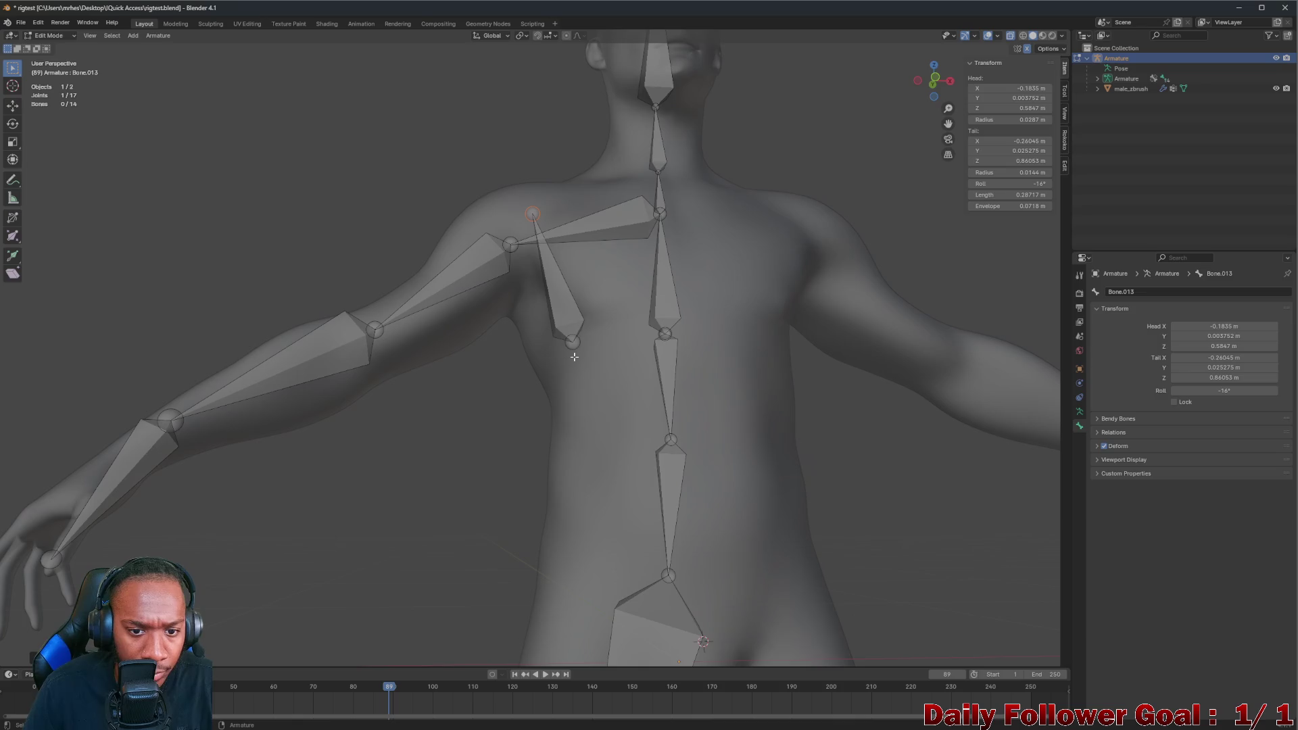
scroll(575, 345, "down", 2)
left_click_drag(575, 346, 574, 344)
middle_click_drag(573, 343, 570, 312)
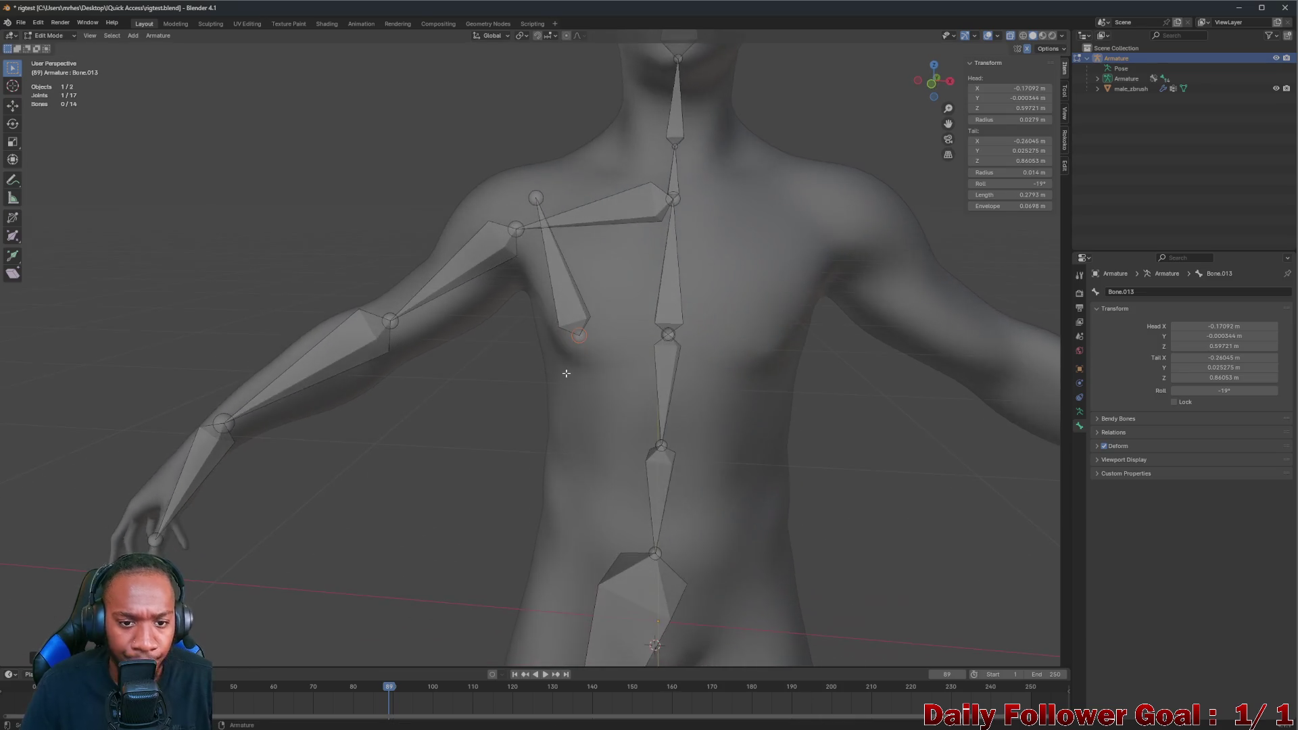
scroll(571, 312, "down", 2)
key("a")
key("alt+a")
mouse_move(571, 286)
middle_mouse_down()
mouse_move(563, 280)
mouse_move(579, 281)
middle_mouse_up()
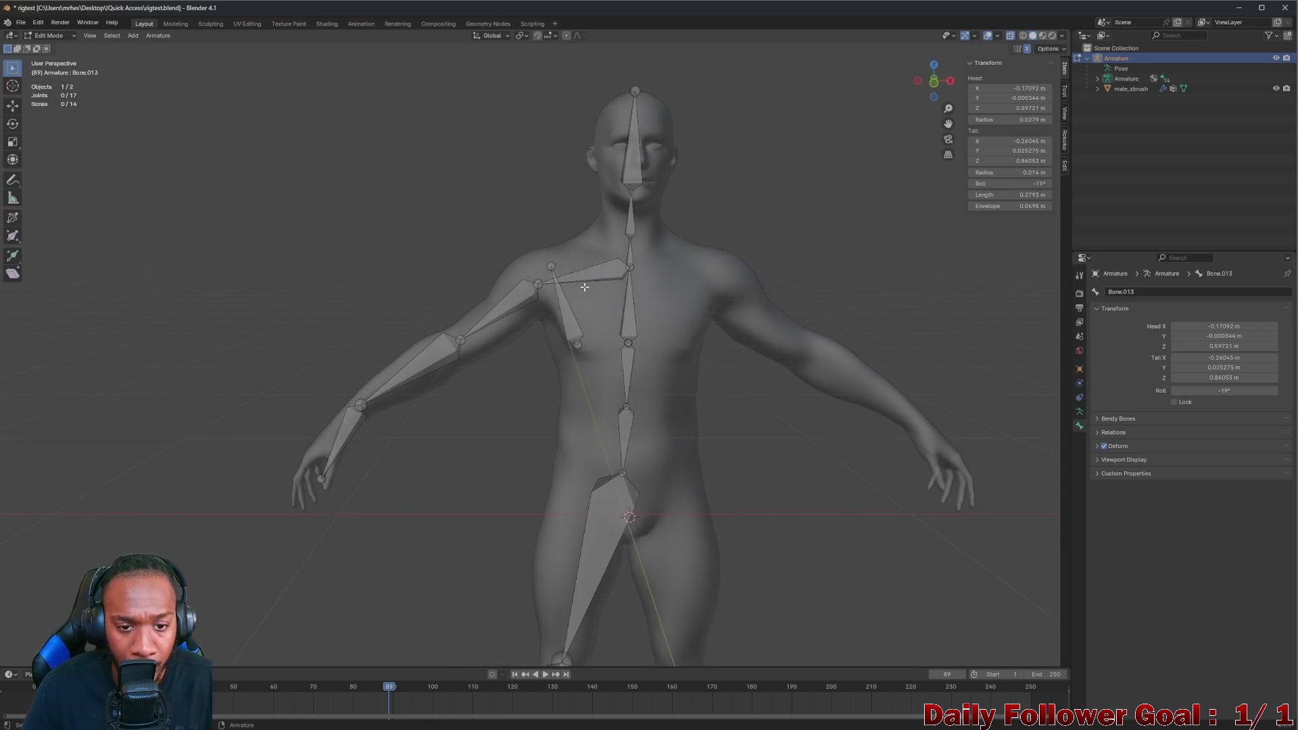
scroll(580, 282, "up", 3)
scroll(605, 298, "down", 2)
scroll(606, 299, "down", 3)
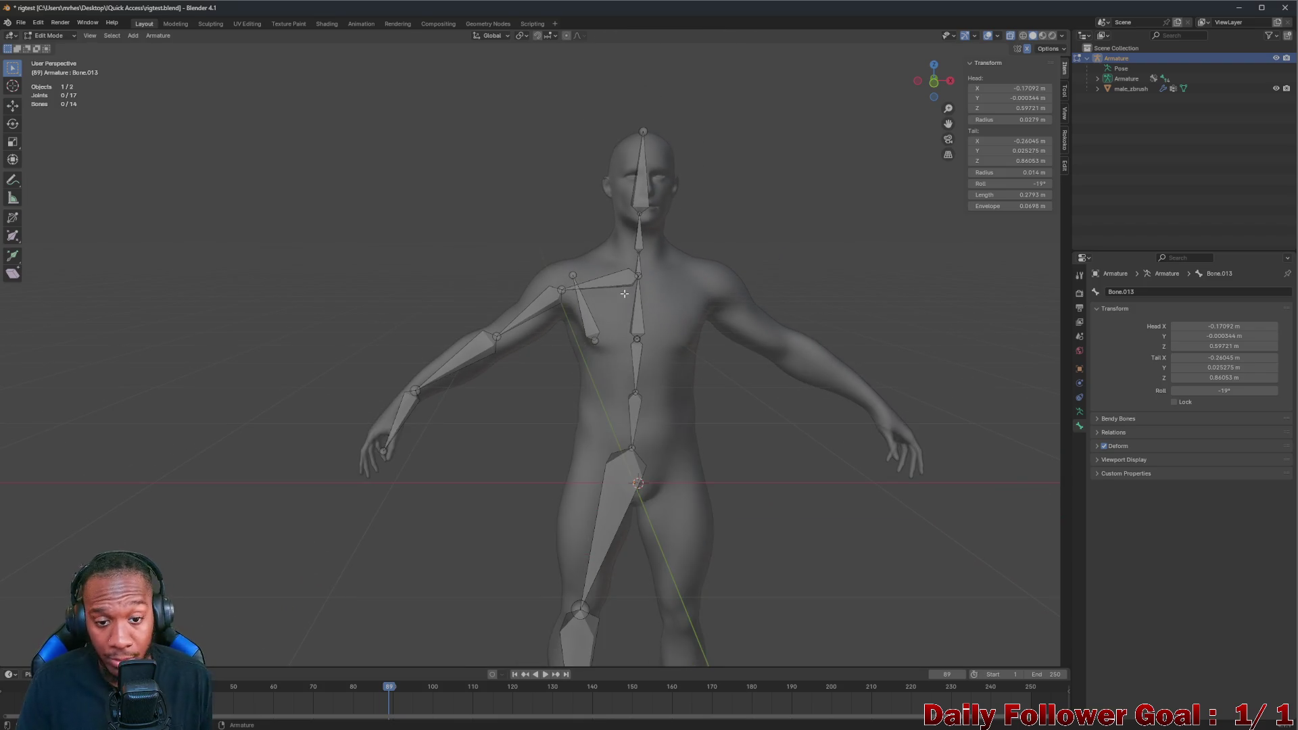
scroll(605, 298, "up", 3)
mouse_move(606, 299)
middle_mouse_down()
mouse_move(585, 329)
mouse_move(554, 326)
middle_mouse_up()
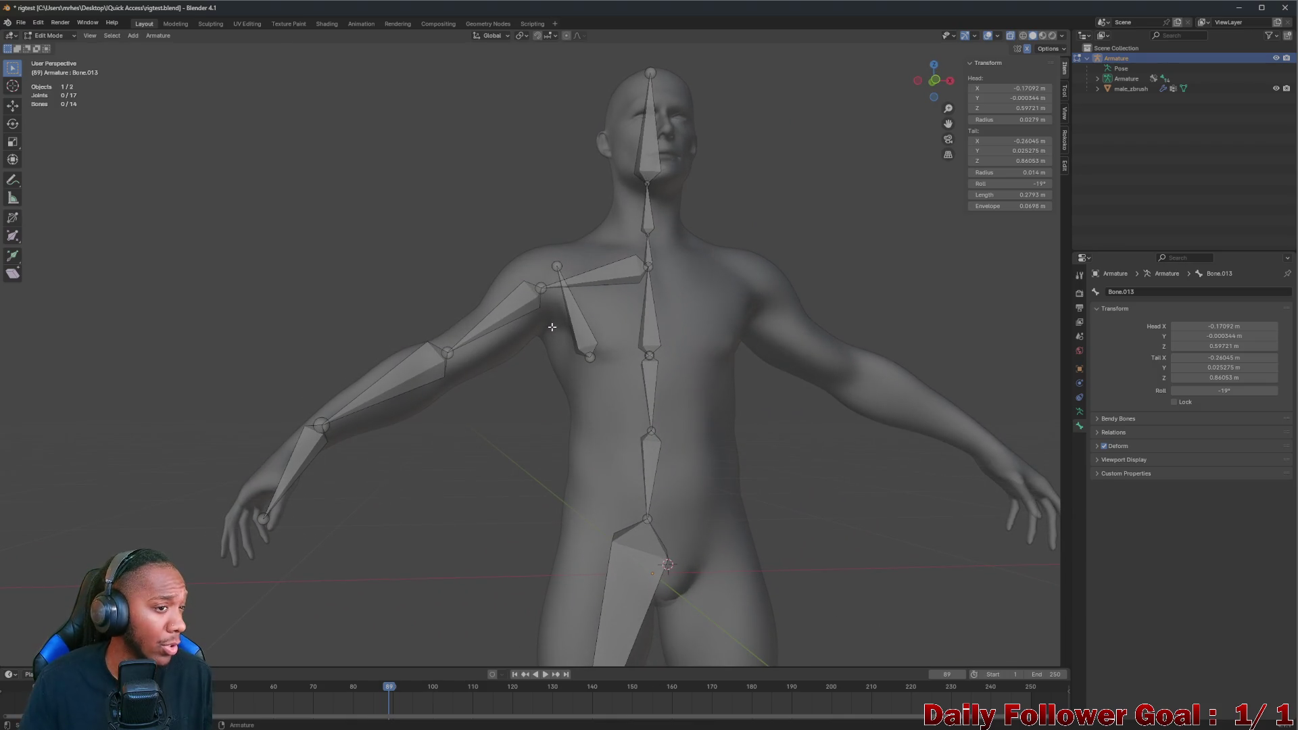
left_click(51, 34)
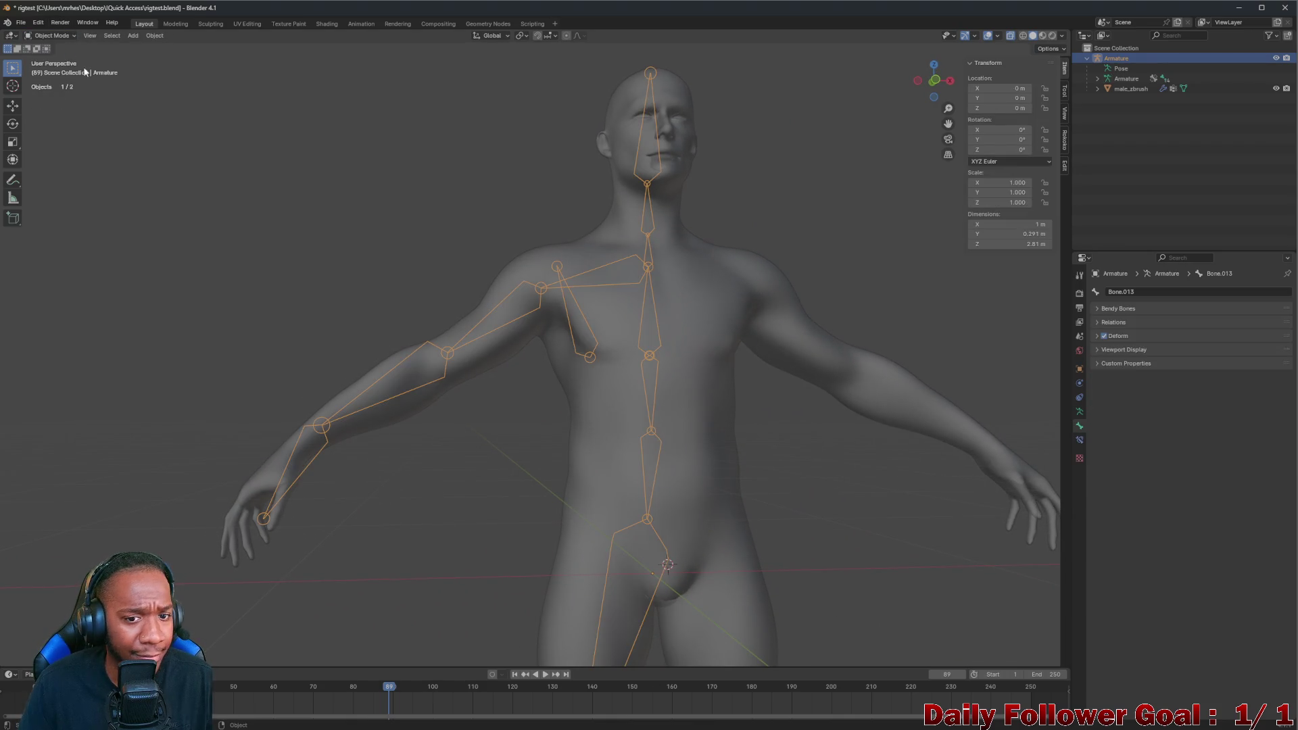
Parent the body mesh to the armature With Automatic Weights (Ctrl+P)
middle_click_drag(651, 231, 647, 200)
scroll(648, 200, "down", 1)
left_click(679, 100, "shift")
key("ctrl+p")
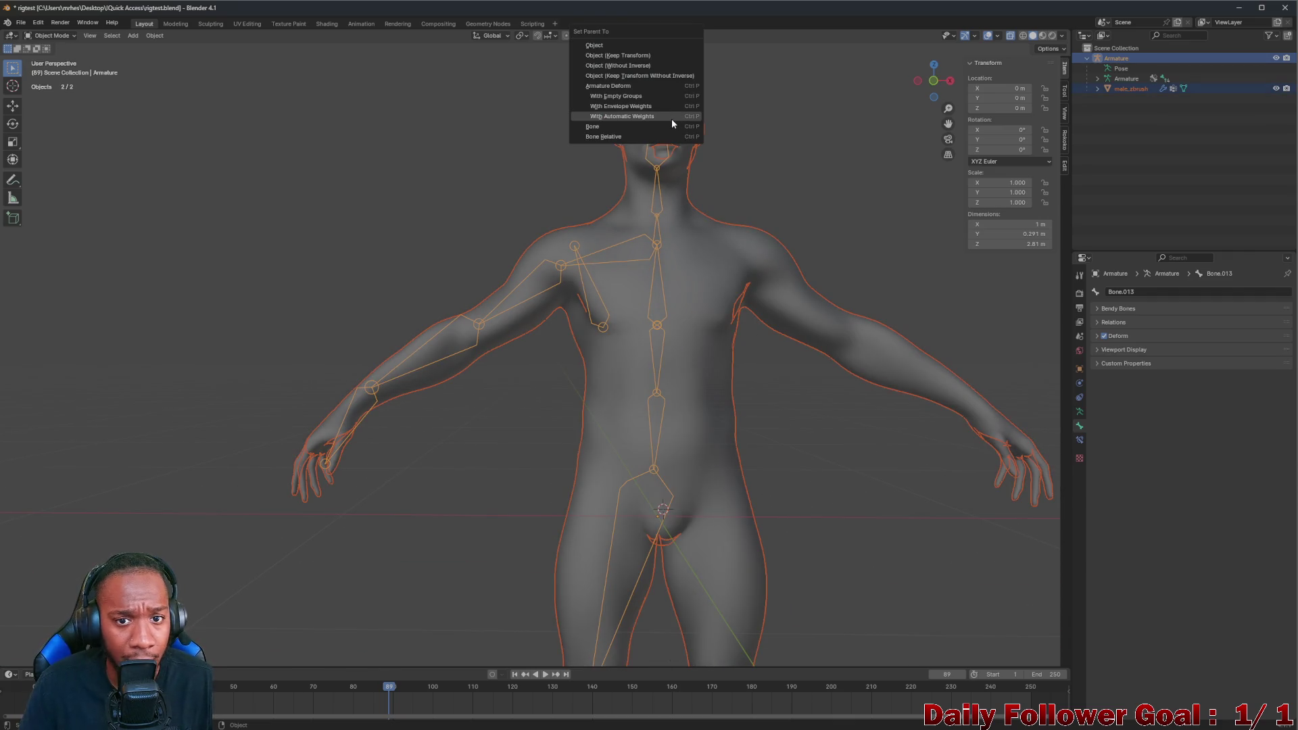
left_click(670, 118)
Reselect the body mesh together with the armature as the active object
left_click(583, 261)
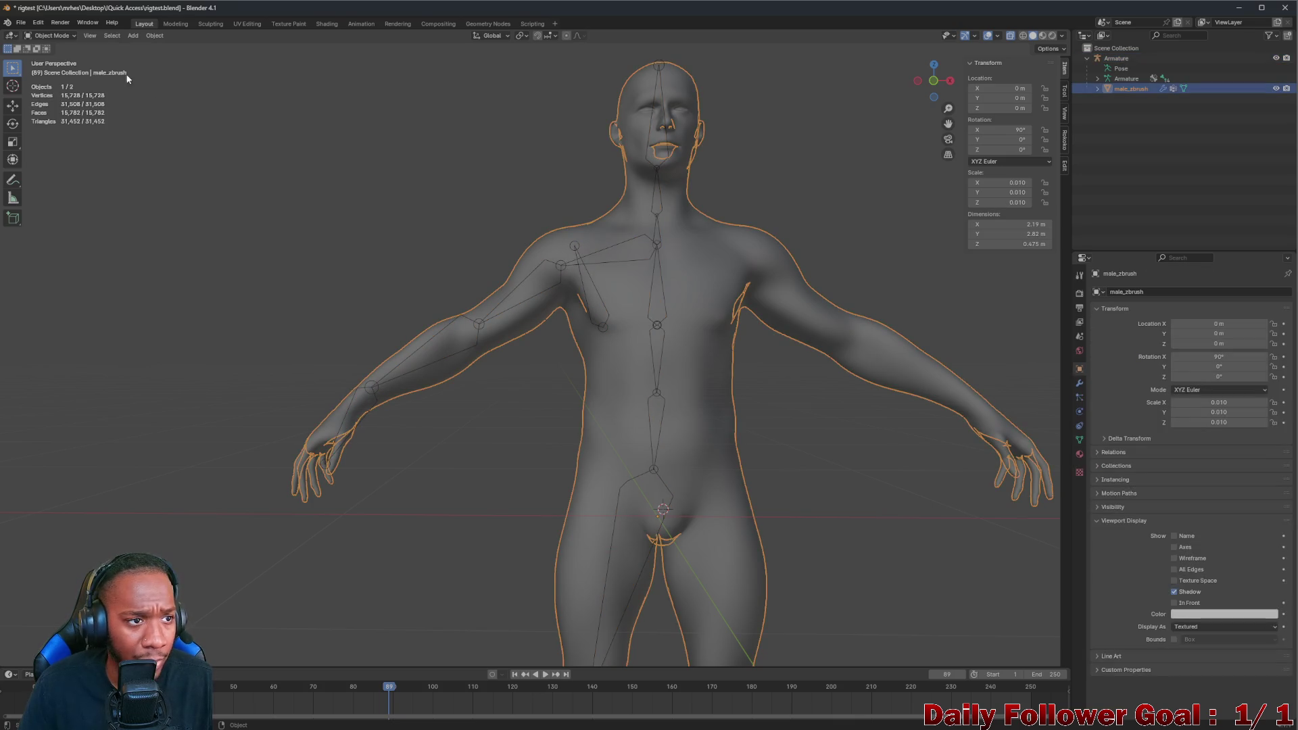
key("alt+a")
key("a")
left_click(663, 64, "shift")
left_click(43, 37)
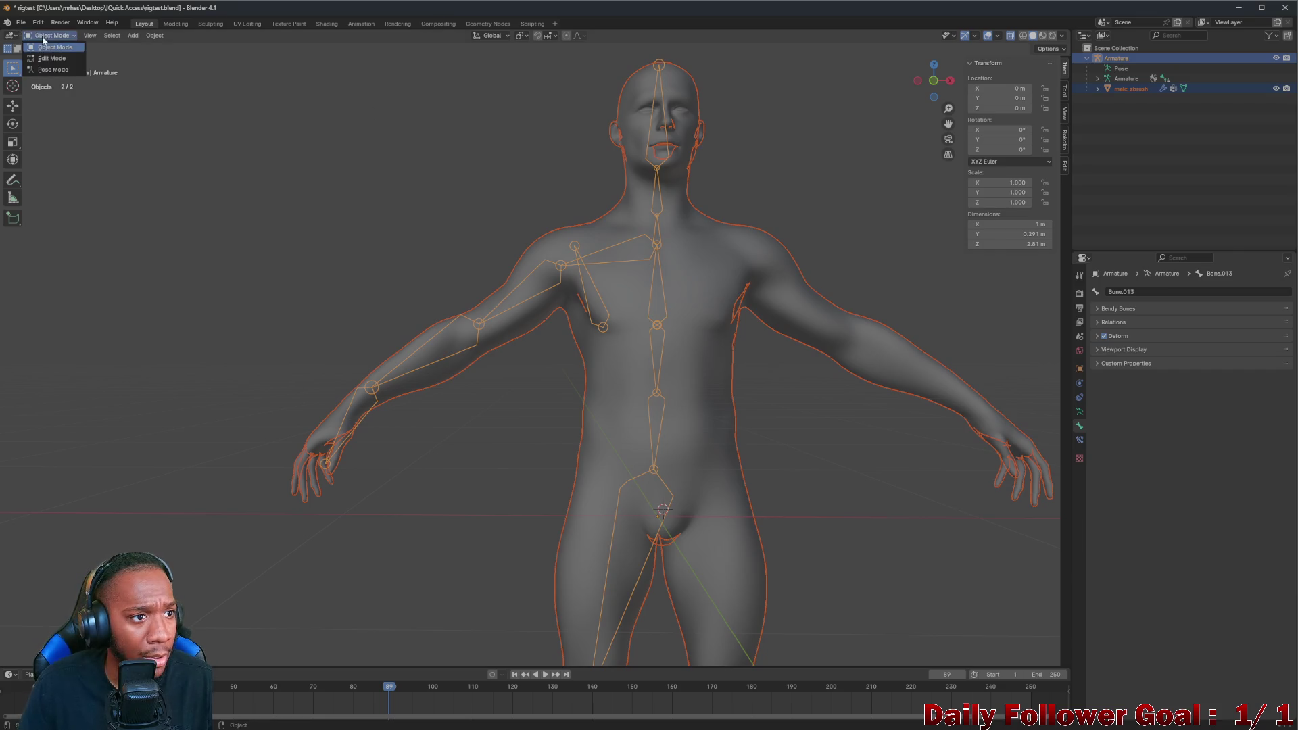
key("alt+a")
left_click(652, 77)
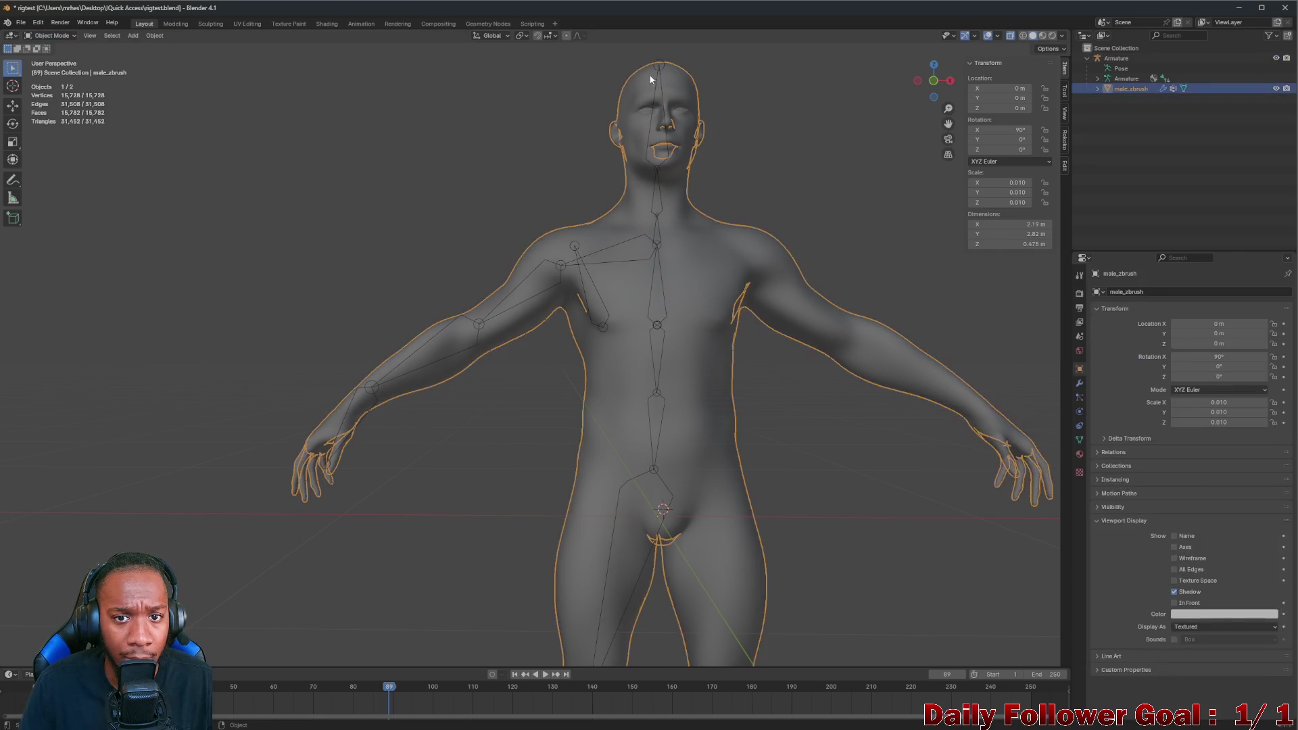
left_click(661, 61, "shift")
left_click(89, 36)
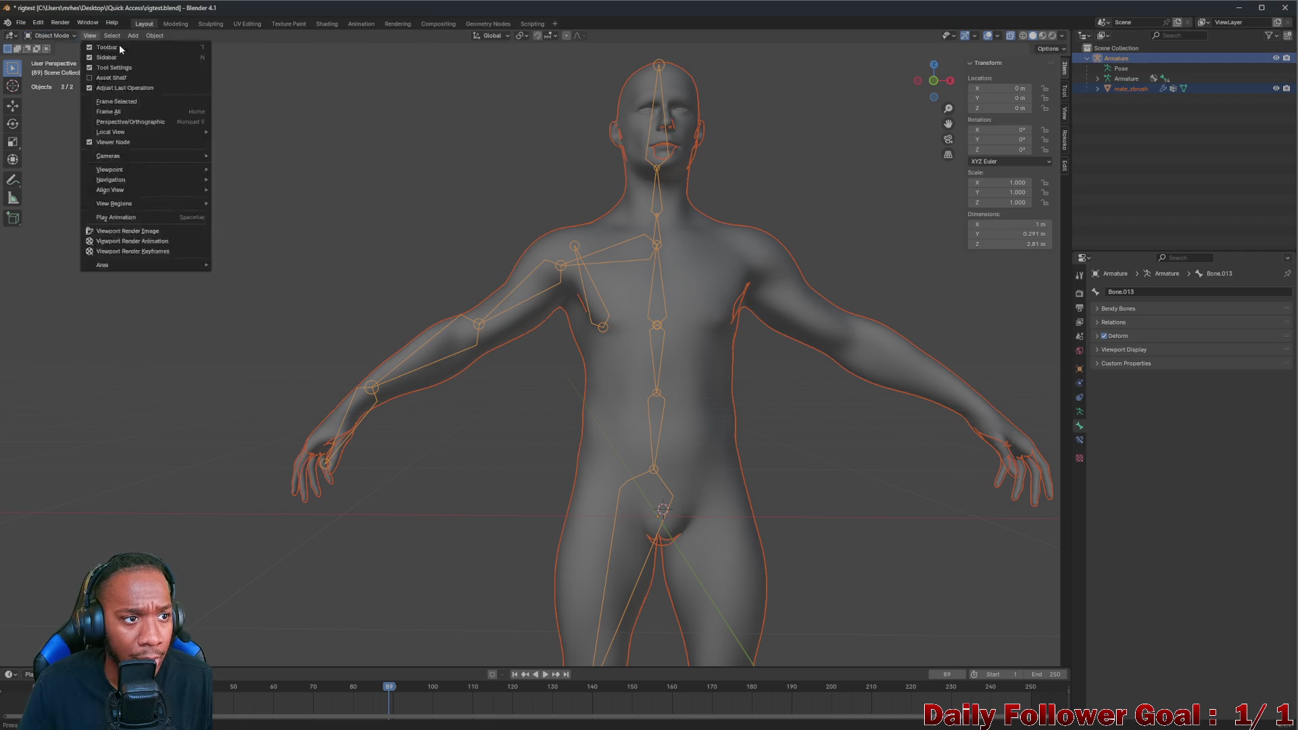
left_click(659, 101, "shift")
left_click(685, 66)
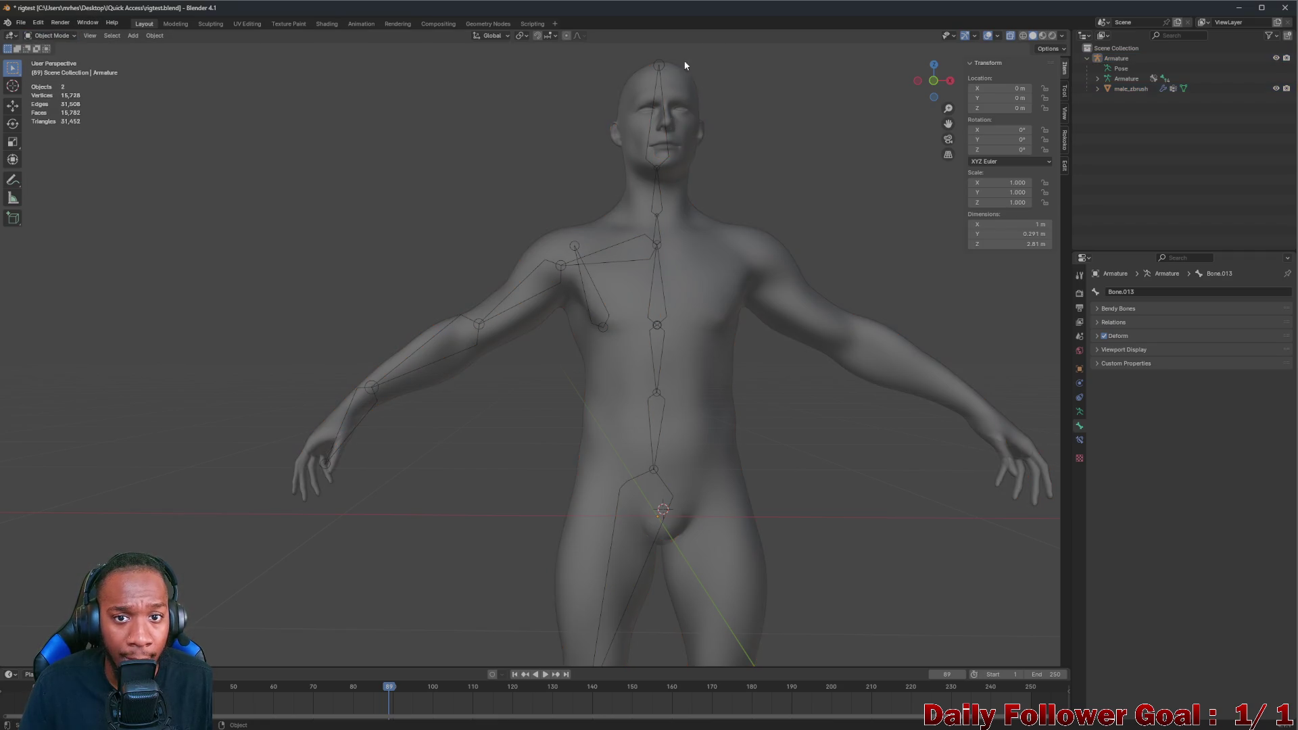
key("a")
Switch the mesh into Weight Paint mode and look over the new weights
left_click(63, 37)
left_click(53, 96)
mouse_move(590, 292)
middle_mouse_down()
mouse_move(554, 289)
mouse_move(597, 277)
middle_mouse_up()
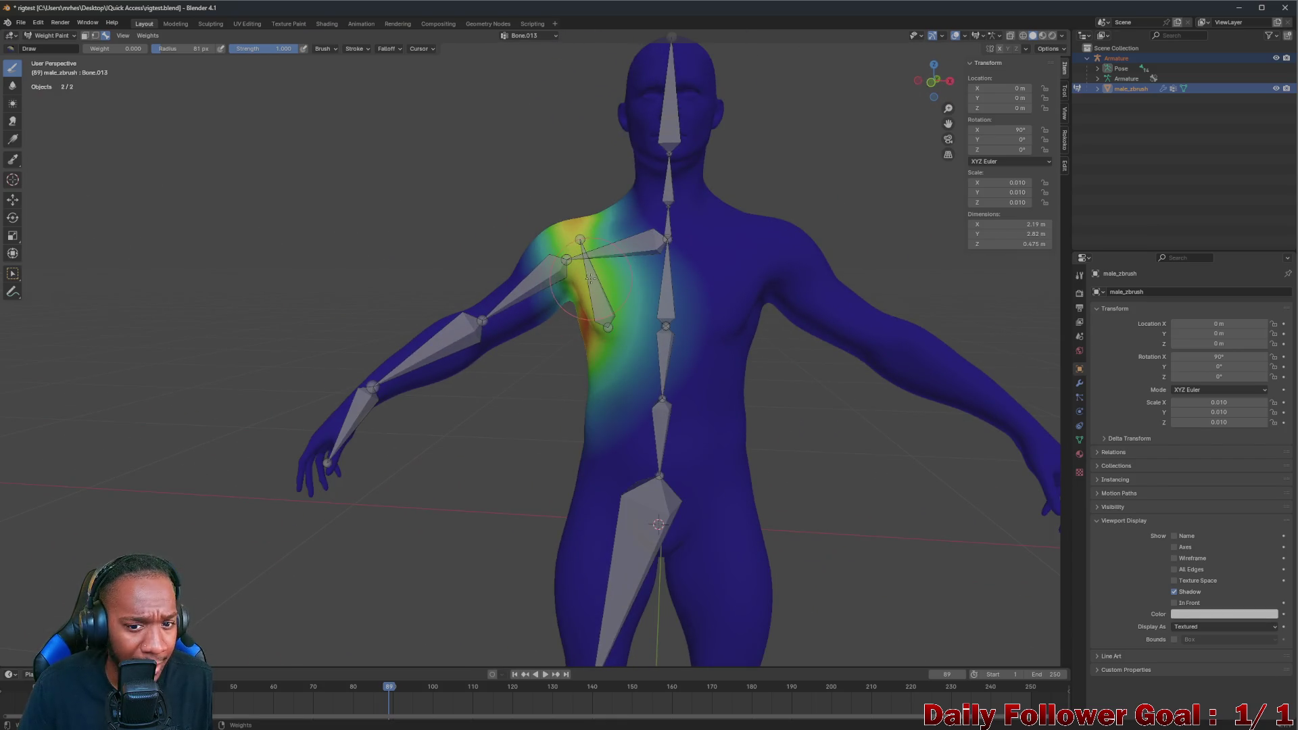
Undo a stray paint stroke, then rotate the chest bone Bone.013 with the Rotate tool to test deformation
left_click_drag(588, 275, 595, 277)
key("ctrl+z")
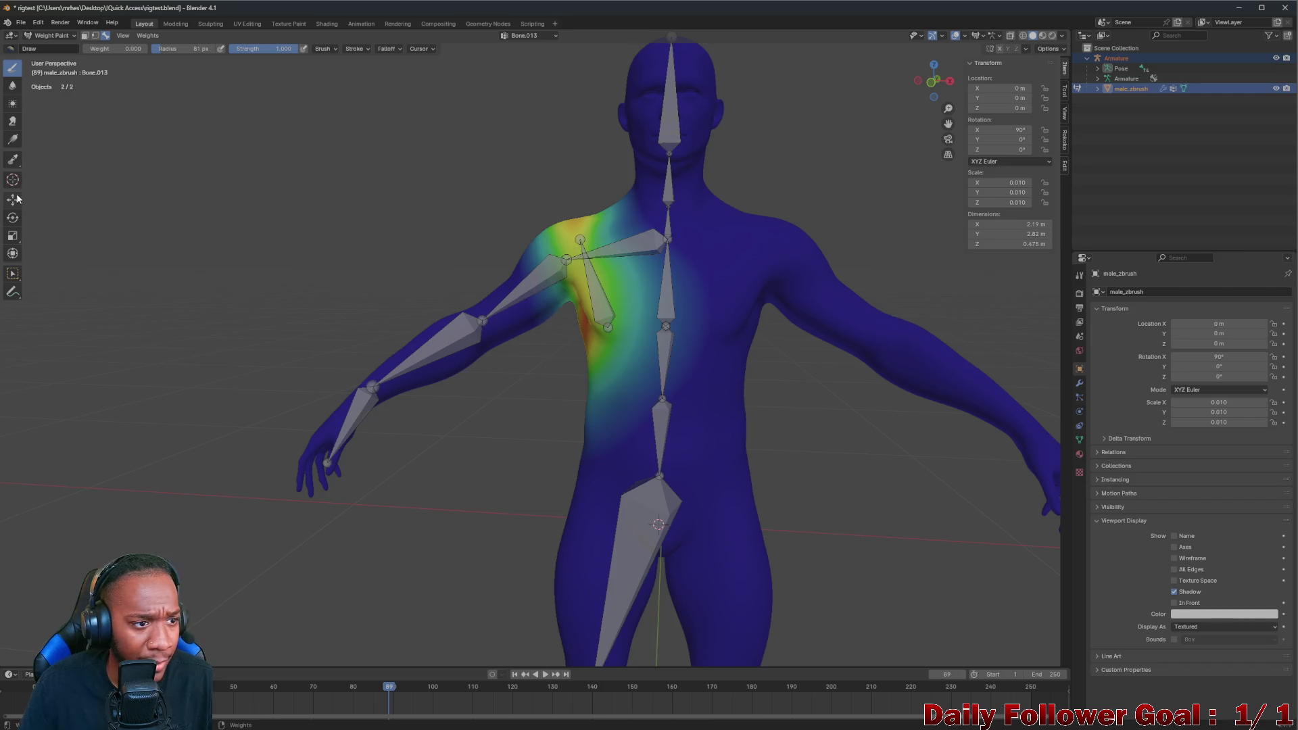
left_click(15, 216)
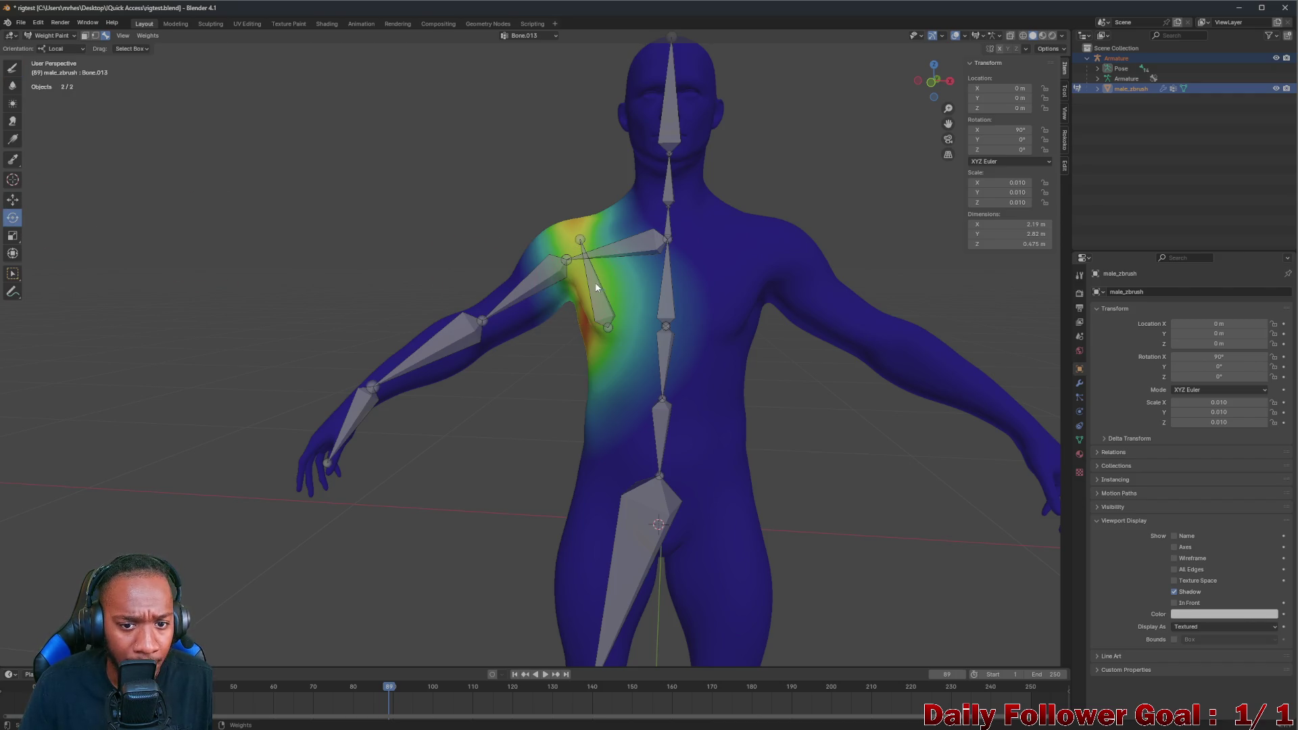
left_click(597, 289)
middle_click_drag(596, 289, 613, 317)
mouse_move(615, 315)
left_mouse_down()
mouse_move(605, 279)
mouse_move(603, 310)
mouse_move(598, 294)
left_mouse_up()
mouse_move(599, 294)
middle_mouse_down()
mouse_move(641, 342)
mouse_move(580, 303)
middle_mouse_up()
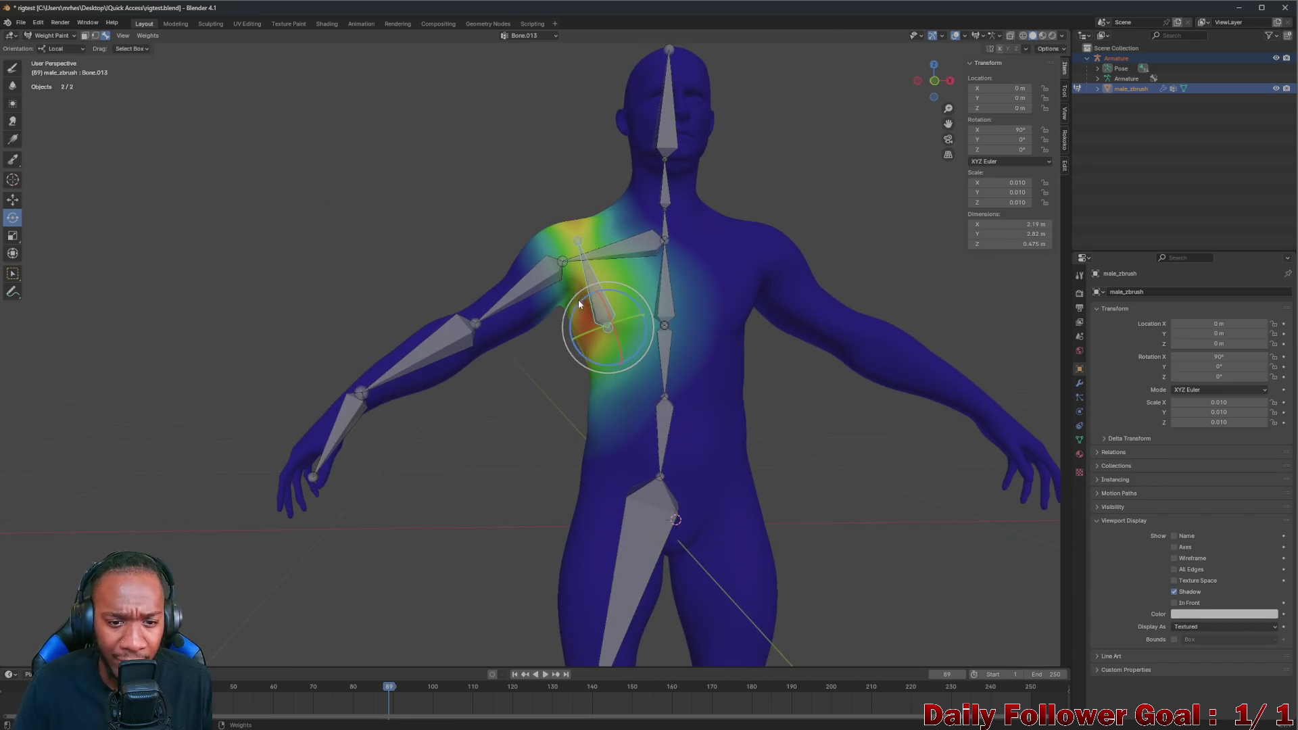
Rotate the collarbone Bone.001 and upper-arm Bone.002 to swing the arm up and check their weights
left_click(597, 256)
middle_click_drag(588, 256, 621, 278)
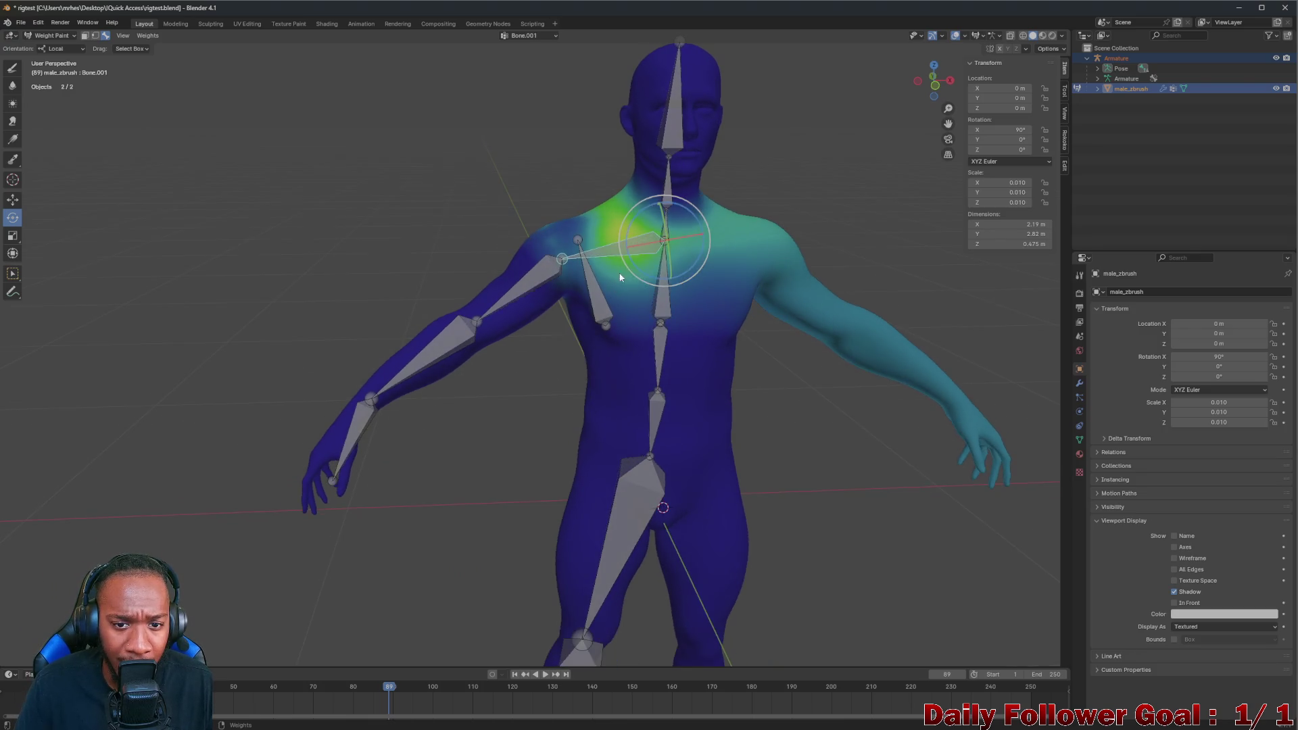
left_click_drag(690, 208, 703, 227)
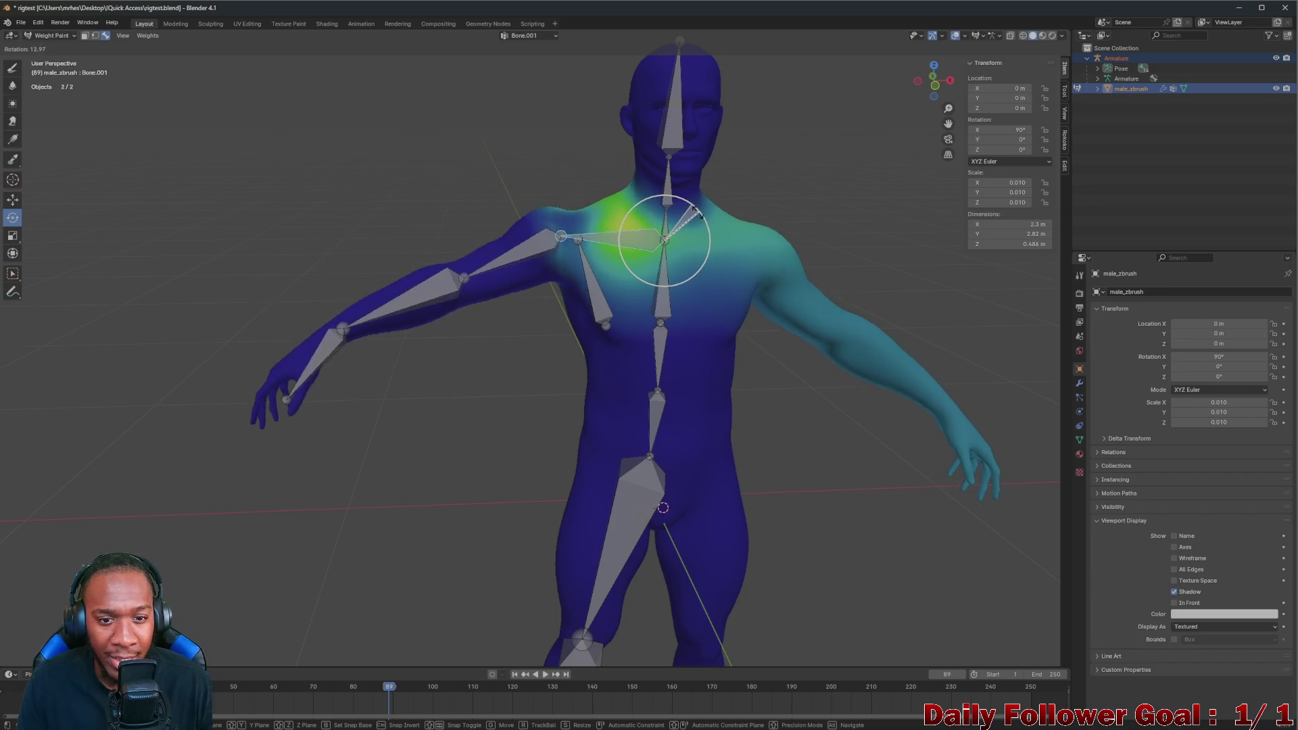
left_click_drag(703, 228, 708, 222)
key("ctrl+z")
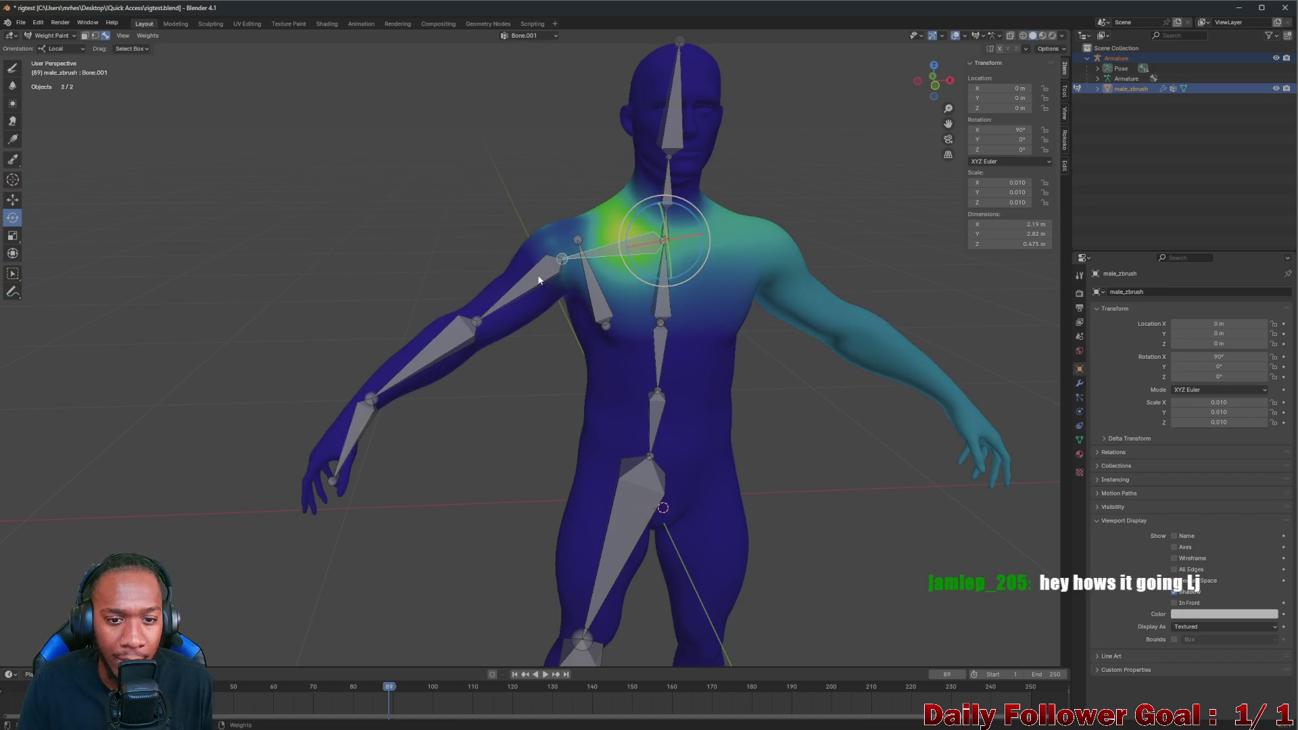
left_click(539, 275, "ctrl")
mouse_move(583, 229)
left_mouse_down()
mouse_move(607, 259)
mouse_move(573, 335)
mouse_move(600, 248)
left_mouse_up()
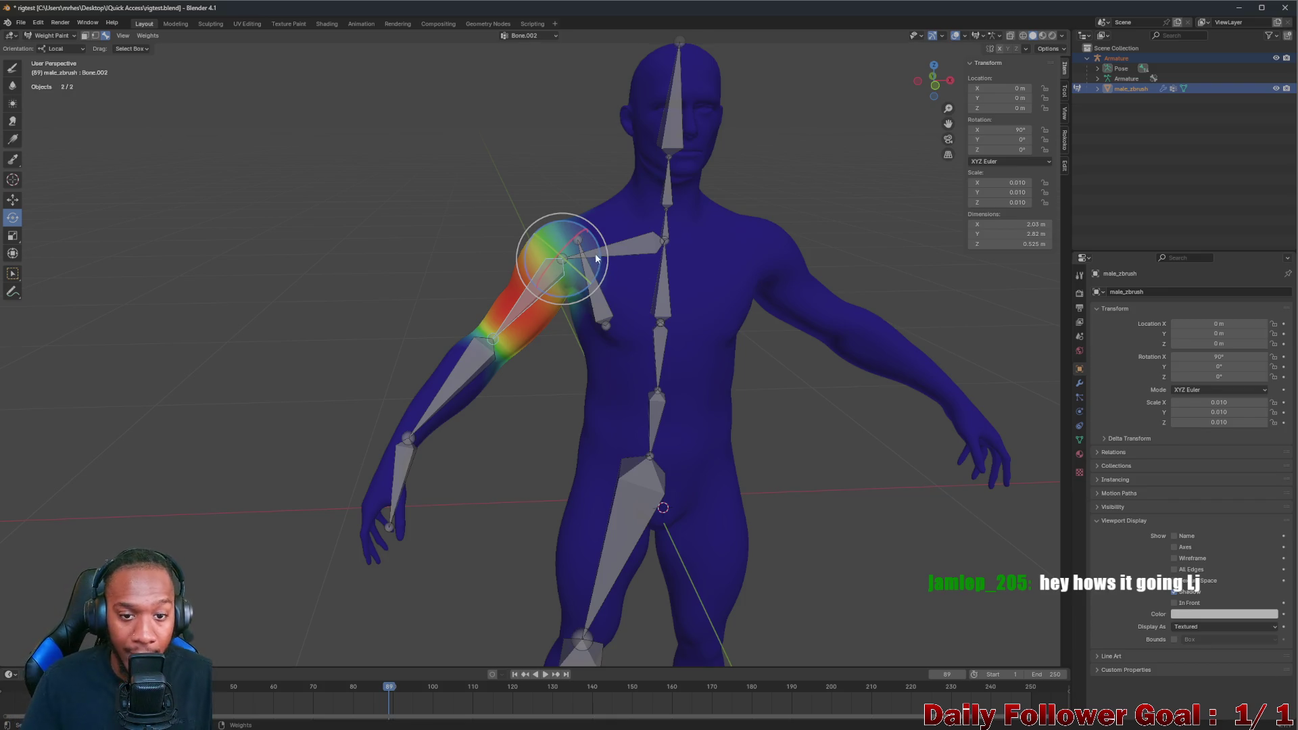
Rotate Bone.002 to raise the upper arm to horizontal and let it hang down again
key("r")
left_click(561, 259)
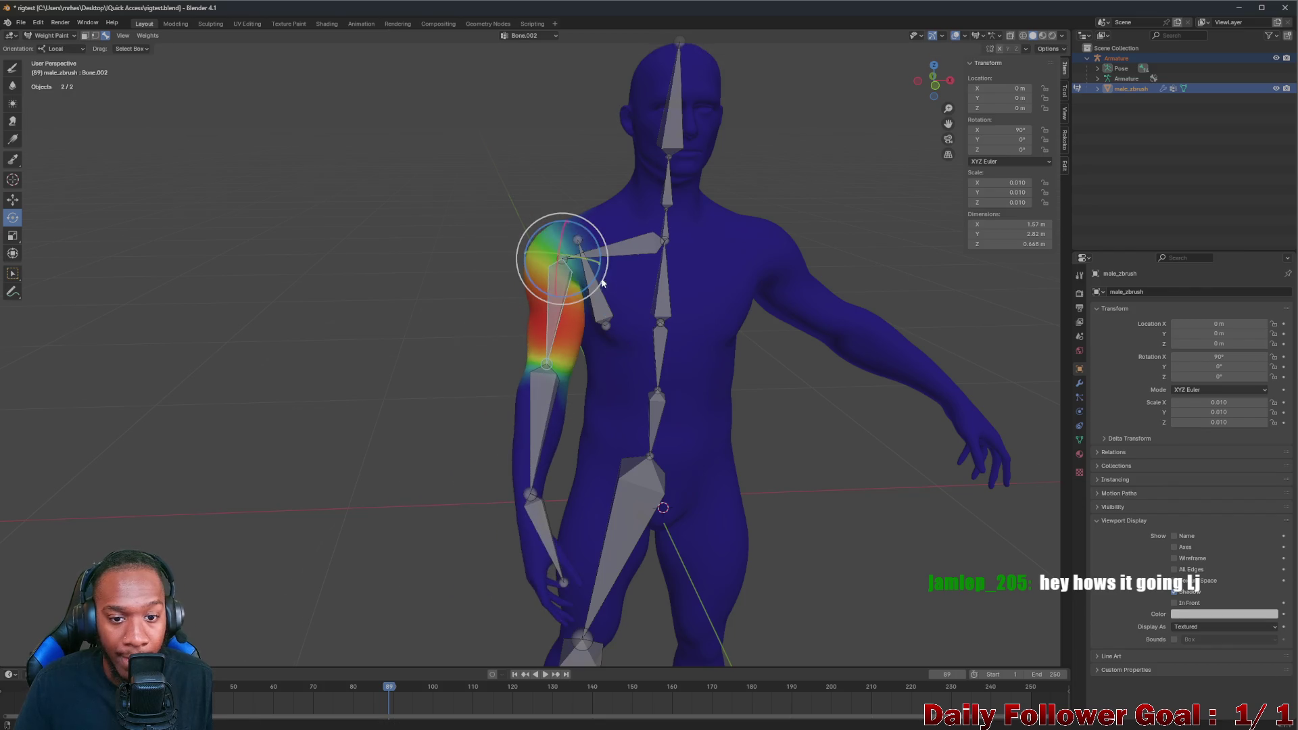
middle_click_drag(560, 259, 543, 258)
left_click_drag(542, 258, 582, 226)
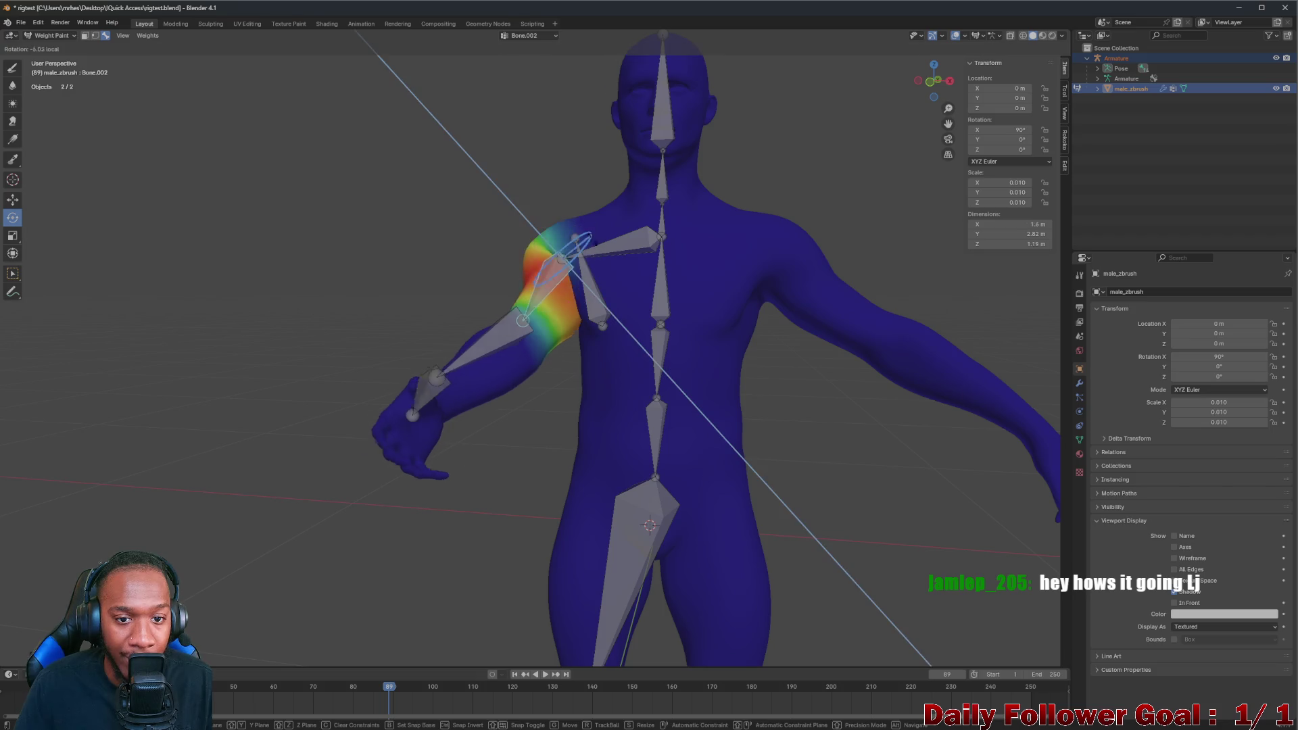
left_click_drag(566, 225, 553, 274)
middle_click_drag(555, 274, 582, 295)
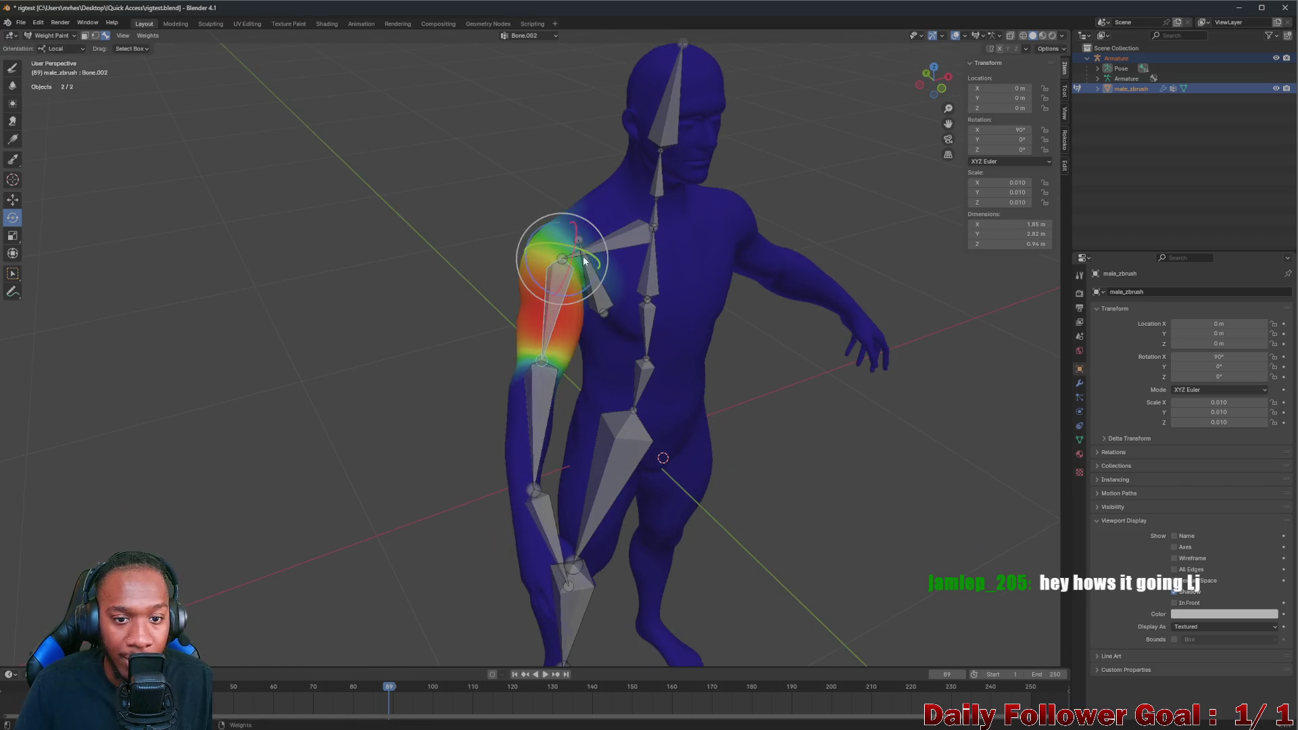
middle_click_drag(561, 246, 564, 267)
Rotate the upper arm constrained to the X axis and swing it further upward
key("r")
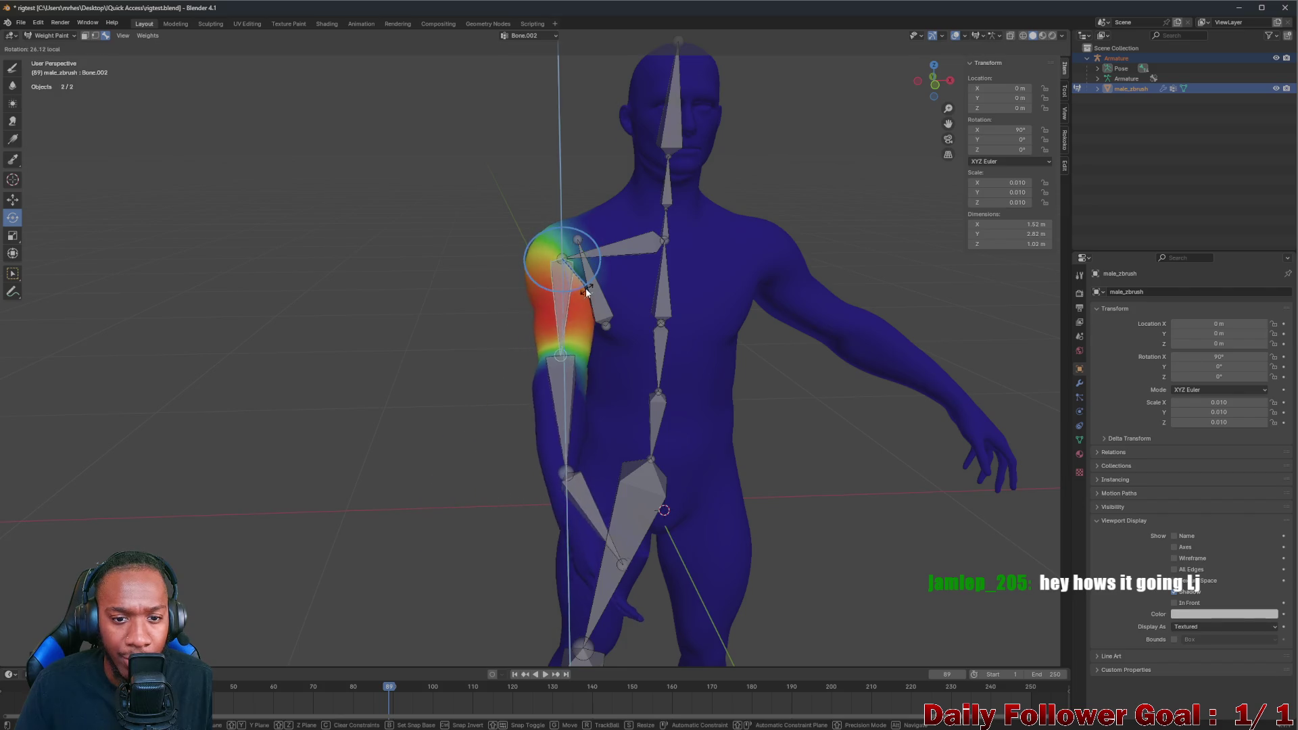
key("x")
key("x")
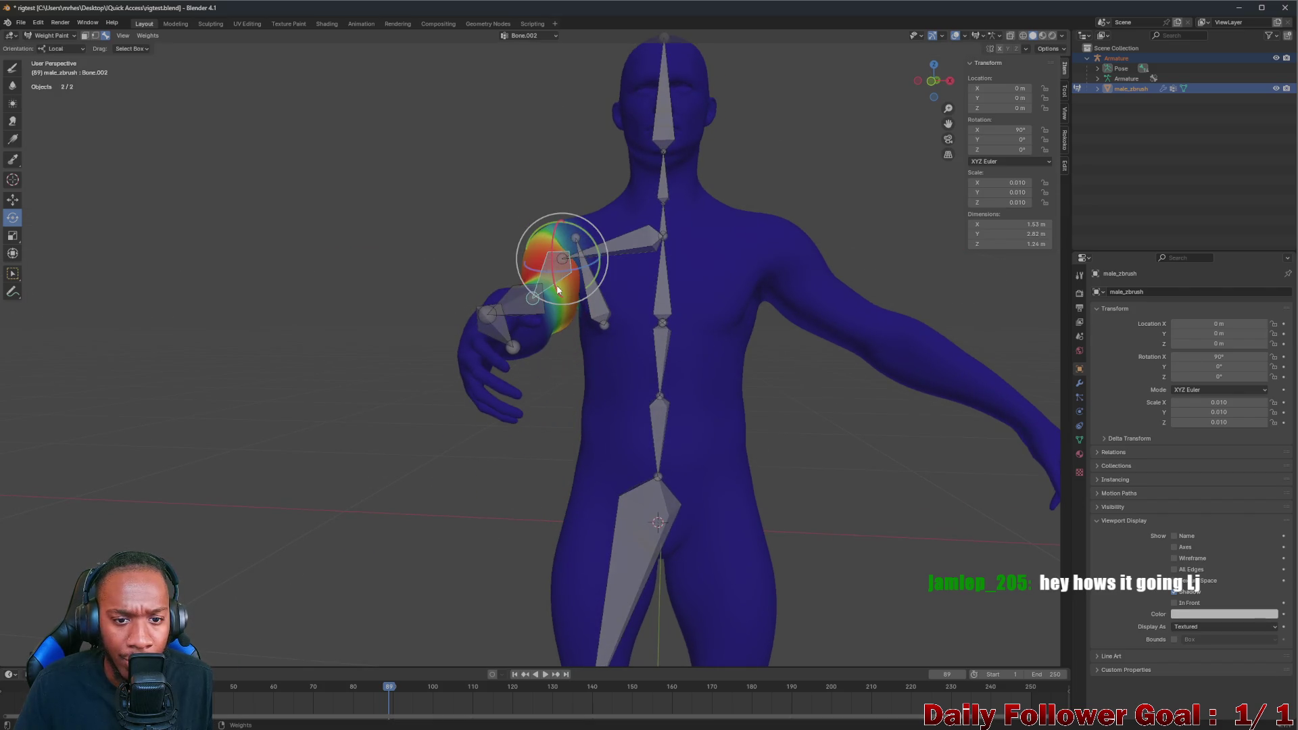
key("x")
left_click(541, 263)
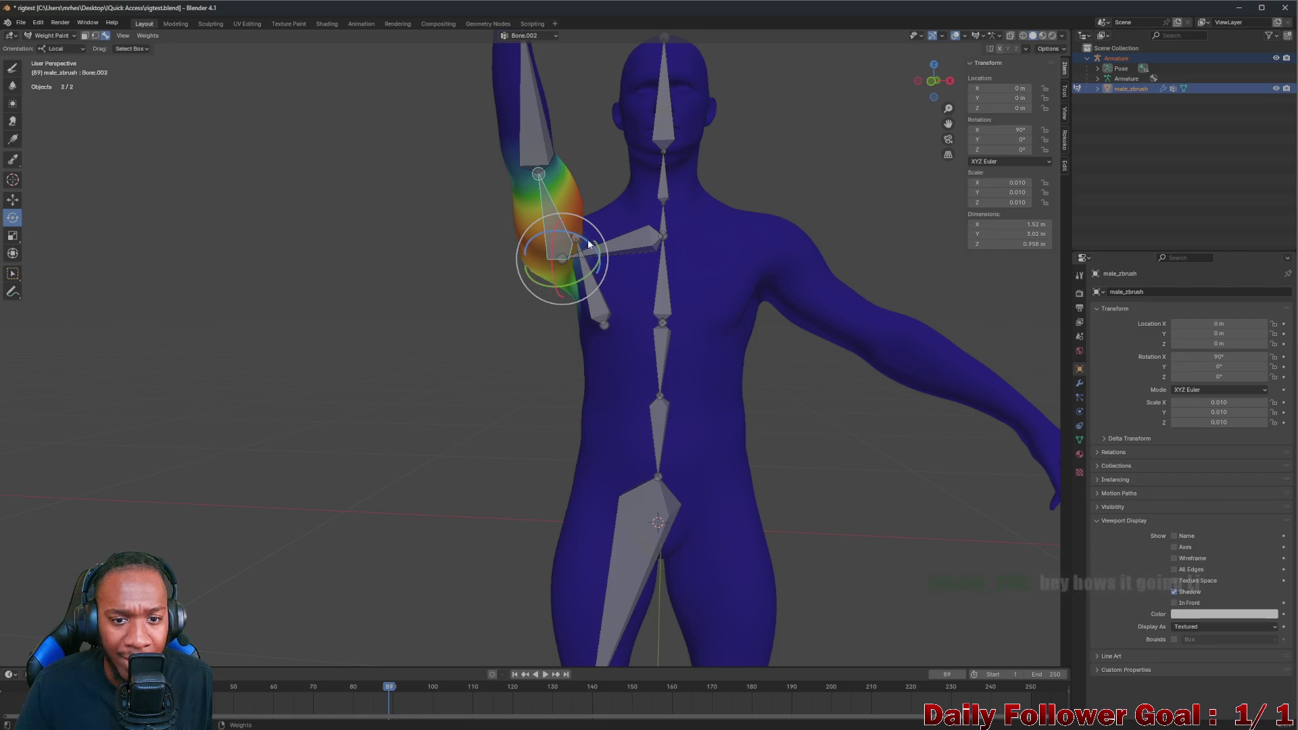
left_click_drag(548, 260, 590, 288)
scroll(677, 345, "up", 2)
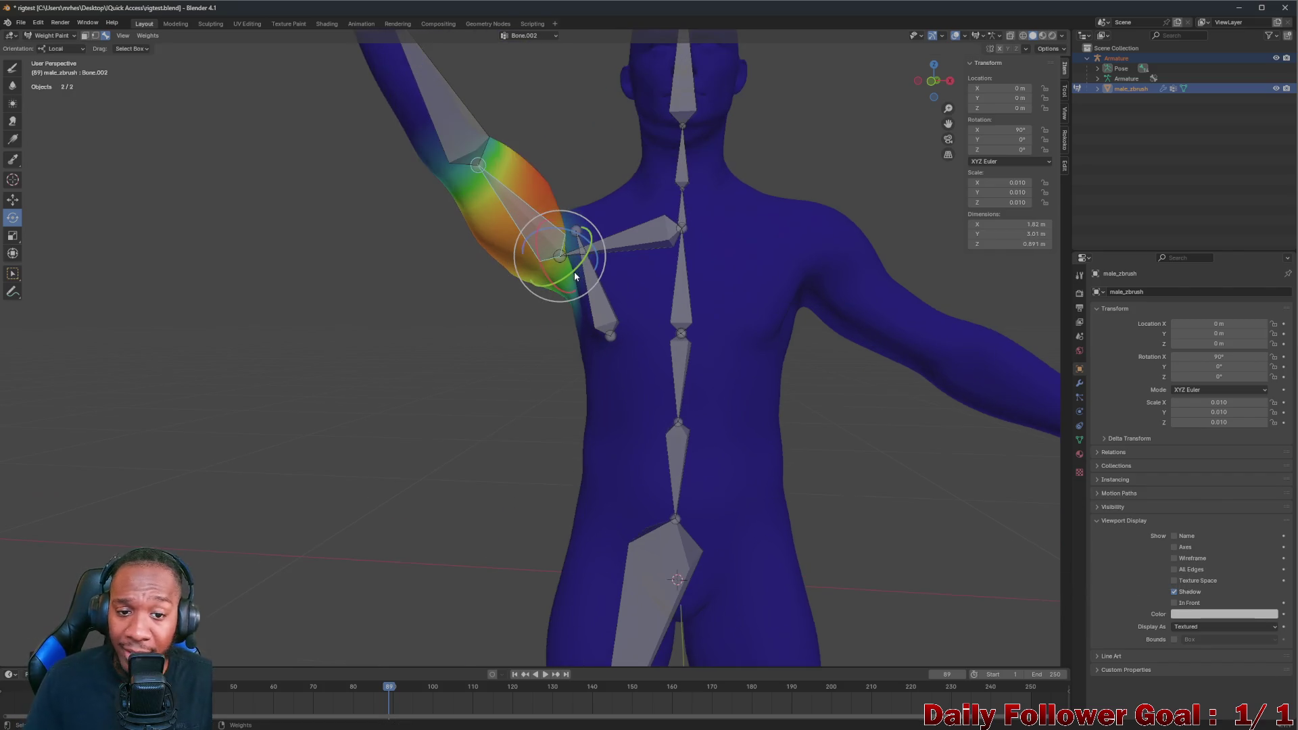
Select the shoulder bone Bone.001 and rotate it to test the arm and chest deformation
mouse_move(677, 345)
middle_mouse_down()
mouse_move(708, 283)
mouse_move(811, 313)
mouse_move(618, 233)
mouse_move(599, 261)
mouse_move(634, 275)
mouse_move(735, 221)
mouse_move(668, 276)
mouse_move(663, 167)
middle_mouse_up()
left_click(599, 264, "ctrl")
scroll(633, 275, "up", 2)
left_click_drag(694, 179, 555, 267)
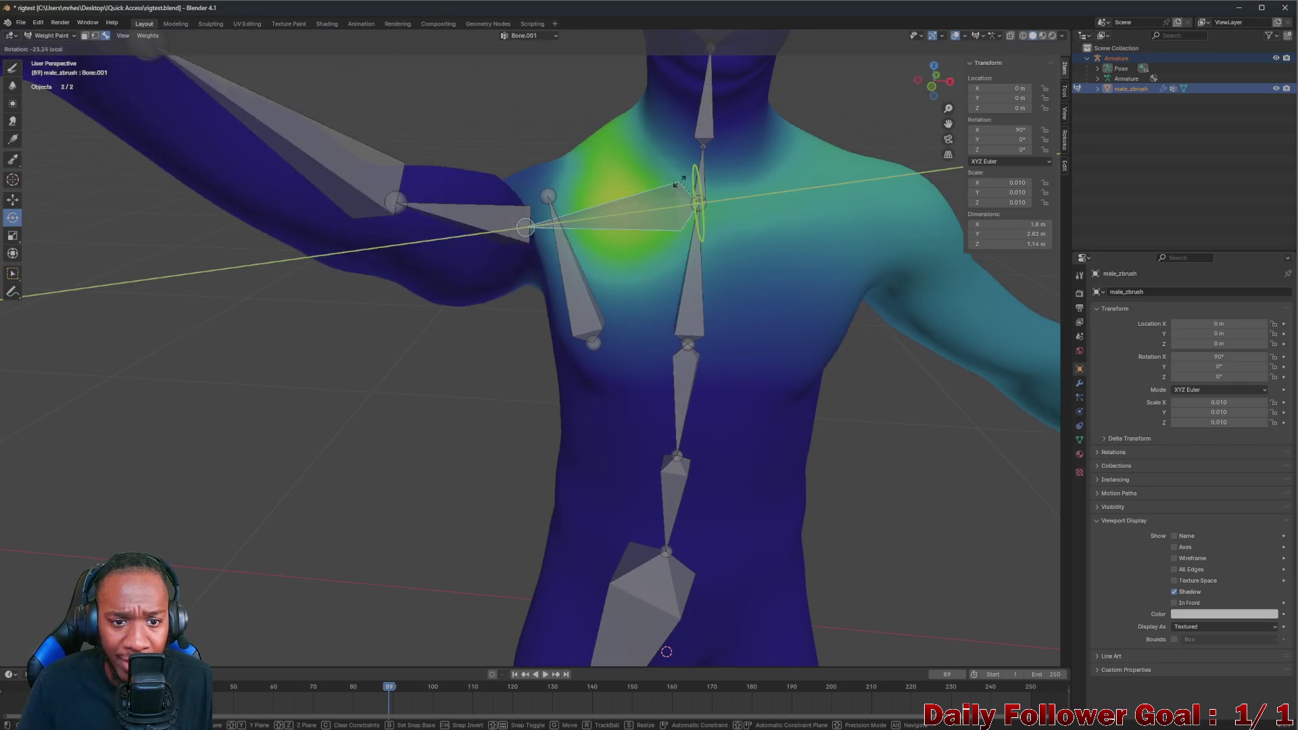
Select the new chest bone Bone.013 and inspect its weights from the side and back
left_click(556, 265, "ctrl")
mouse_move(555, 265)
middle_mouse_down()
mouse_move(715, 226)
mouse_move(734, 247)
middle_mouse_up()
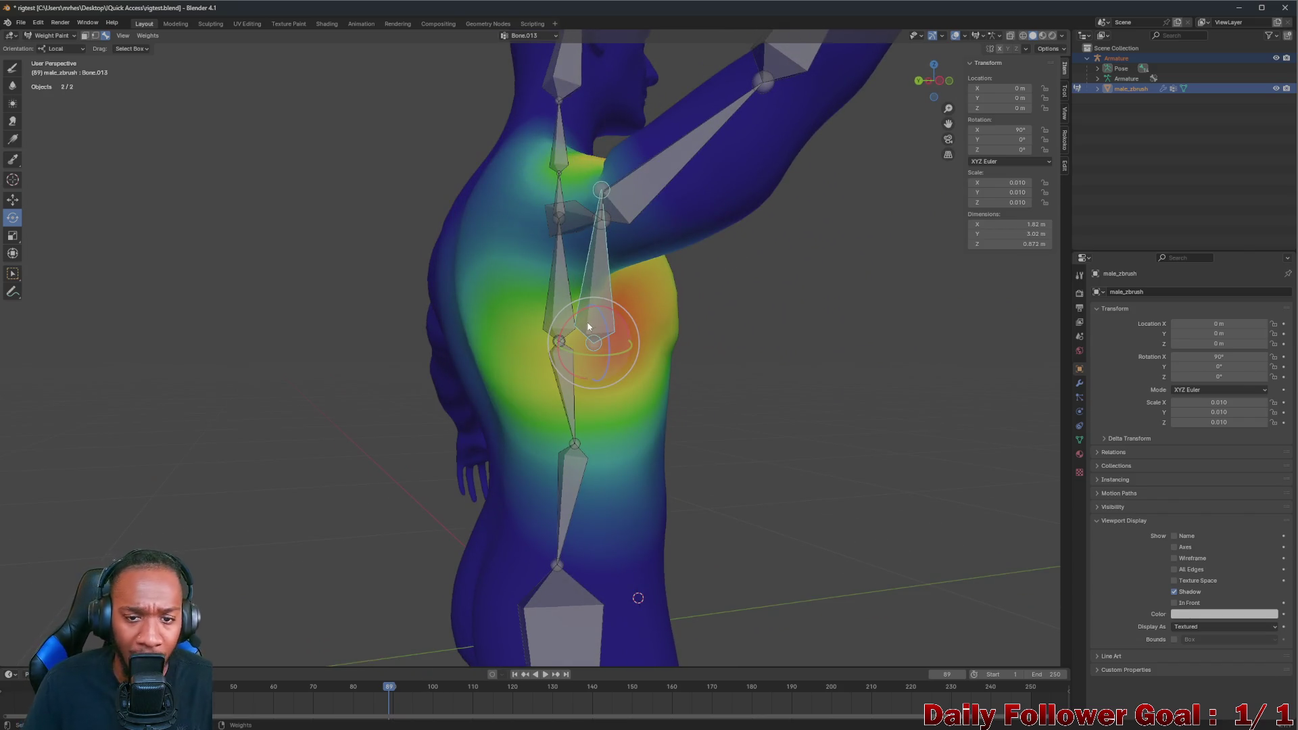
mouse_move(589, 326)
middle_mouse_down()
mouse_move(605, 351)
mouse_move(644, 330)
mouse_move(642, 358)
middle_mouse_up()
left_click(559, 217, "ctrl")
left_click(610, 290, "ctrl")
mouse_move(609, 290)
middle_mouse_down()
mouse_move(483, 314)
mouse_move(613, 311)
middle_mouse_up()
Rotate Bone.013 about the X axis and upward to test how the rib area deforms
key("r")
key("Escape")
key("r")
key("x")
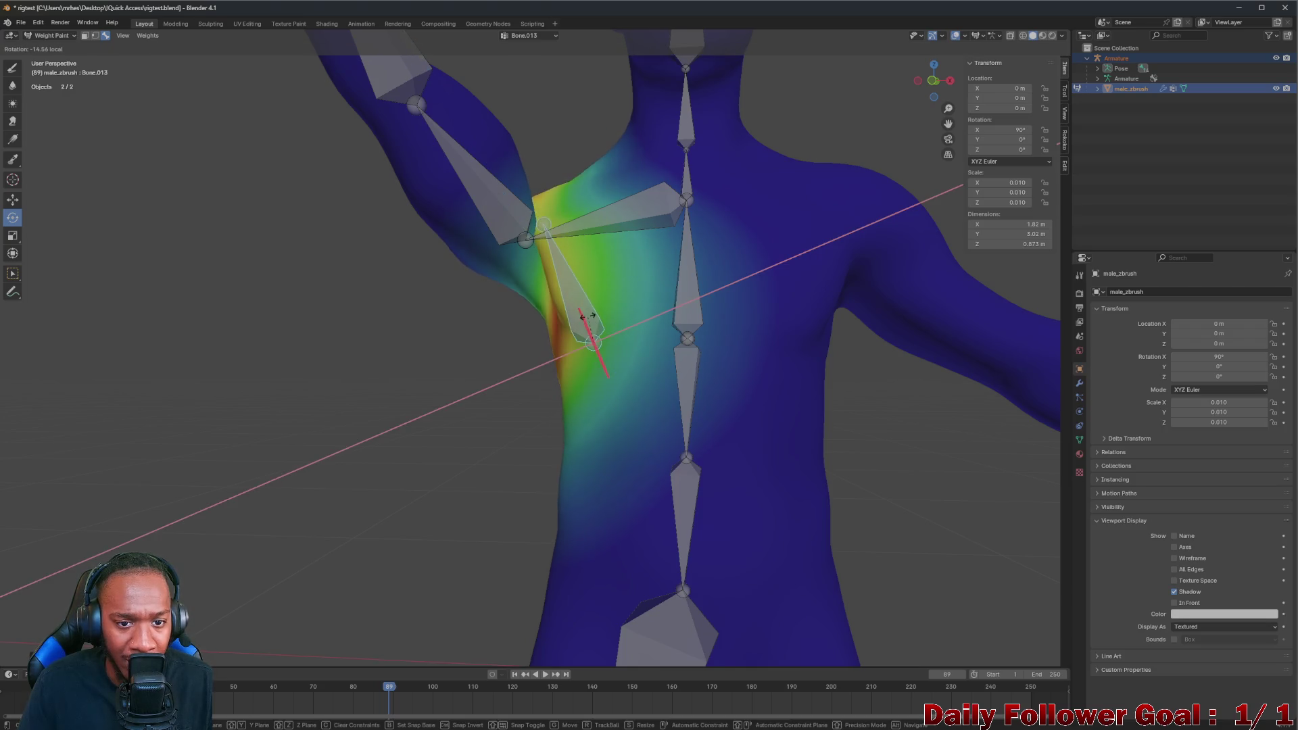
left_click(589, 316)
key("r")
key("x")
key("Escape")
mouse_move(595, 328)
middle_mouse_down()
mouse_move(670, 317)
mouse_move(604, 303)
mouse_move(663, 340)
mouse_move(756, 338)
mouse_move(753, 372)
mouse_move(784, 366)
mouse_move(643, 330)
mouse_move(556, 360)
mouse_move(572, 357)
middle_mouse_up()
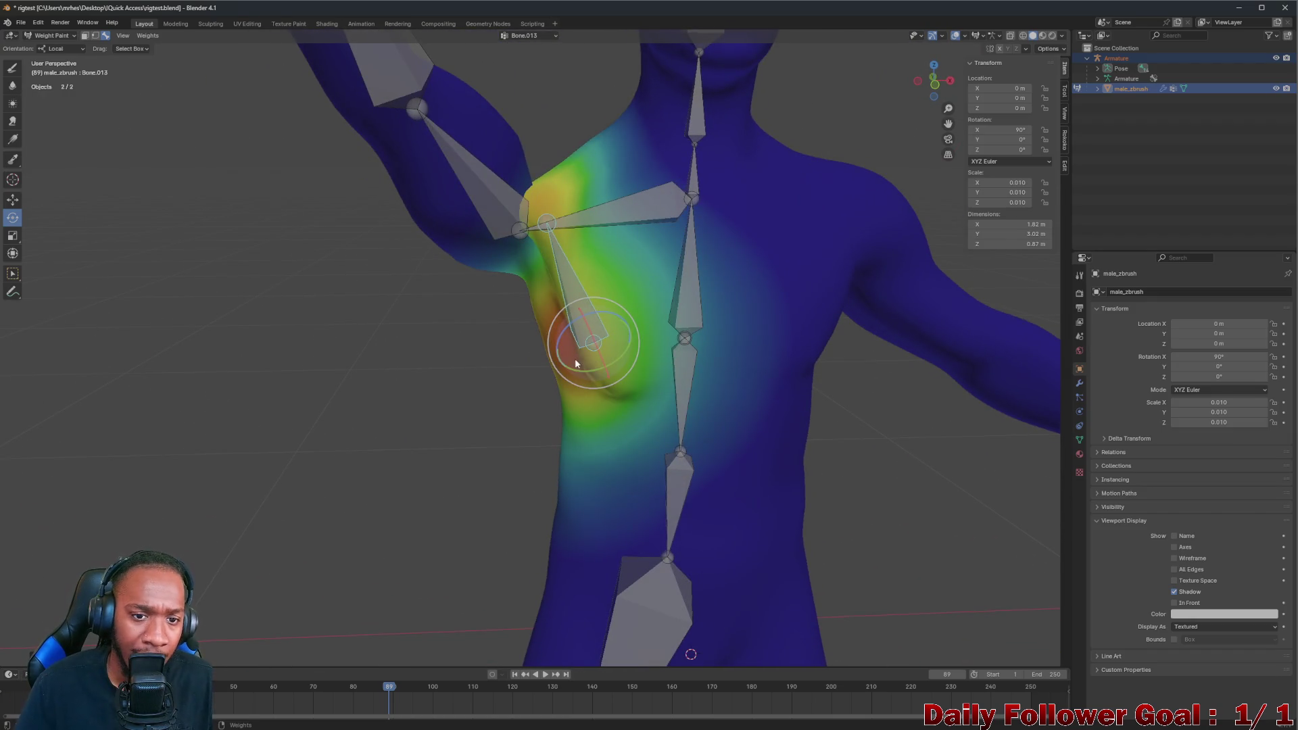
left_click_drag(575, 358, 572, 232)
mouse_move(571, 231)
middle_mouse_down()
mouse_move(512, 241)
mouse_move(579, 209)
mouse_move(762, 212)
mouse_move(710, 246)
middle_mouse_up()
Rotate Bone.001 to test the back and Bone.013 again, then undo the pose changes
left_click(674, 238)
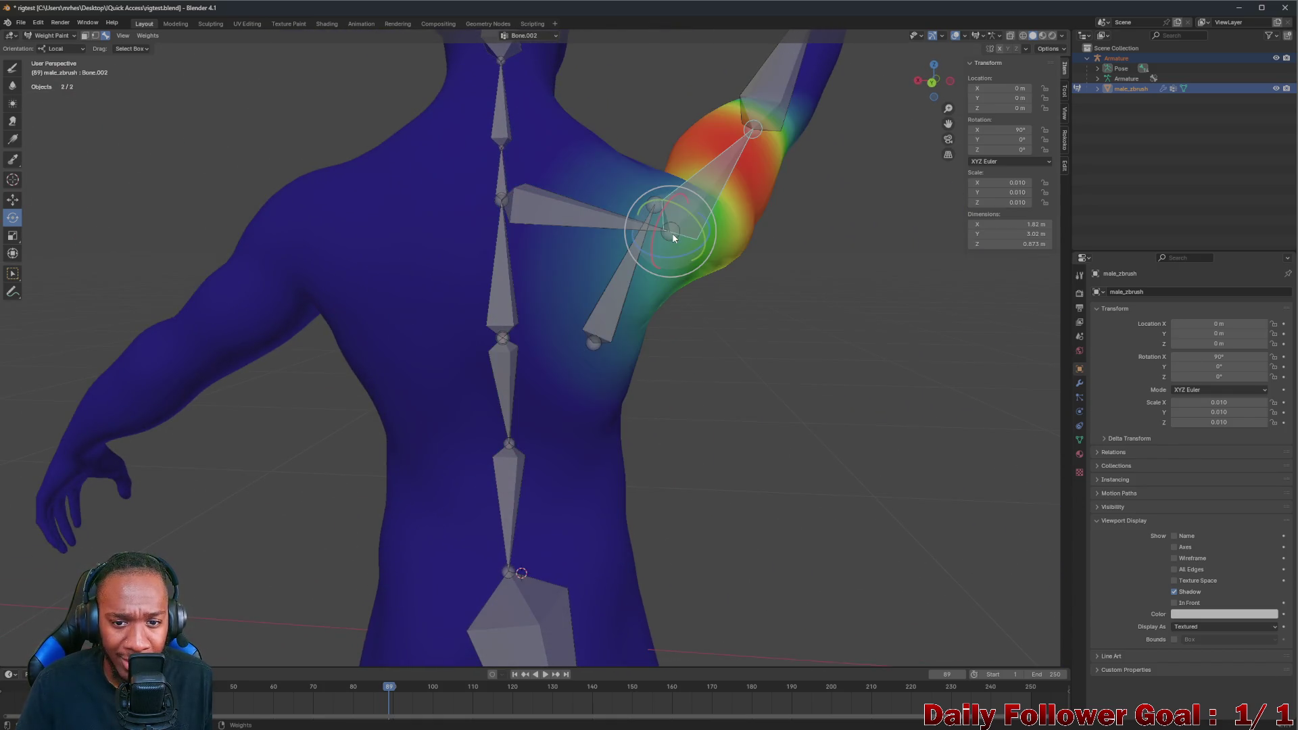
left_click(617, 233)
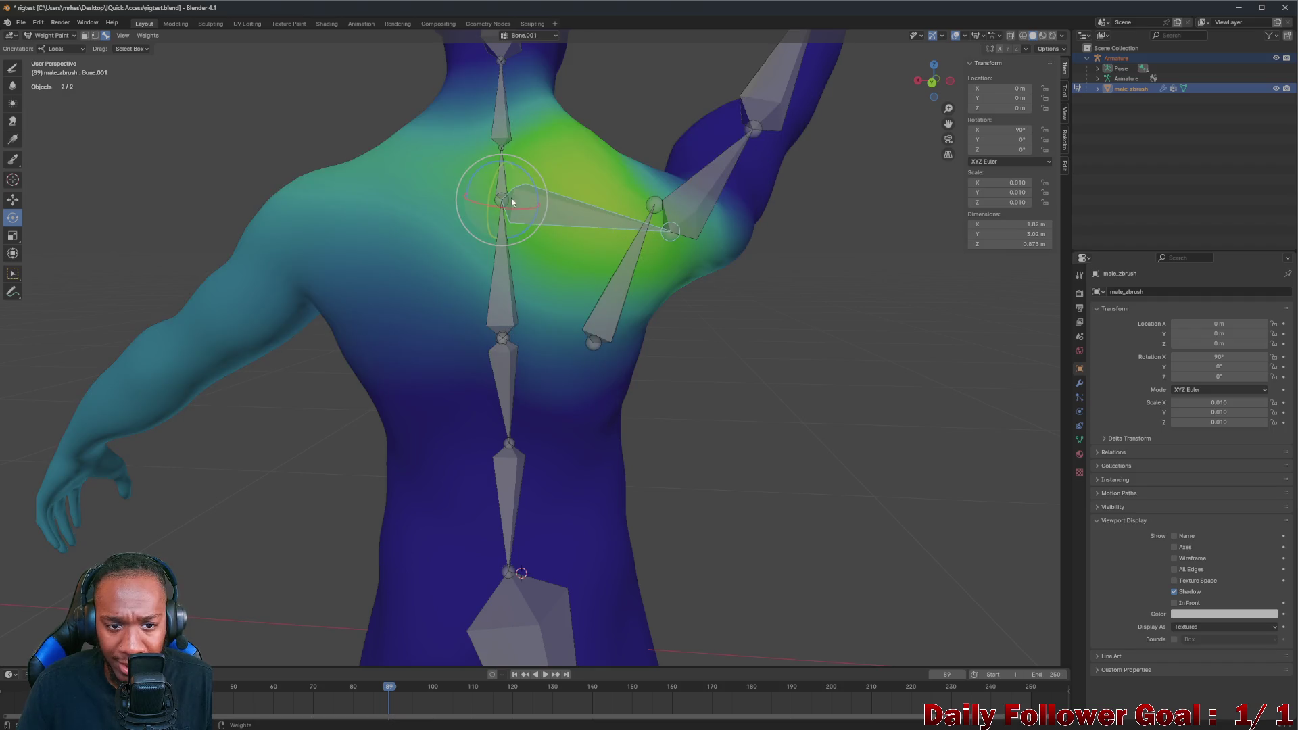
mouse_move(511, 199)
left_mouse_down()
mouse_move(487, 184)
mouse_move(506, 175)
left_mouse_up()
left_click(630, 274)
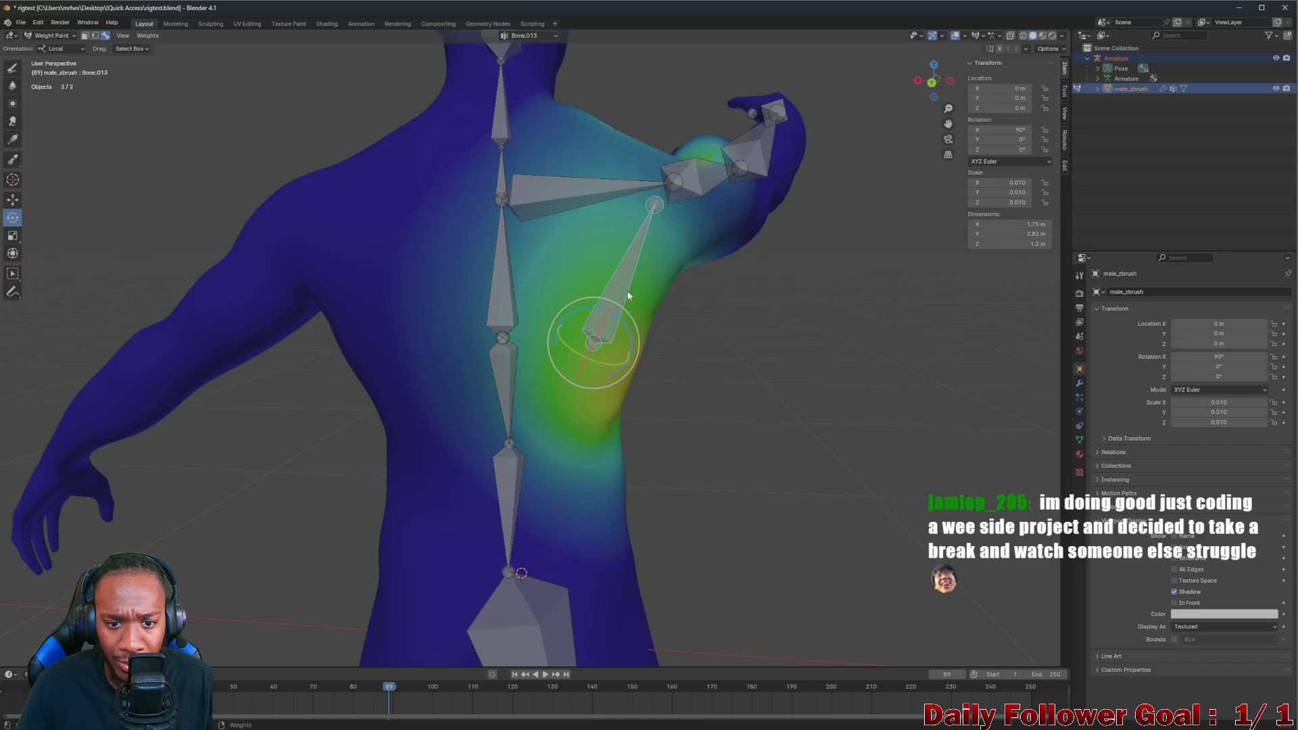
left_click_drag(598, 332, 599, 329)
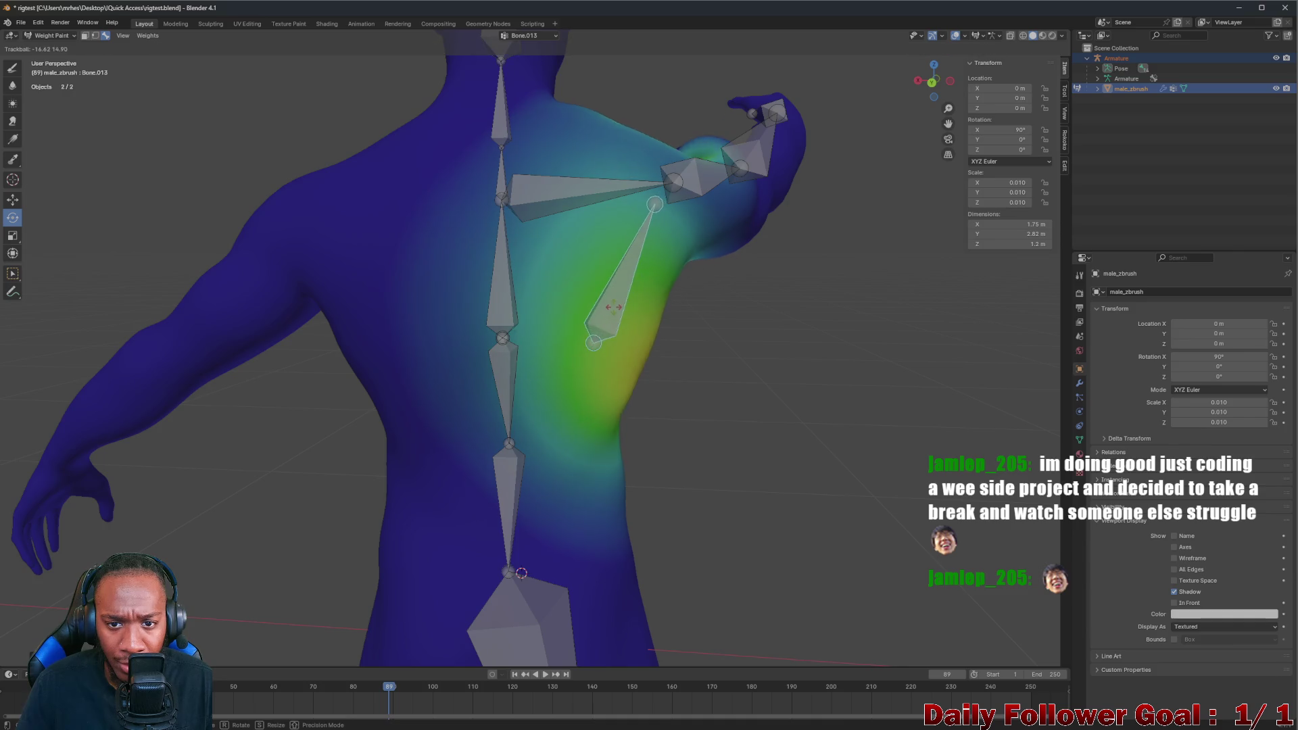
mouse_move(599, 330)
middle_mouse_down()
mouse_move(583, 265)
mouse_move(573, 307)
mouse_move(812, 334)
mouse_move(599, 326)
mouse_move(652, 339)
mouse_move(644, 355)
mouse_move(801, 341)
mouse_move(757, 330)
middle_mouse_up()
key("ctrl+z")
key("ctrl+z")
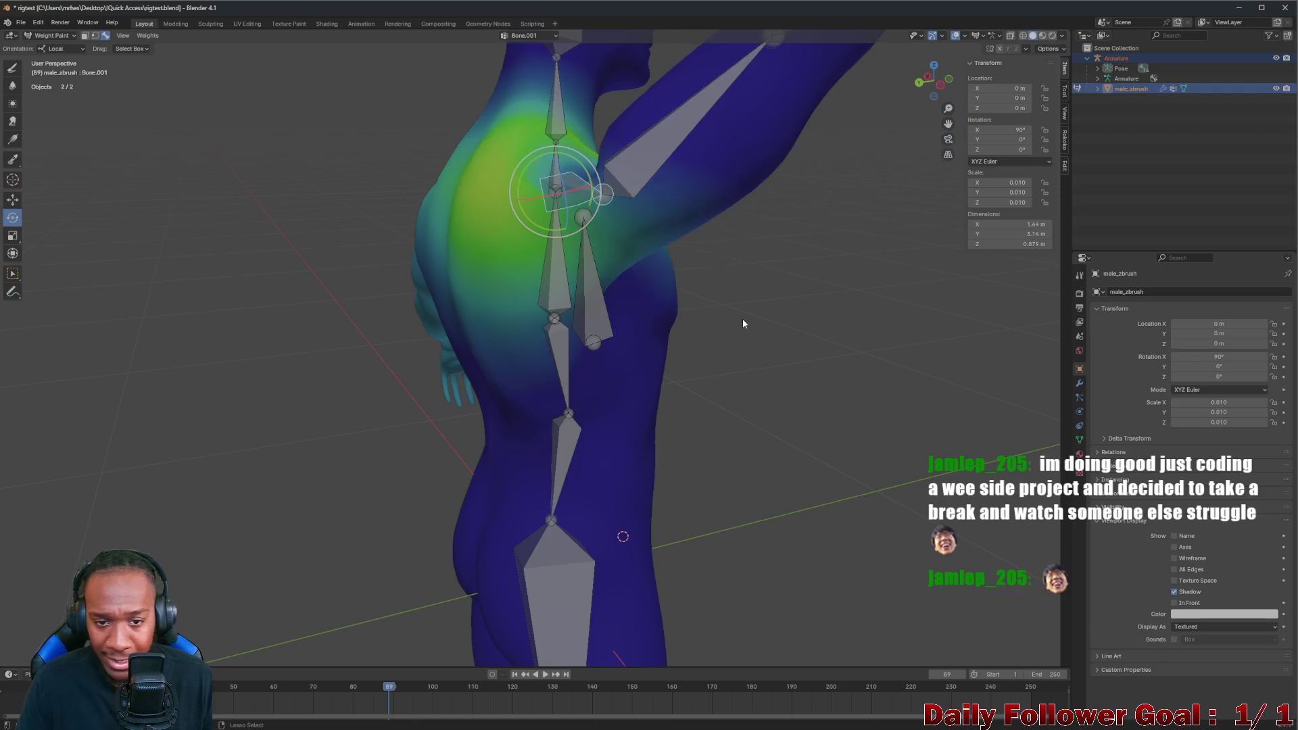
key("ctrl+z")
key("ctrl+z")
key("ctrl+z")
key("ctrl+z")
key("ctrl+z")
key("ctrl+z")
key("ctrl+z")
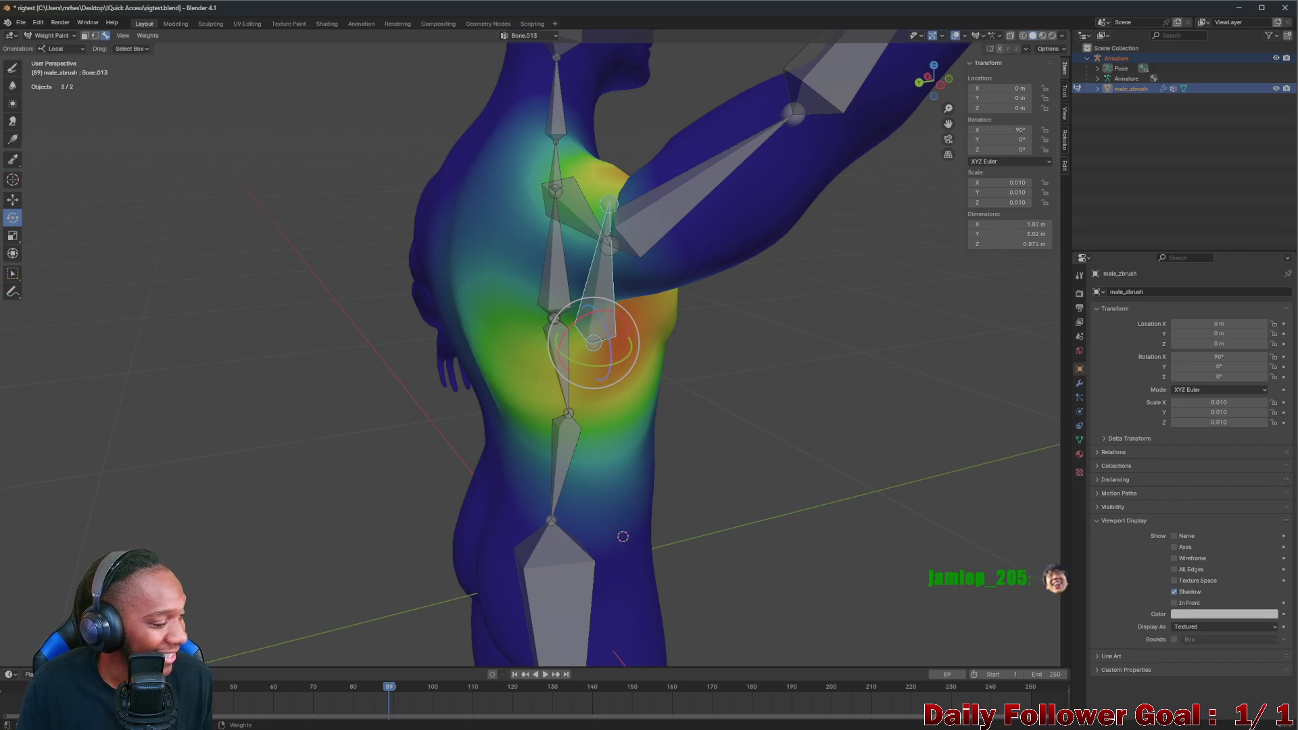
middle_click_drag(715, 370, 717, 297)
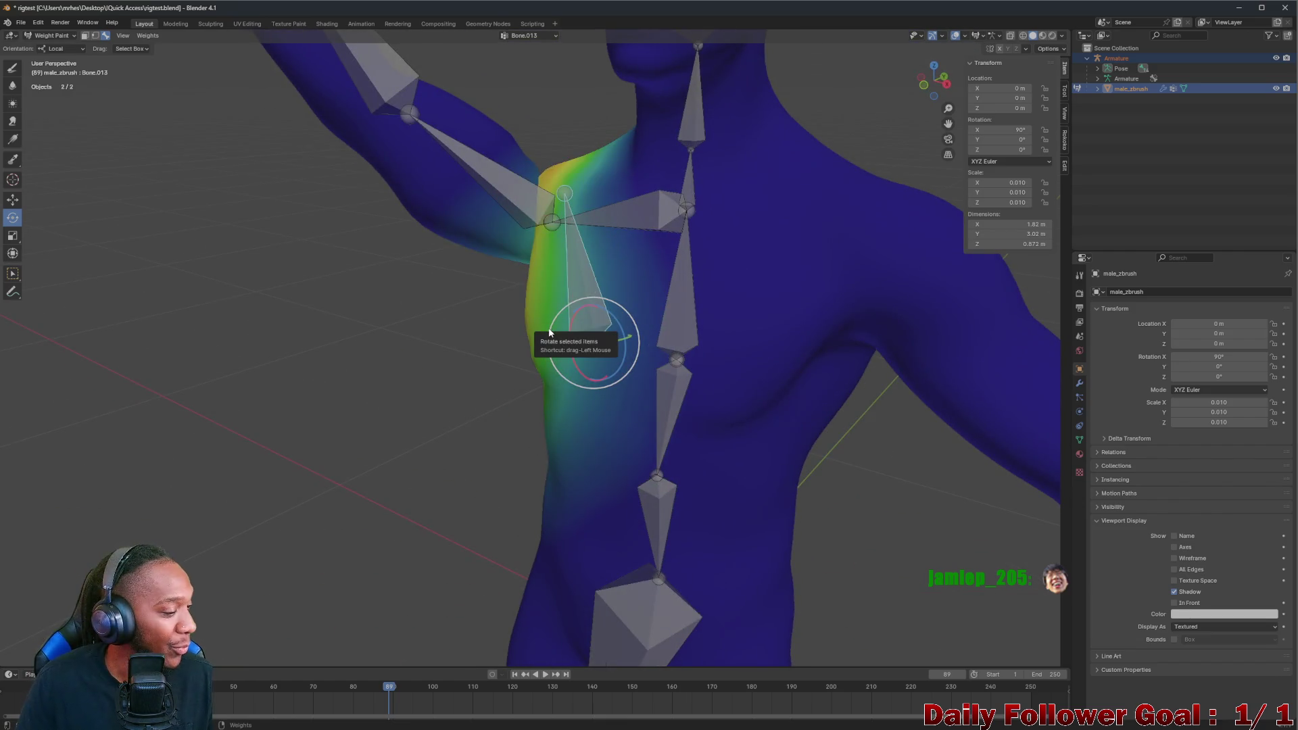
scroll(554, 326, "down", 3)
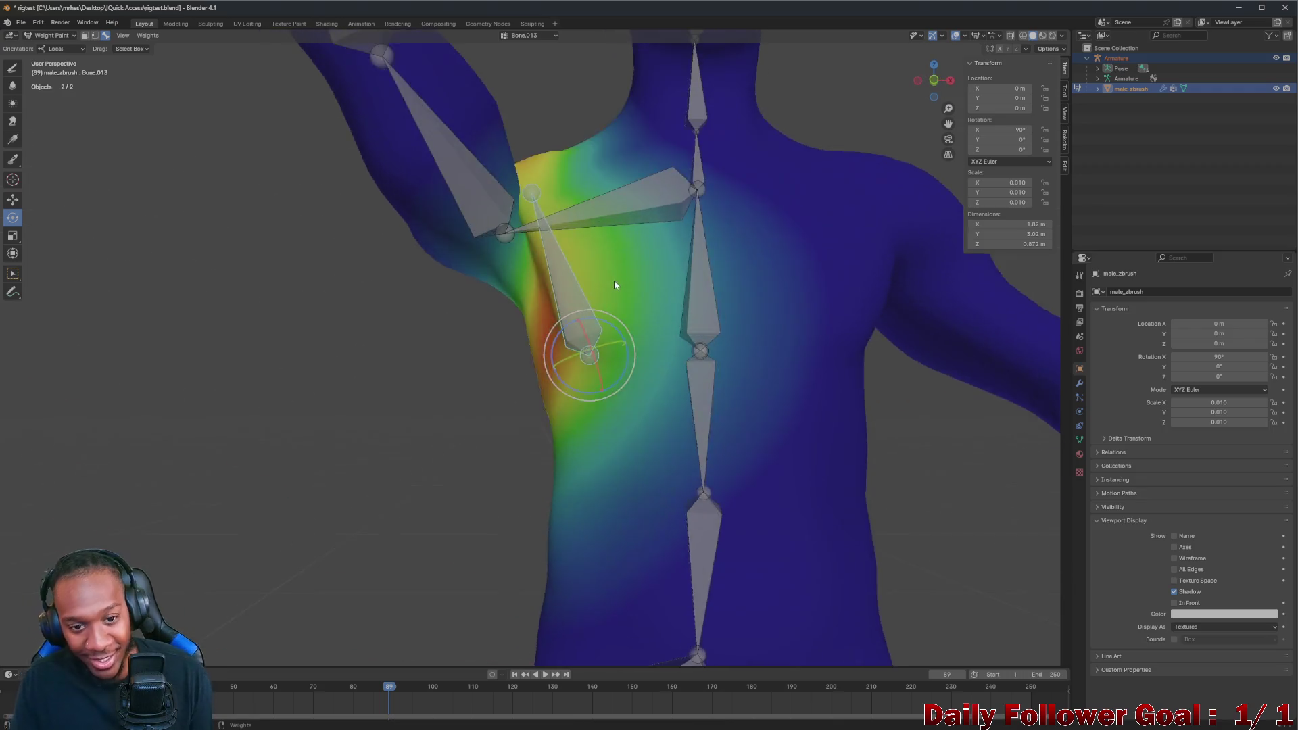
scroll(614, 279, "down", 4)
scroll(602, 341, "down", 2)
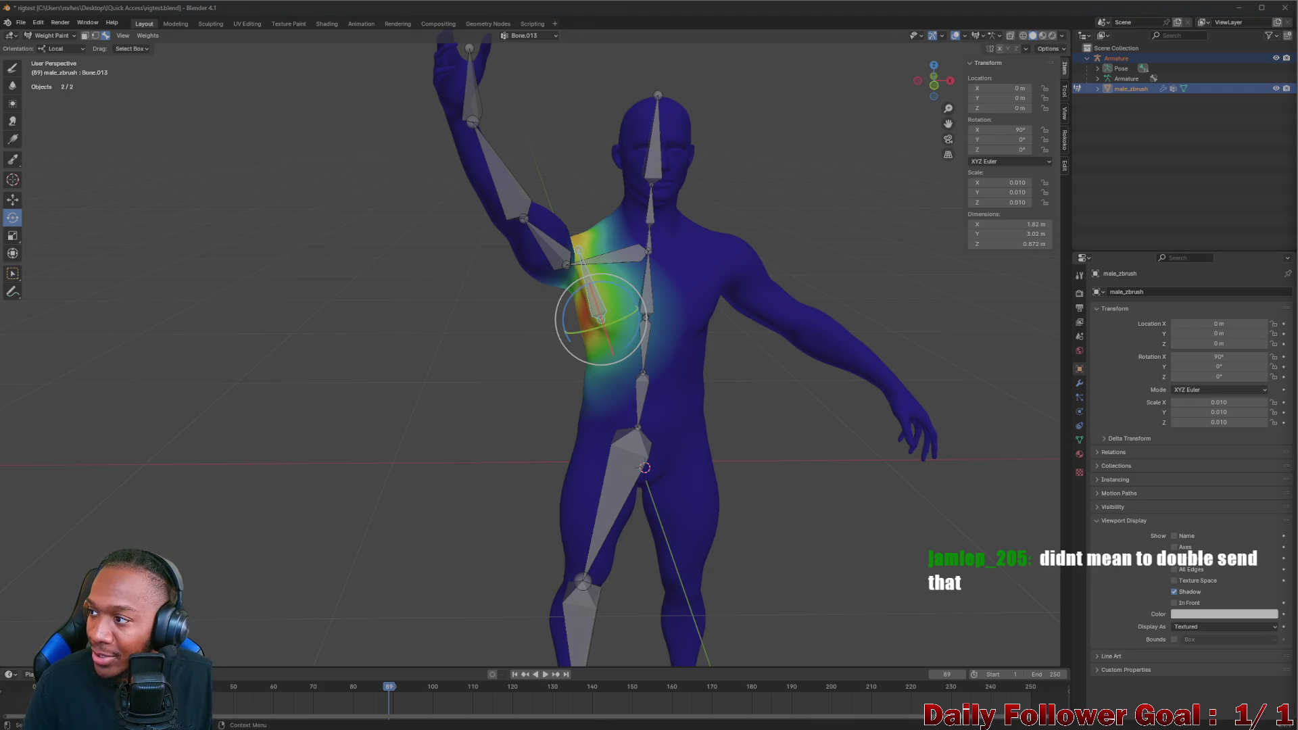
mouse_move(617, 353)
middle_mouse_down()
mouse_move(568, 306)
mouse_move(591, 251)
mouse_move(578, 262)
middle_mouse_up()
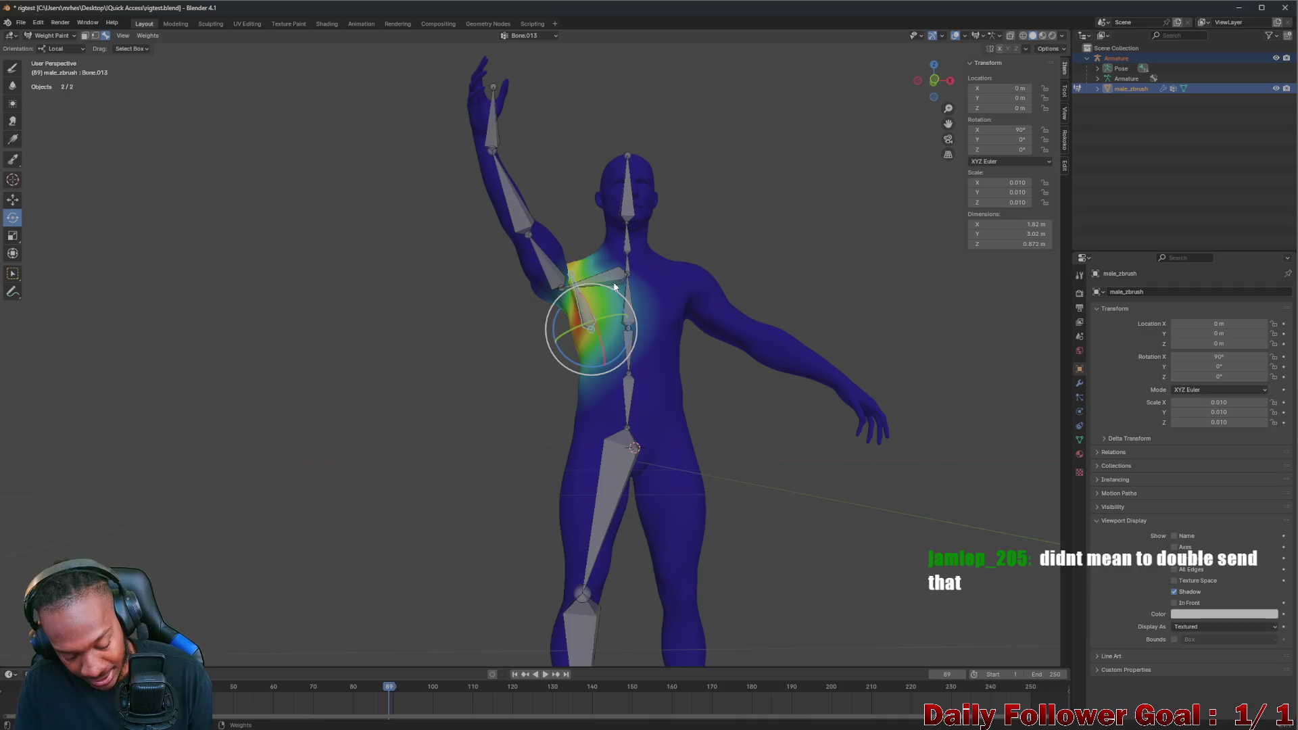
Clear the arm rotation with Alt+R and view Bone.013's chest weights from several sides
mouse_move(630, 294)
middle_mouse_down()
mouse_move(628, 328)
mouse_move(707, 291)
mouse_move(580, 290)
mouse_move(572, 255)
mouse_move(695, 323)
mouse_move(733, 271)
mouse_move(768, 291)
mouse_move(790, 343)
mouse_move(545, 297)
mouse_move(876, 333)
mouse_move(718, 349)
mouse_move(608, 298)
mouse_move(623, 326)
mouse_move(710, 332)
mouse_move(658, 322)
mouse_move(701, 279)
mouse_move(852, 263)
mouse_move(747, 289)
mouse_move(674, 282)
mouse_move(672, 266)
mouse_move(826, 254)
mouse_move(817, 224)
mouse_move(650, 196)
mouse_move(672, 258)
middle_mouse_up()
key("alt+r")
scroll(627, 326, "up", 2)
scroll(649, 315, "up", 2)
scroll(571, 298, "down", 2)
scroll(562, 321, "up", 2)
scroll(768, 305, "down", 2)
scroll(701, 278, "down", 2)
scroll(702, 279, "up", 3)
scroll(701, 273, "up", 1)
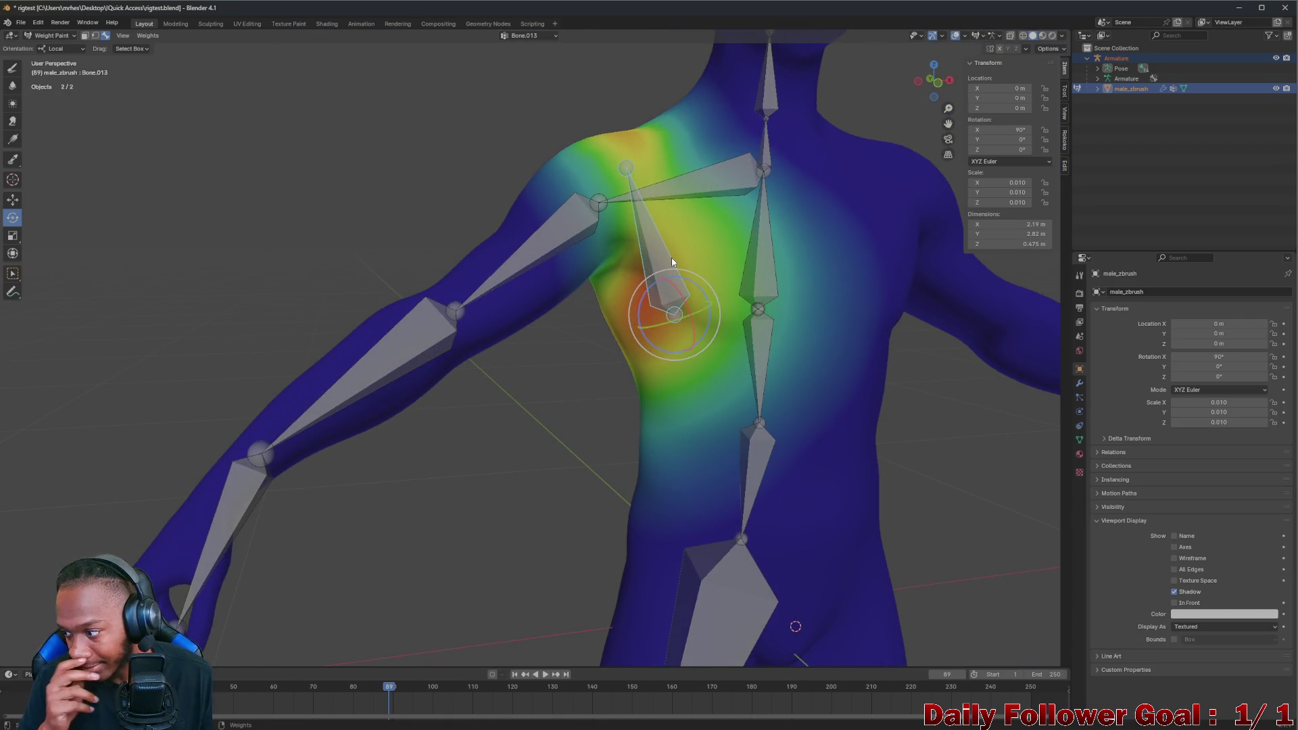
mouse_move(654, 305)
middle_mouse_down()
mouse_move(723, 265)
mouse_move(702, 250)
mouse_move(768, 269)
mouse_move(898, 218)
mouse_move(937, 295)
mouse_move(804, 304)
middle_mouse_up()
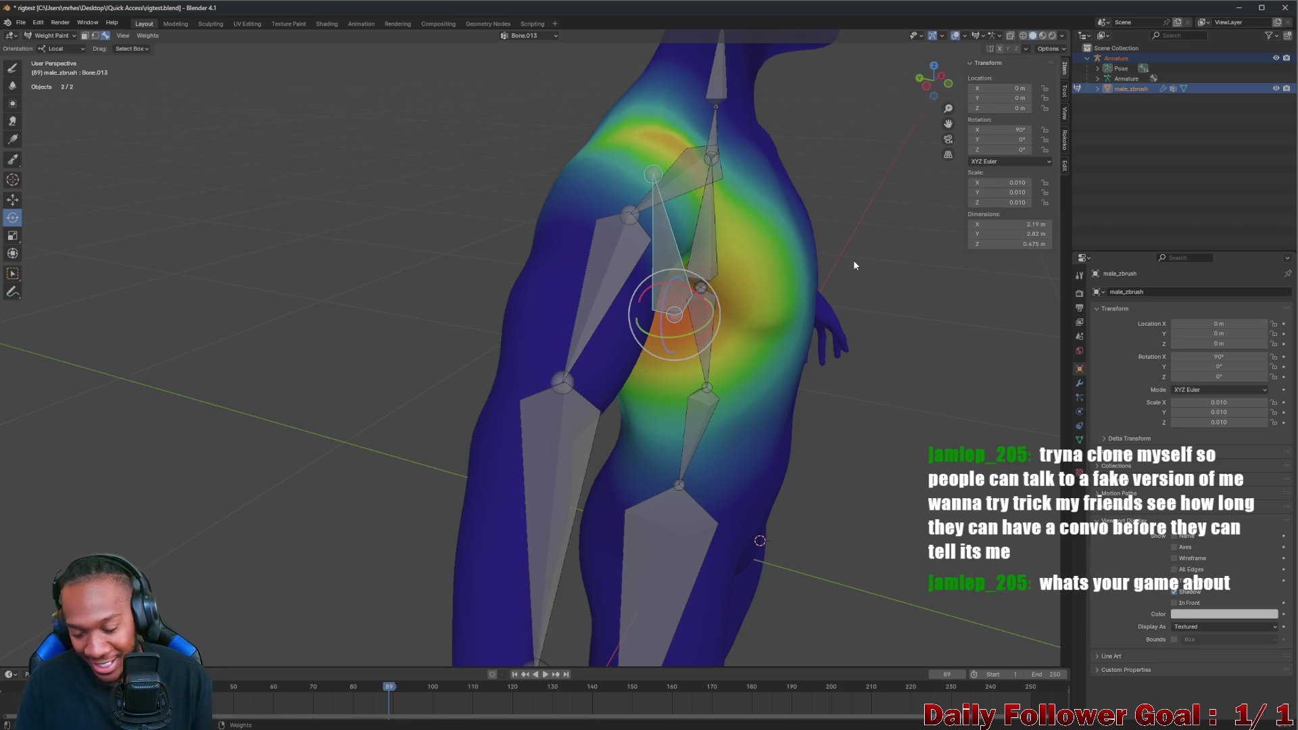
middle_click_drag(824, 321, 805, 196)
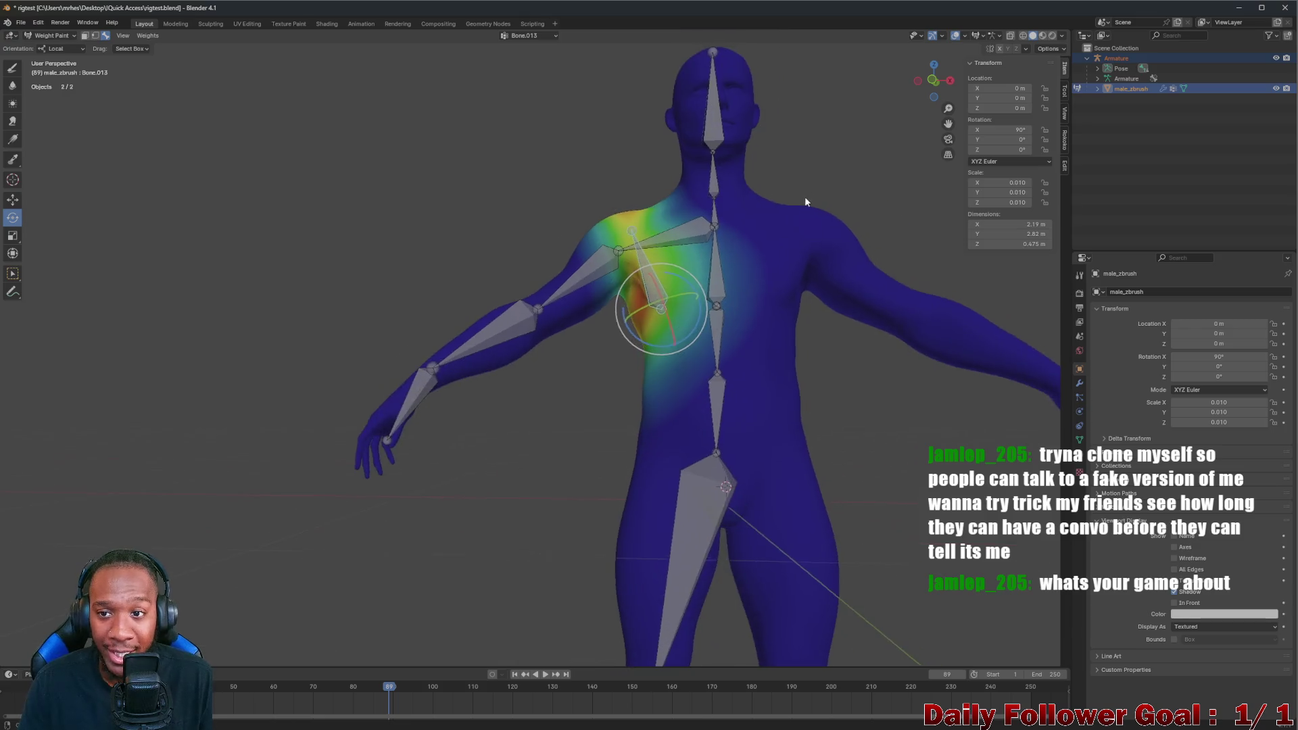
Minimize Blender and launch Unity Hub from the Windows Start search
left_click(1249, 9)
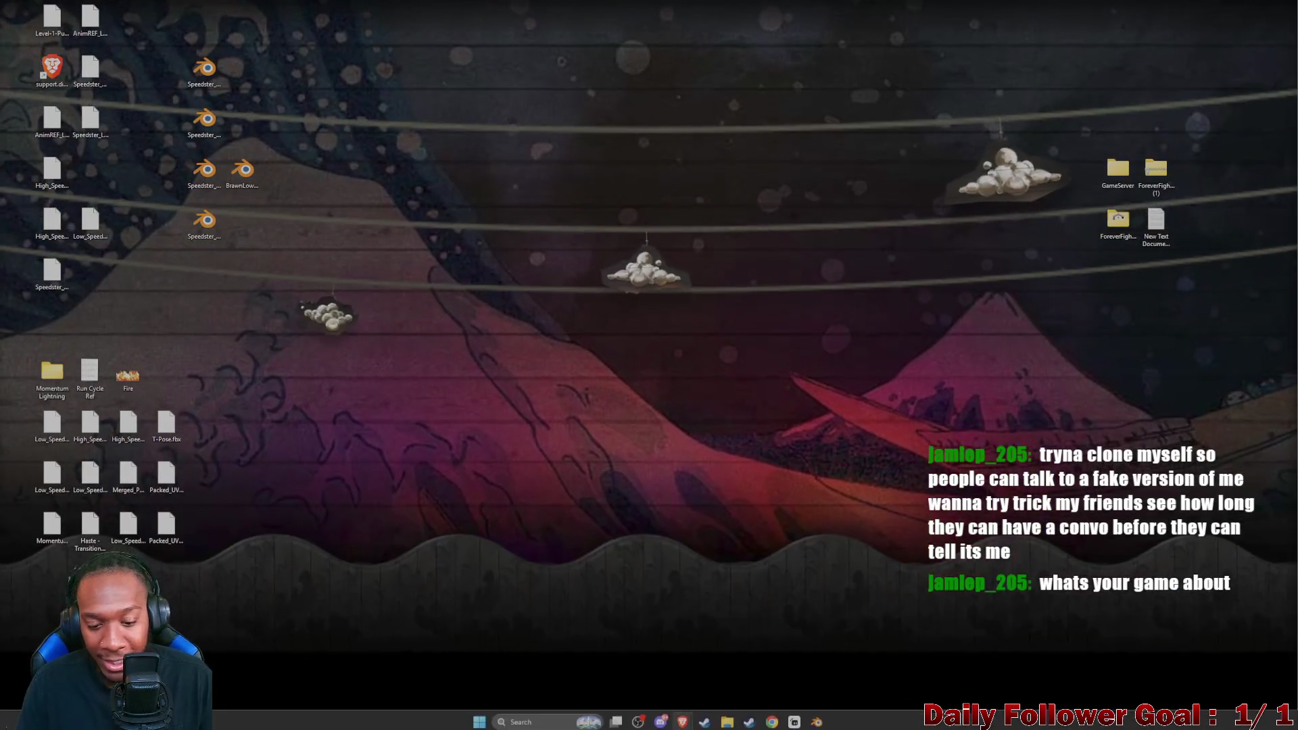
left_click(479, 719)
type("UNity Hub")
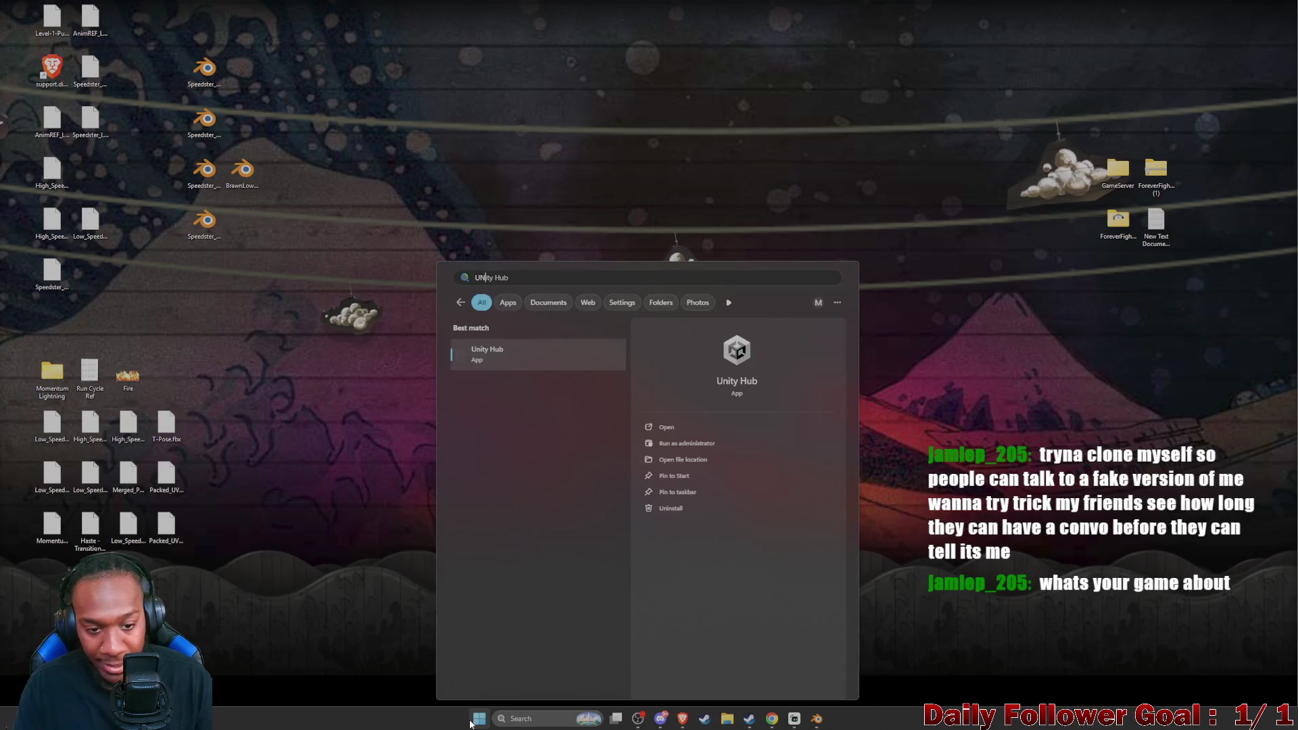
left_click(477, 351)
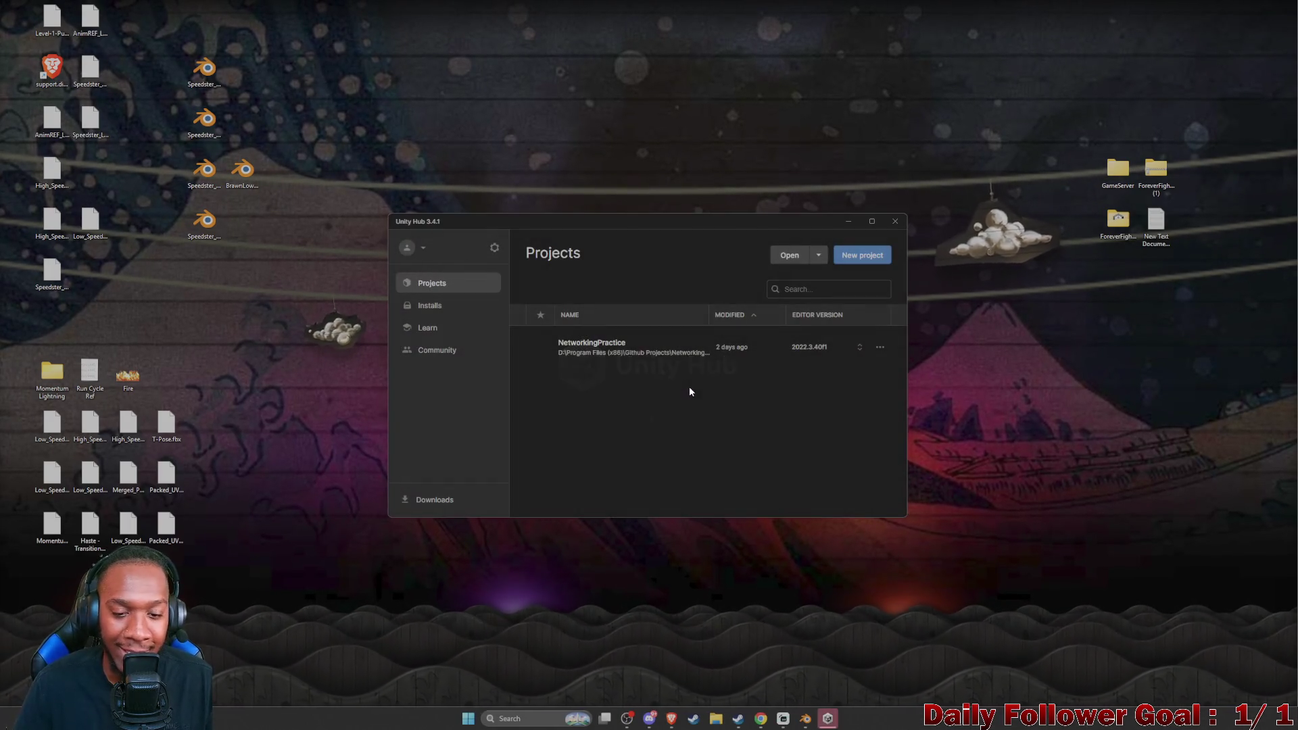
Open the NetworkingPractice project from Unity Hub and hide Visual Studio while Unity loads
left_click(664, 351)
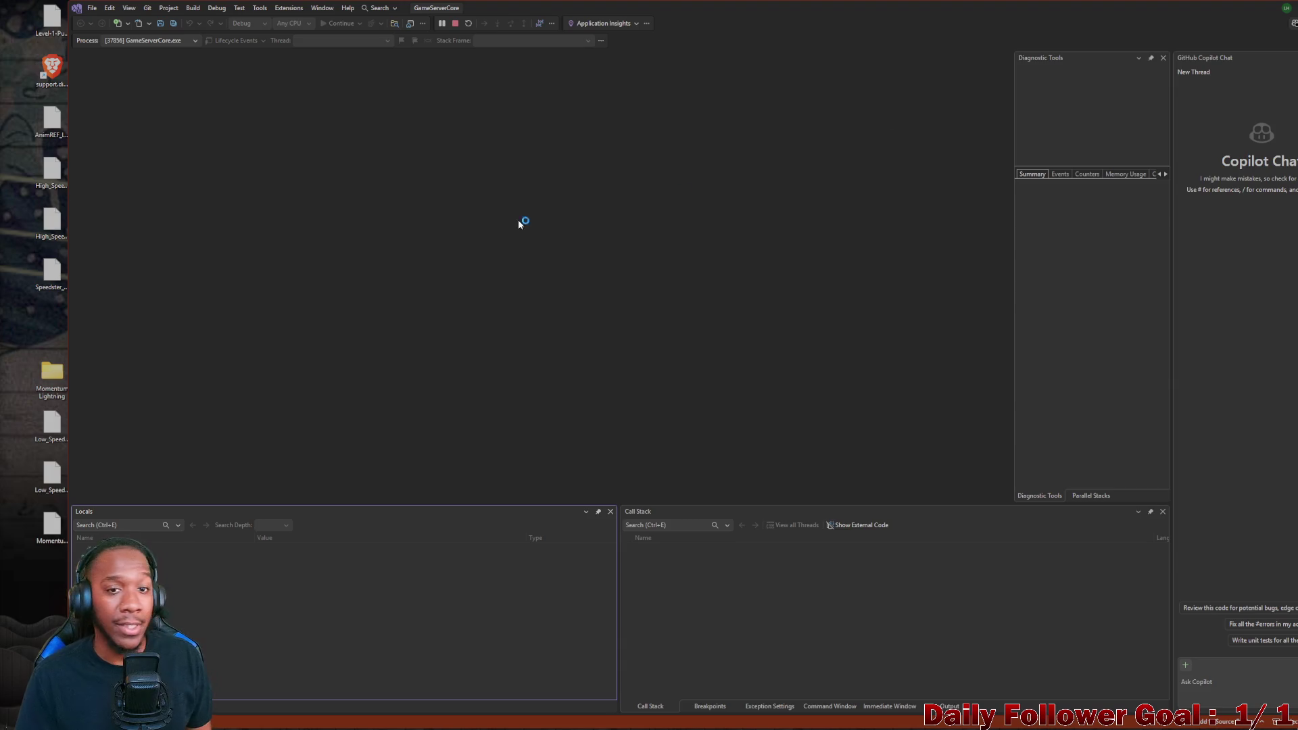
left_click(1280, 9)
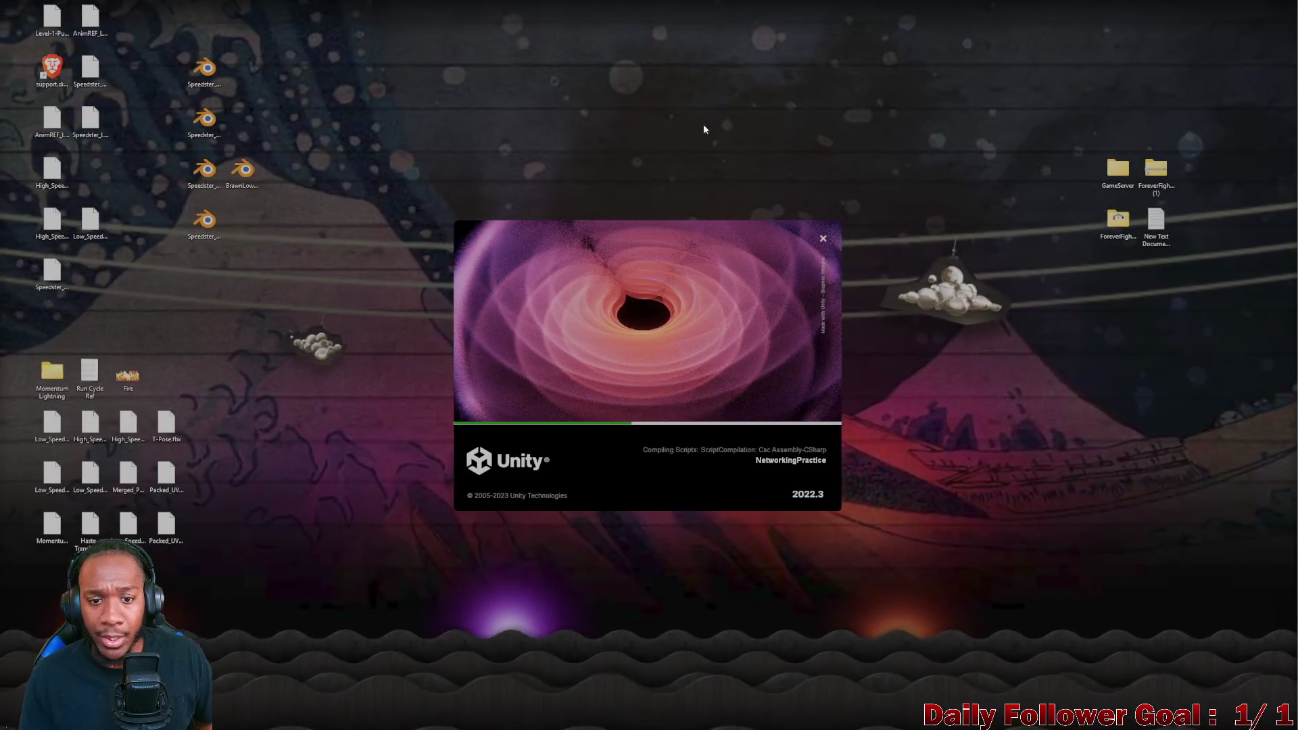
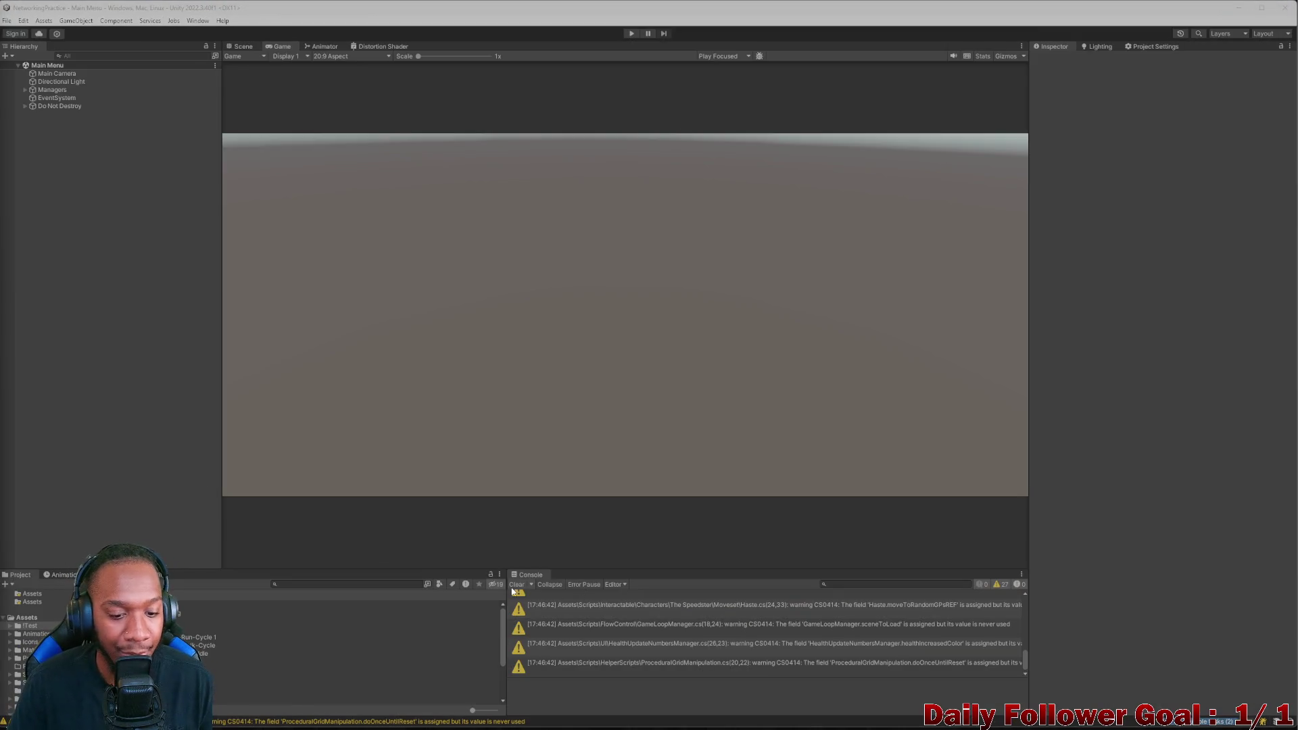
Clear the console and narrow the editor window to the left so the desktop shows beside it
left_click(514, 585)
left_click_drag(438, 8, 318, 40)
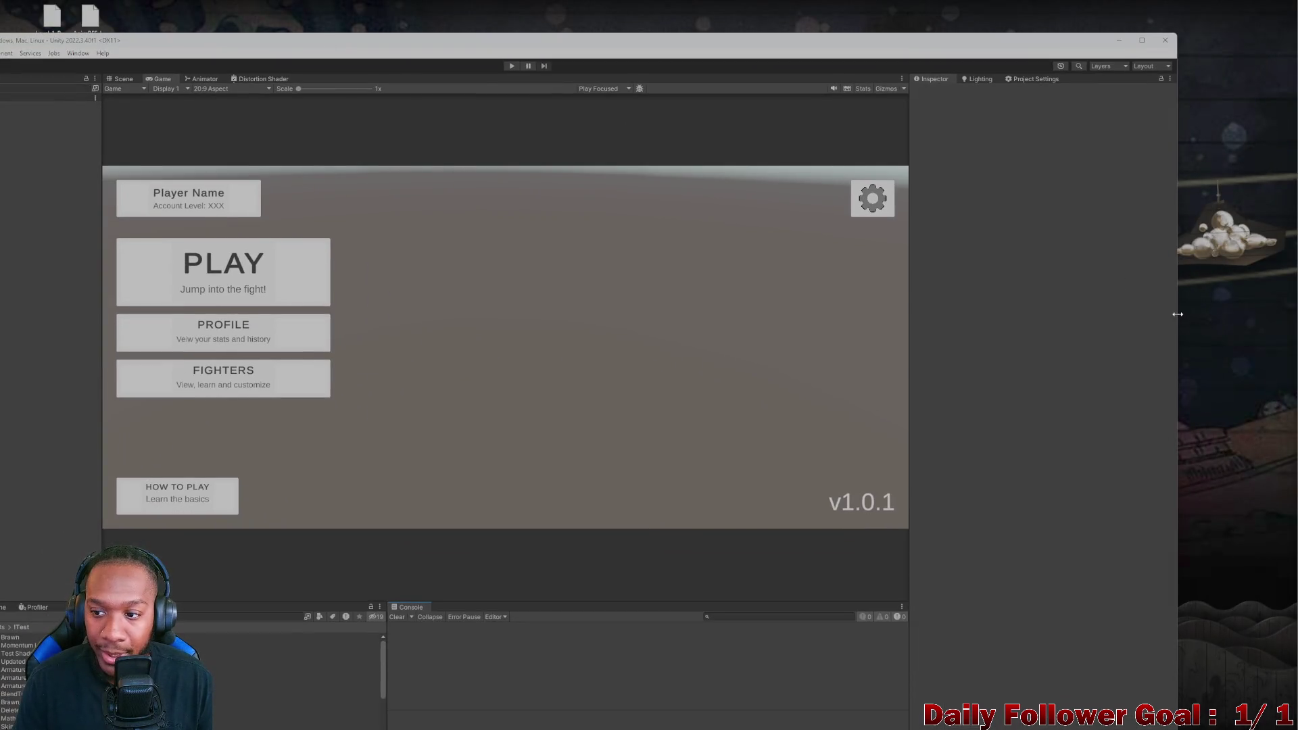
left_click_drag(1180, 313, 696, 313)
mouse_move(314, 42)
left_mouse_down()
mouse_move(314, 20)
mouse_move(383, 11)
left_mouse_up()
left_click(717, 394)
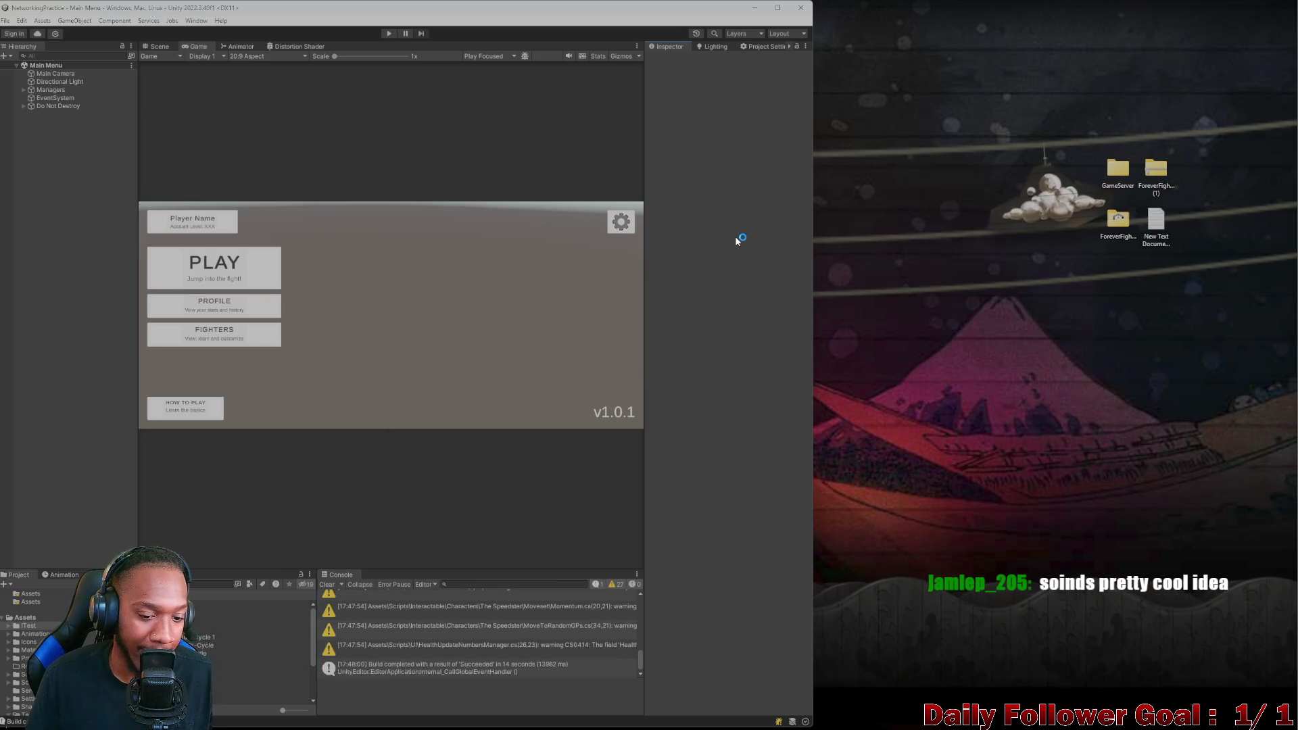
left_click(330, 585)
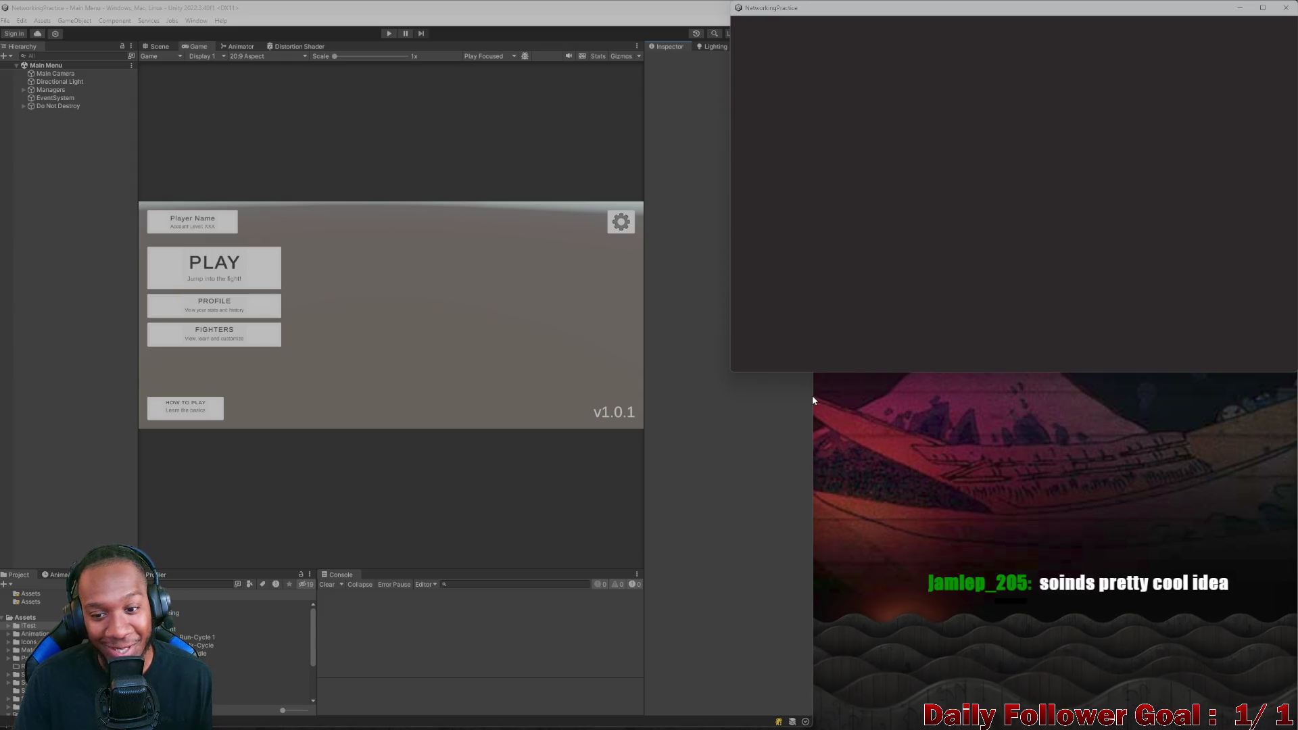
Bring the built game window forward and enlarge it next to the slightly widened editor
left_click(972, 266)
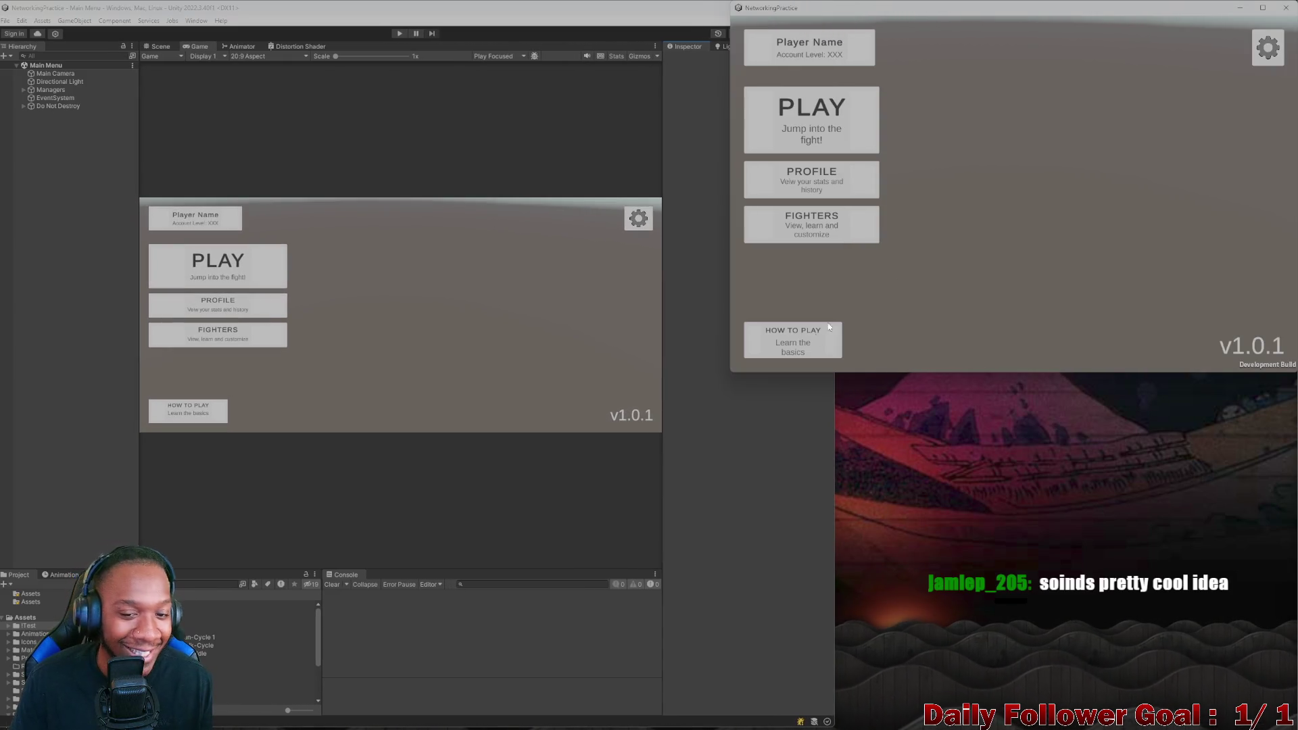
left_click_drag(834, 410, 872, 415)
left_click(969, 257)
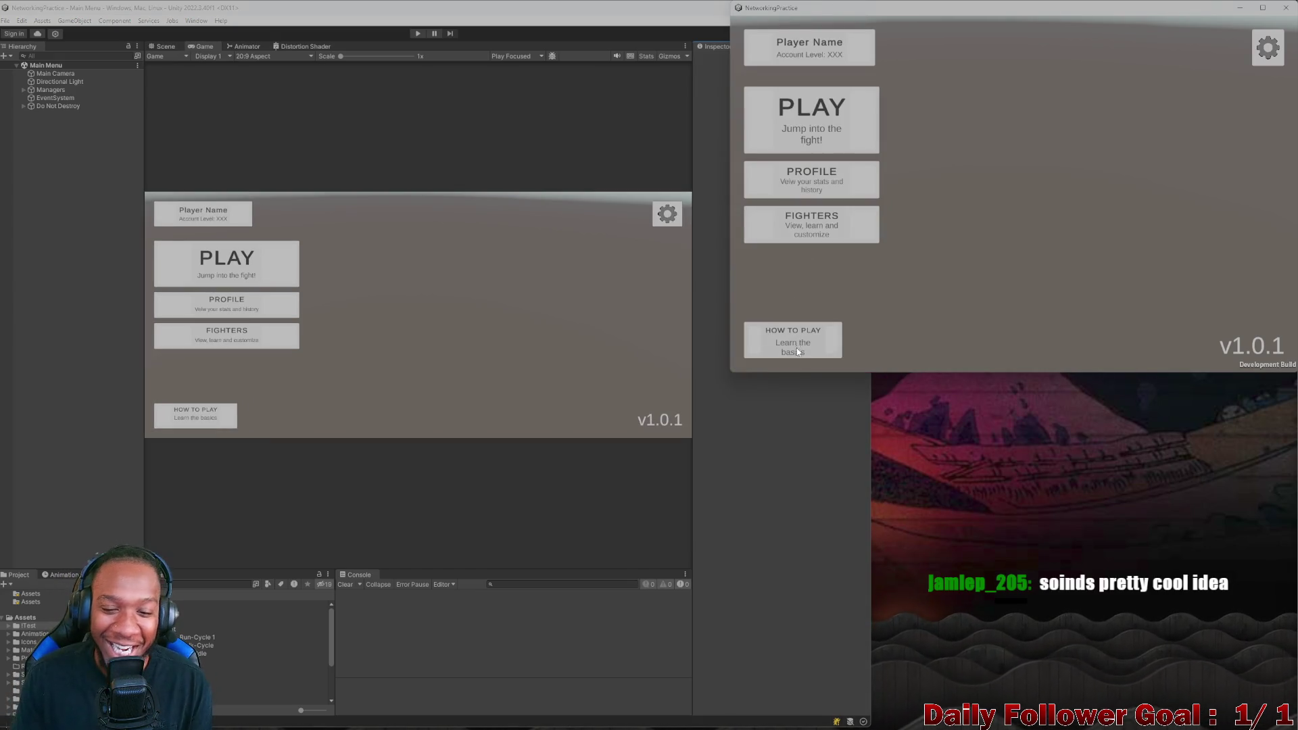
left_click_drag(871, 414, 879, 414)
left_click(941, 307)
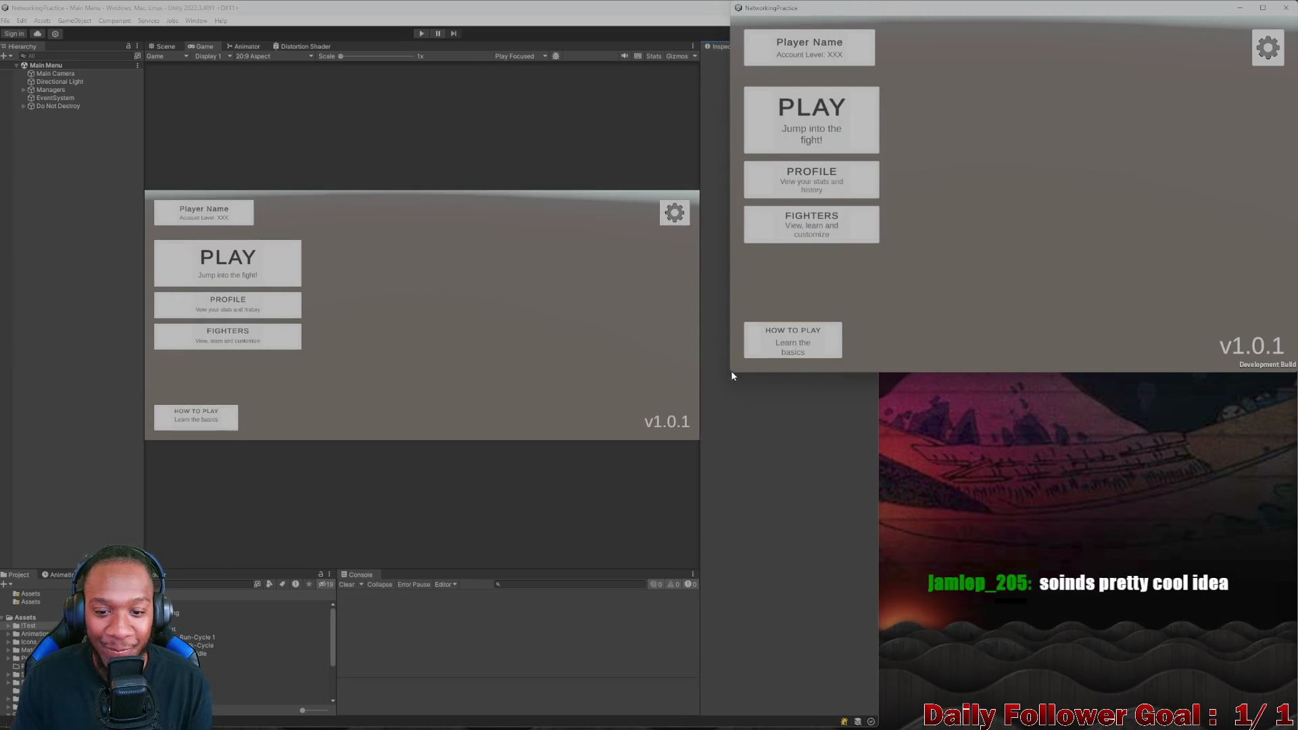
left_click_drag(731, 372, 705, 383)
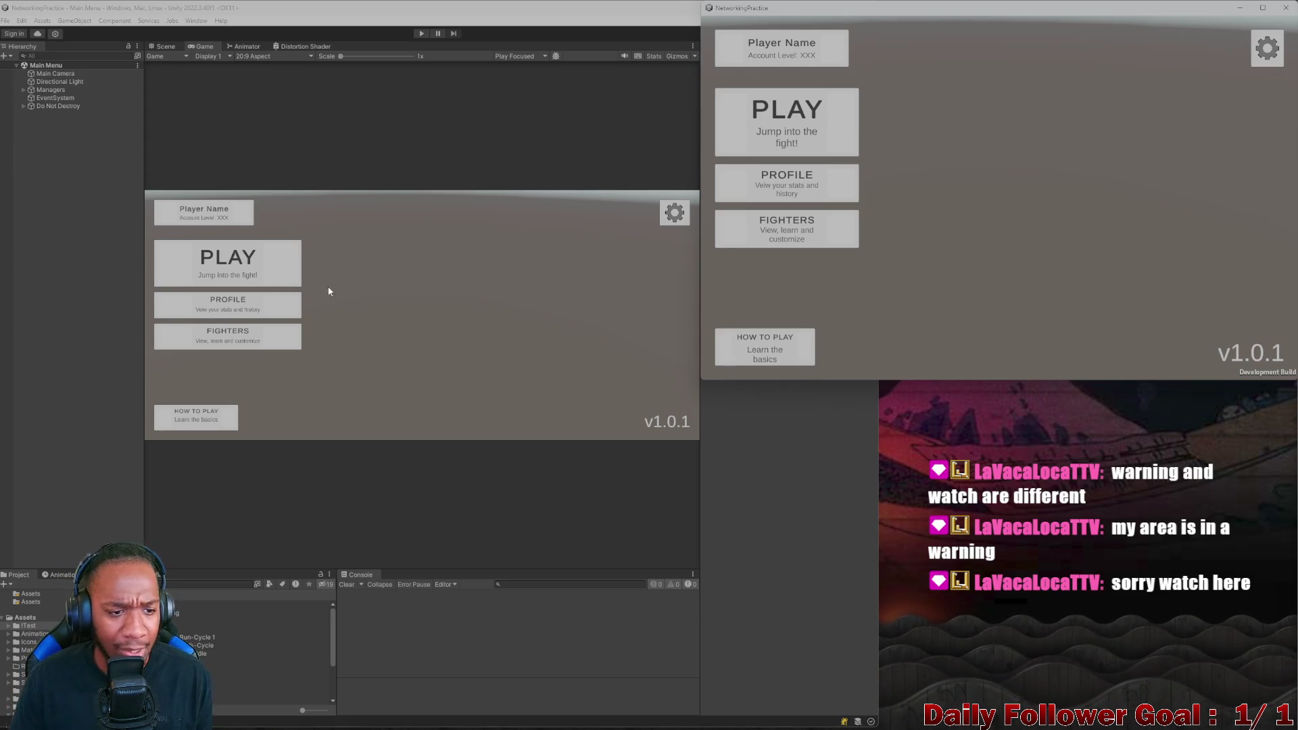
Enter play mode in the editor and choose PLAY from the main menu in both game instances
left_click(341, 229)
left_click(421, 33)
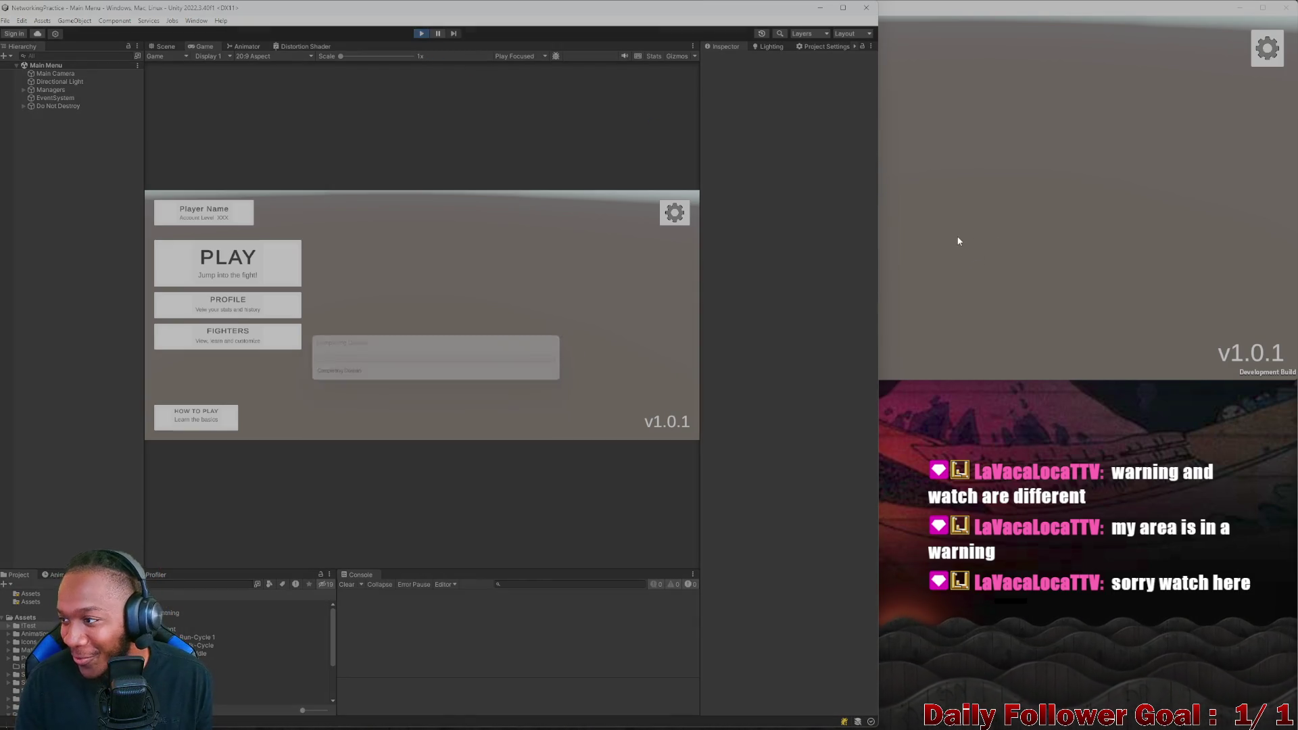
left_click(955, 256)
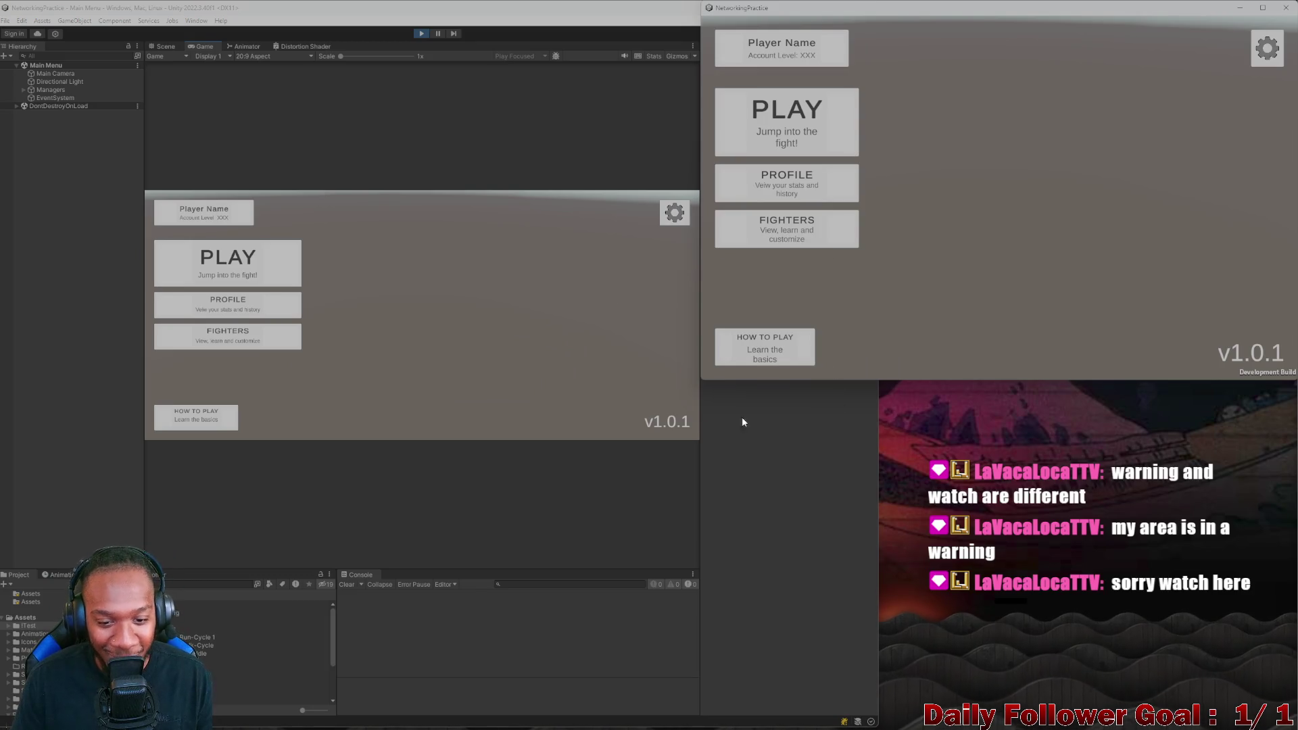
left_click(255, 262)
left_click(790, 145)
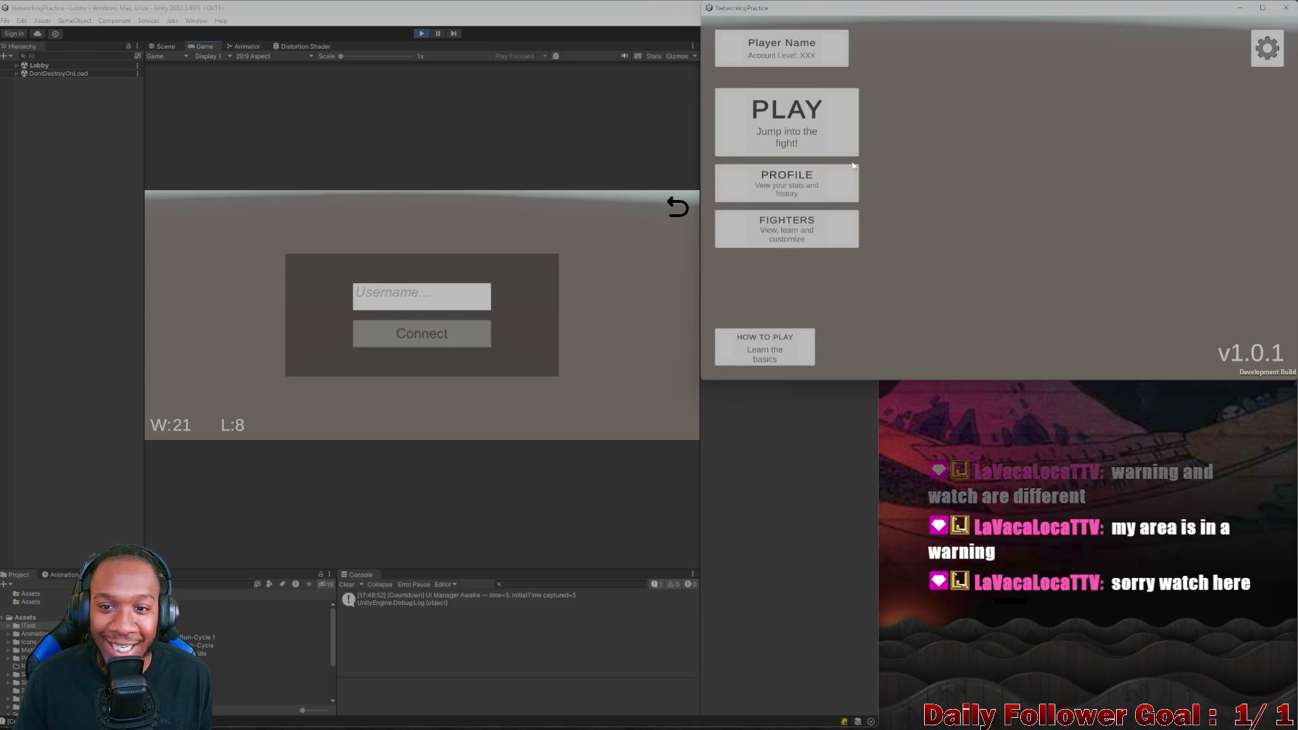
left_click(789, 144)
Connect the editor player as ASDF and the built-game player as ZXCV to the lobby
left_click(424, 290)
type("asd")
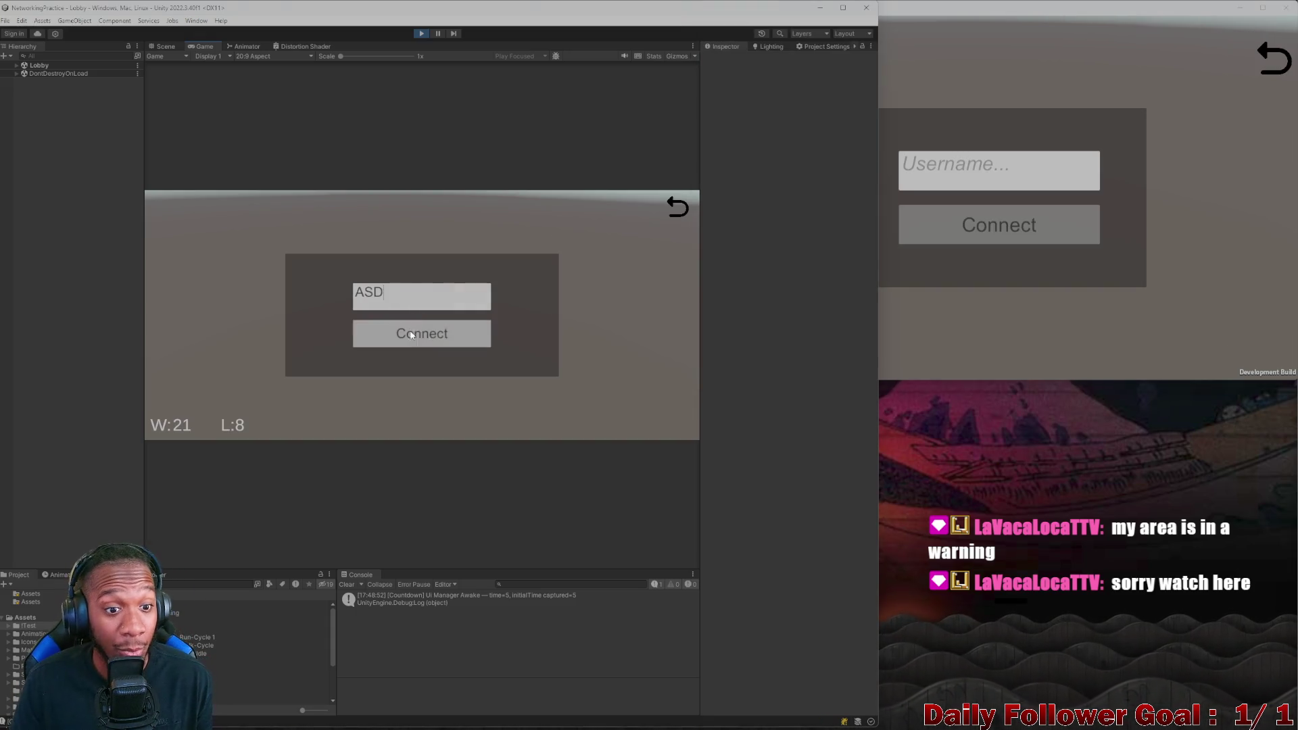
type("f")
left_click(422, 335)
left_click(1015, 187)
type("ZXCV")
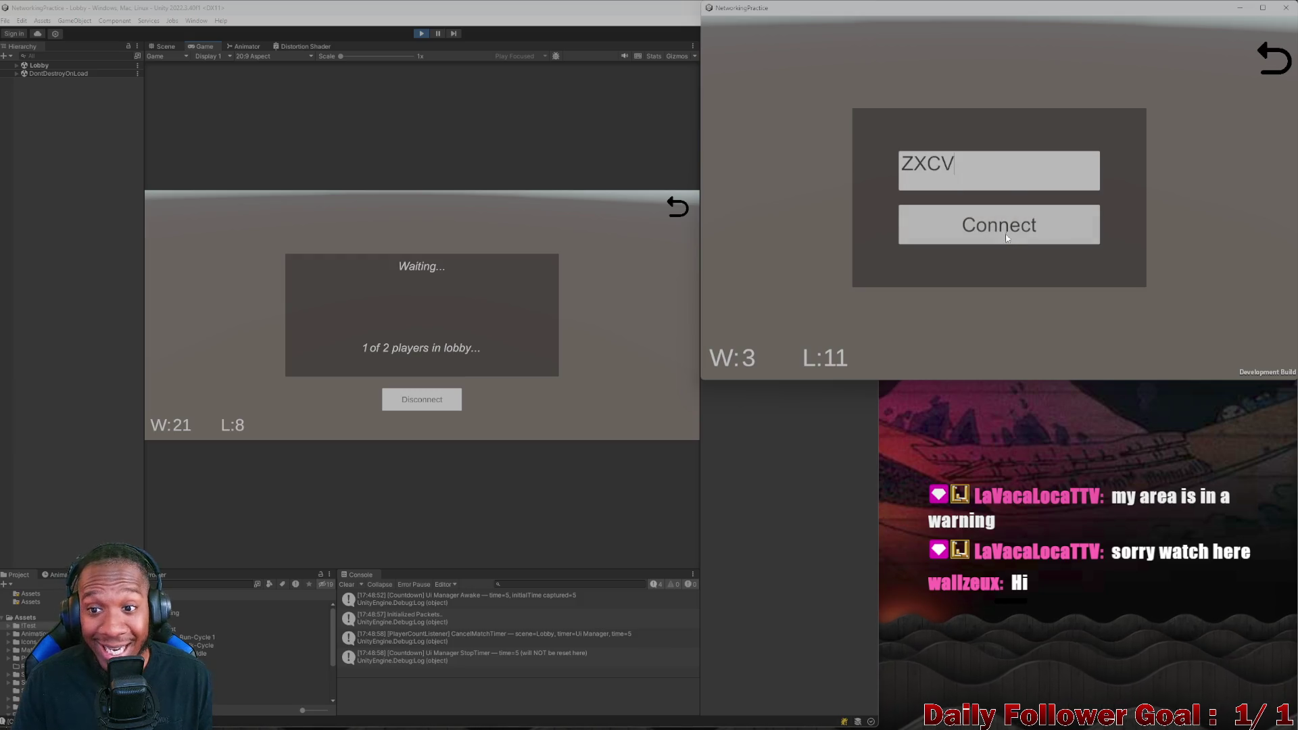
left_click(1005, 226)
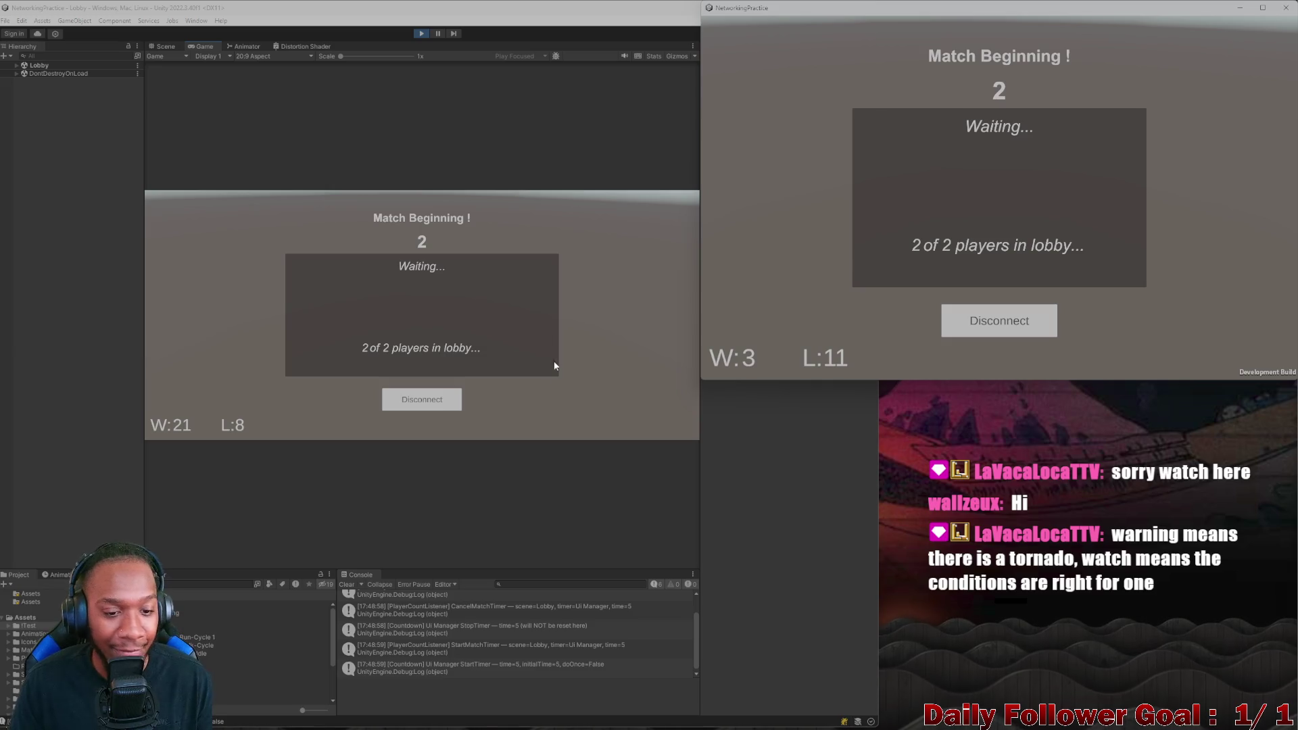
left_click(347, 586)
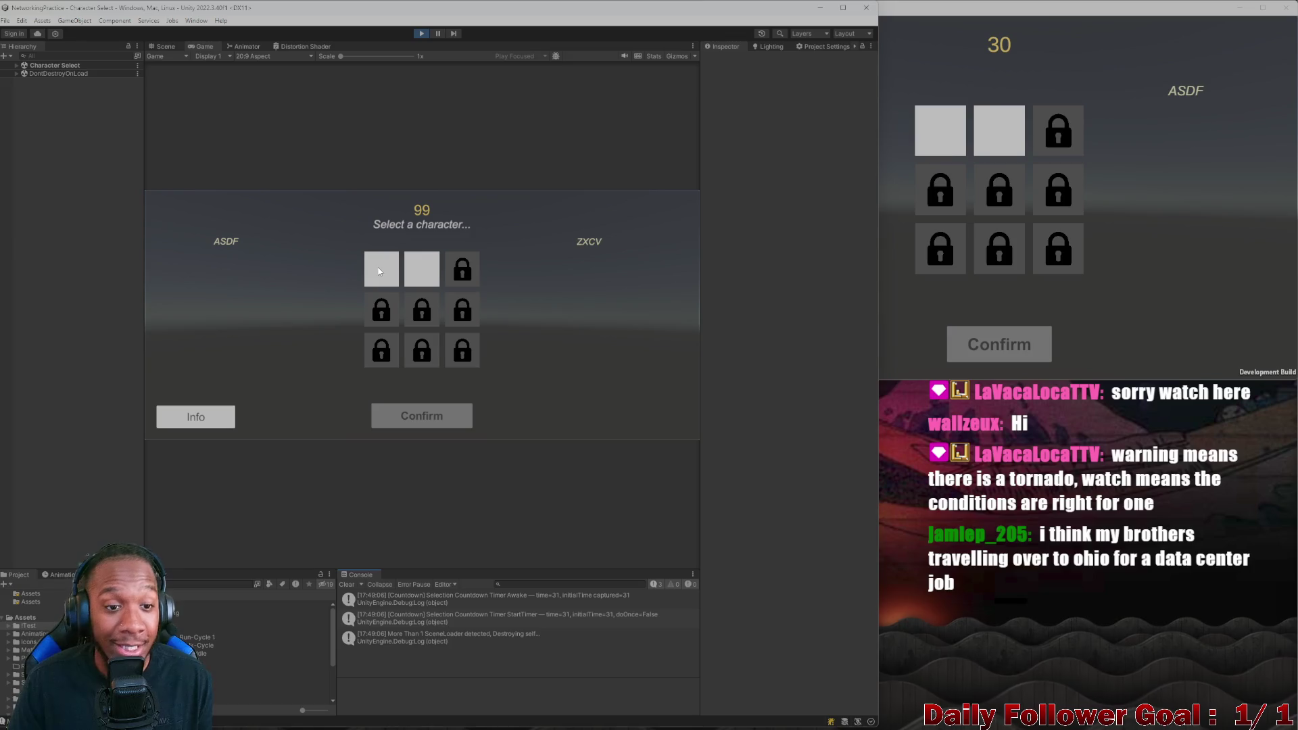
Confirm The Speedster for the editor player and The Brawn for the built-game player
left_click(379, 271)
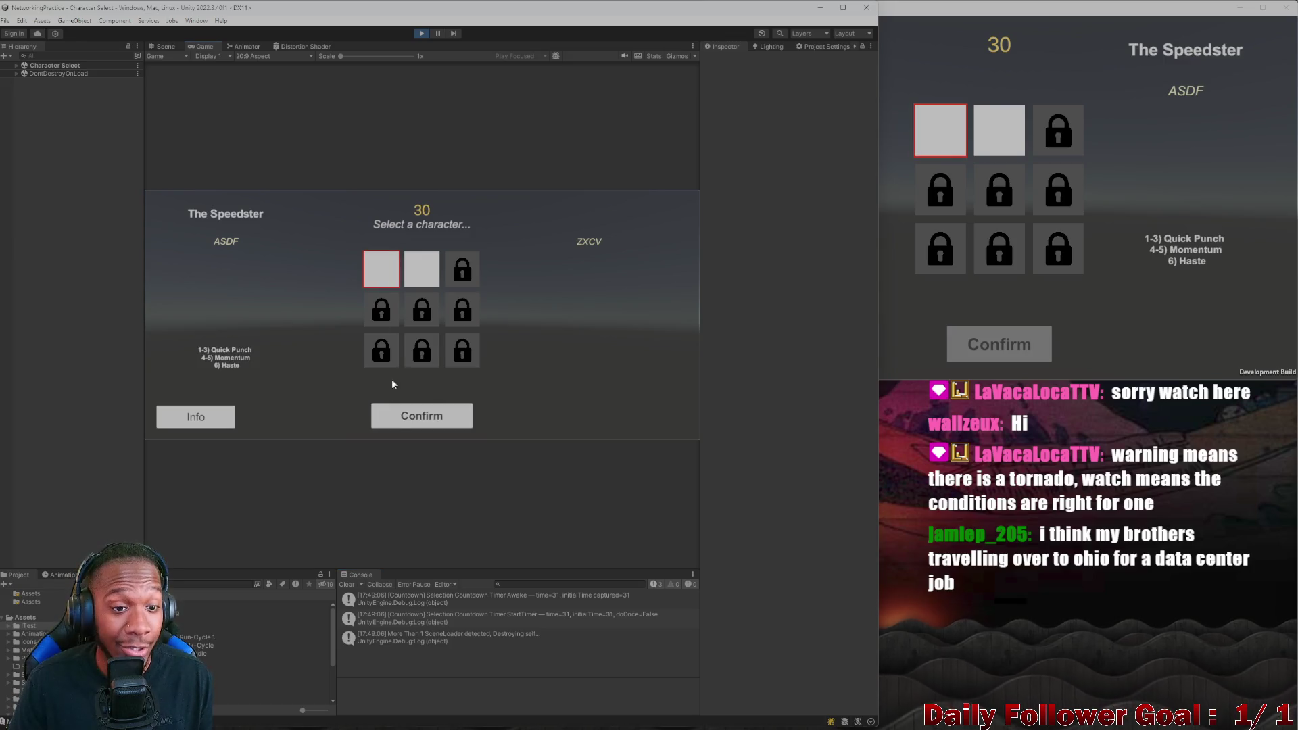
left_click(345, 583)
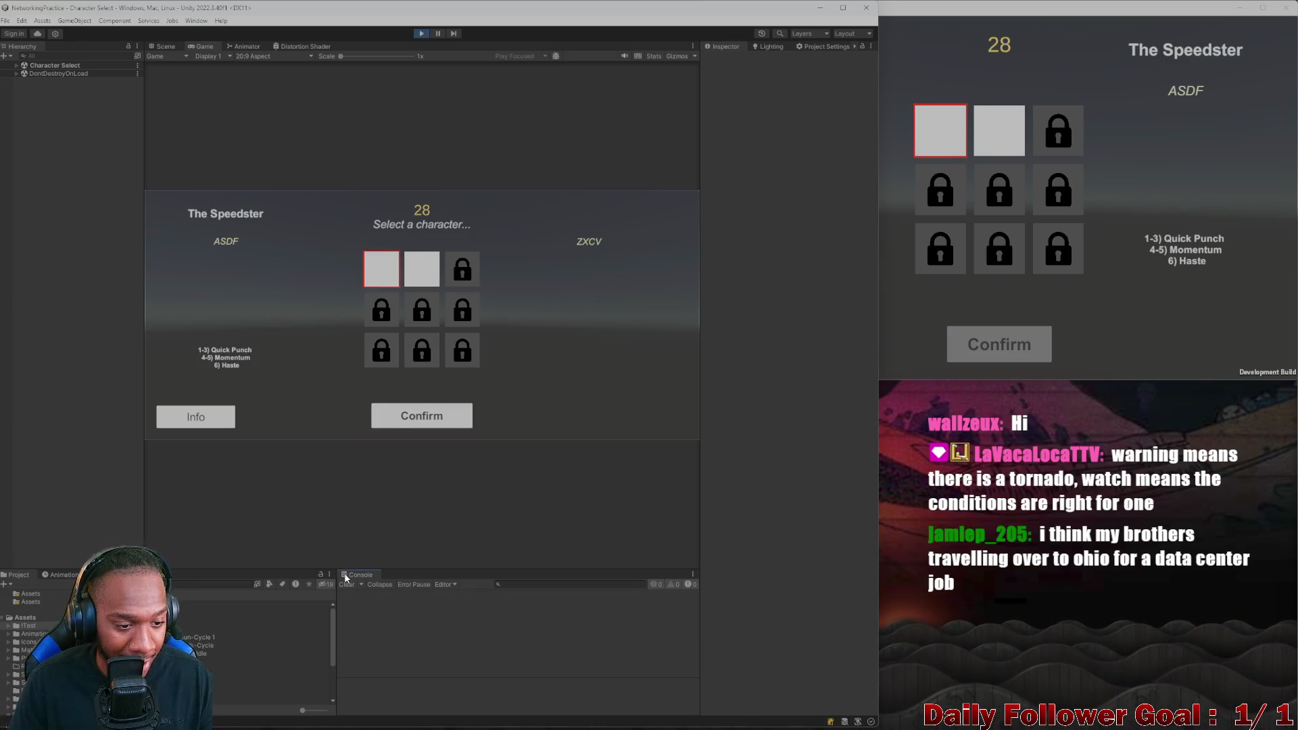
left_click(422, 417)
left_click(992, 129)
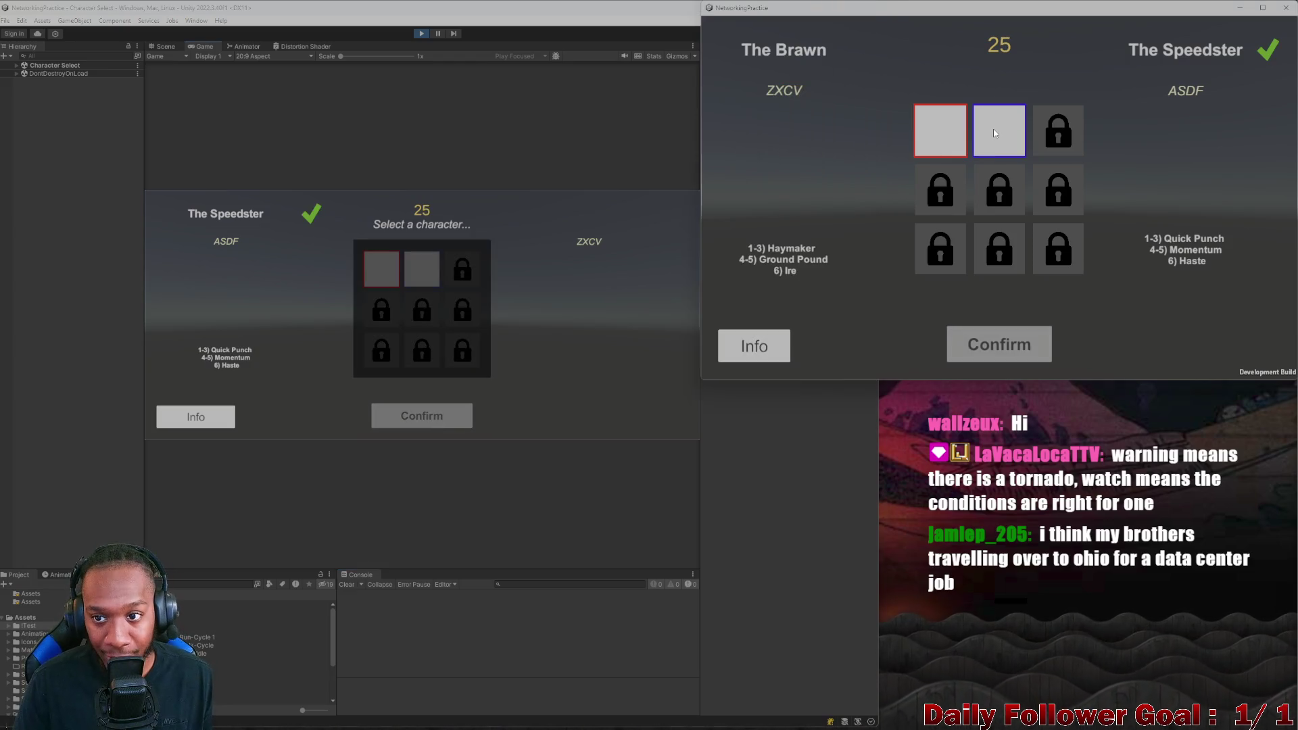
left_click(1009, 348)
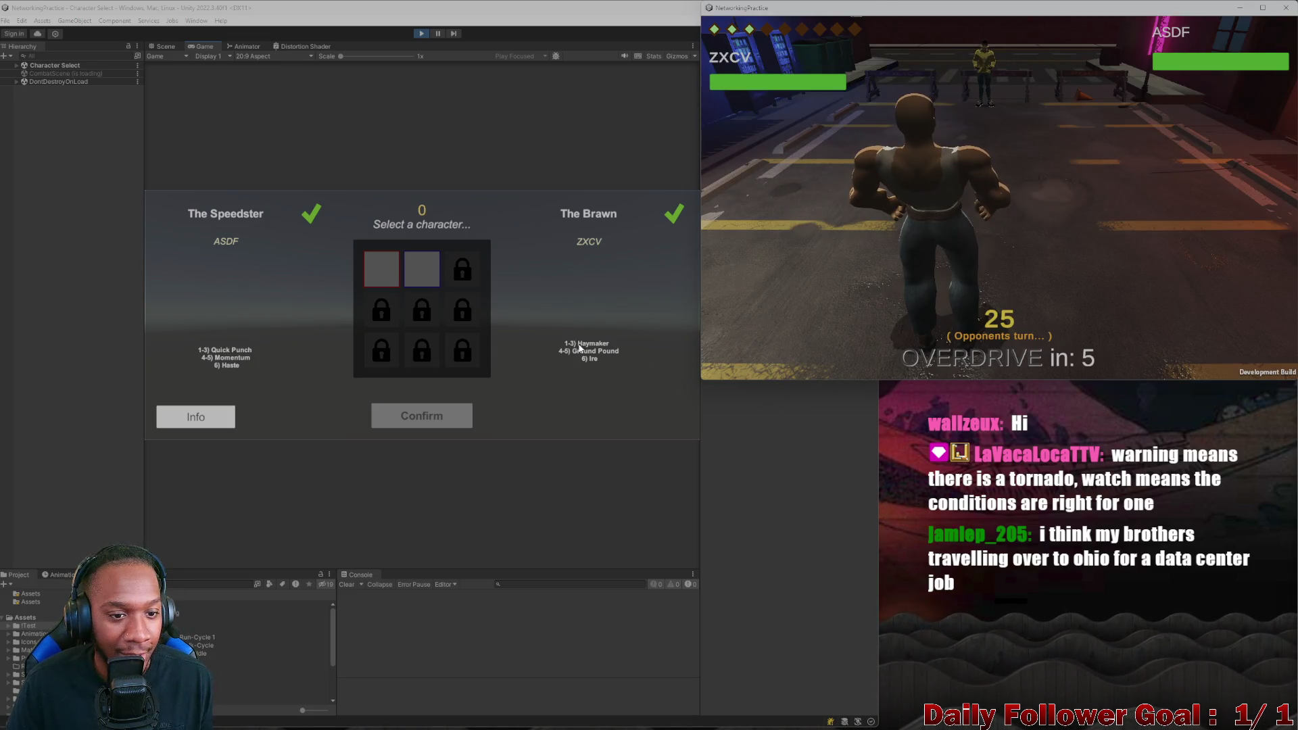
Maximize then restore the Game view and switch the editor to the 3D Scene view
left_click(556, 6)
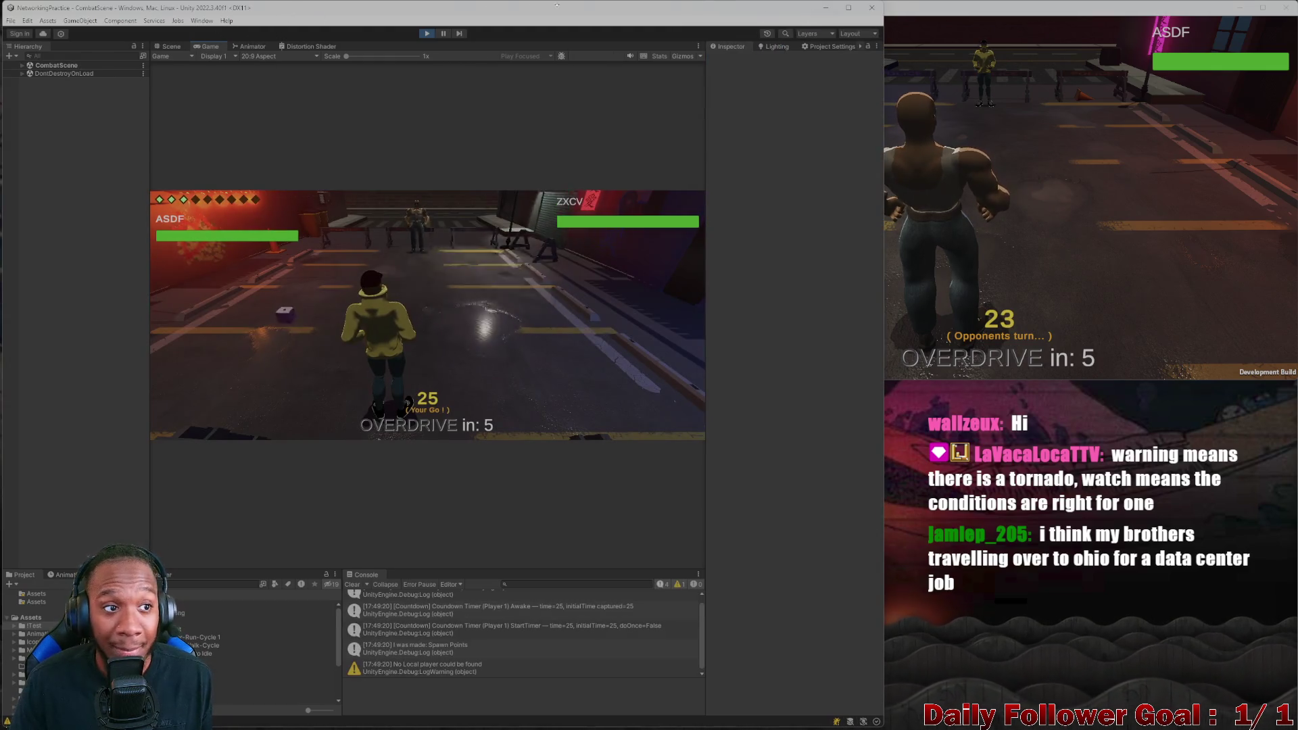
left_click(696, 46)
left_click(735, 84)
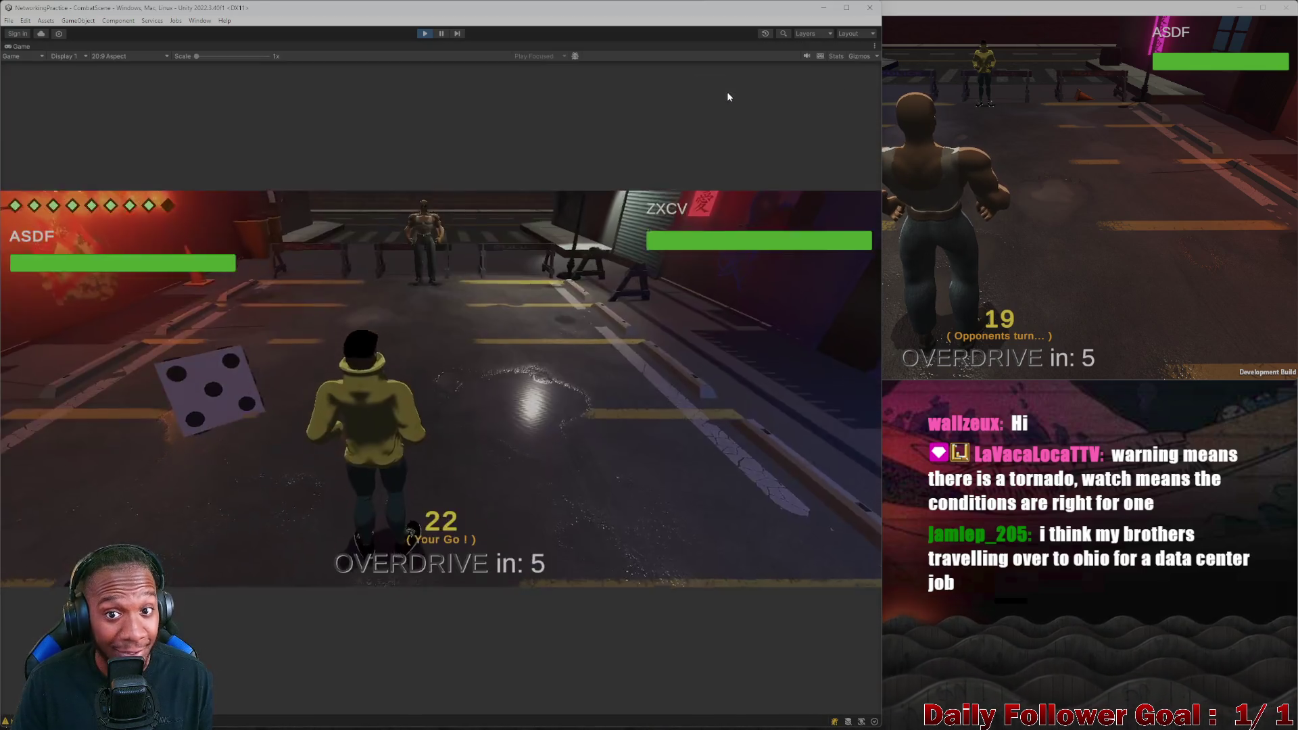
mouse_move(813, 8)
left_mouse_down()
mouse_move(835, 40)
mouse_move(835, 5)
left_mouse_up()
left_click(1290, 46)
left_click(1233, 85)
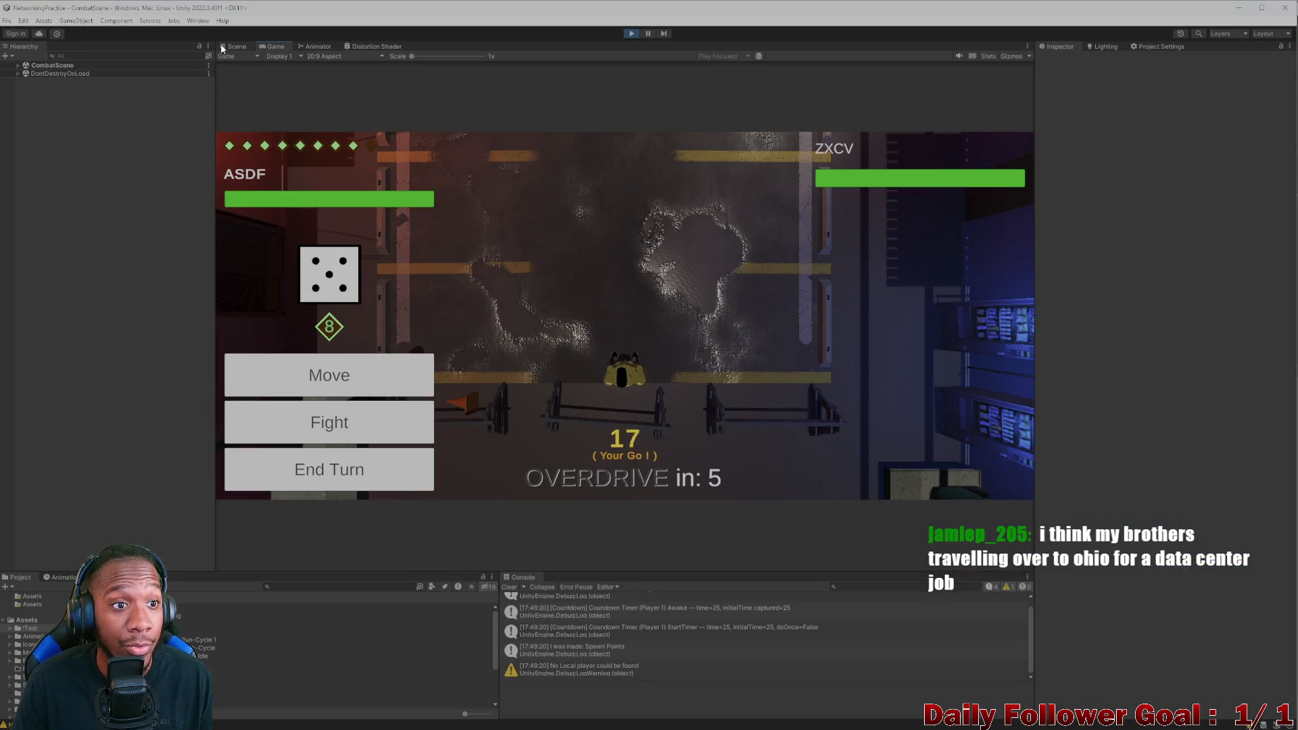
left_click(223, 46)
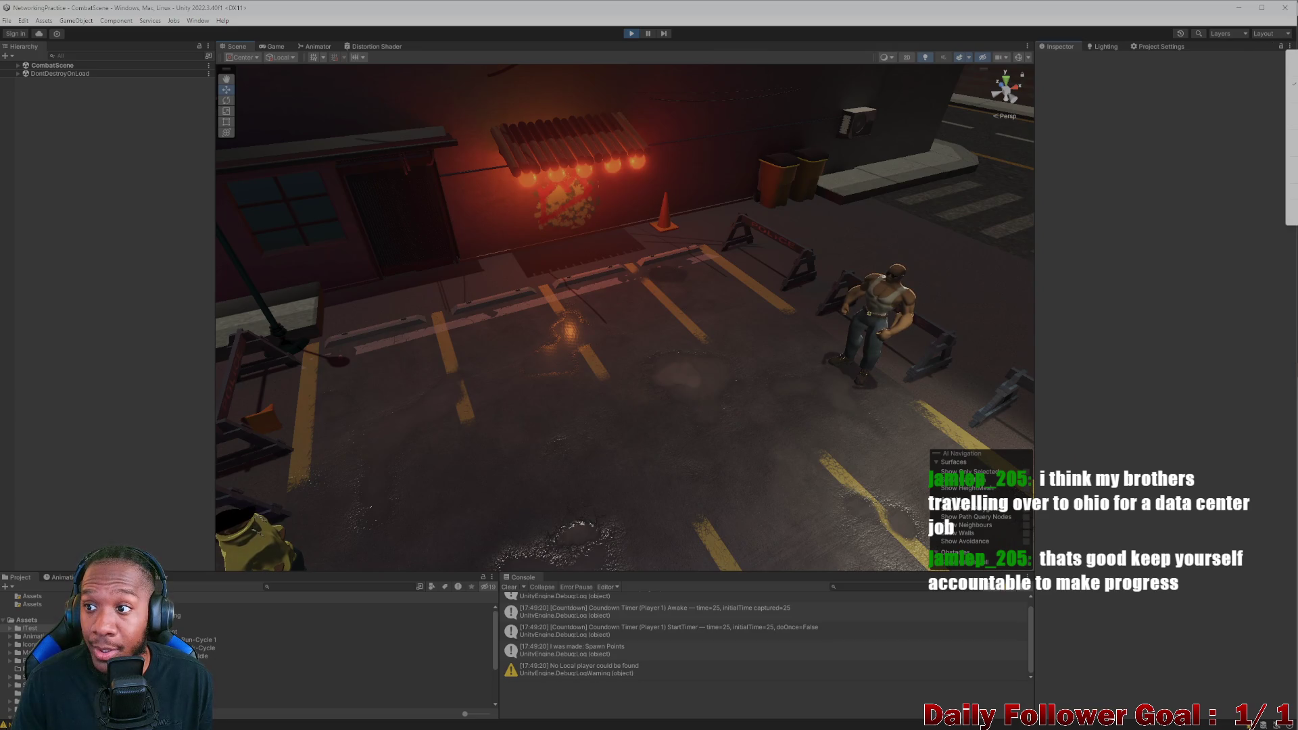
Maximize the Scene view showing the parking-lot combat level
key("shift+space")
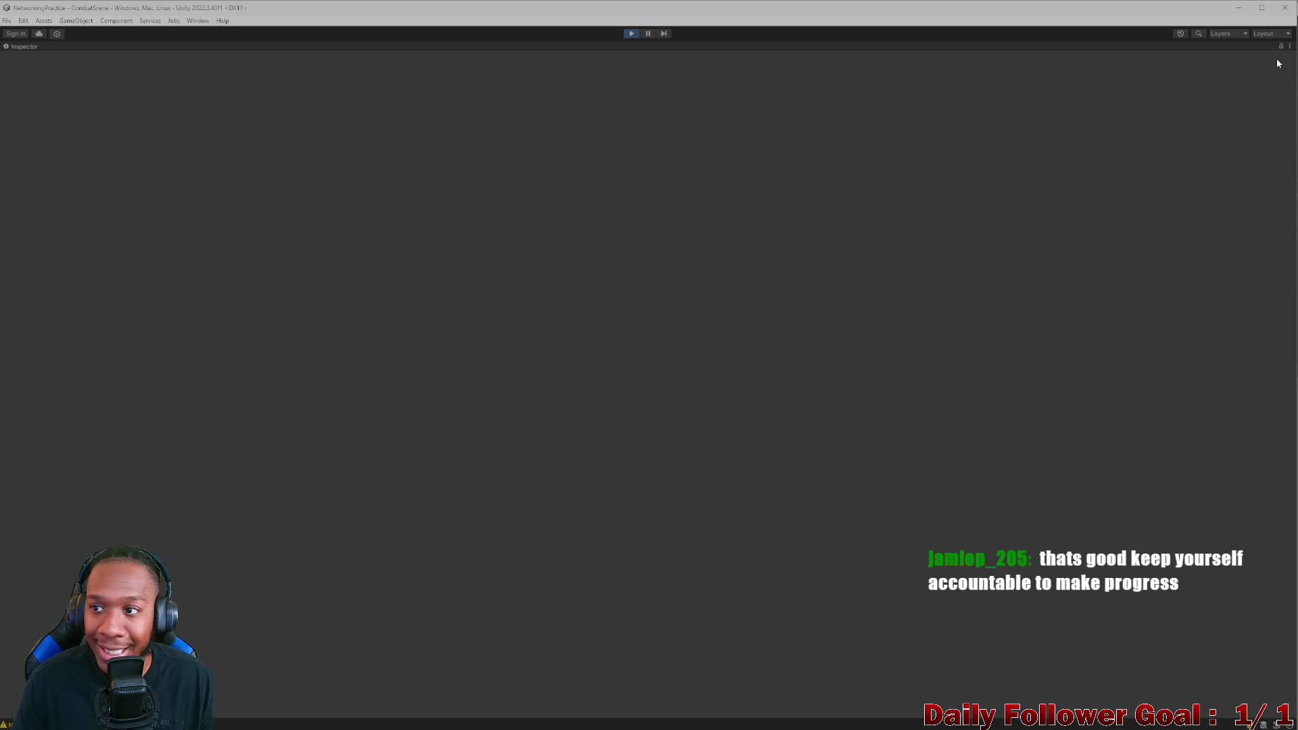
key("shift+space")
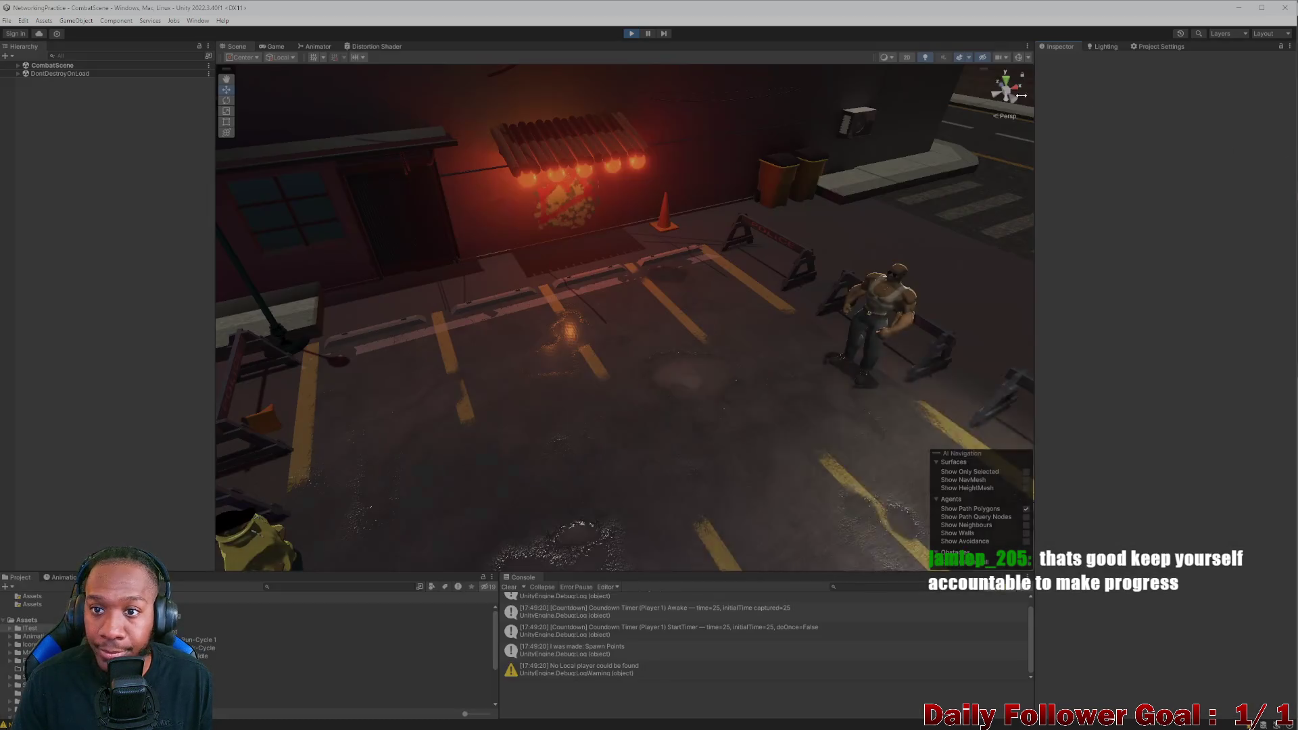
left_click(1026, 45)
left_click(1071, 71)
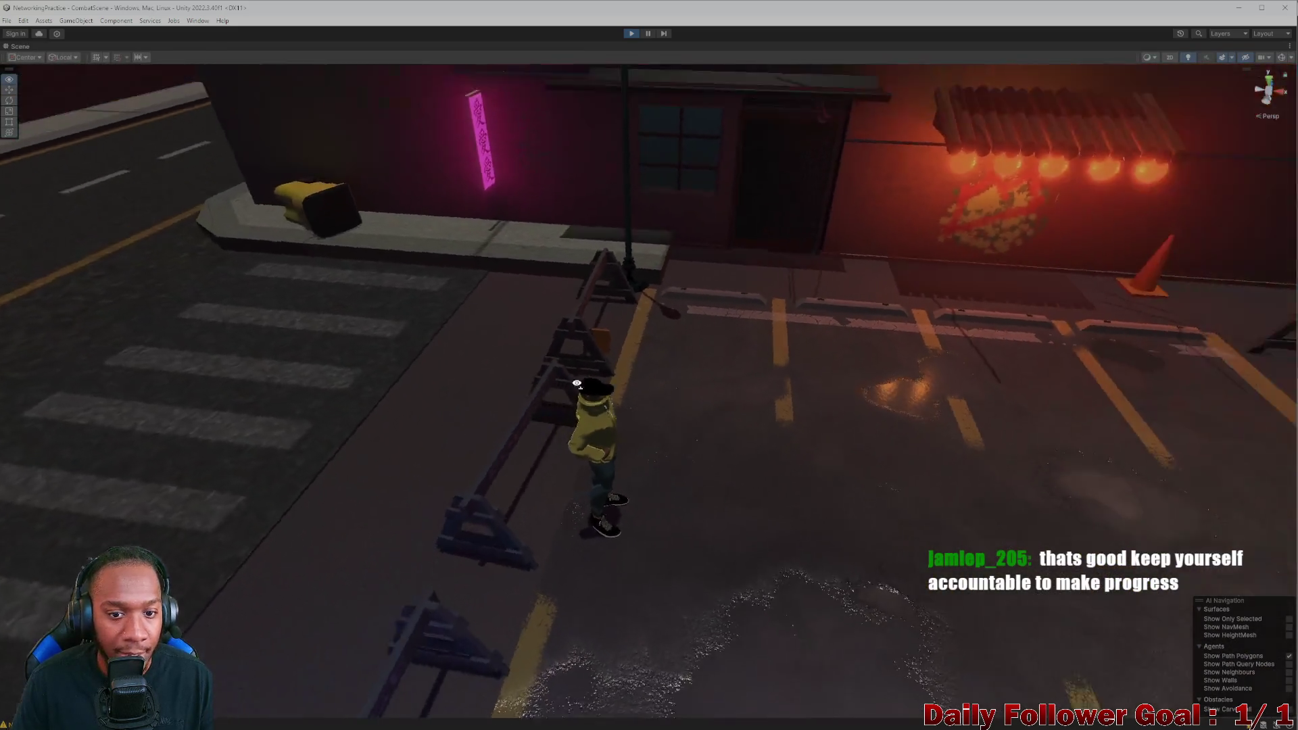
Fly the scene camera around both spawned characters and the parking bays, then restore the full layout
mouse_move(523, 396)
left_mouse_down("alt")
mouse_move(892, 416)
mouse_move(1051, 338)
left_mouse_up("alt")
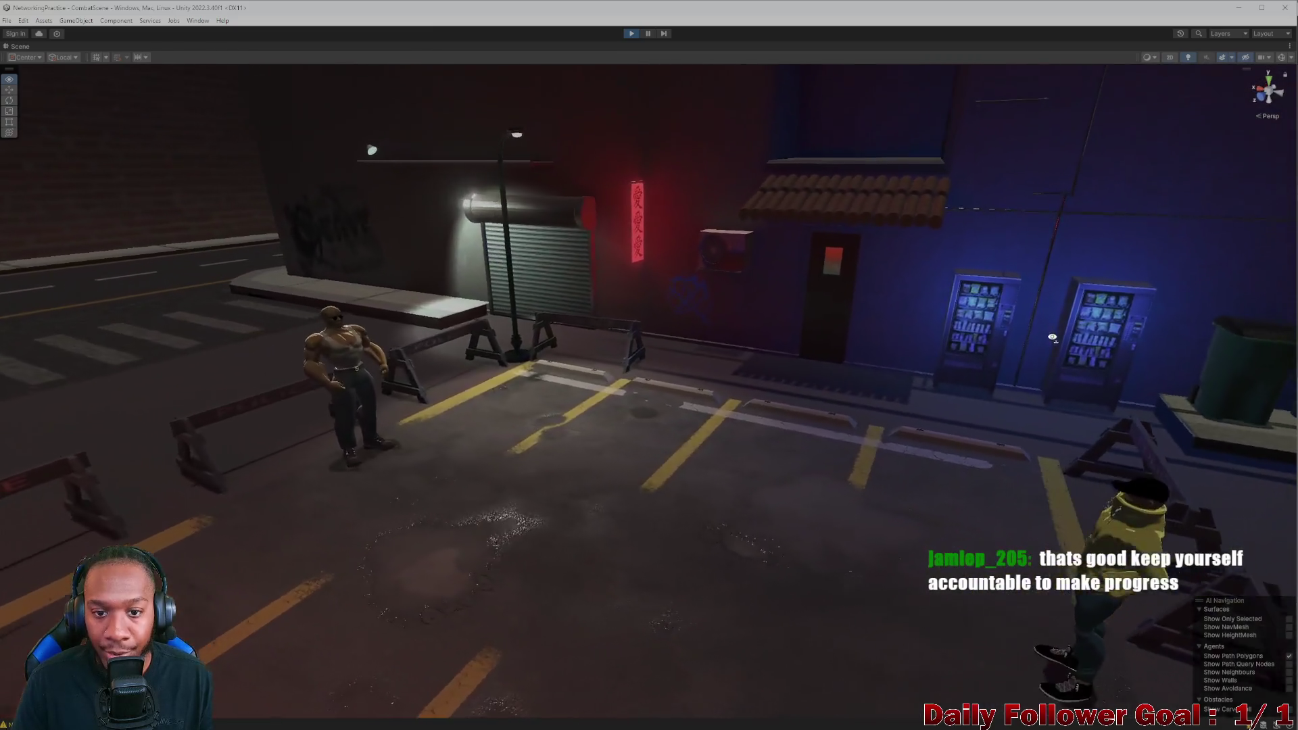
mouse_move(1052, 338)
right_mouse_down()
mouse_move(1217, 333)
mouse_move(579, 399)
mouse_move(347, 314)
mouse_move(168, 341)
mouse_move(1096, 519)
right_mouse_up()
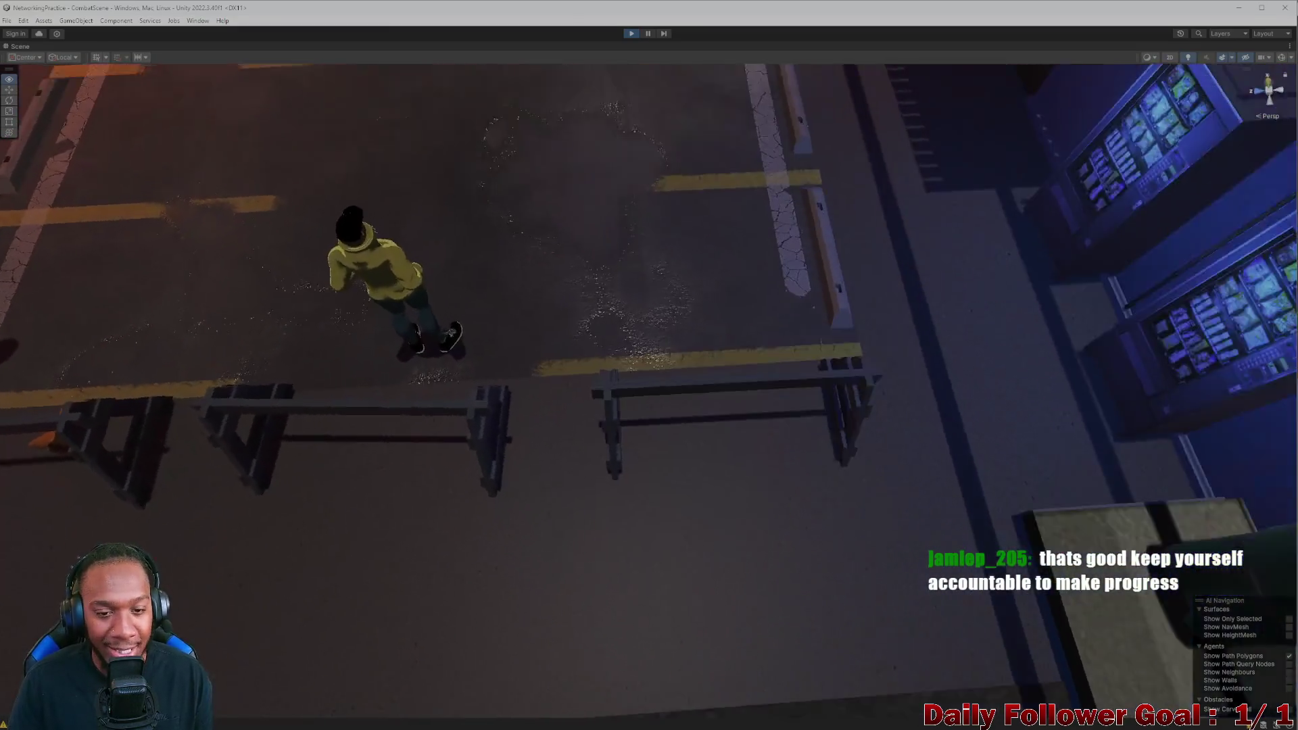
mouse_move(1096, 519)
right_mouse_down()
mouse_move(649, 365)
mouse_move(405, 366)
right_mouse_up()
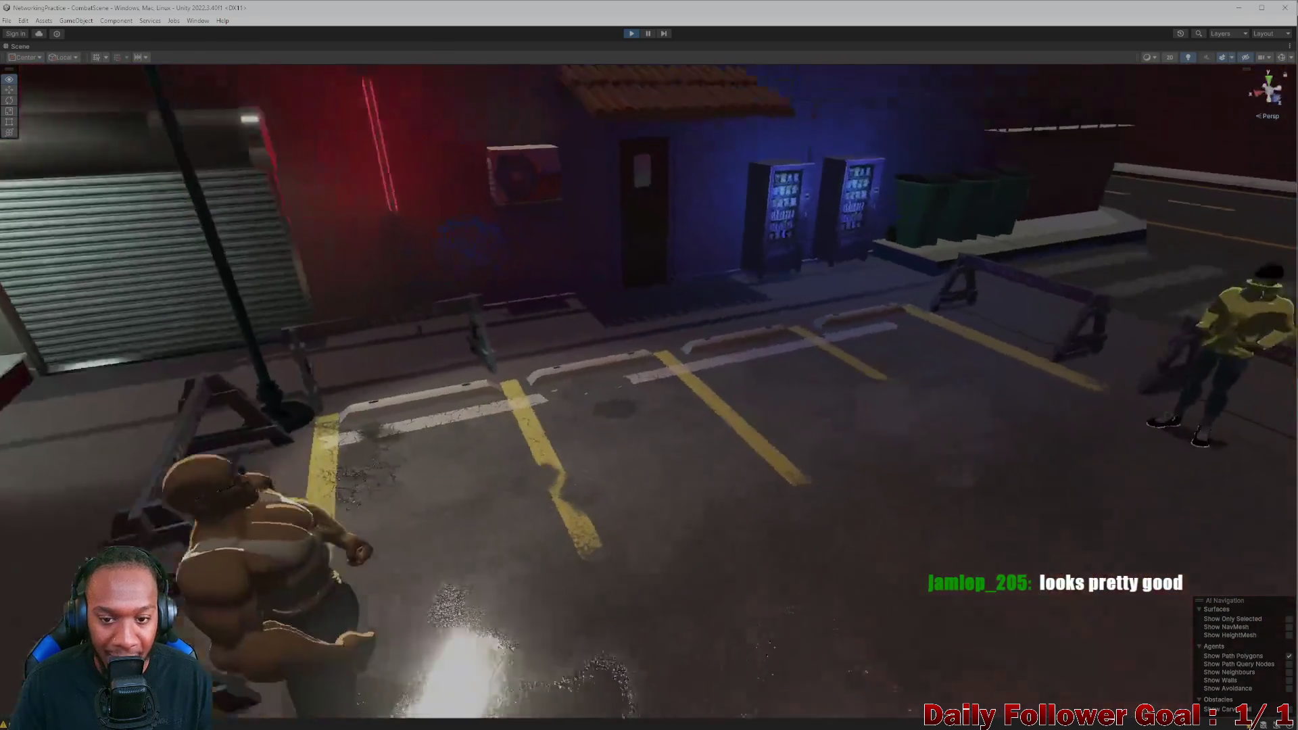
right_click_drag(650, 365, 710, 426)
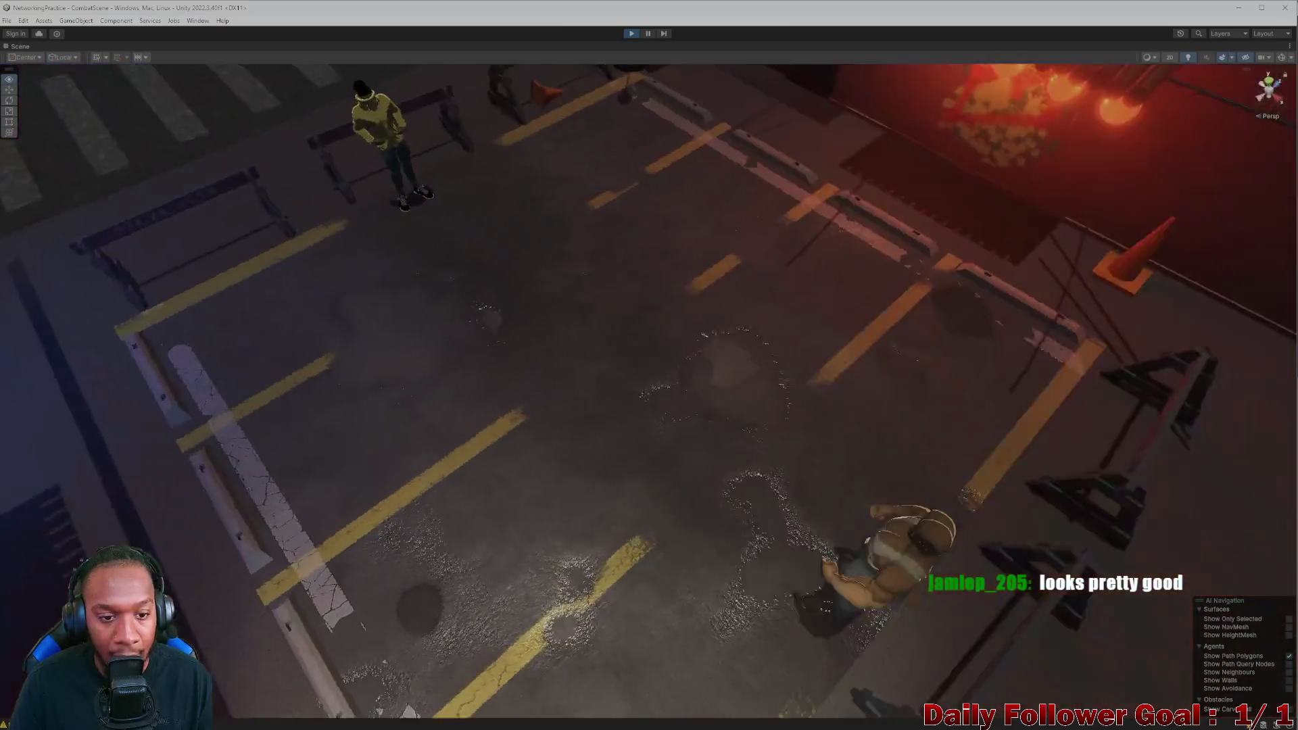
right_click_drag(649, 365, 609, 406)
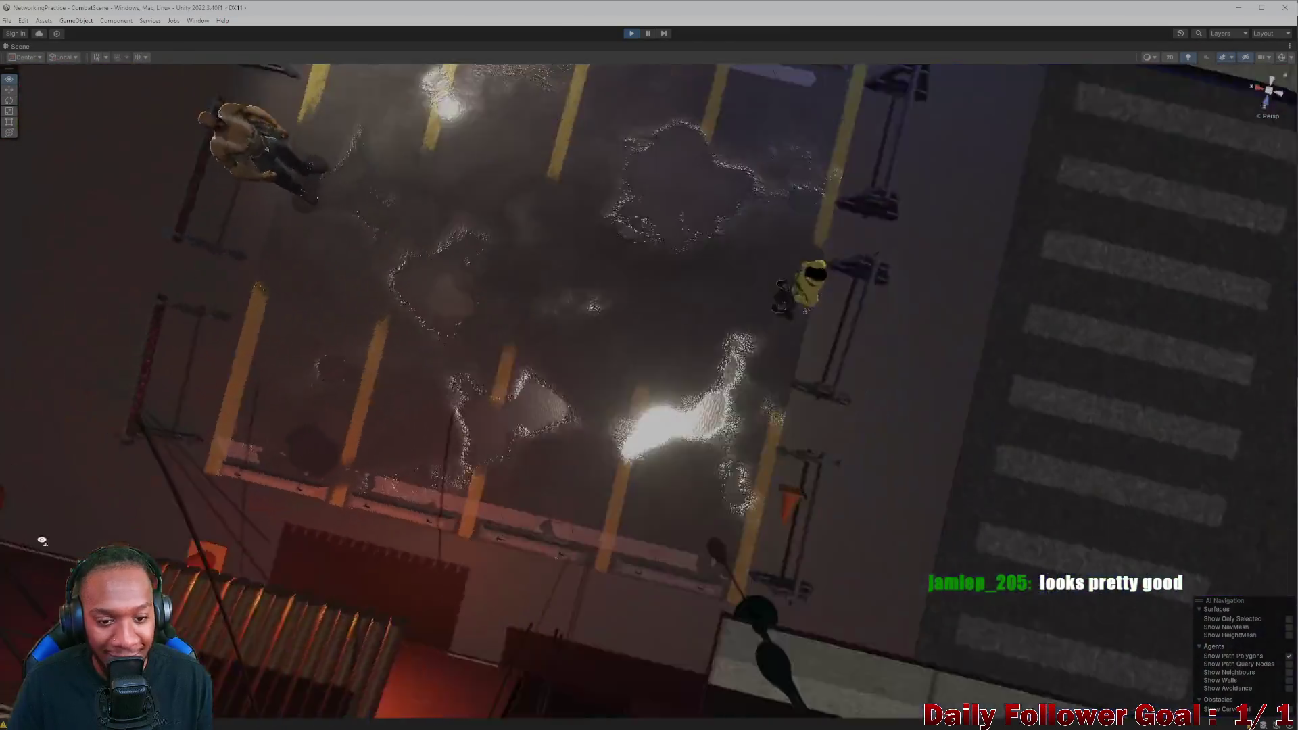
mouse_move(649, 365)
right_mouse_down()
mouse_move(610, 334)
mouse_move(639, 361)
right_mouse_up()
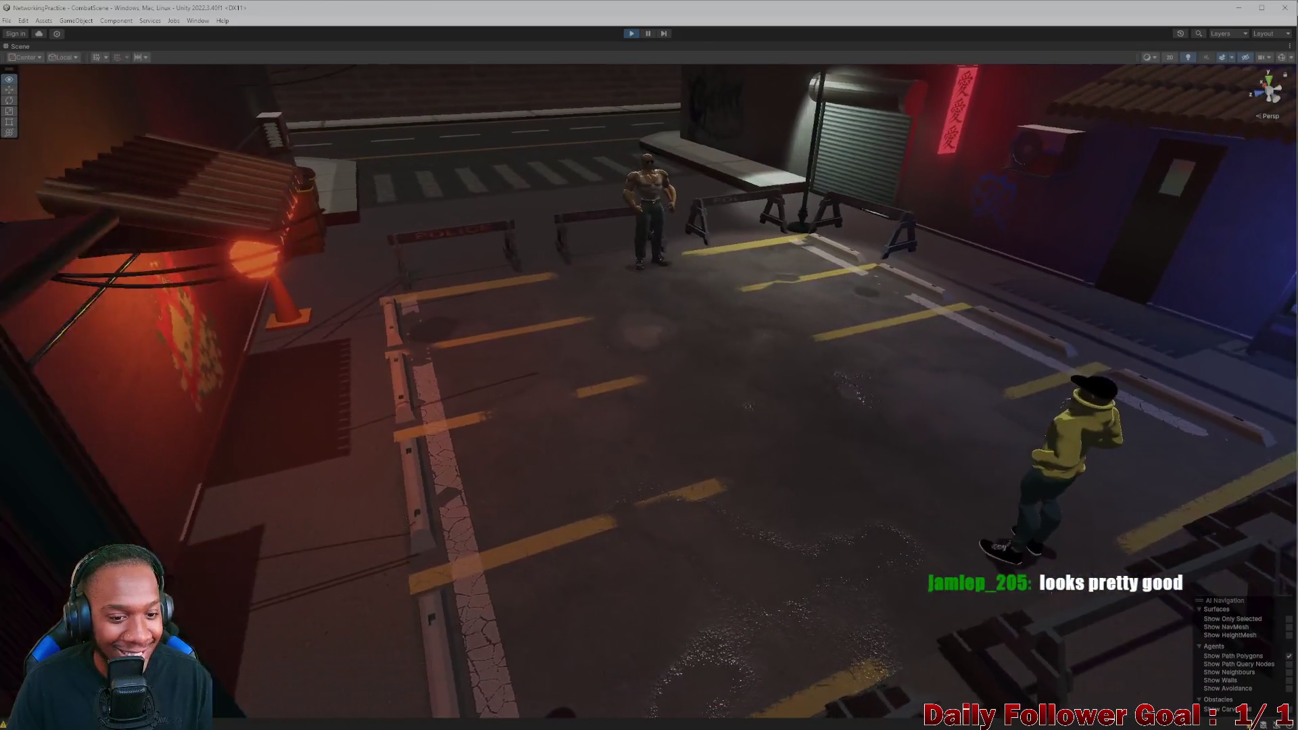
right_click_drag(83, 361, 83, 361)
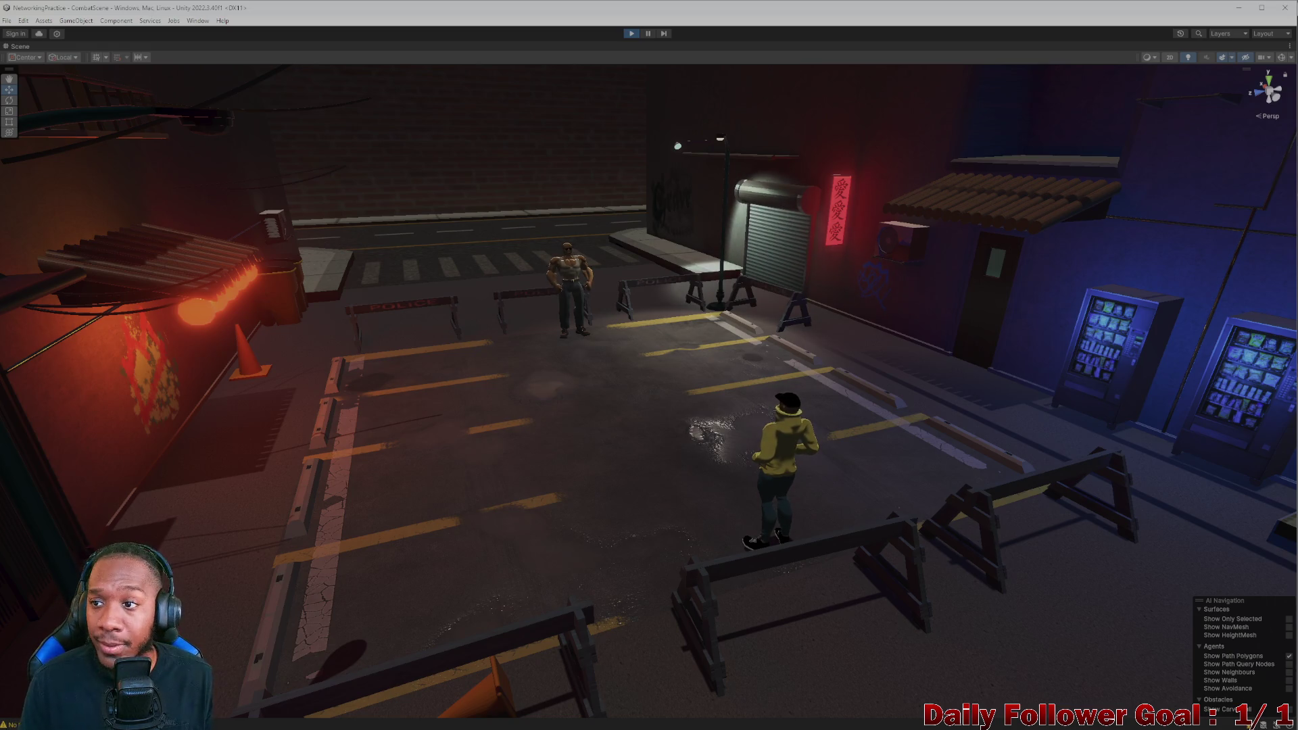
key("shift+space")
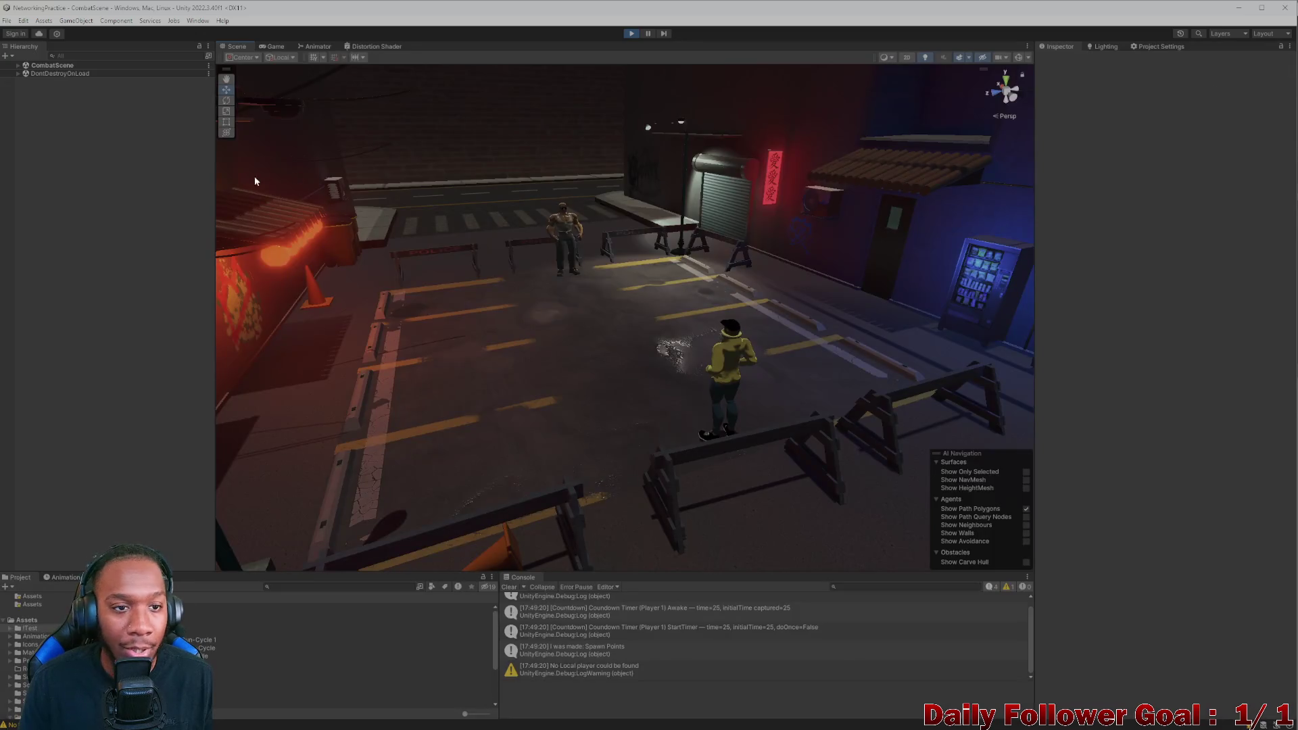
Place the editor Game view beside the build window and end the second player's first turn
left_click(274, 47)
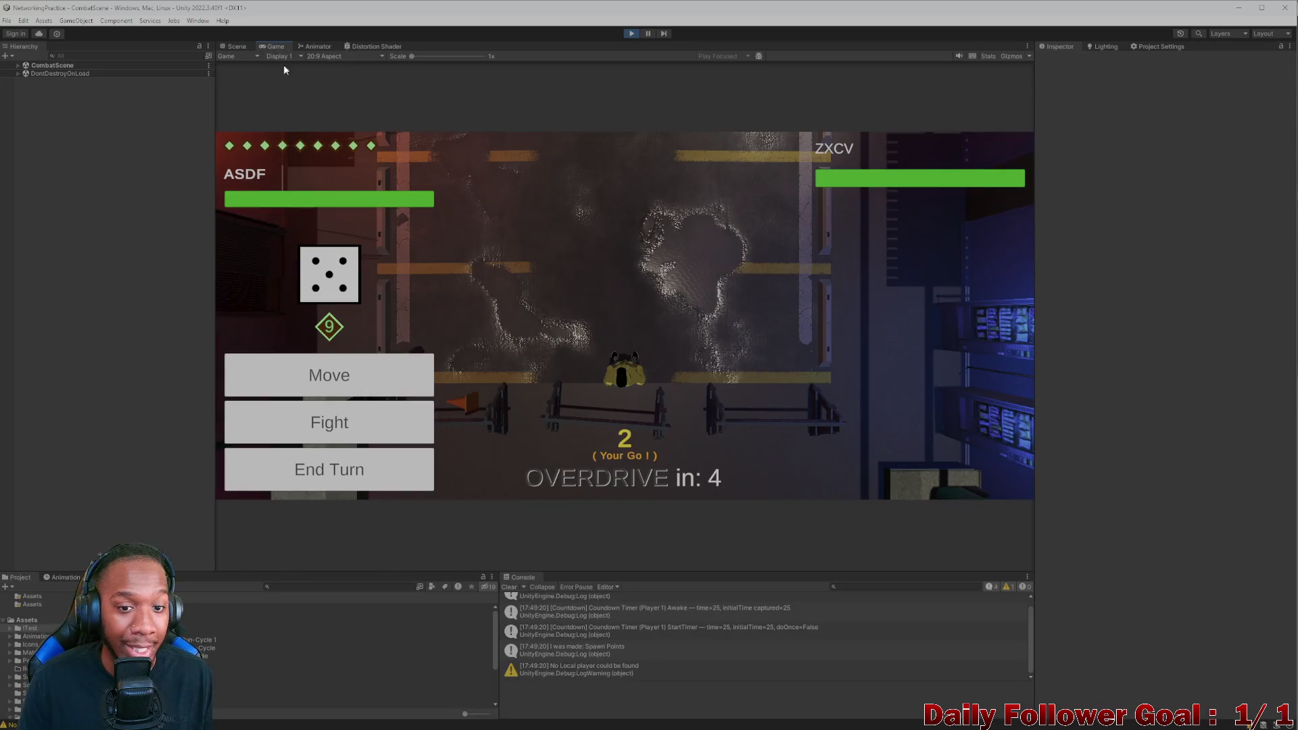
left_click(375, 420)
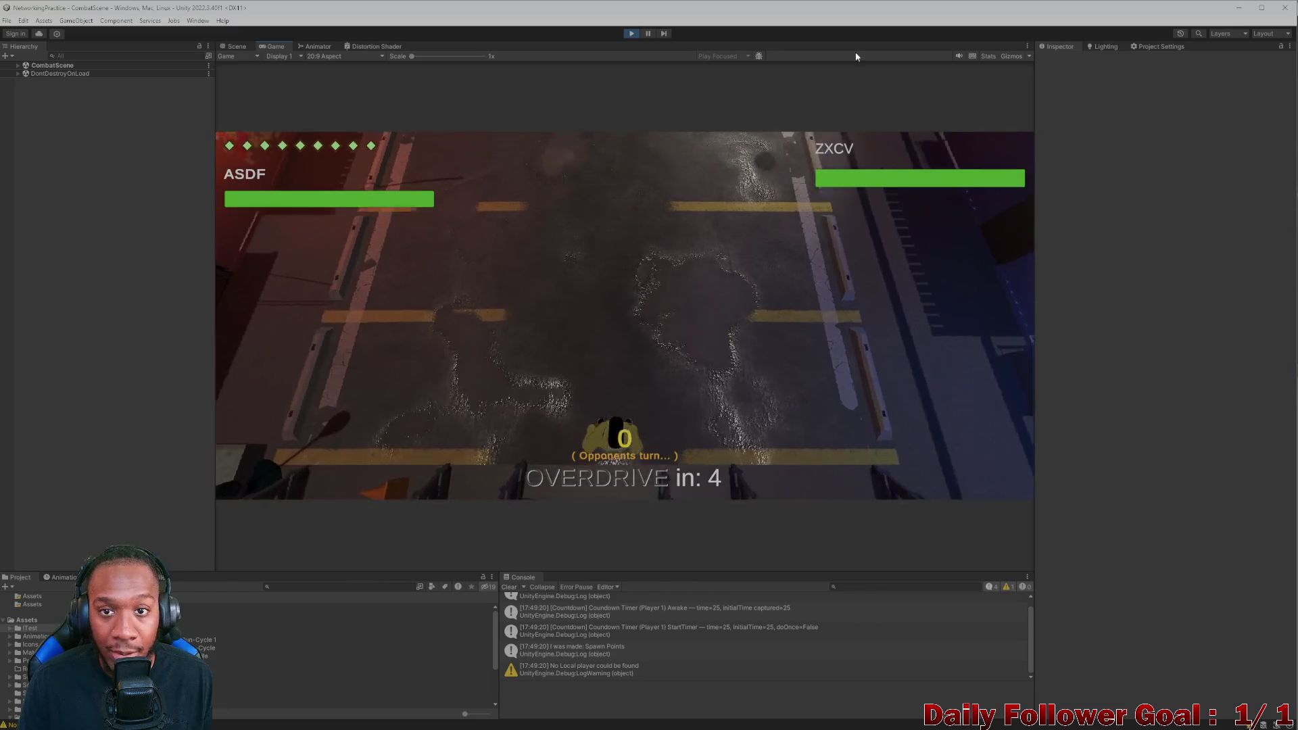
double_click(825, 5)
left_click_drag(582, 38, 555, 30)
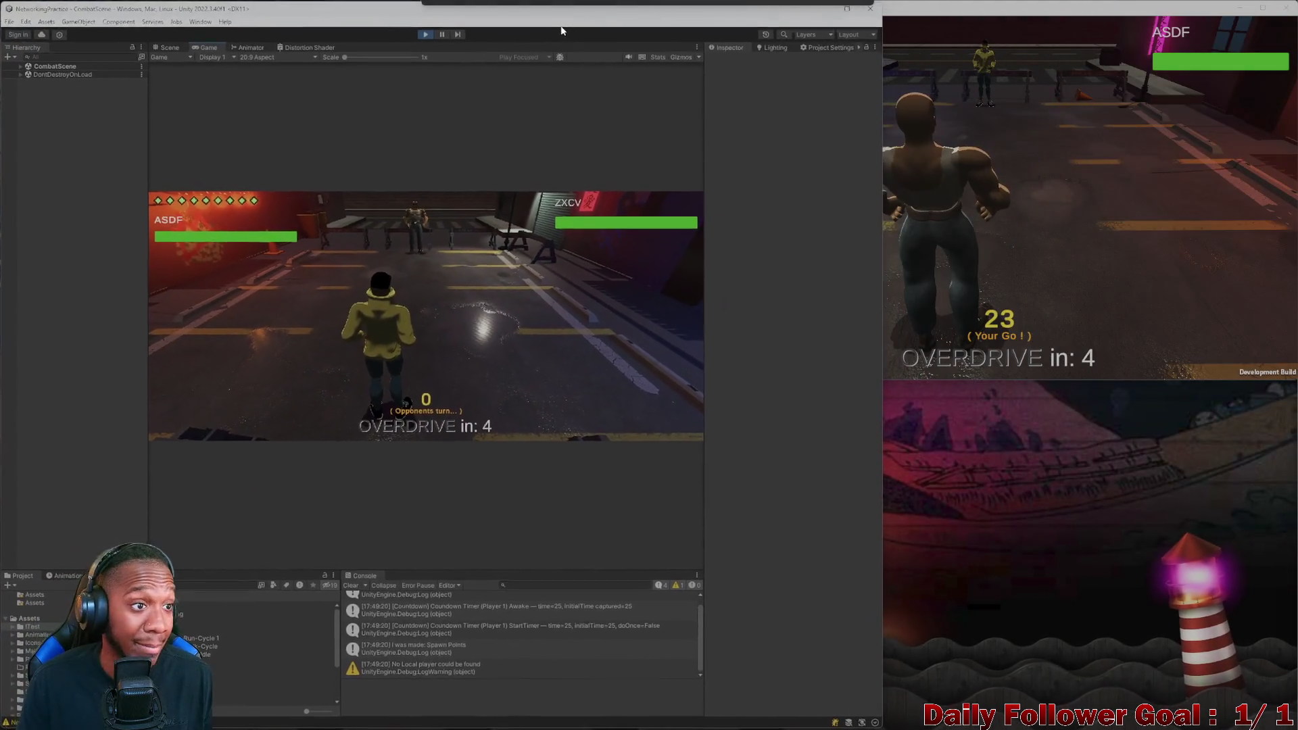
left_click(928, 193)
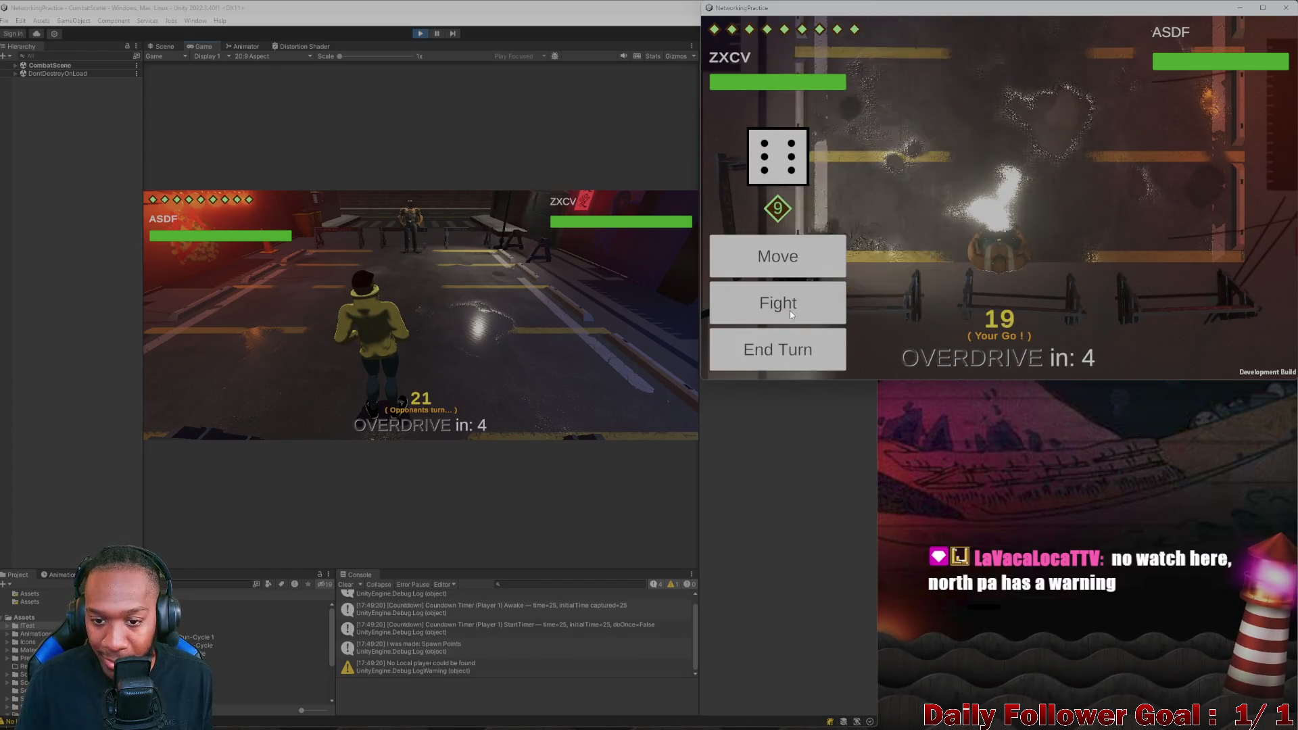
left_click(794, 302)
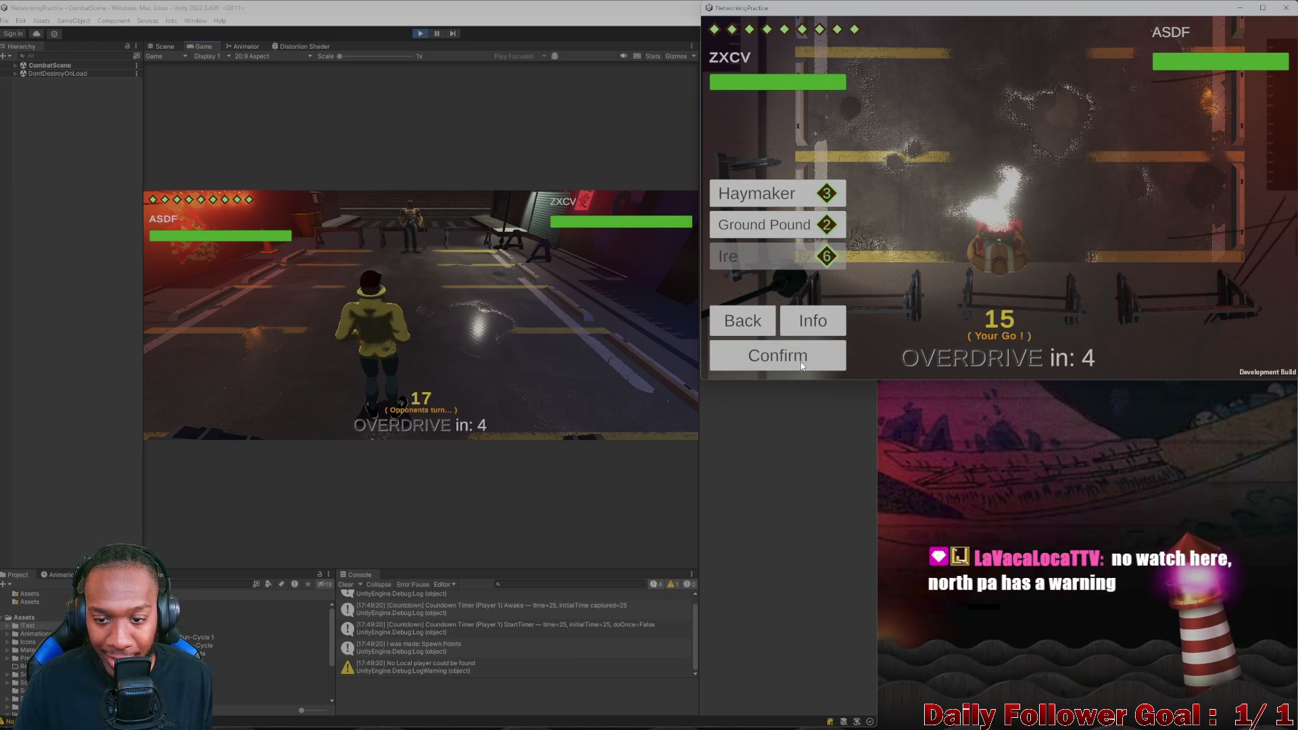
left_click(757, 322)
left_click(756, 350)
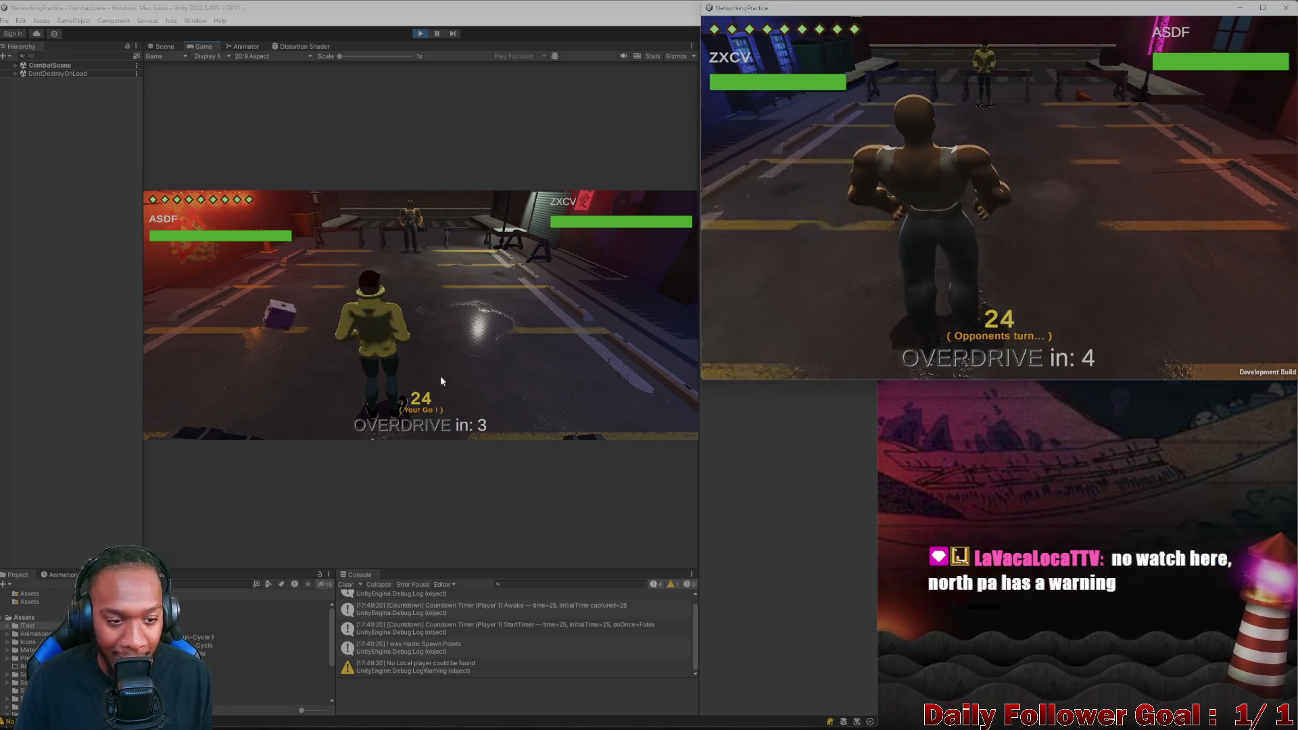
Back out of fighting, move the first player's Speedster and end the turn
left_click(440, 375)
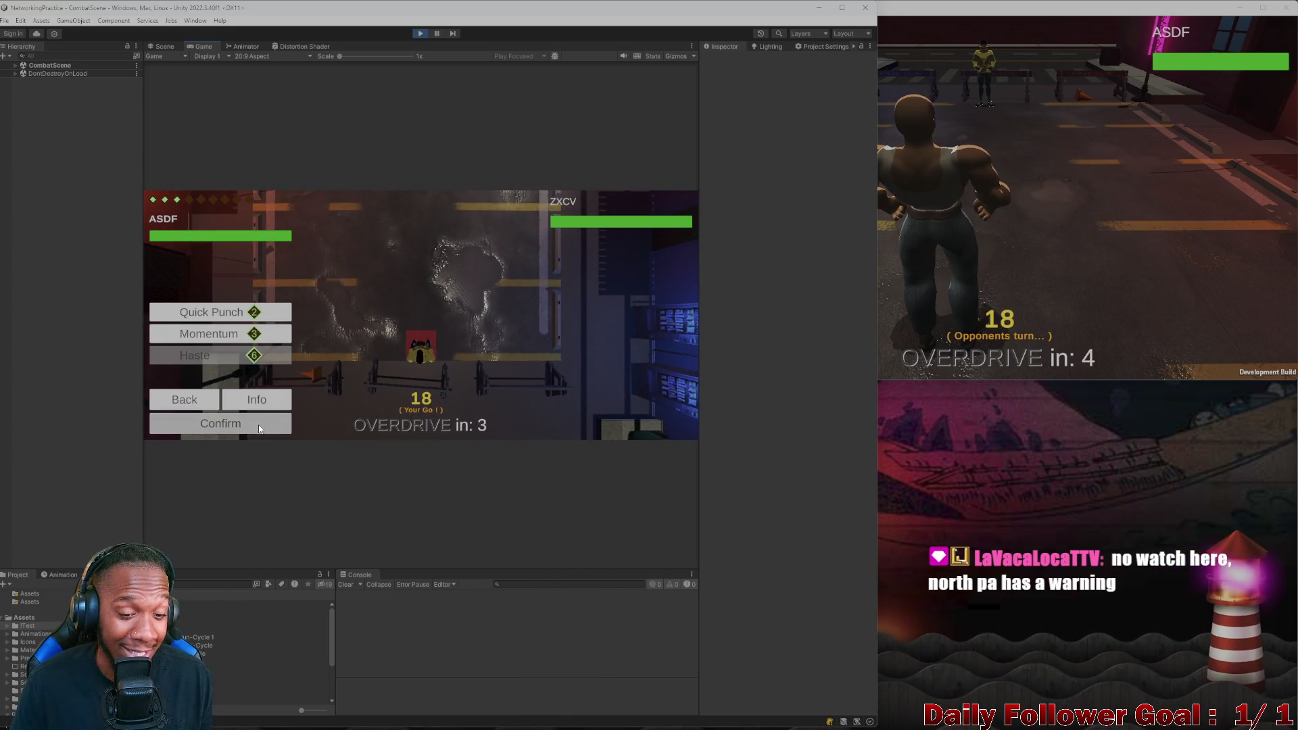
left_click(259, 428)
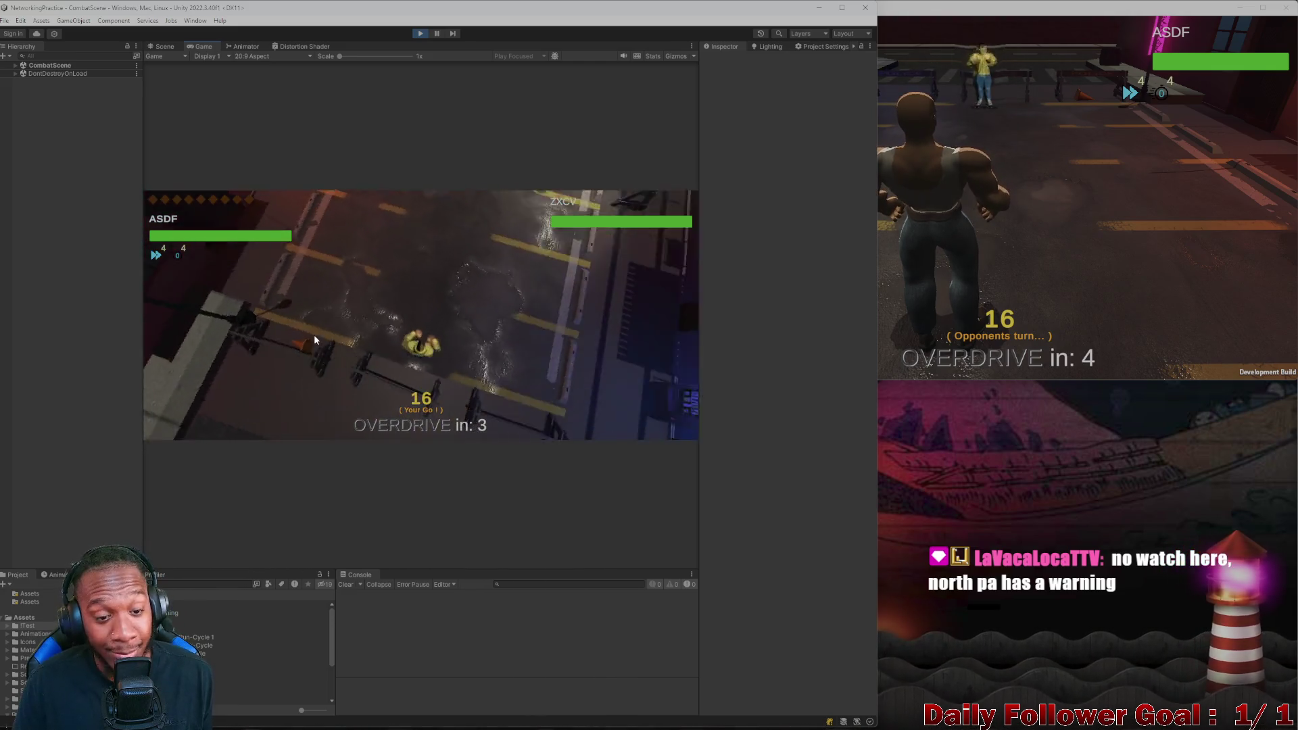
left_click(220, 354)
key("Right")
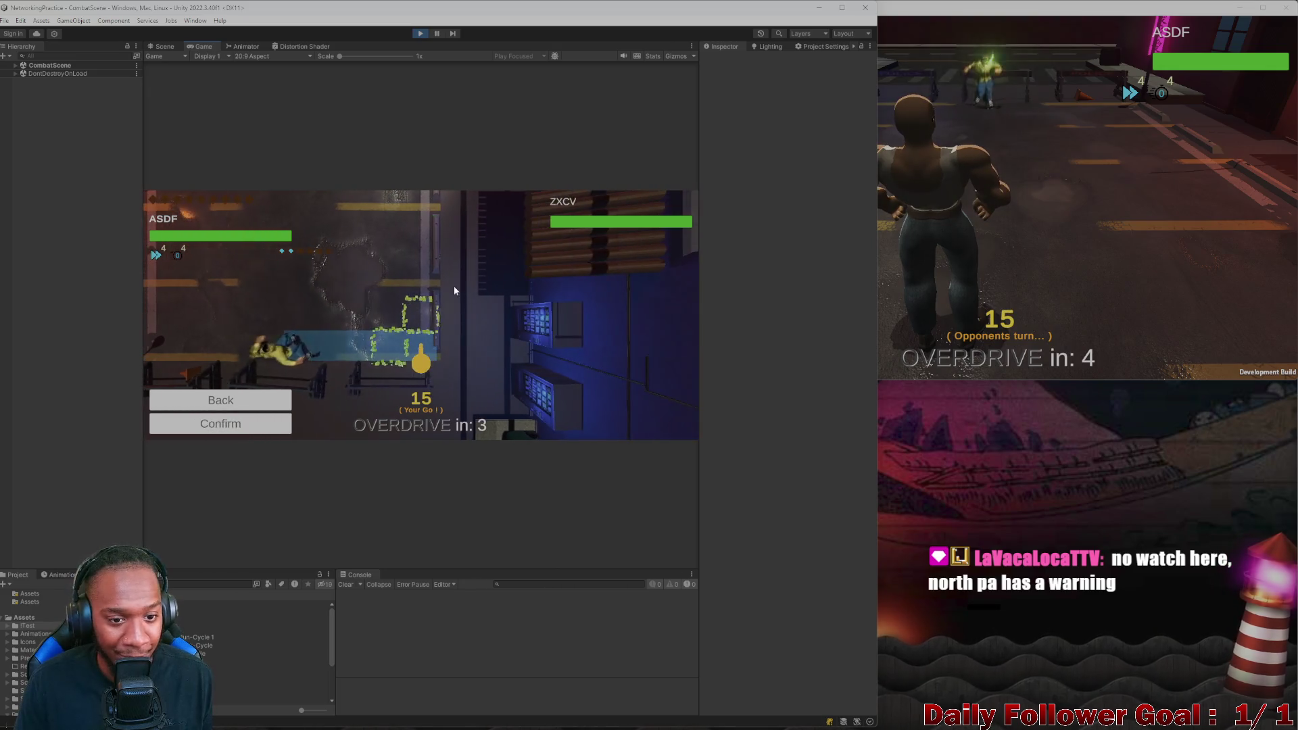
left_click(254, 422)
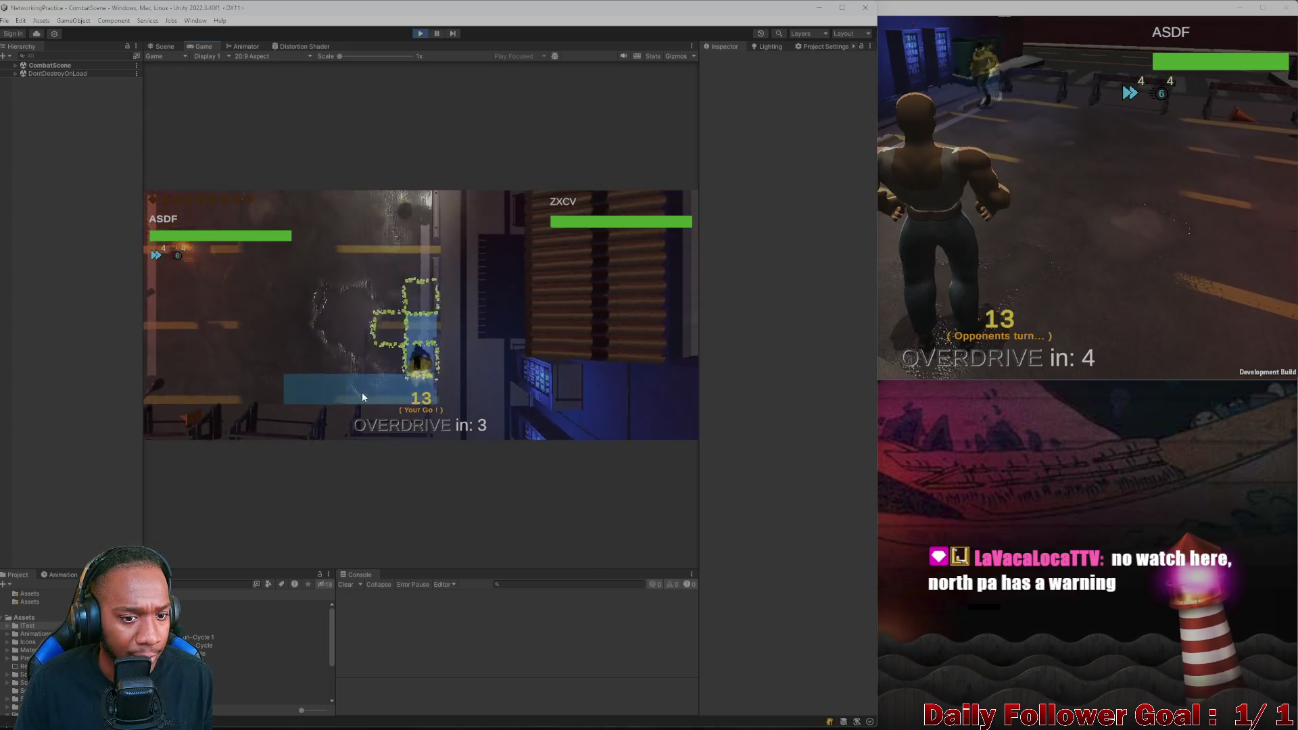
left_click(288, 419)
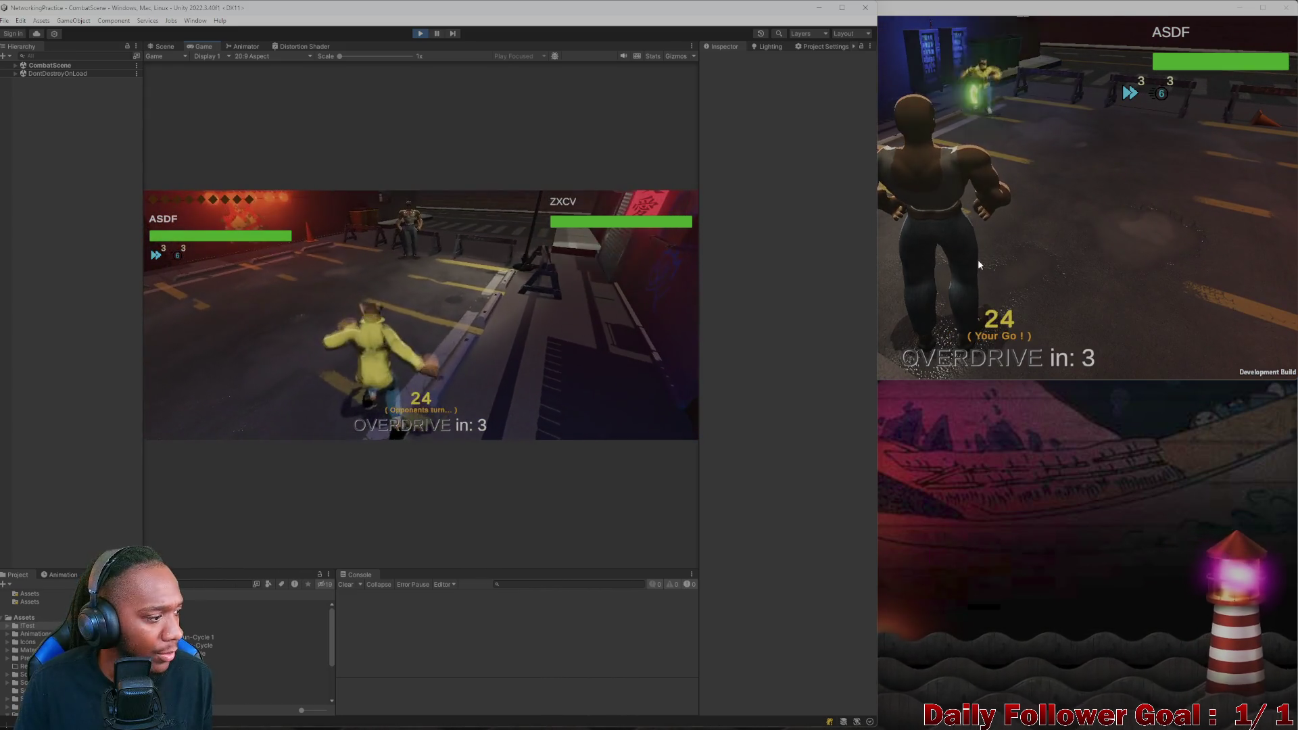
Have the second player's Brawn attack, move and end its turn in the build window
left_click(956, 271)
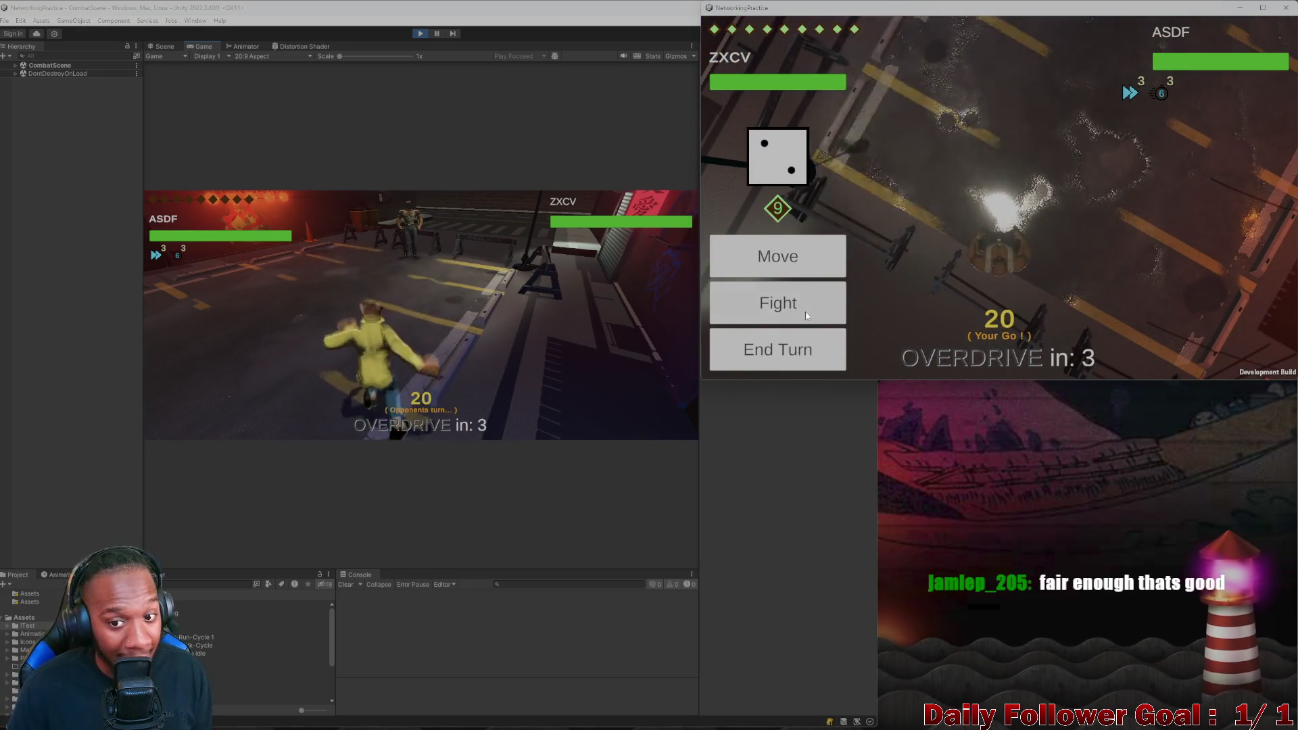
left_click(777, 293)
left_click(771, 256)
left_click(777, 355)
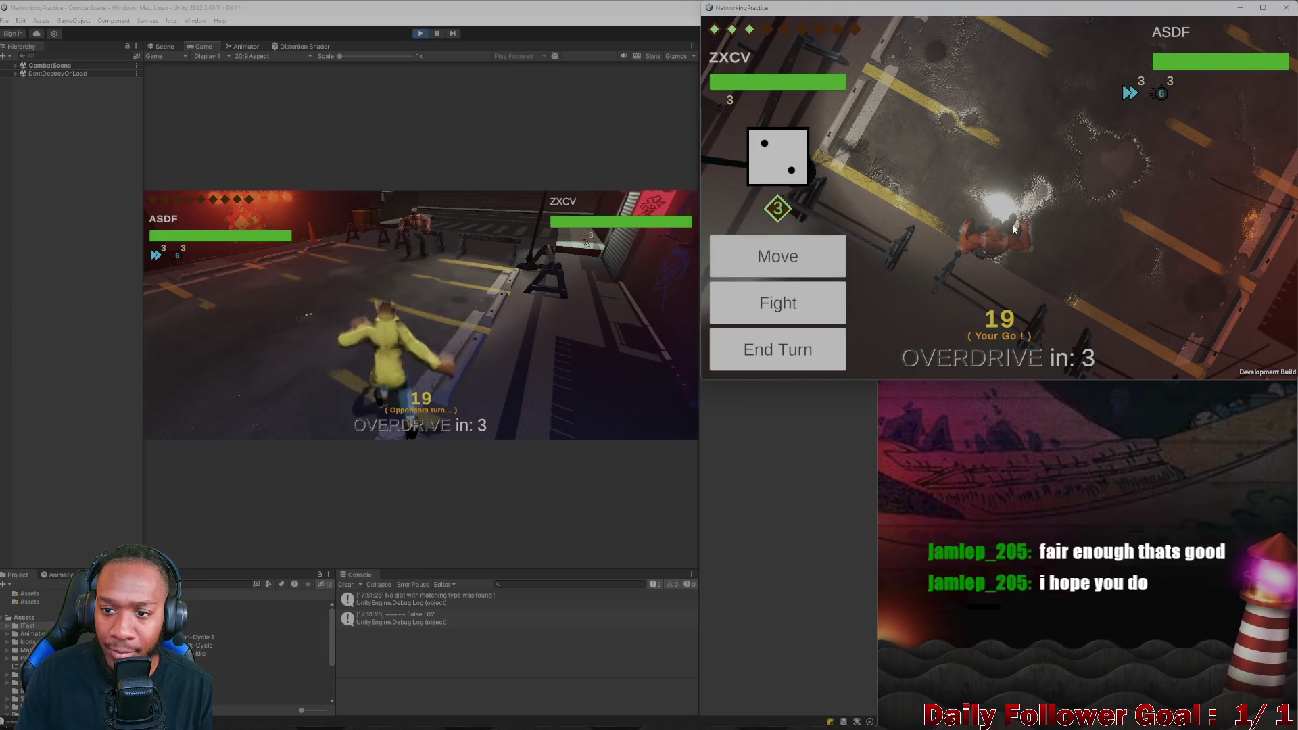
left_click(777, 256)
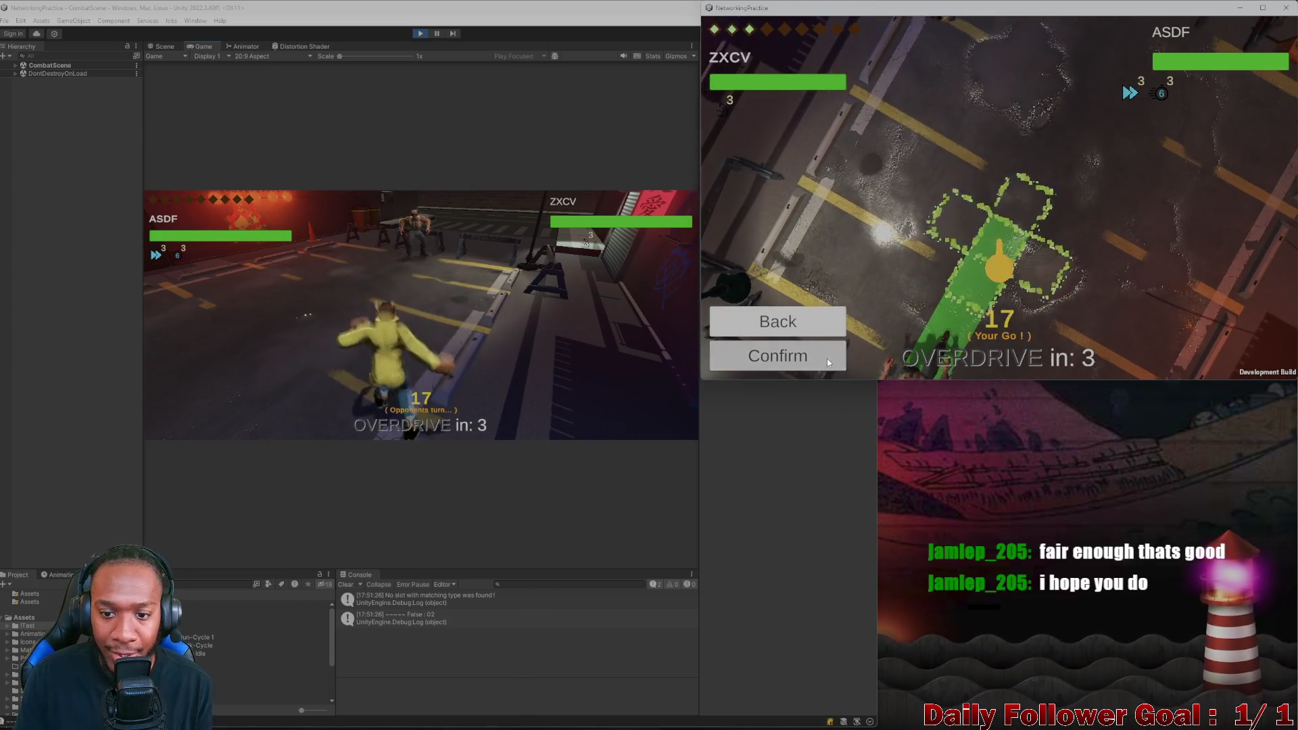
left_click(827, 357)
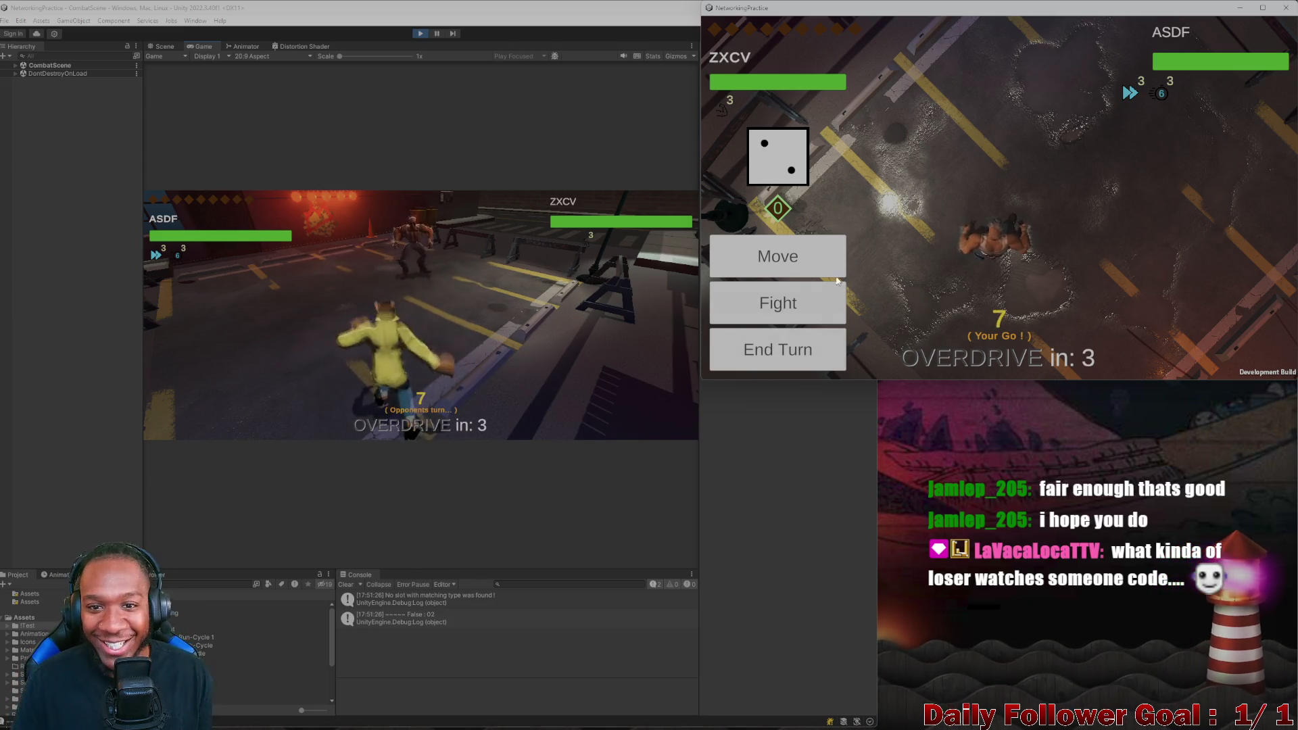
left_click(800, 355)
Move the Speedster twice across the lot in the editor and end the first player's turn
left_click(281, 301)
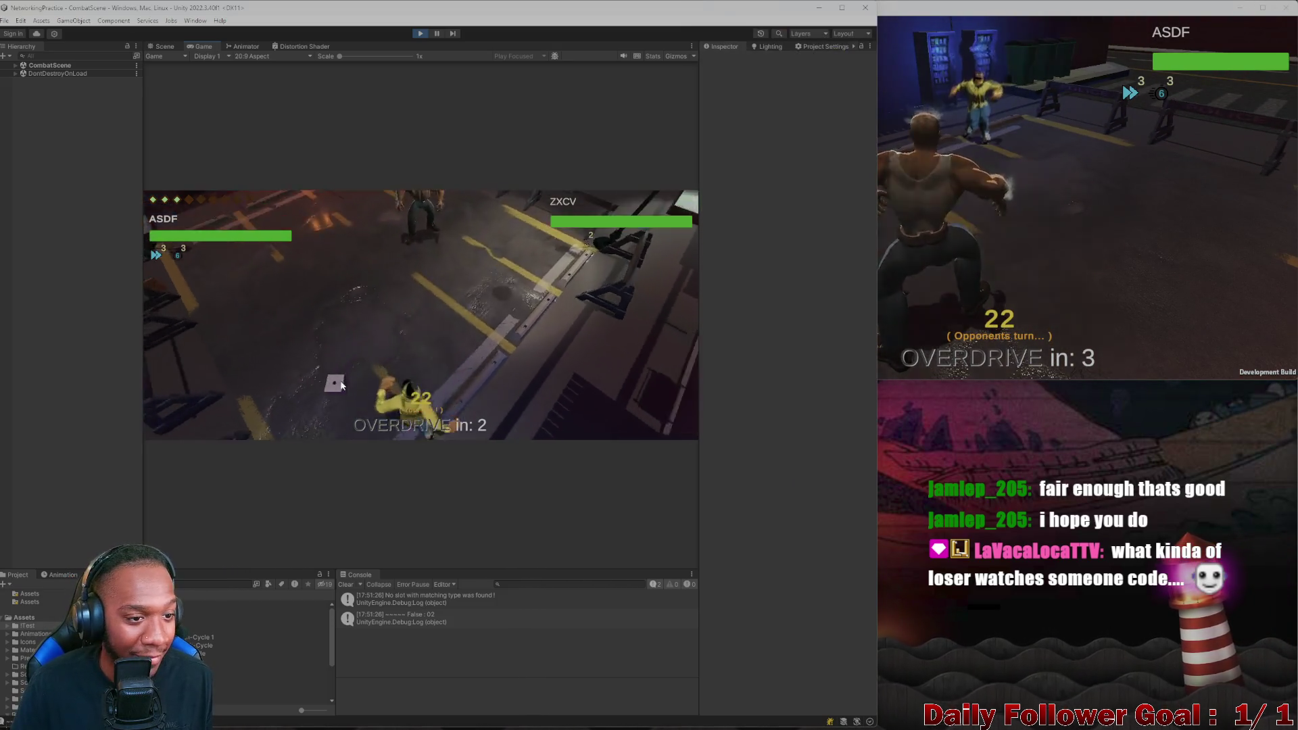
left_click(266, 352)
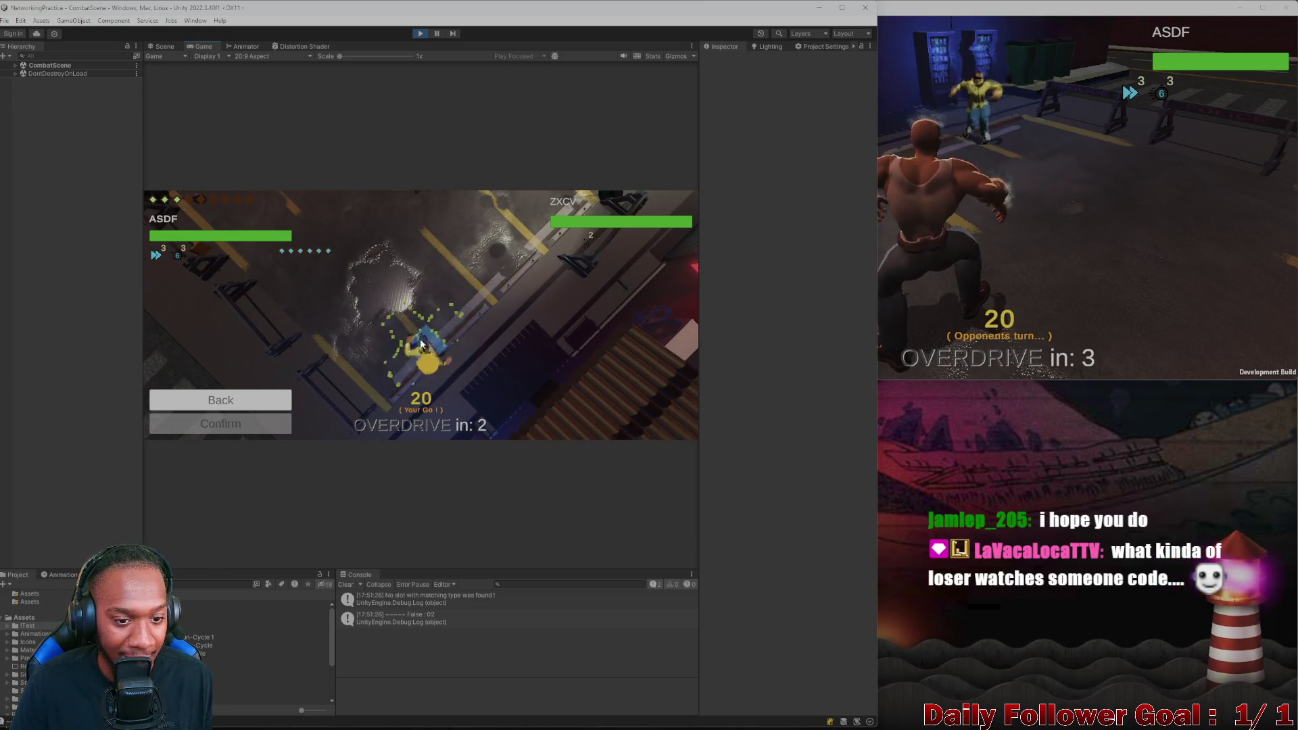
left_click(254, 425)
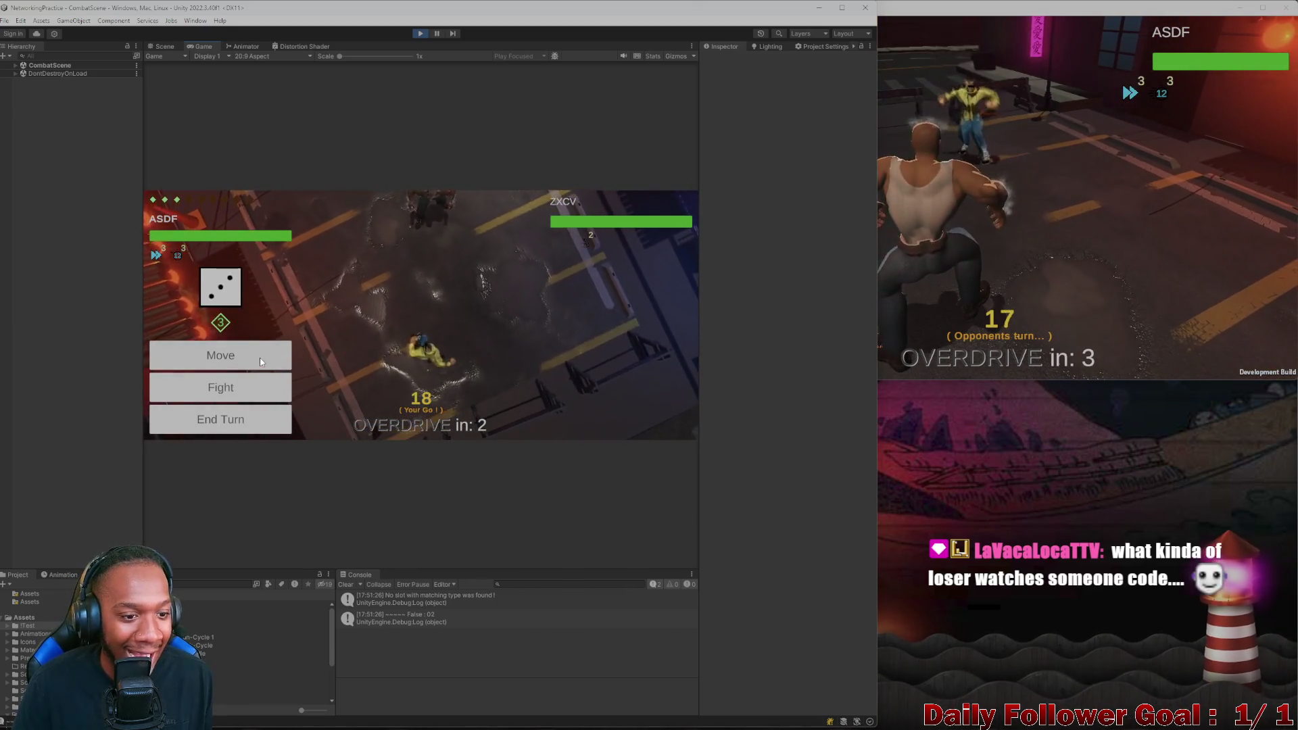
left_click(244, 355)
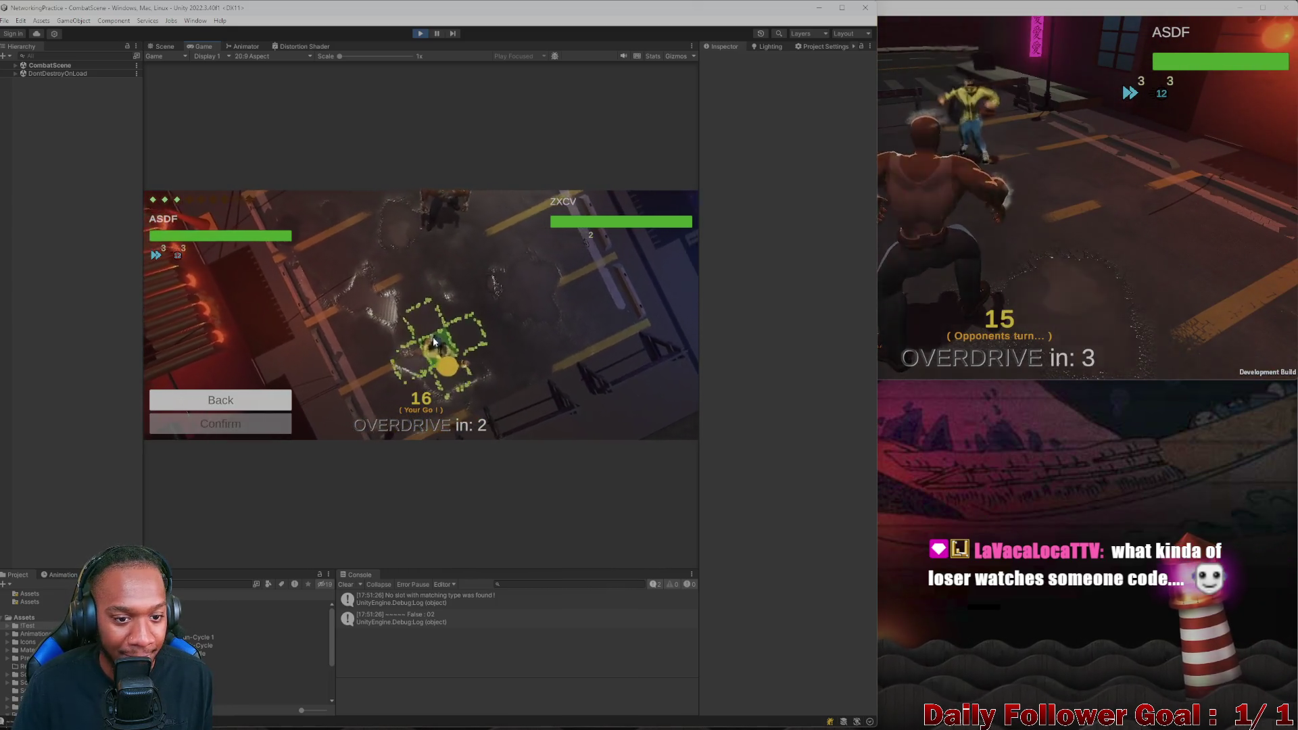
left_click(417, 315)
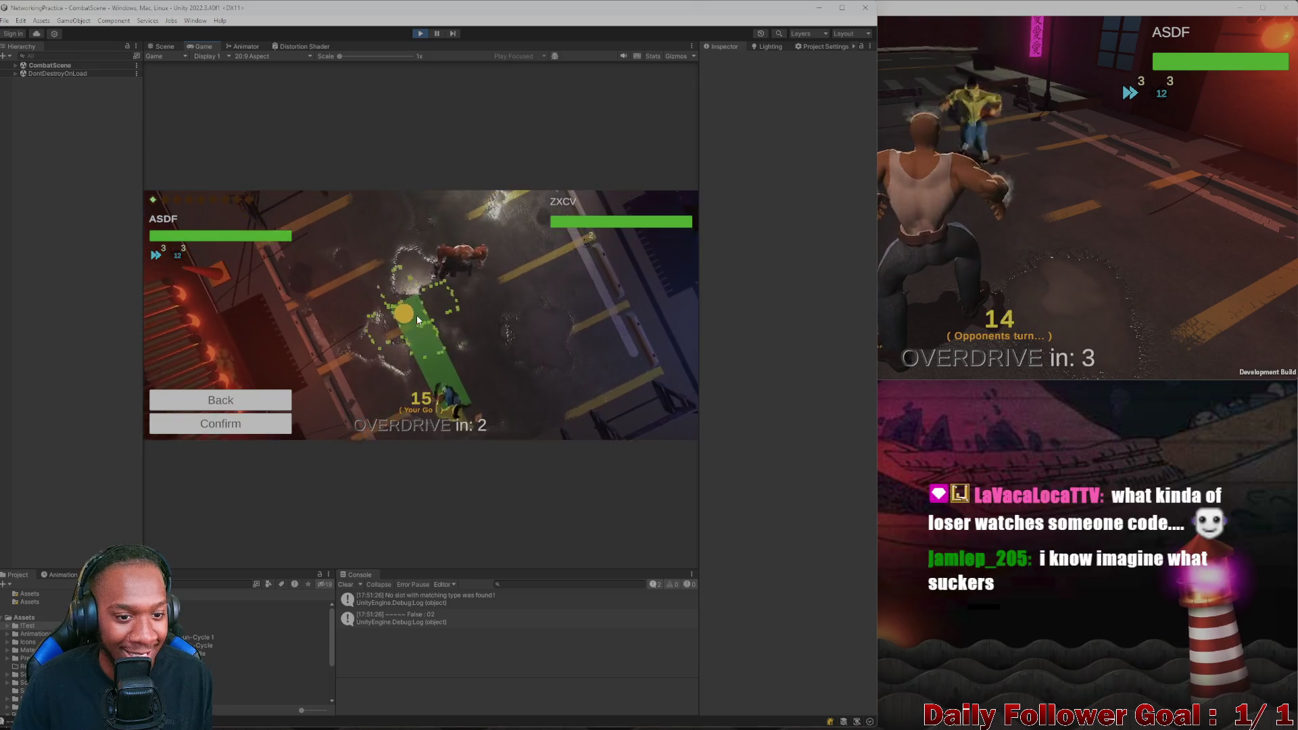
left_click(236, 426)
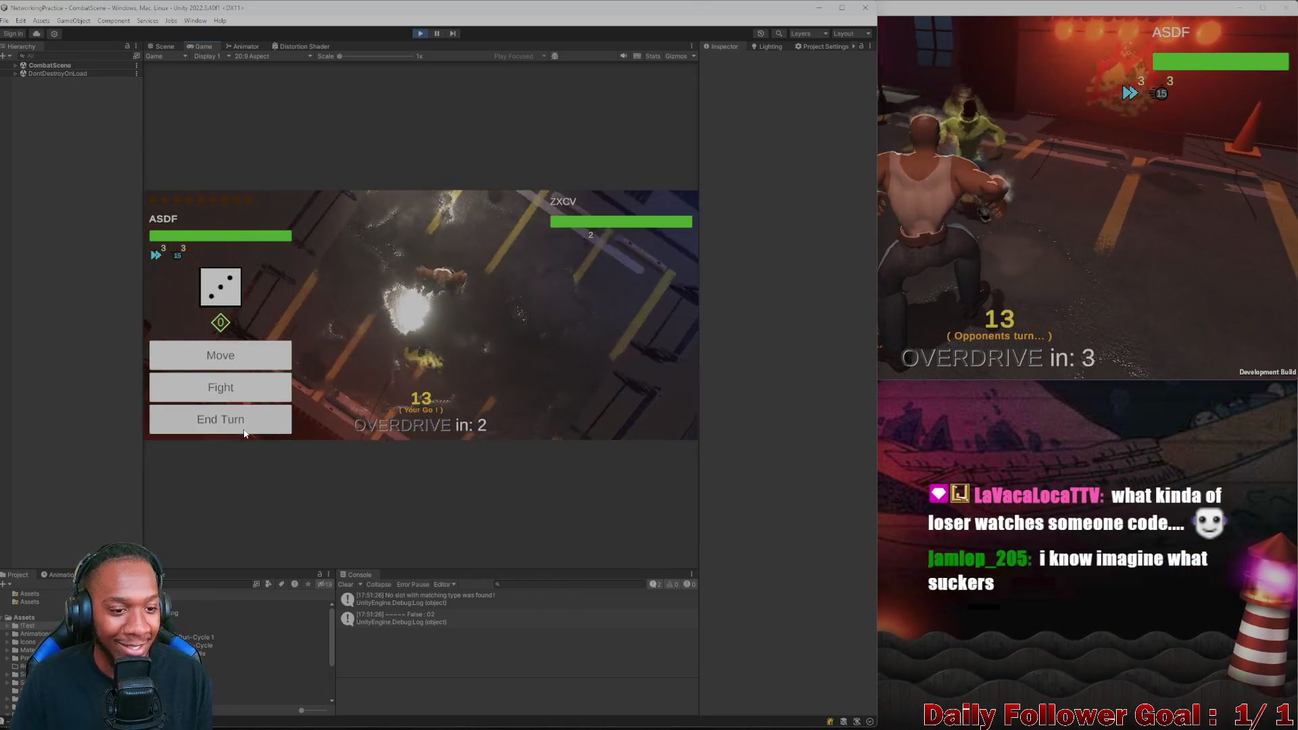
left_click(248, 420)
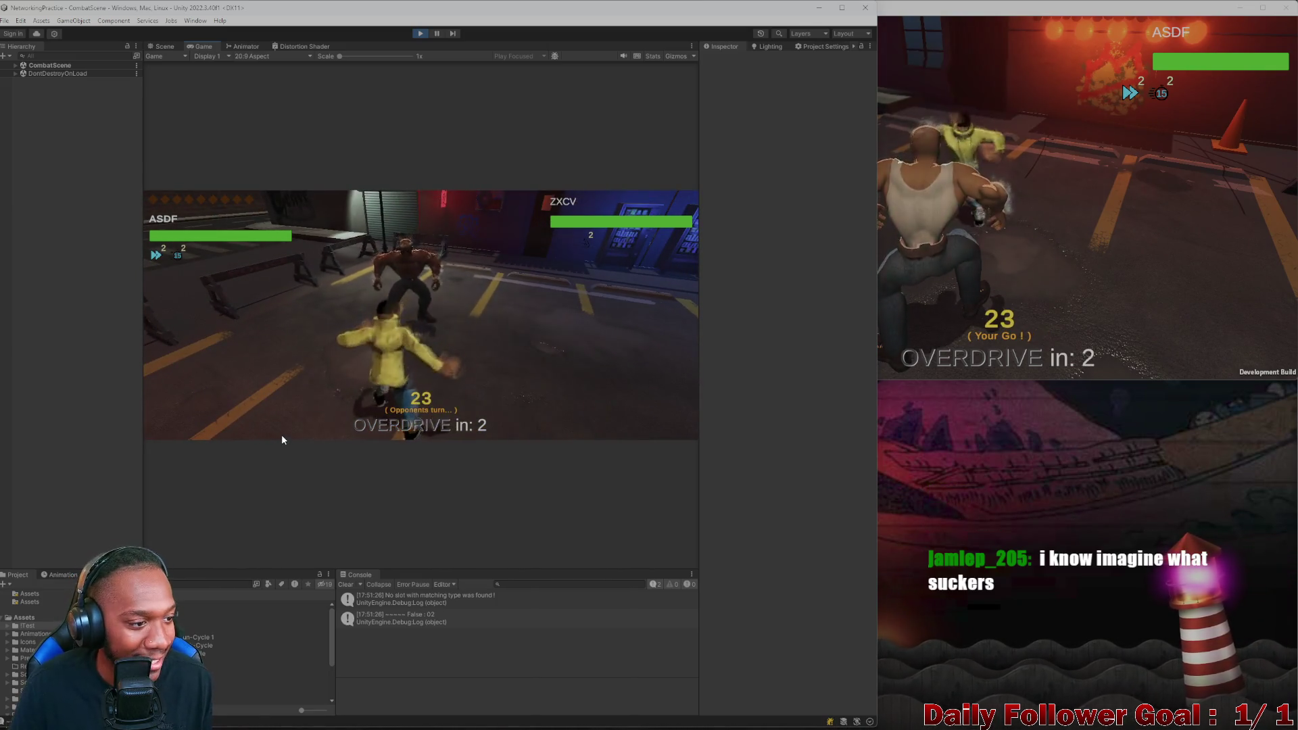
Move ZXCV onto a grid tile, land a Ground Pound attack and end ZXCV's turn
left_click(1135, 300)
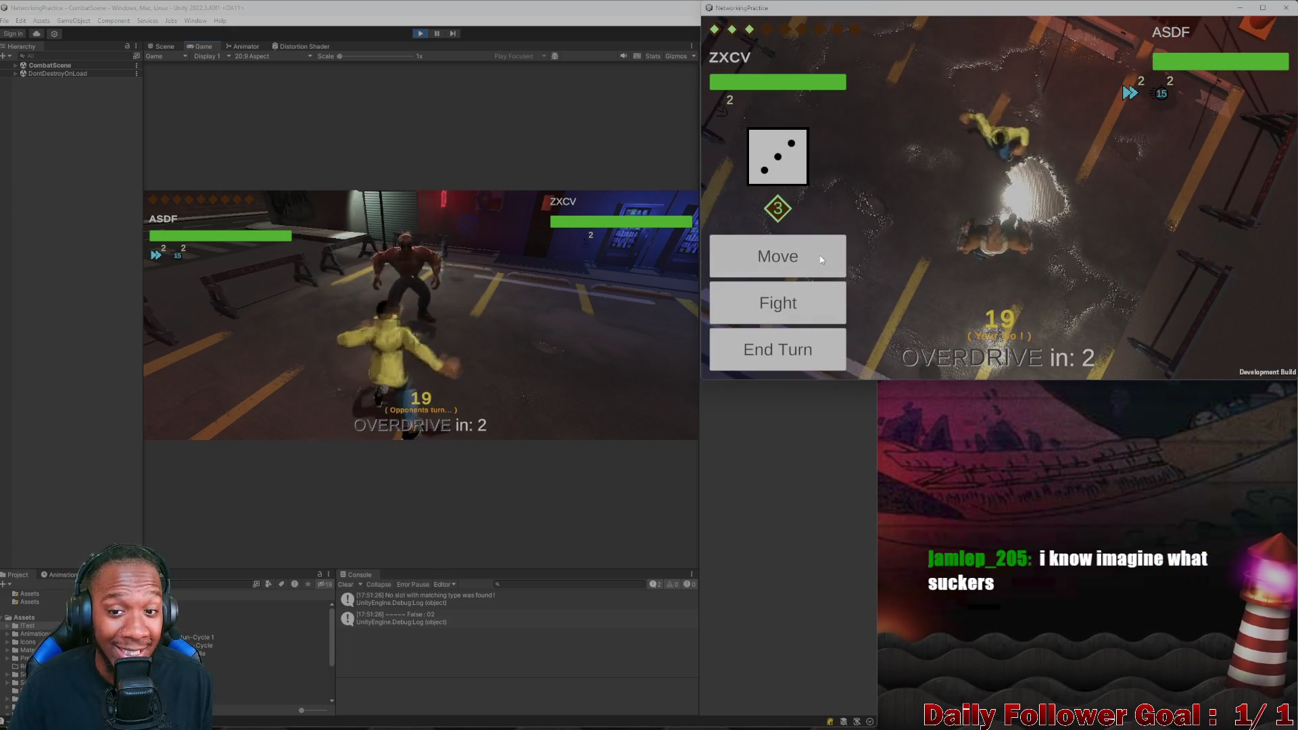
left_click(822, 260)
left_click(987, 247)
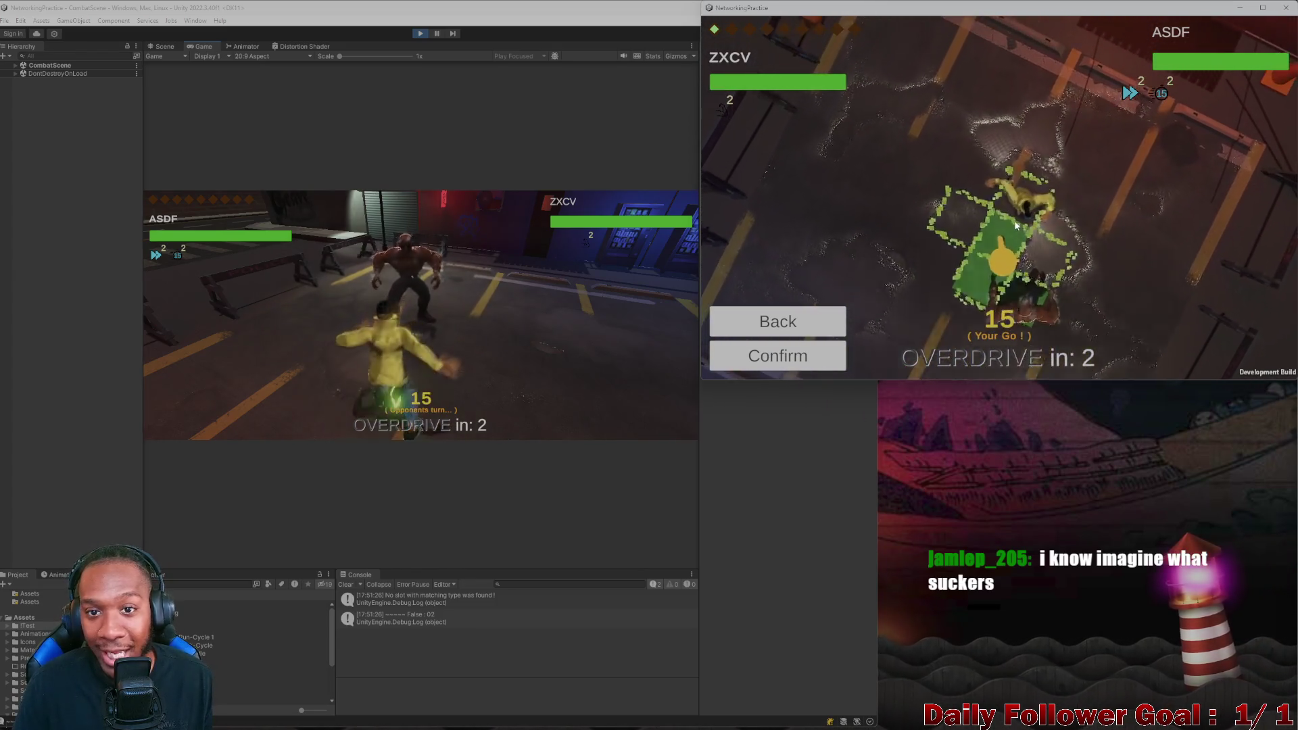
left_click(773, 317)
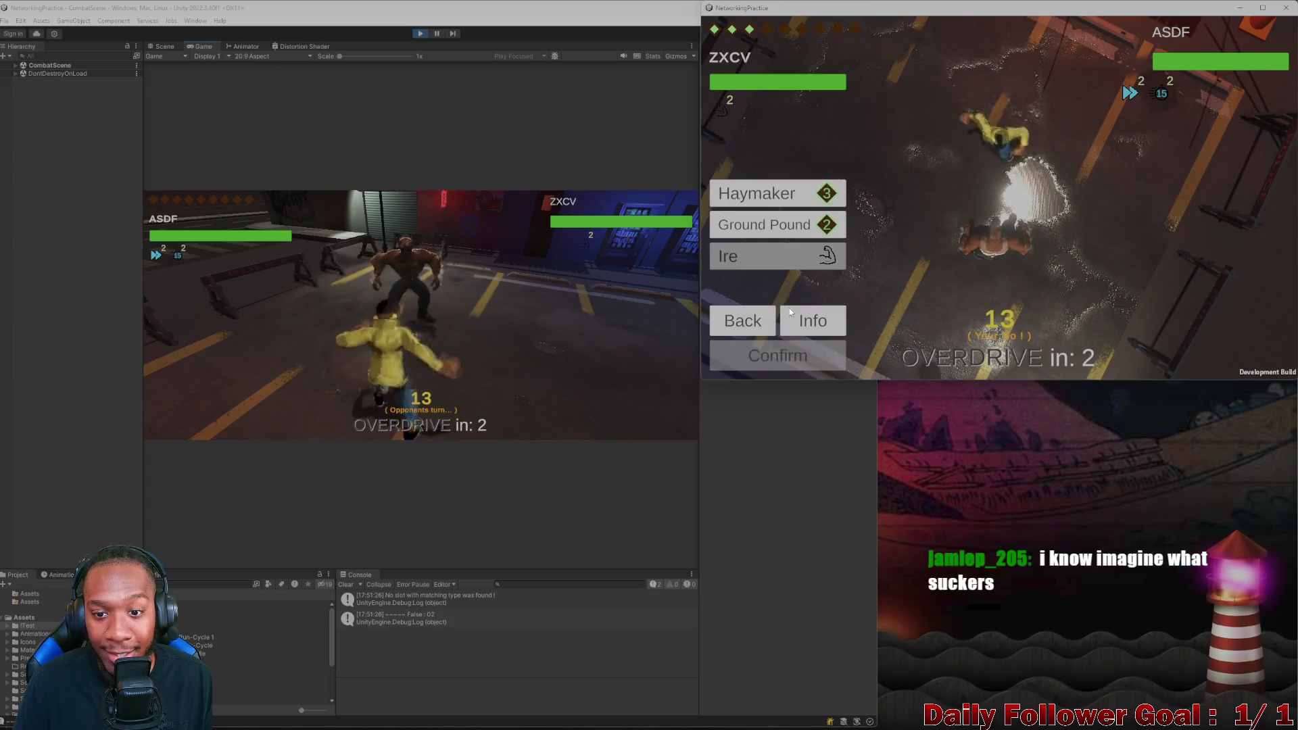
left_click(782, 227)
left_click(796, 359)
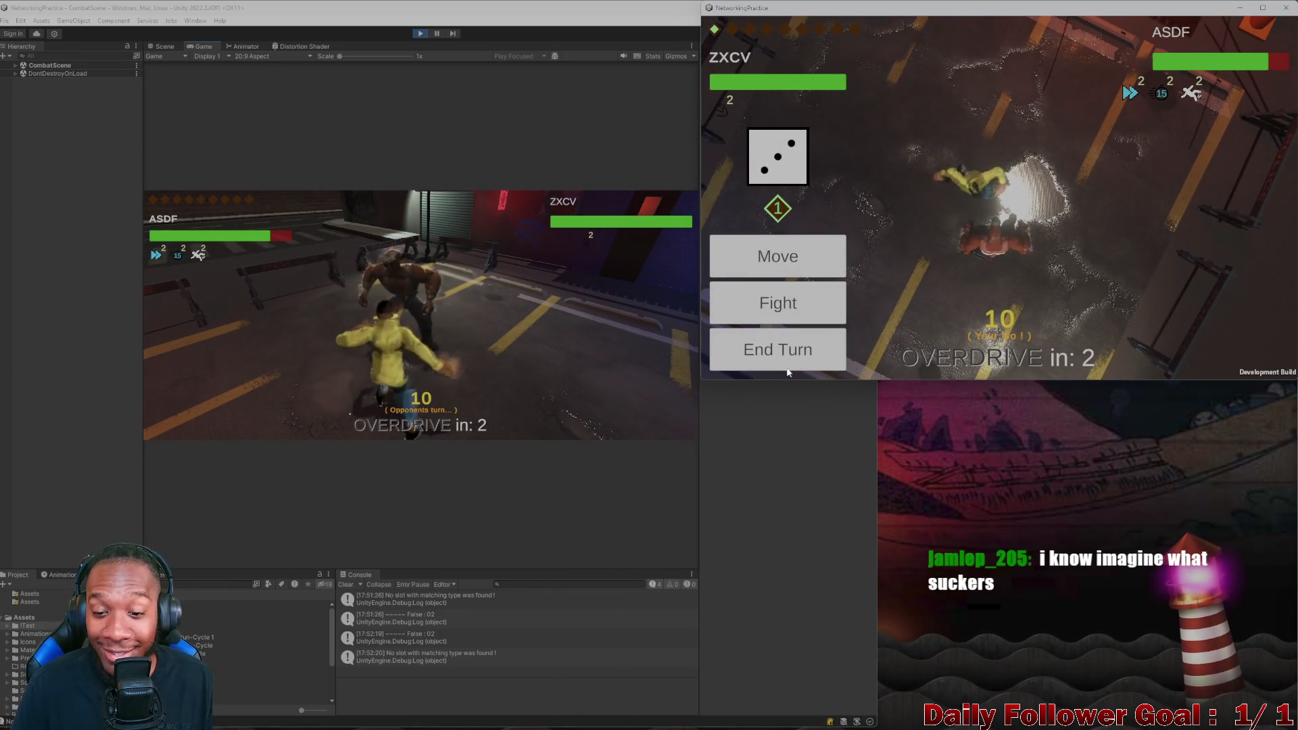
left_click(792, 353)
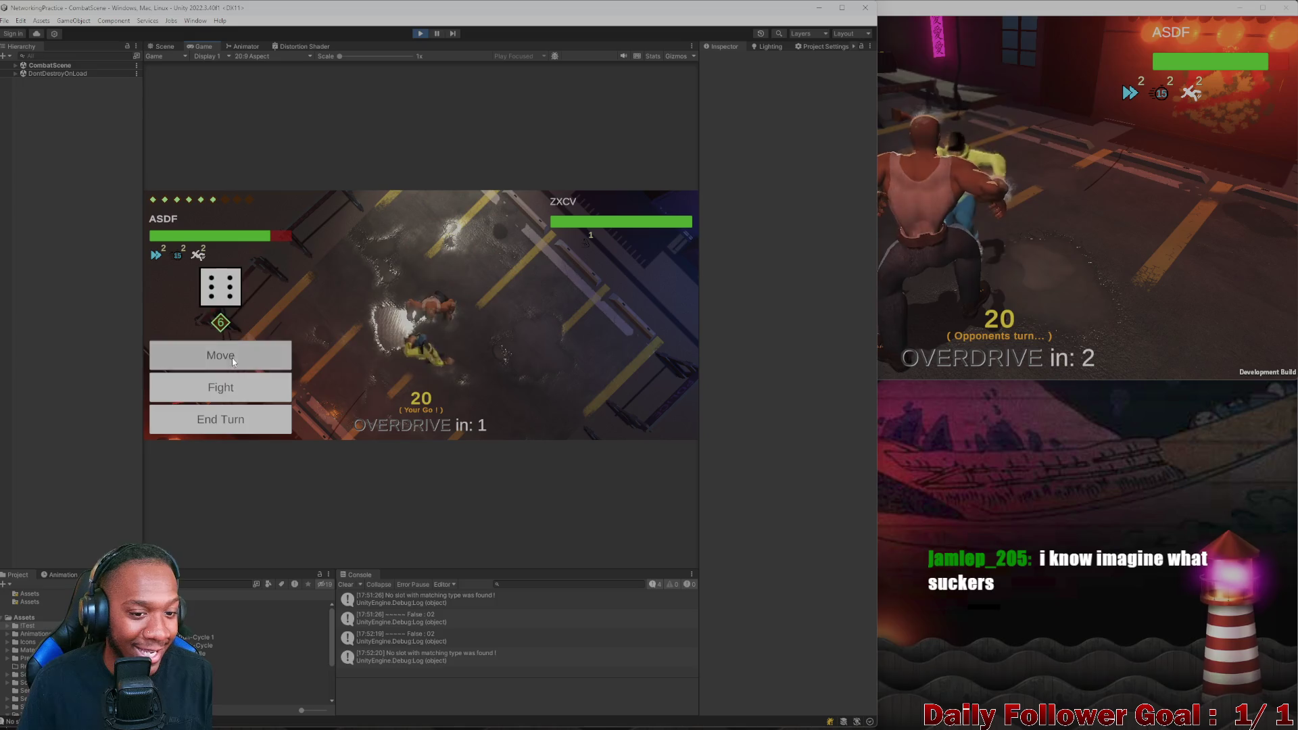
Plot and confirm two moves for ASDF, end the turn and hand play back to ZXCV
left_click_drag(431, 350, 462, 303)
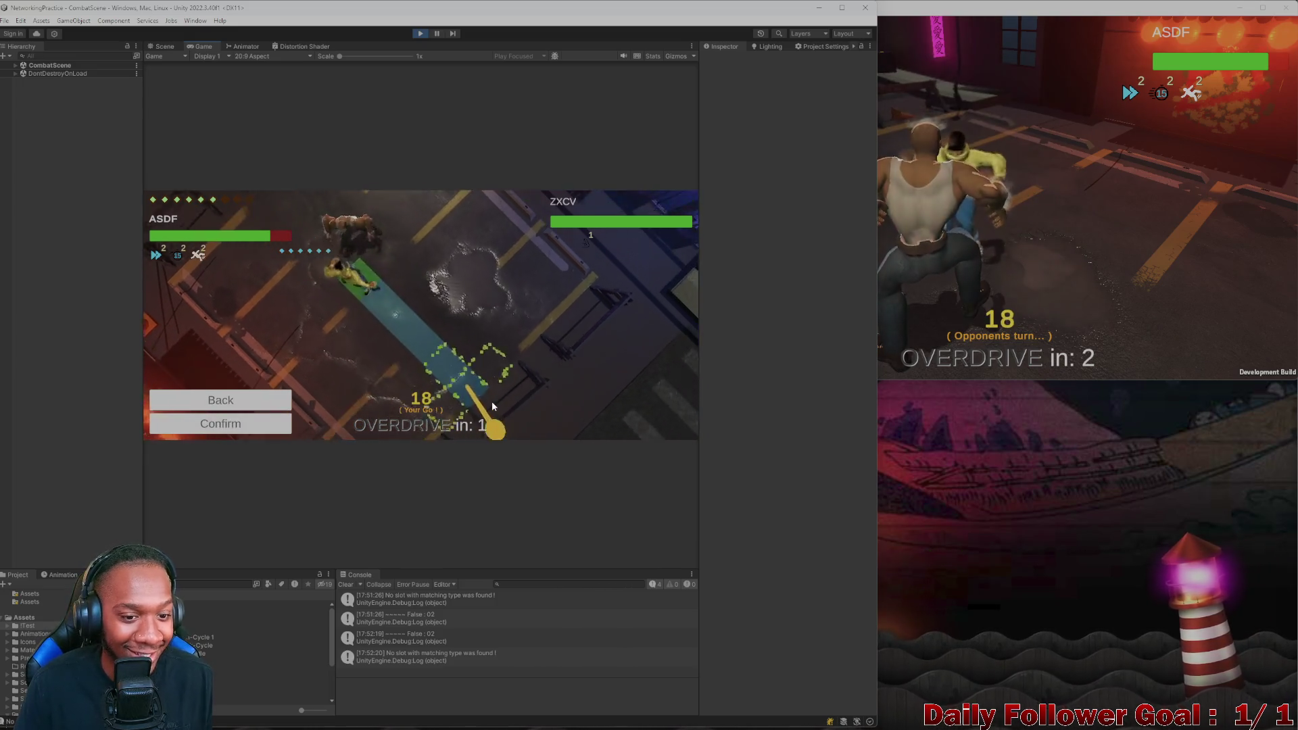
left_click(219, 424)
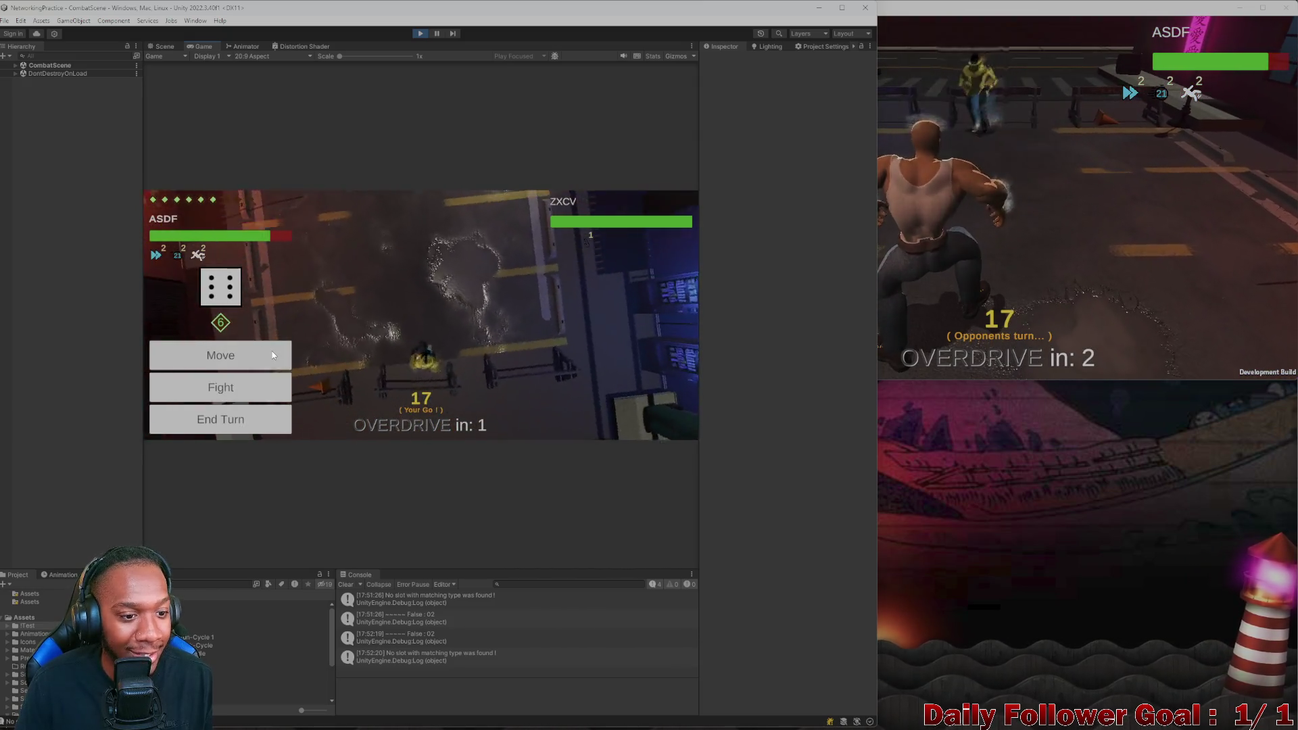
left_click(272, 351)
mouse_move(427, 365)
left_mouse_down()
mouse_move(439, 370)
mouse_move(413, 339)
mouse_move(396, 352)
left_mouse_up()
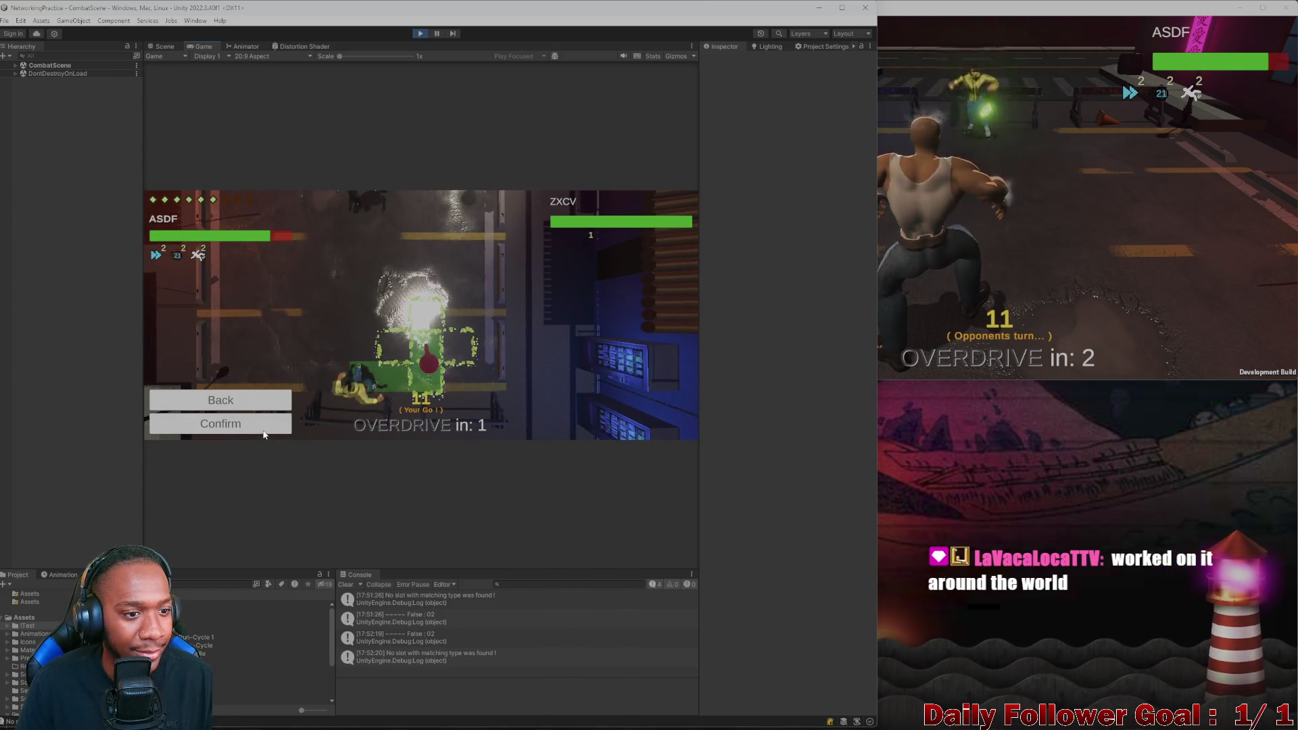
left_click(263, 431)
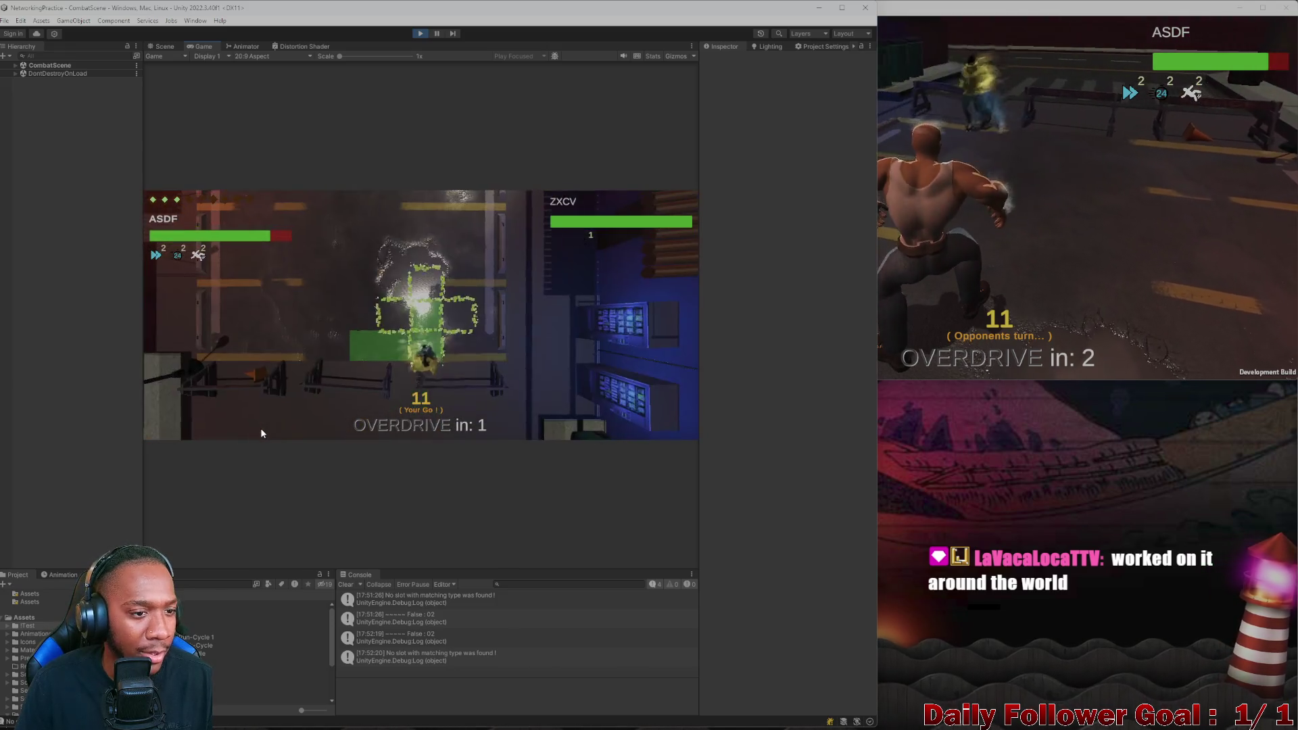
left_click(270, 426)
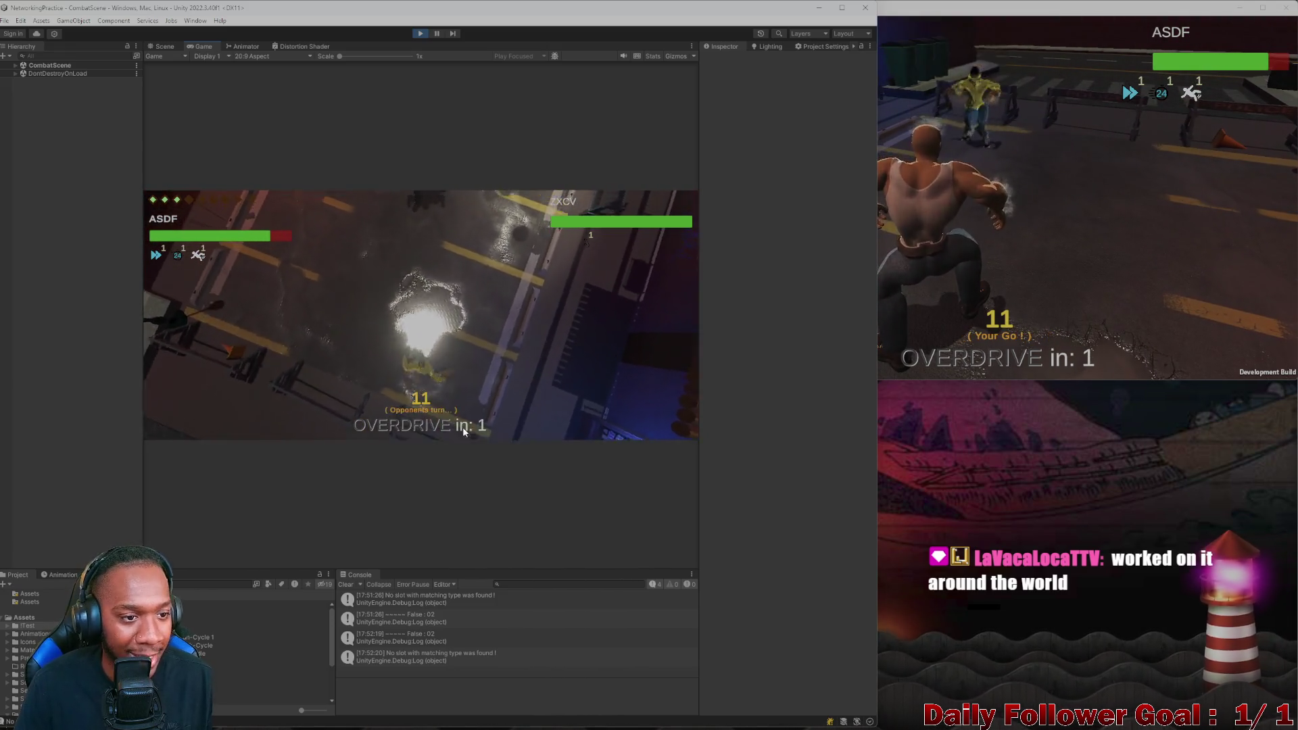
left_click(913, 233)
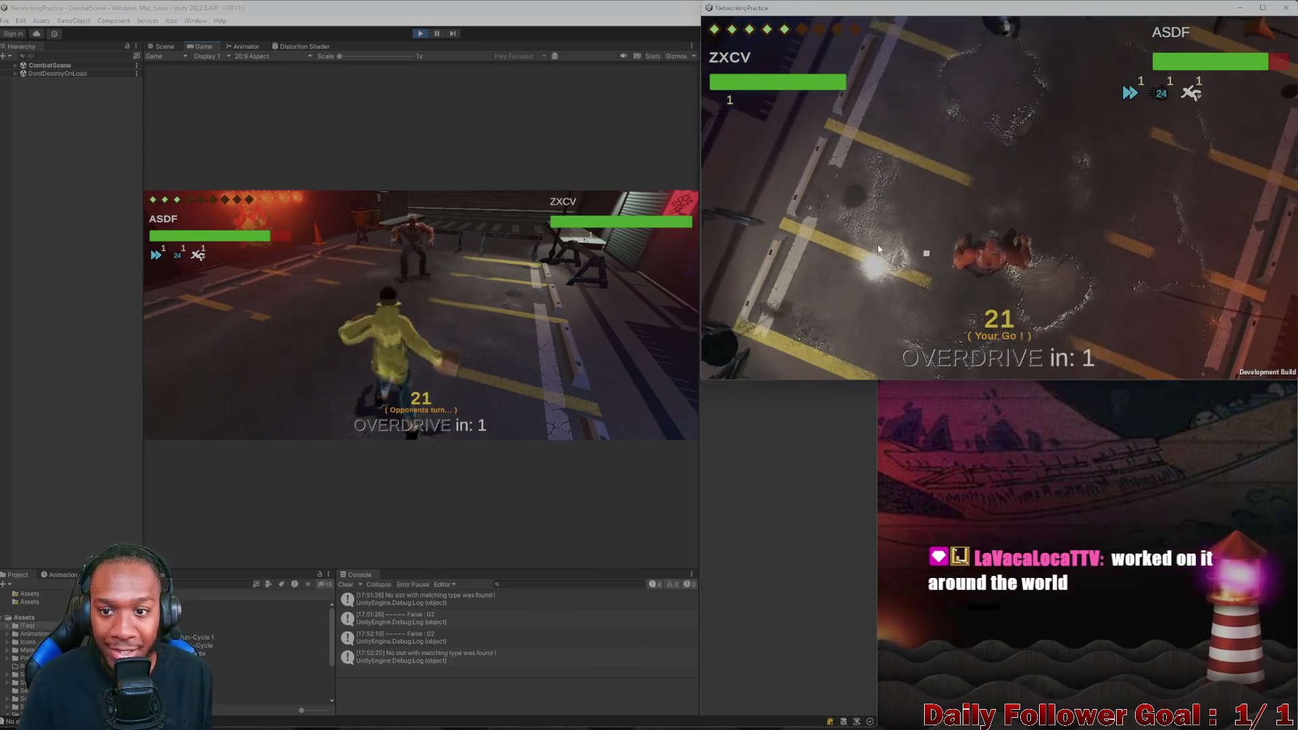
Move ZXCV, strike with Ground Pound and end ZXCV's turn
left_click(777, 255)
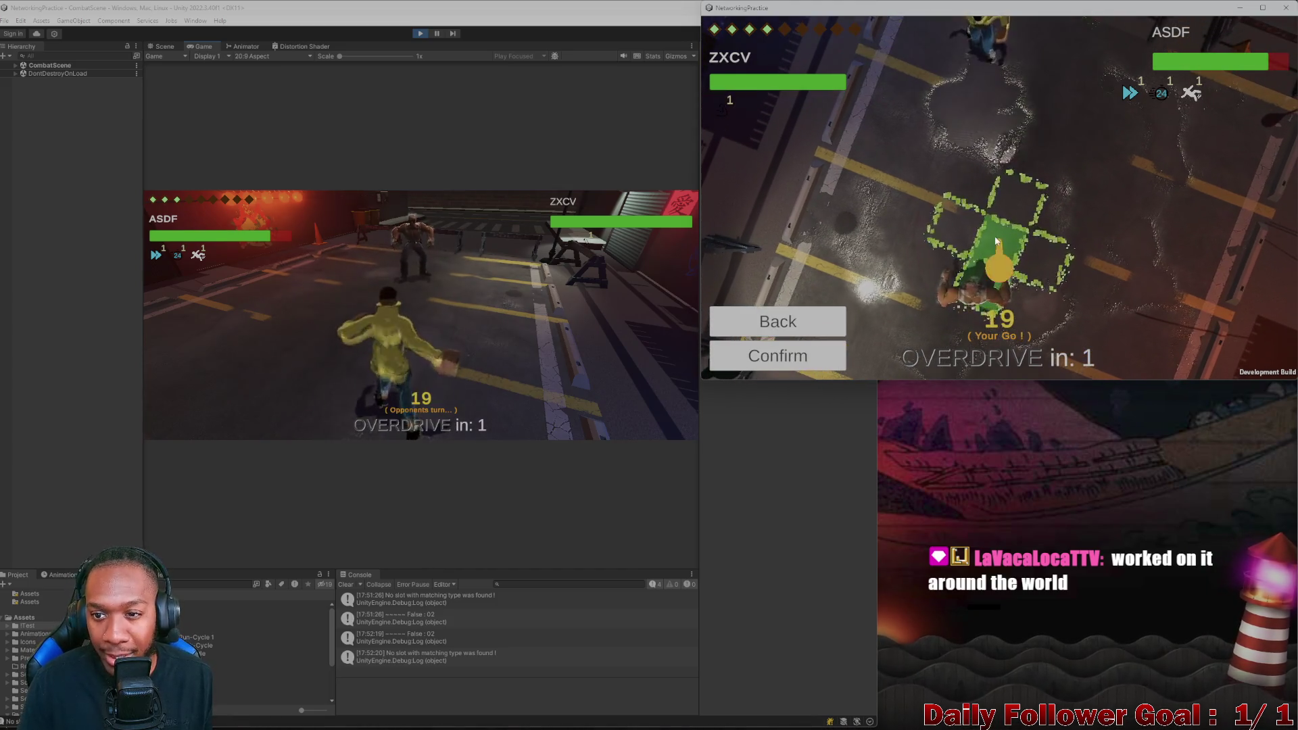
left_click(793, 363)
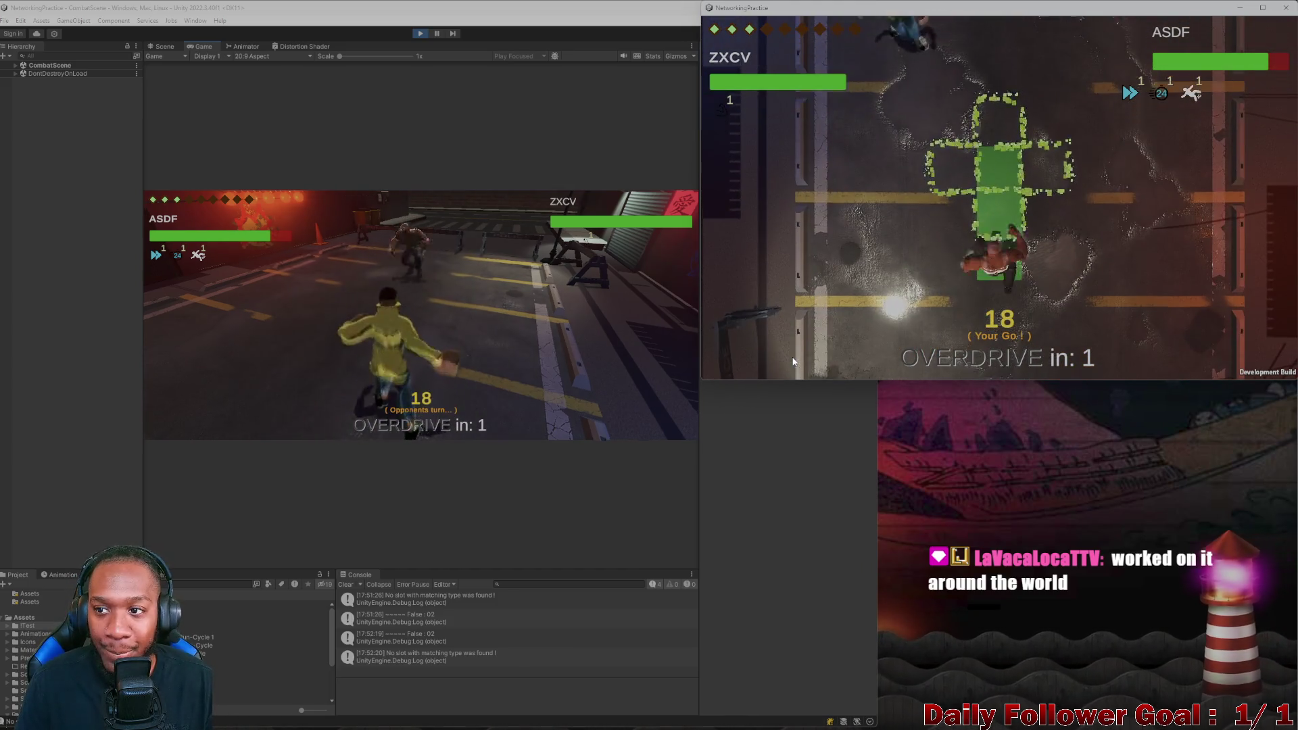
left_click(777, 302)
left_click(797, 225)
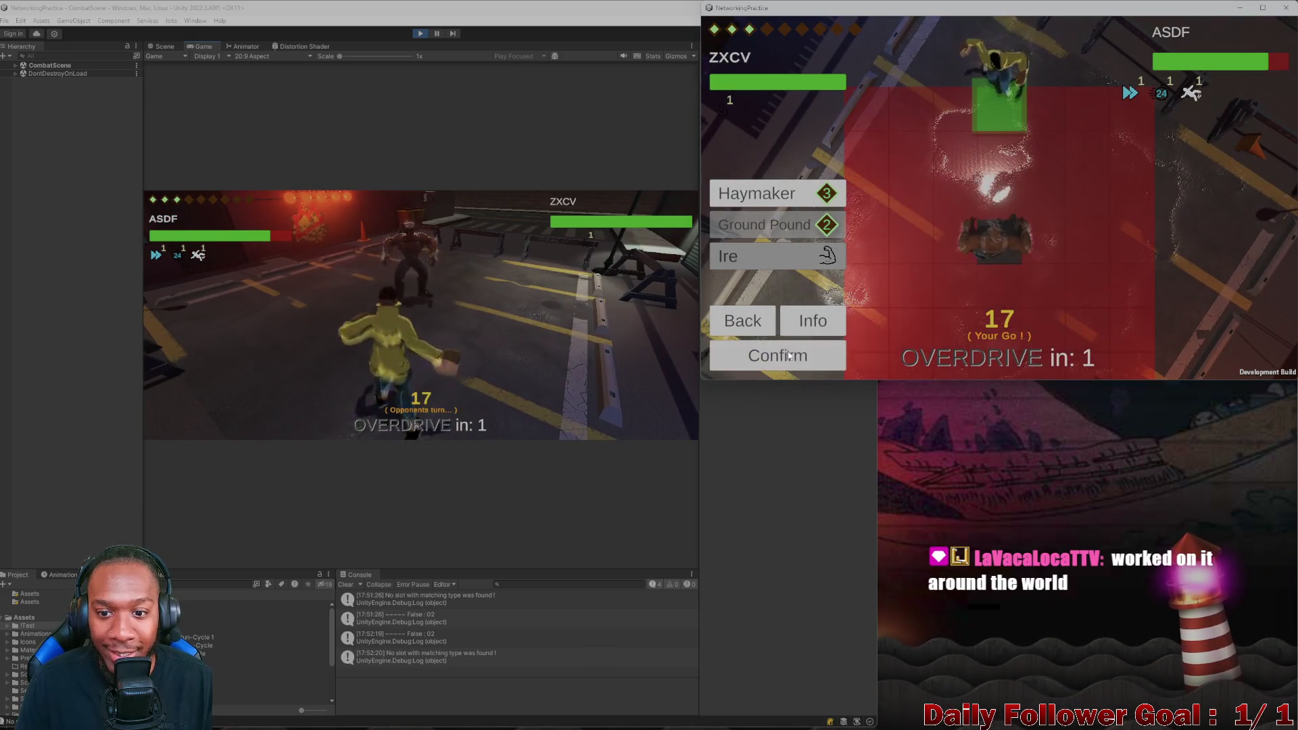
left_click(806, 363)
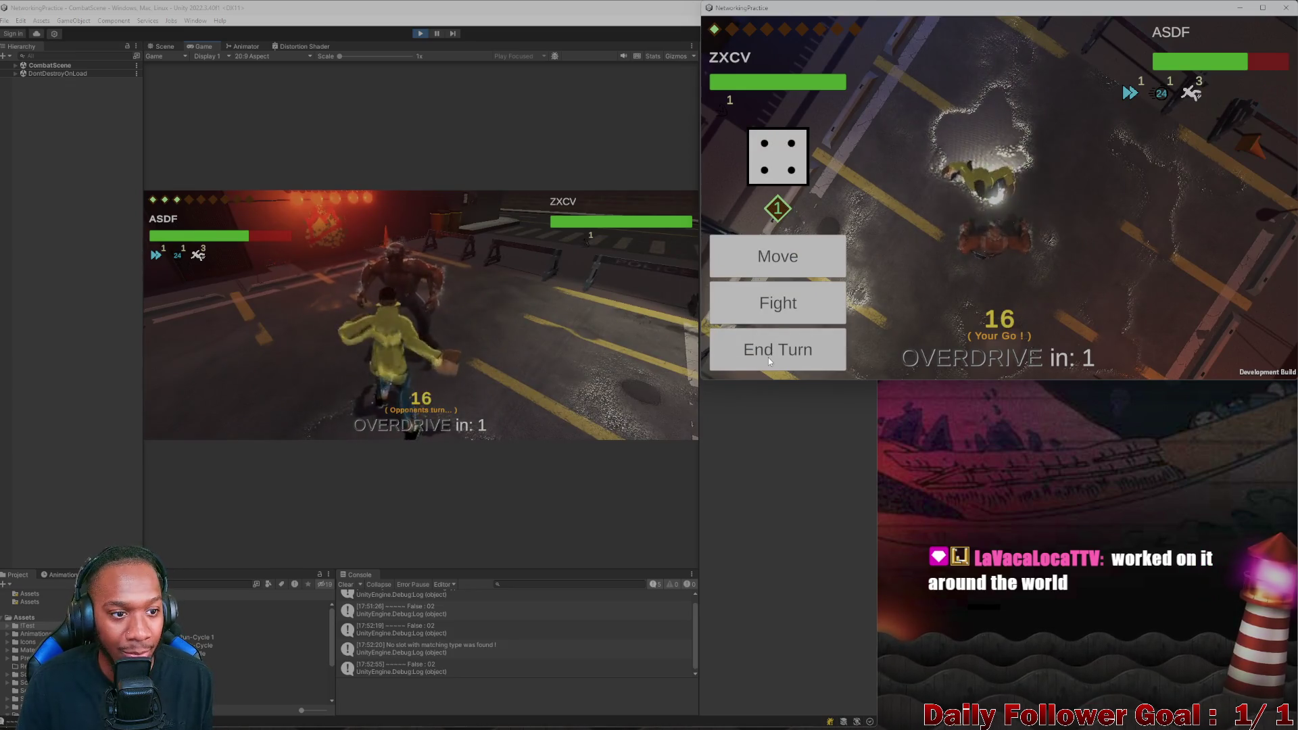
left_click(769, 358)
Move ASDF twice, land a Quick Punch that cuts ZXCV's health, and end ASDF's turn
left_click(444, 352)
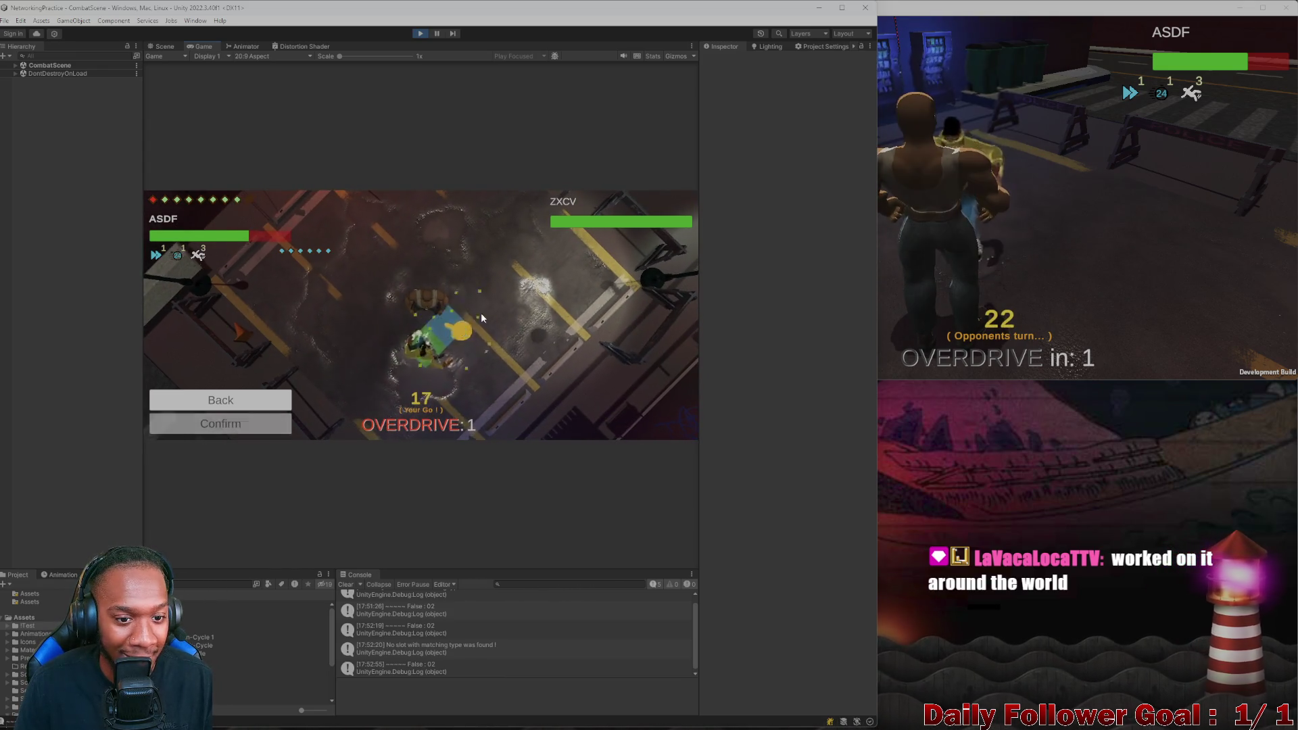
left_click(482, 273)
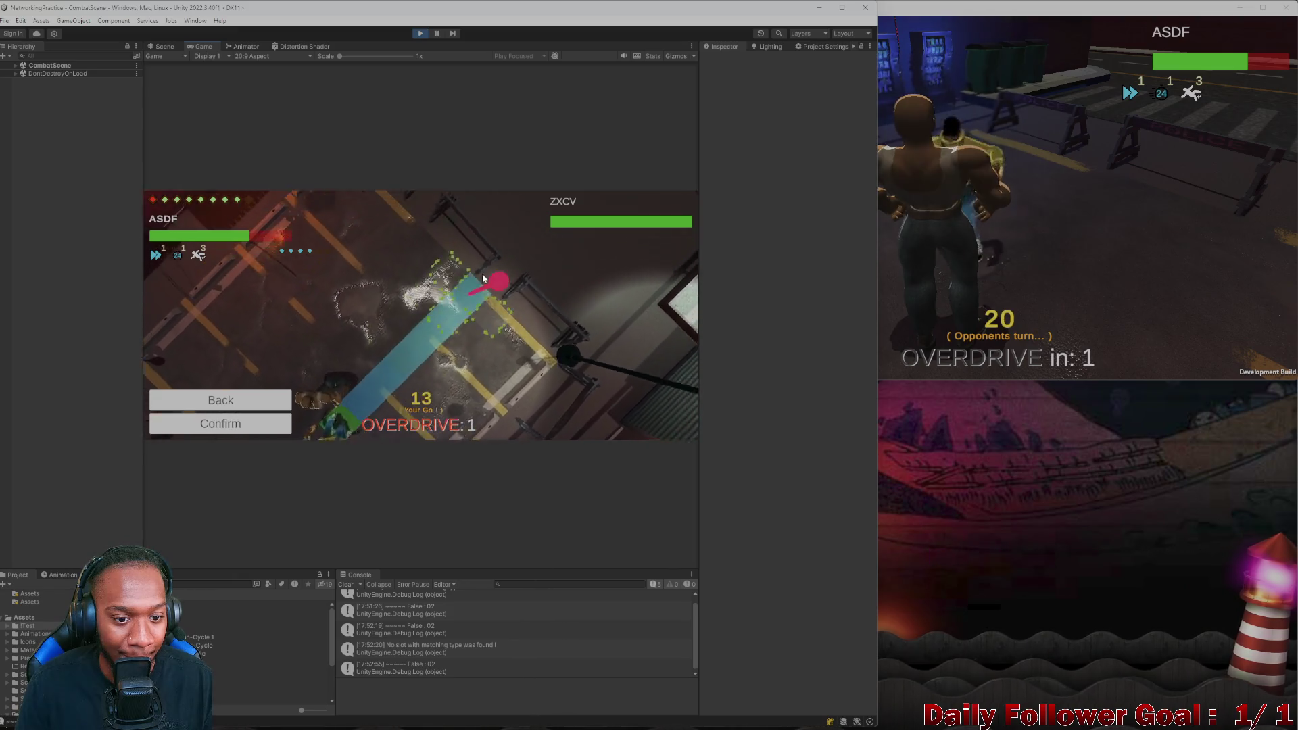
left_click(243, 415)
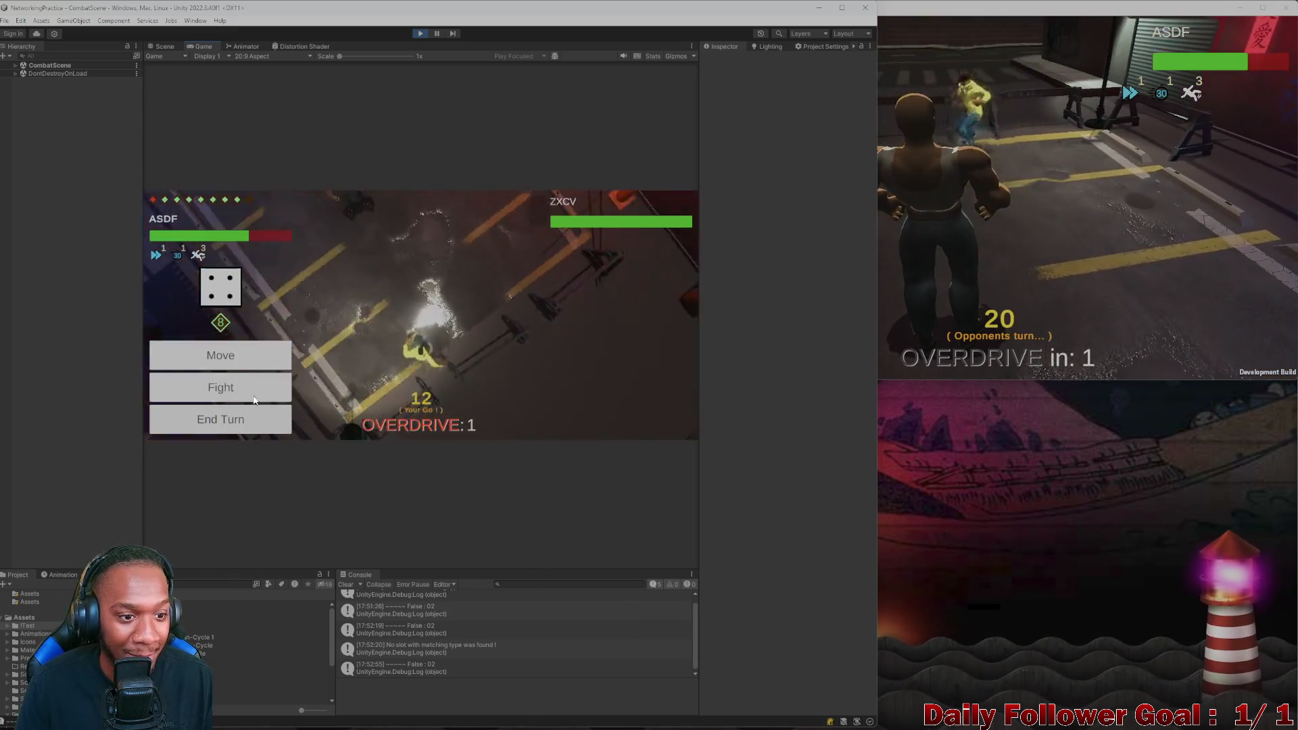
left_click(253, 391)
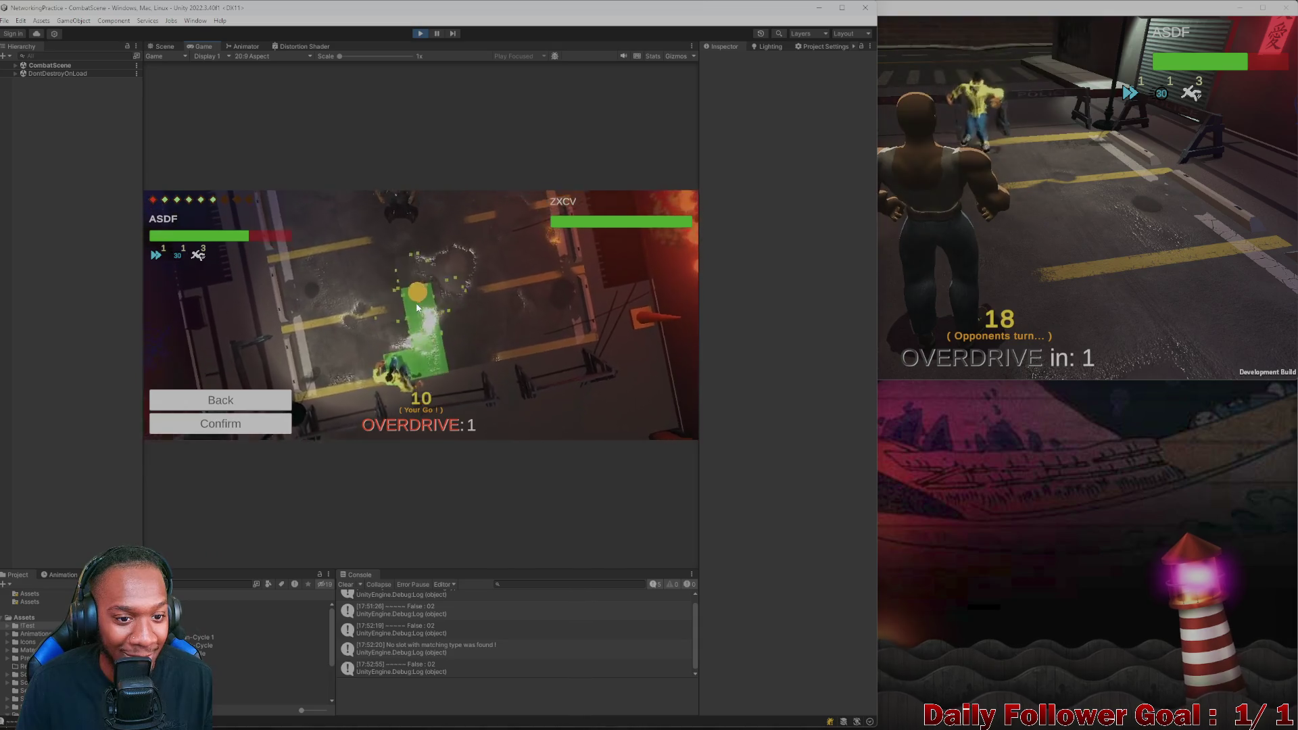
left_click(246, 425)
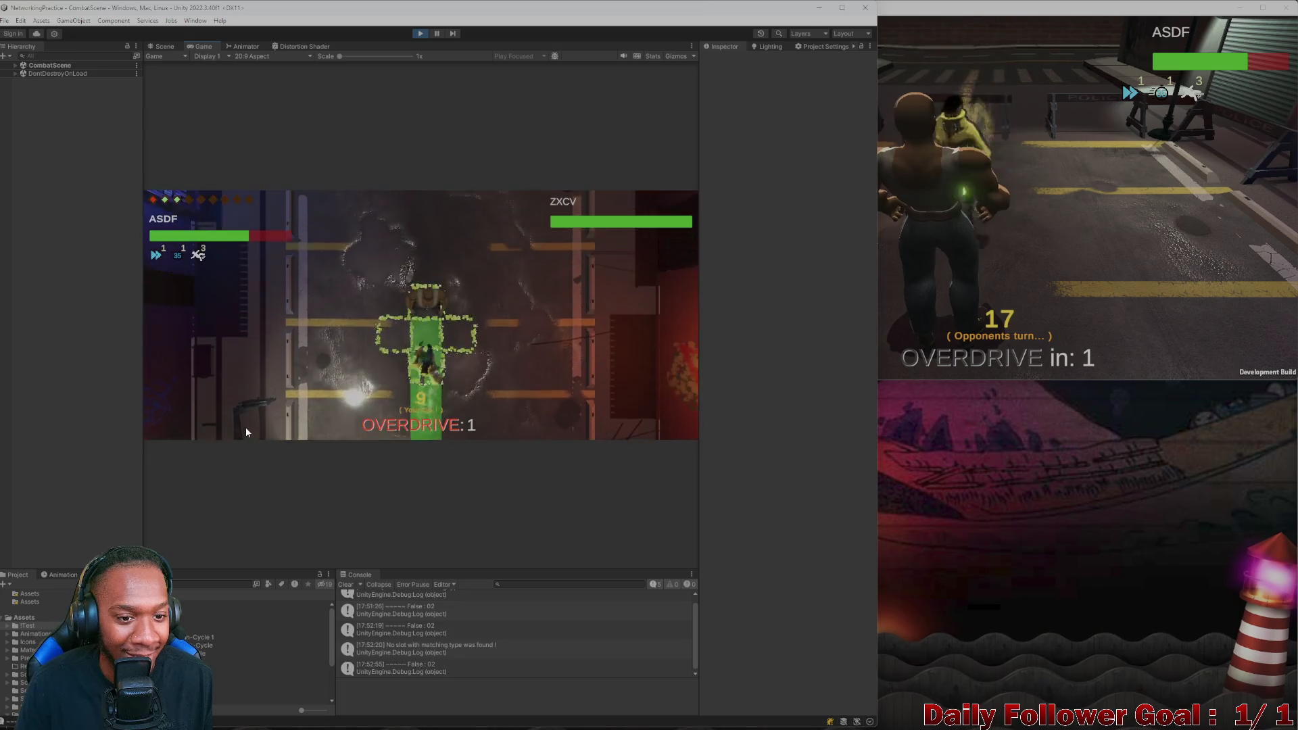
left_click(218, 314)
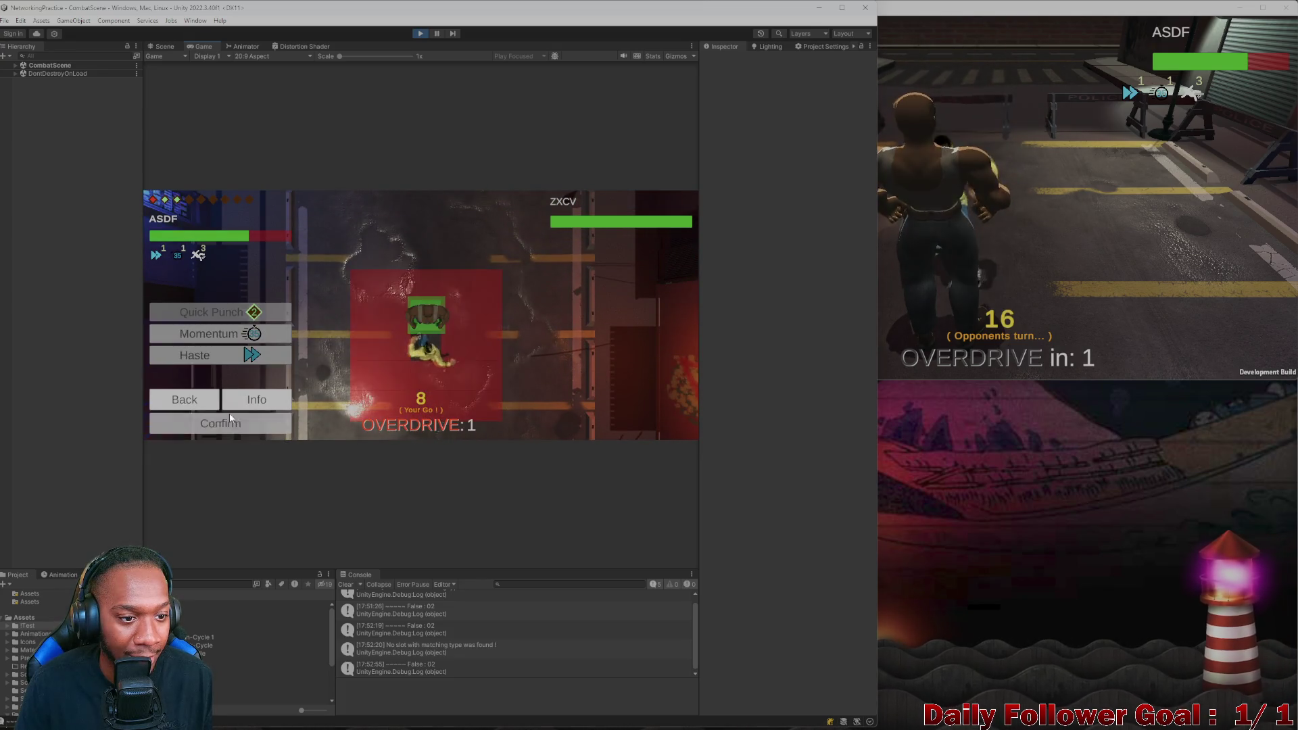
left_click(246, 426)
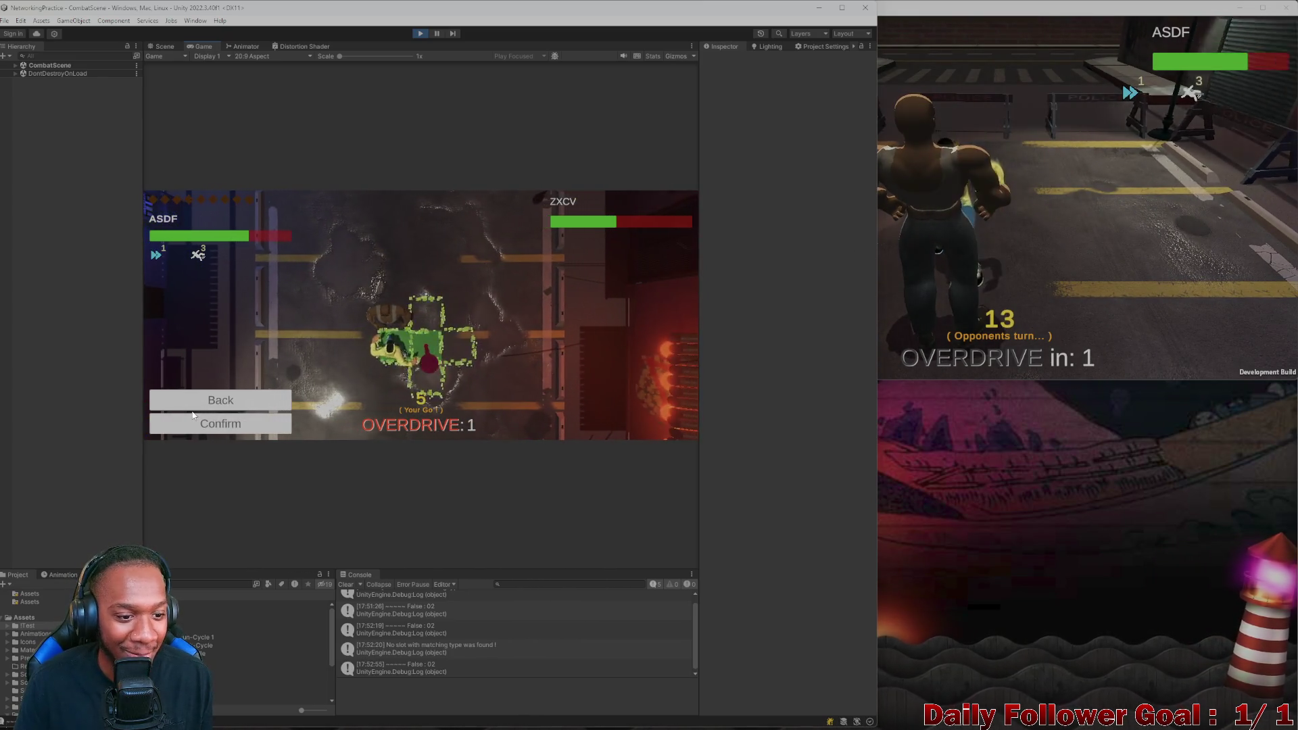
left_click(221, 424)
left_click(1028, 244)
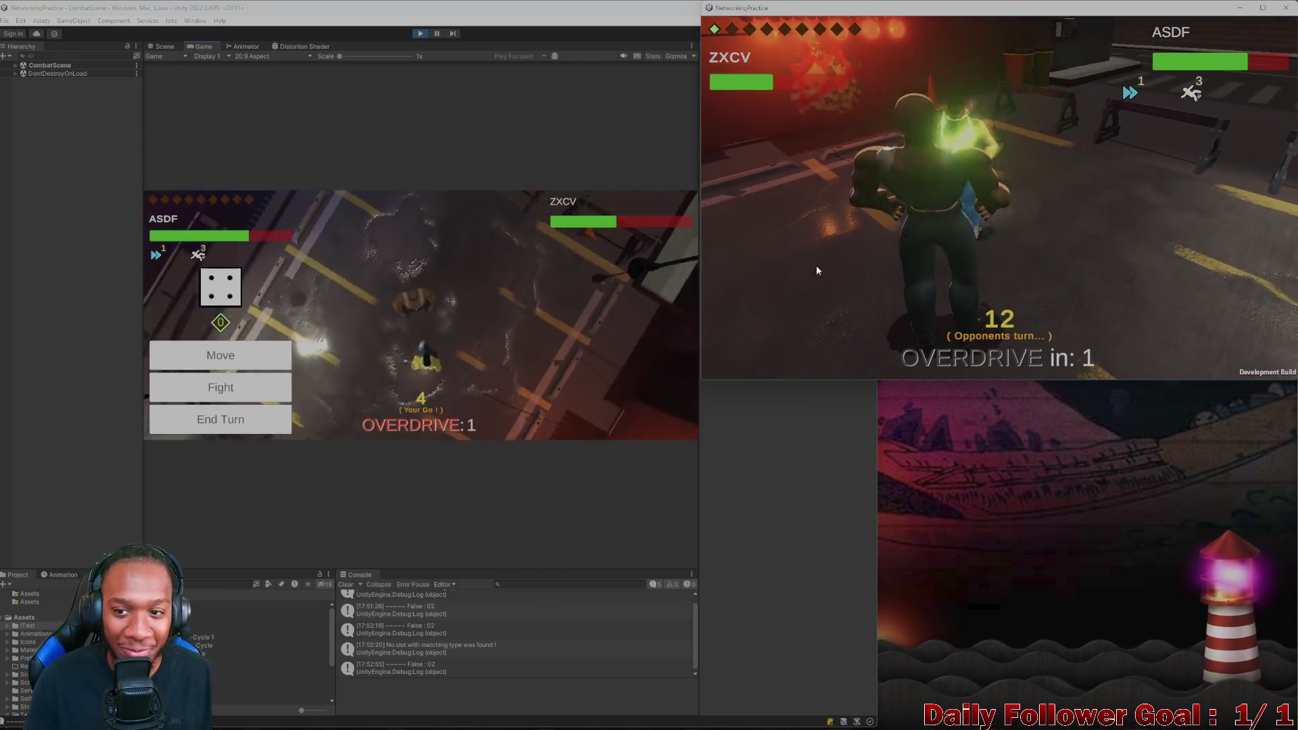
left_click(223, 425)
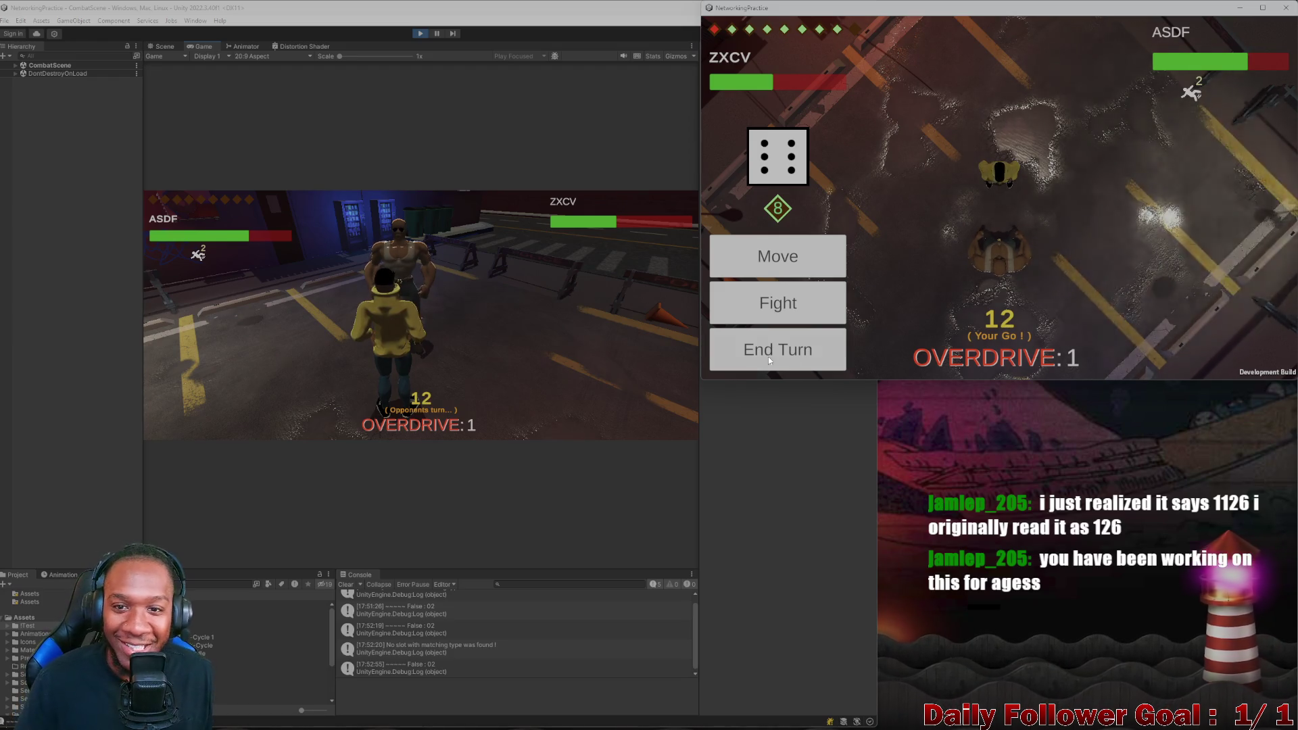
End ZXCV's turn, move ASDF's fighter one tile and pass the turn back to ZXCV
left_click(767, 357)
left_click(286, 308)
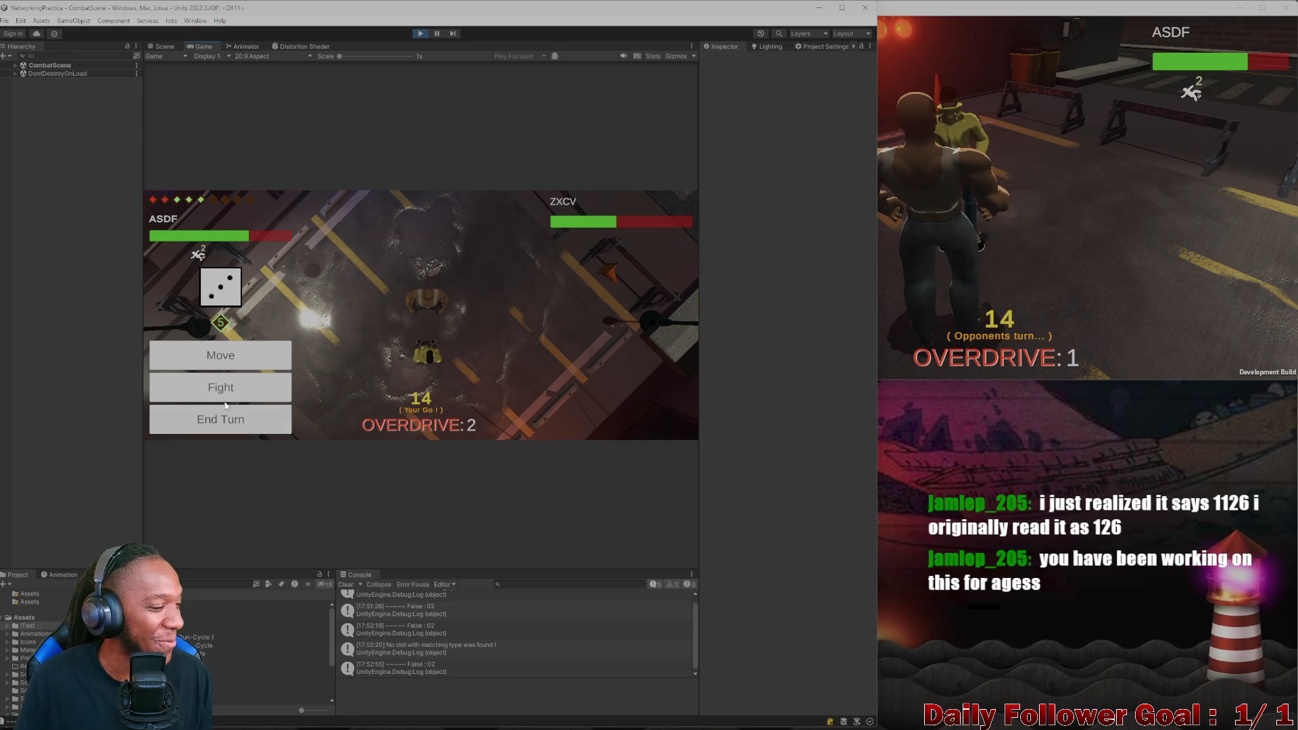
left_click(245, 391)
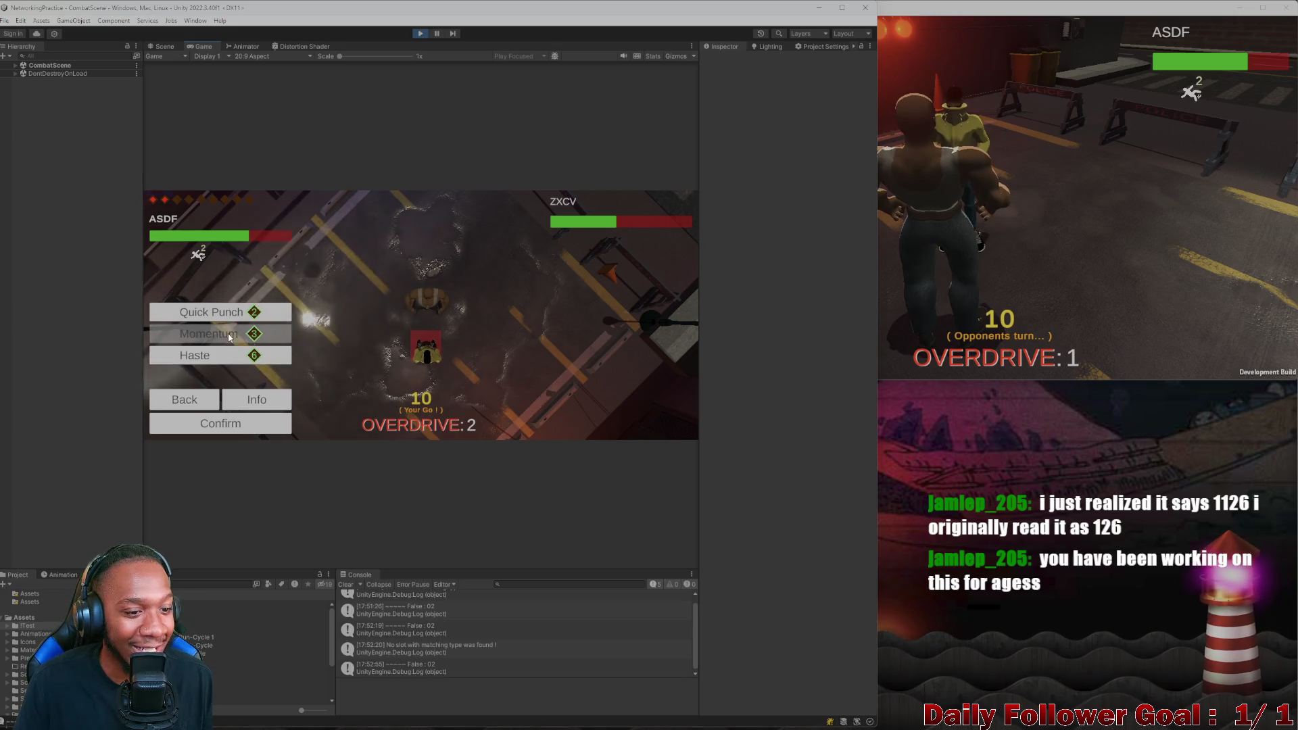
left_click(200, 396)
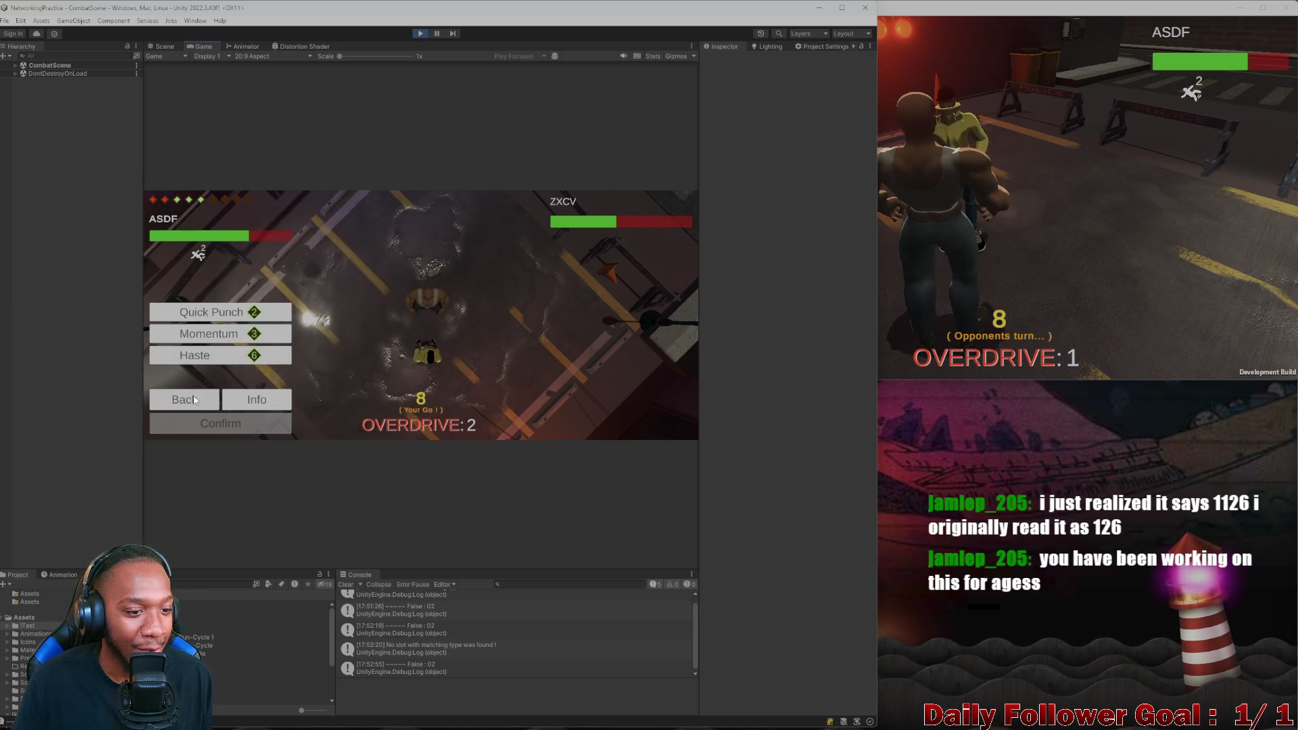
left_click(230, 356)
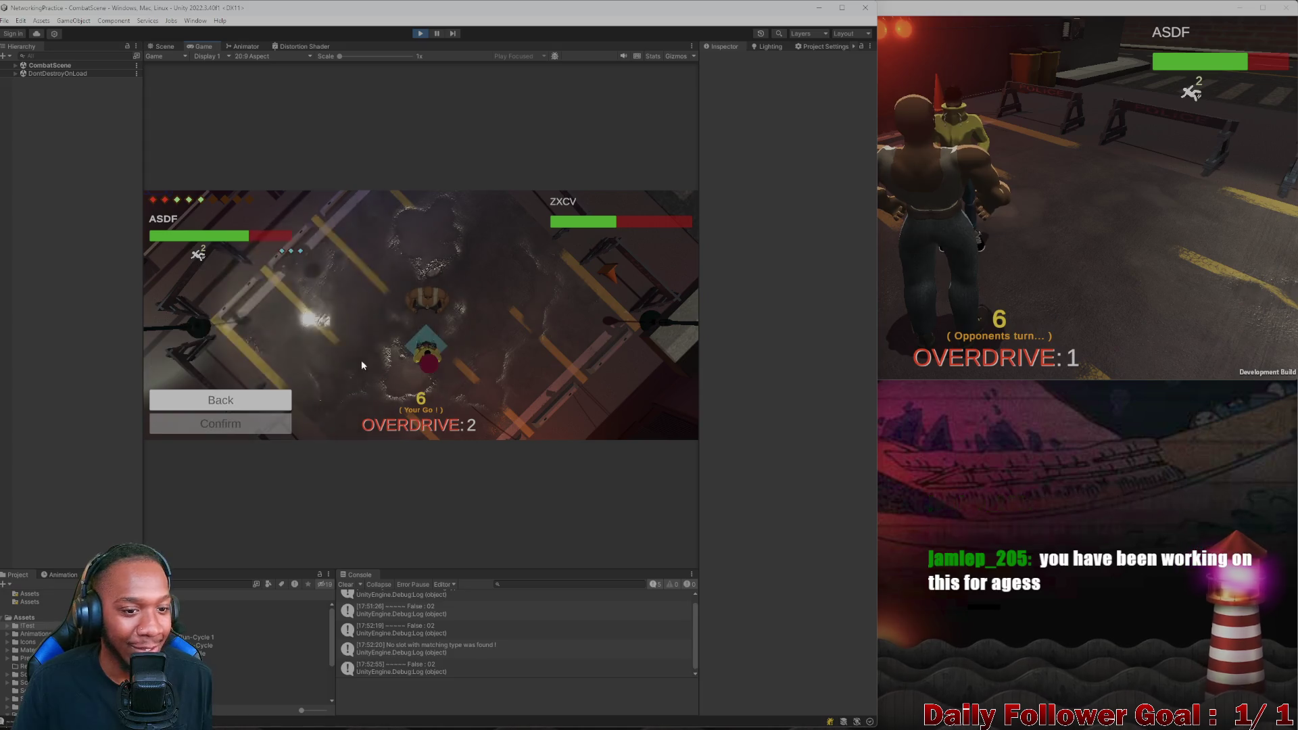
left_click(428, 348)
left_click(234, 424)
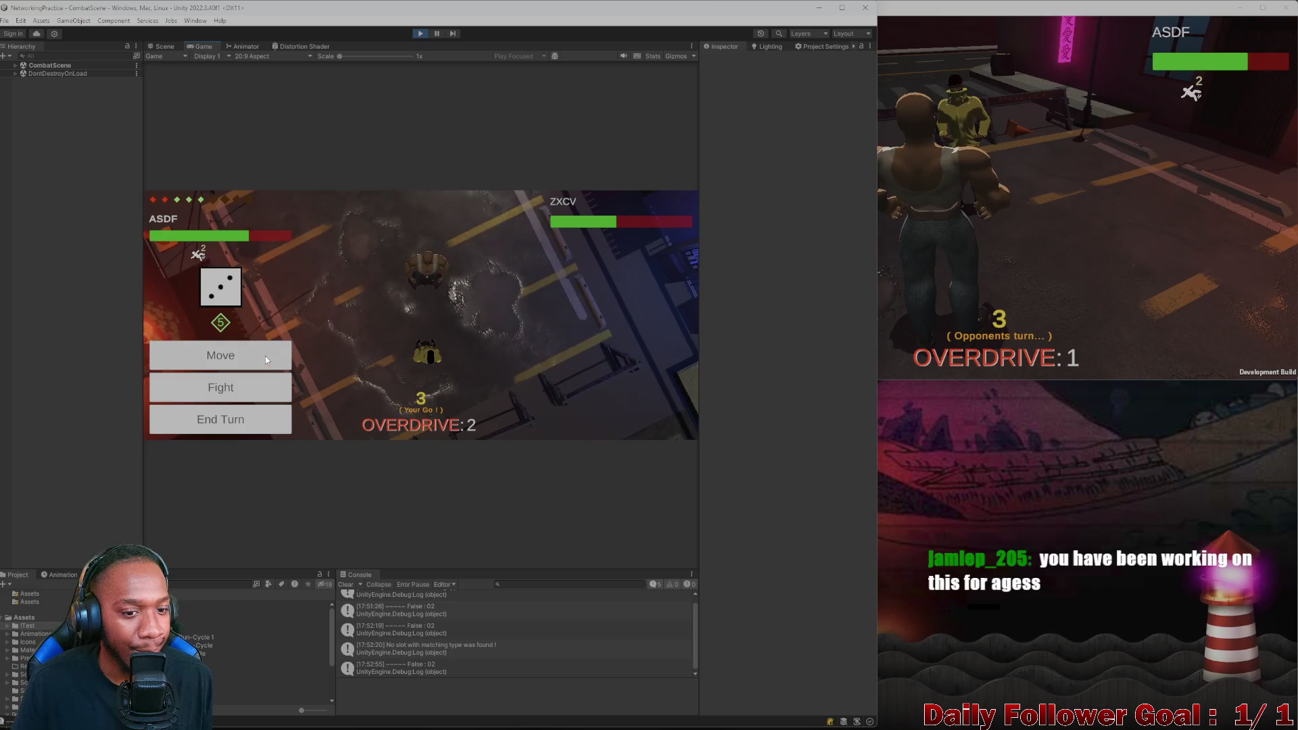
left_click(224, 423)
left_click(1001, 273)
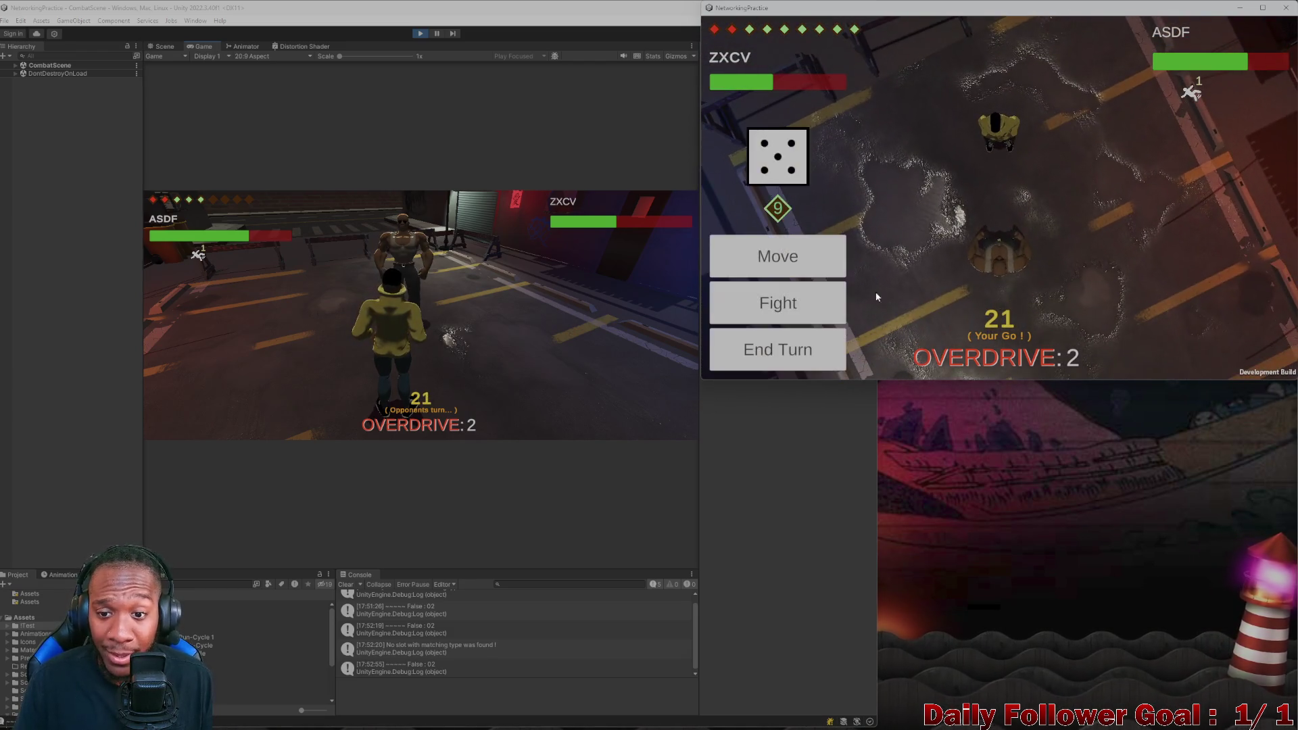
Hit ASDF with ZXCV's Ground Pound strikes and end ZXCV's turn
left_click(793, 225)
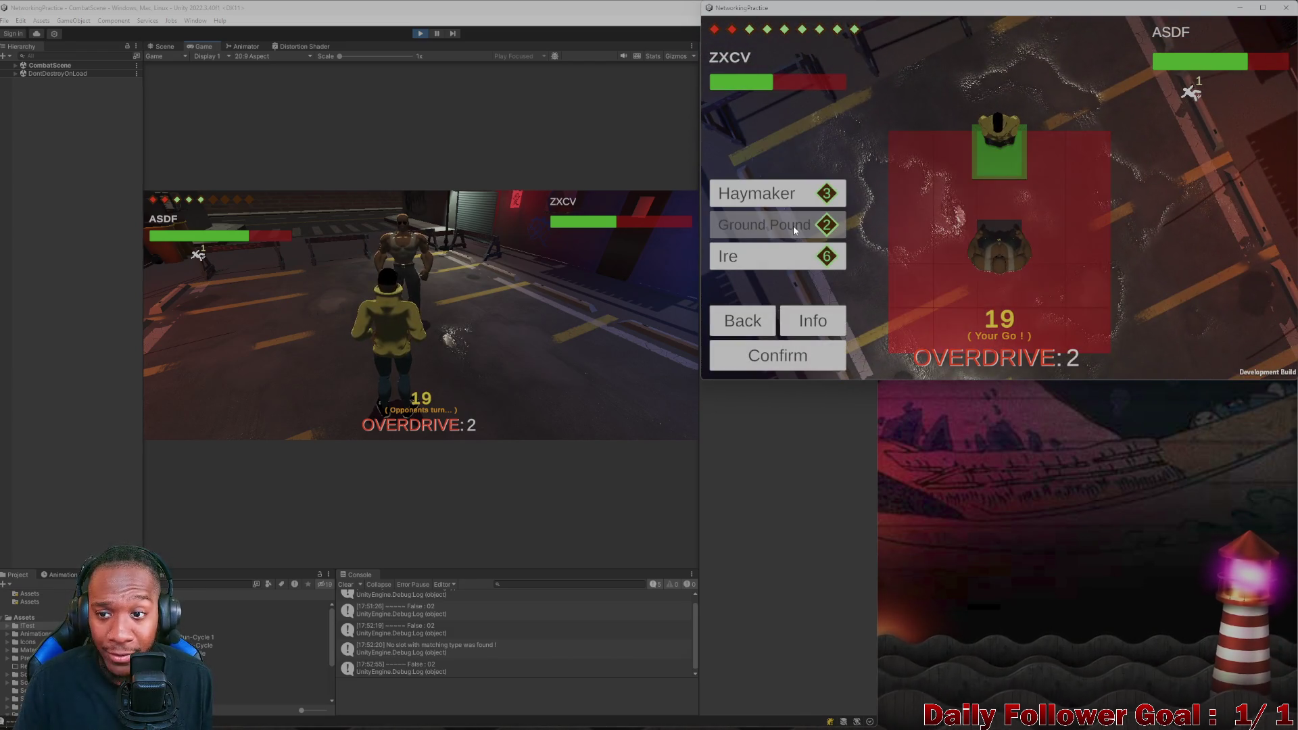
left_click(787, 361)
left_click(738, 299)
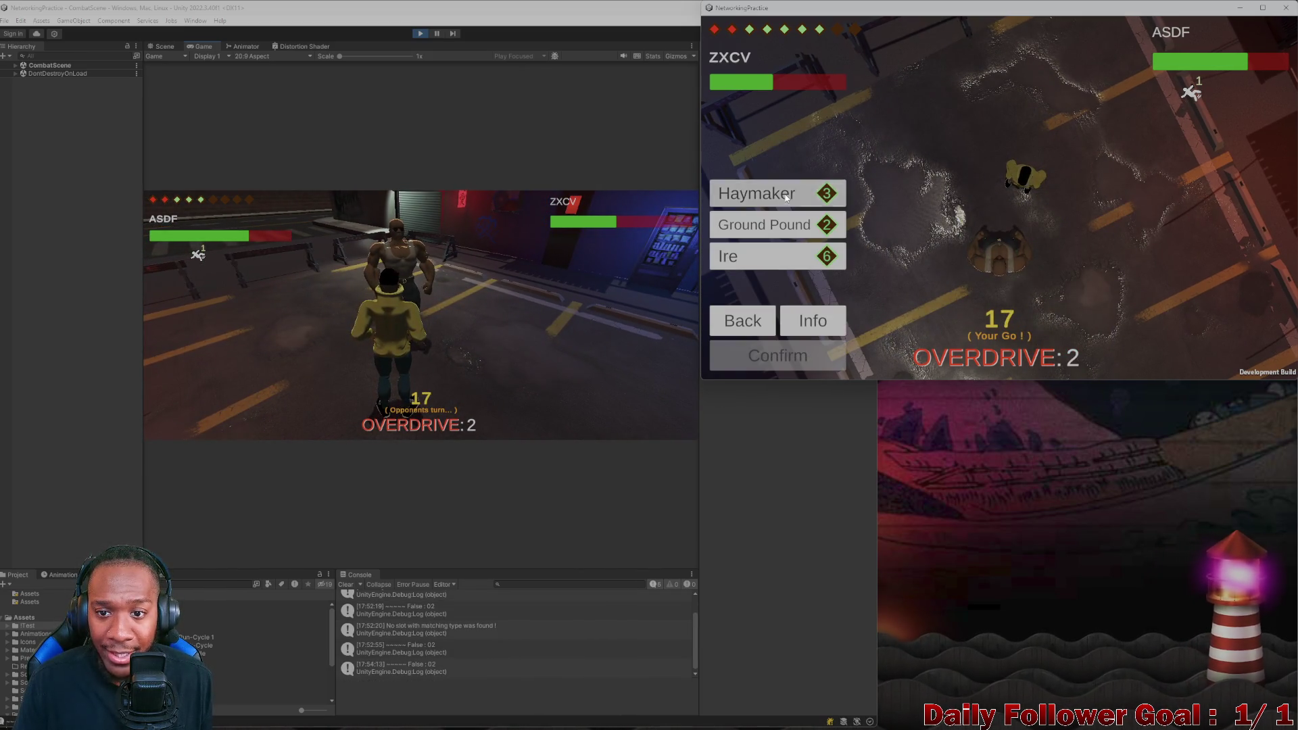
left_click(804, 357)
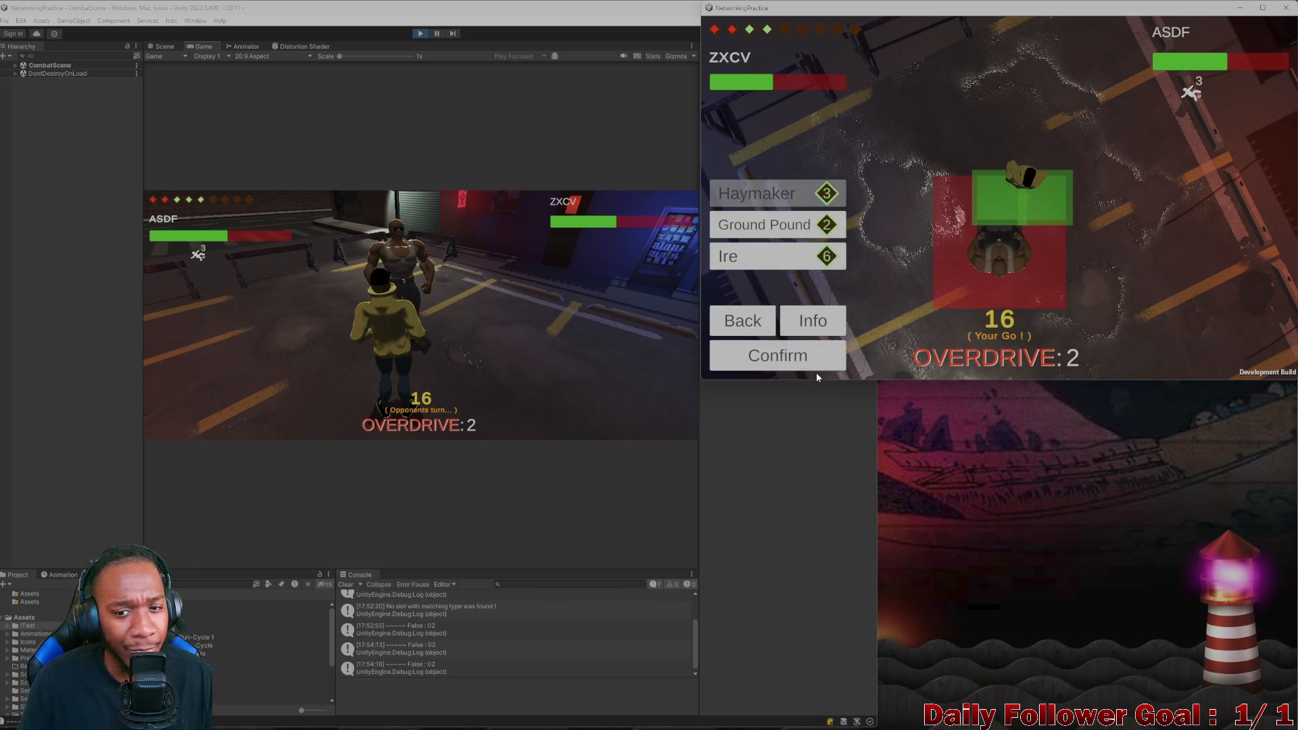
left_click(811, 352)
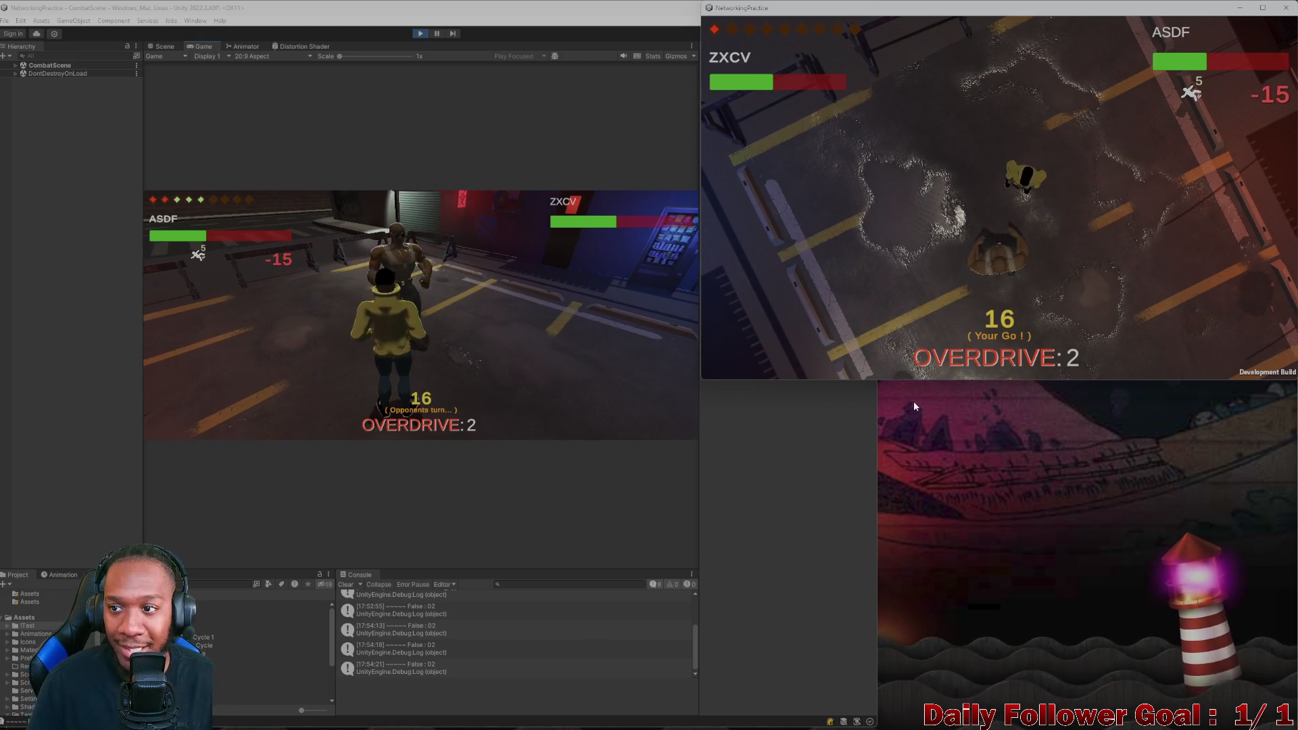
left_click(788, 367)
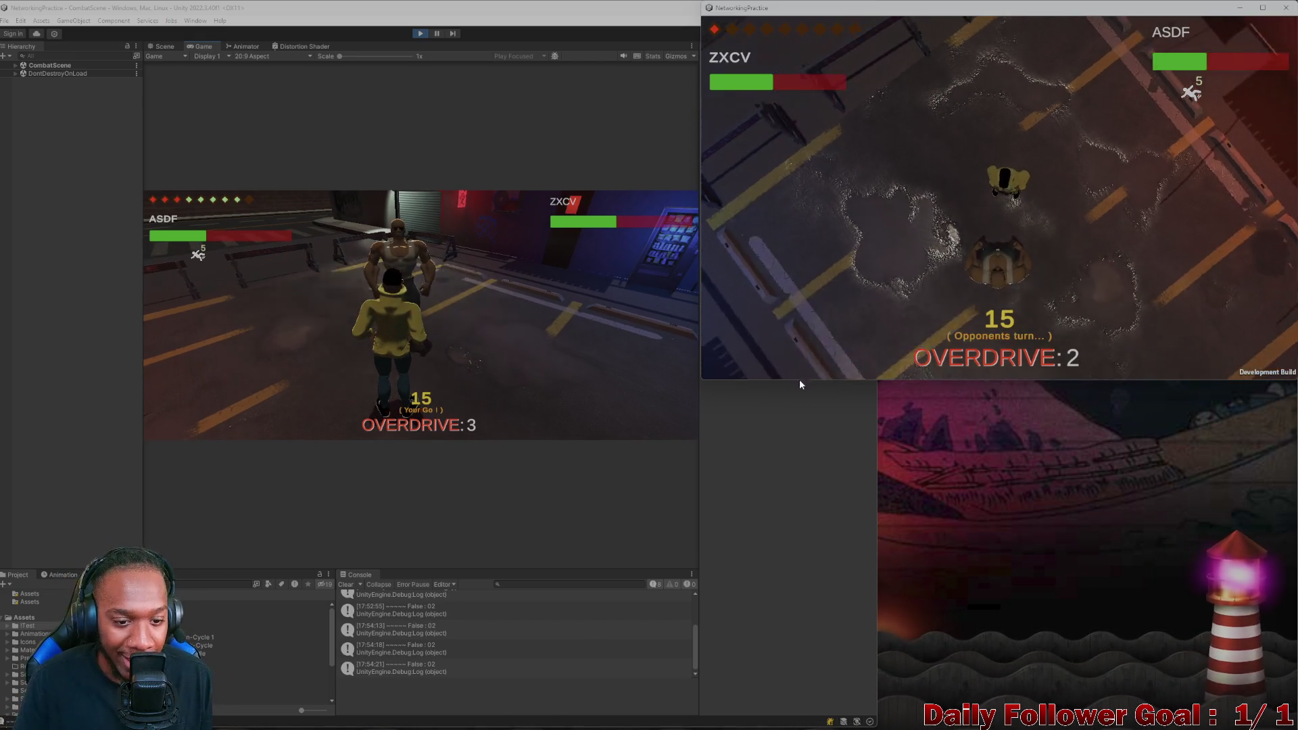
Use Haste and a 10-damage Quick Punch on ZXCV as ASDF, then end the turn
left_click(292, 302)
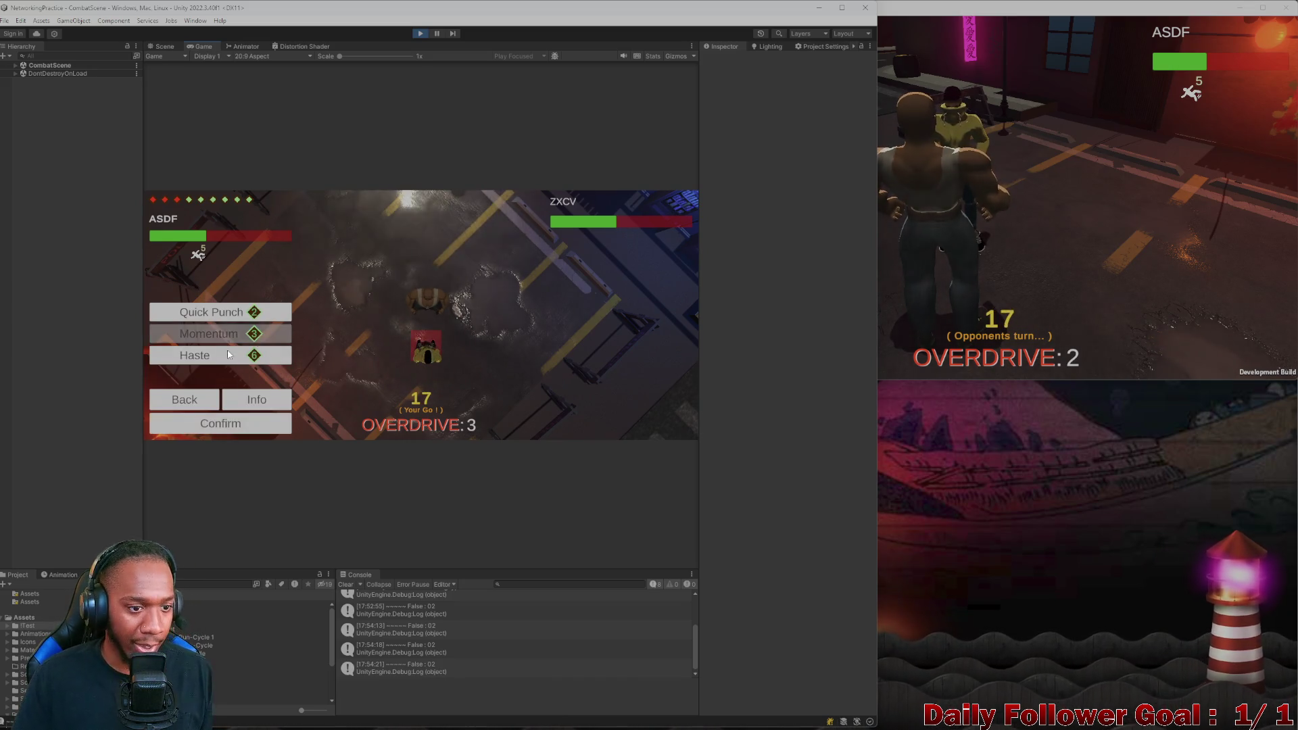
left_click(224, 424)
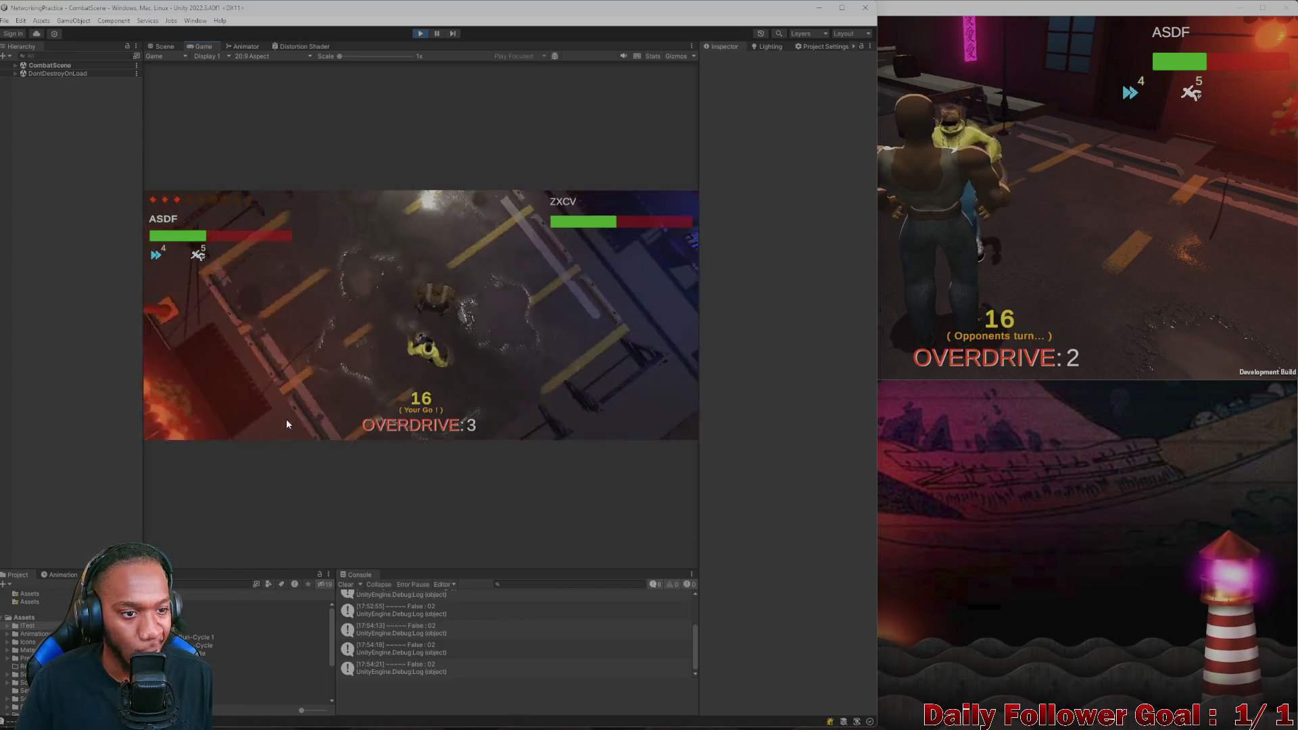
left_click(220, 386)
left_click(225, 425)
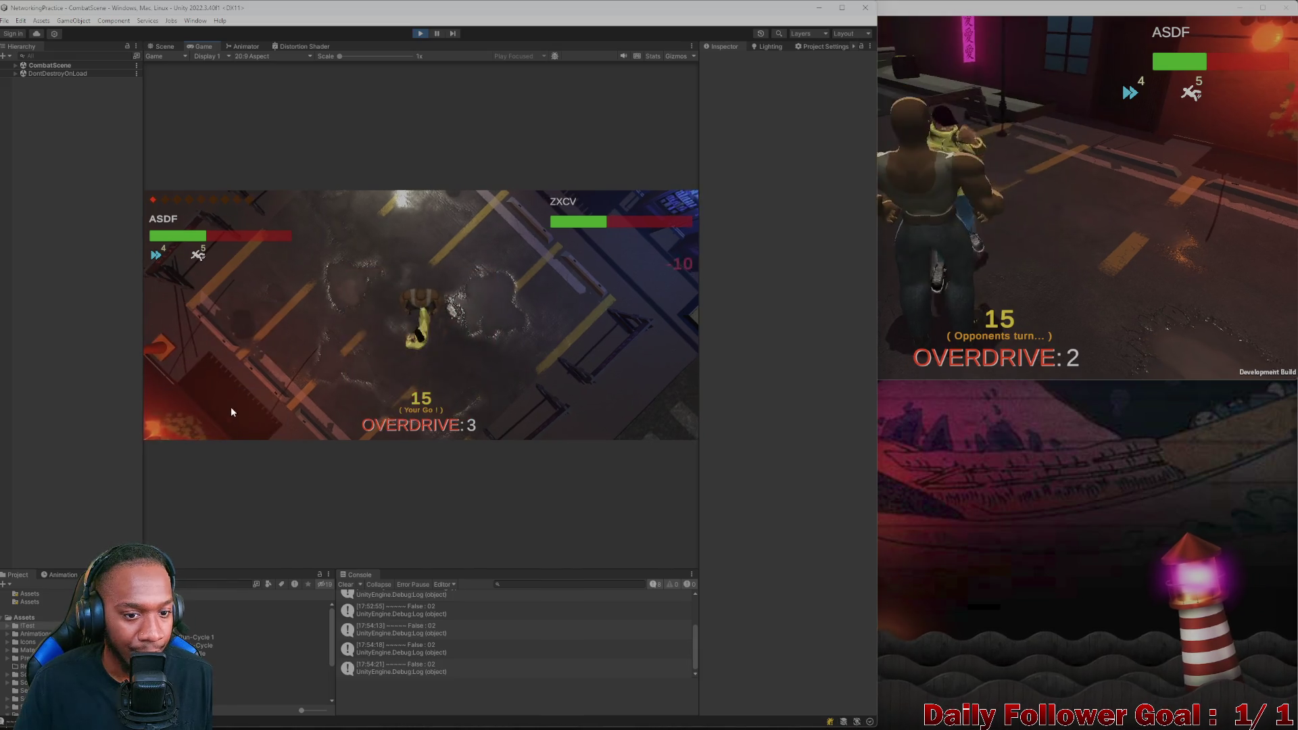
left_click(240, 393)
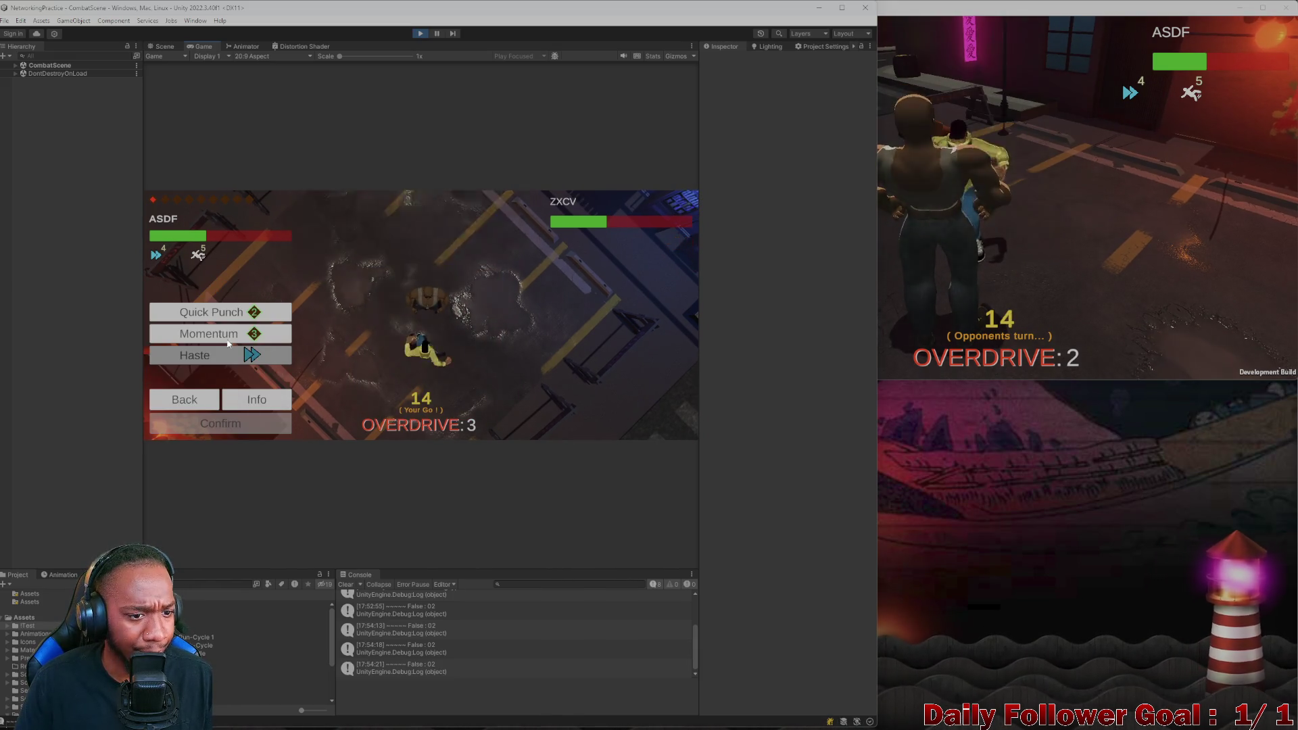
left_click(193, 406)
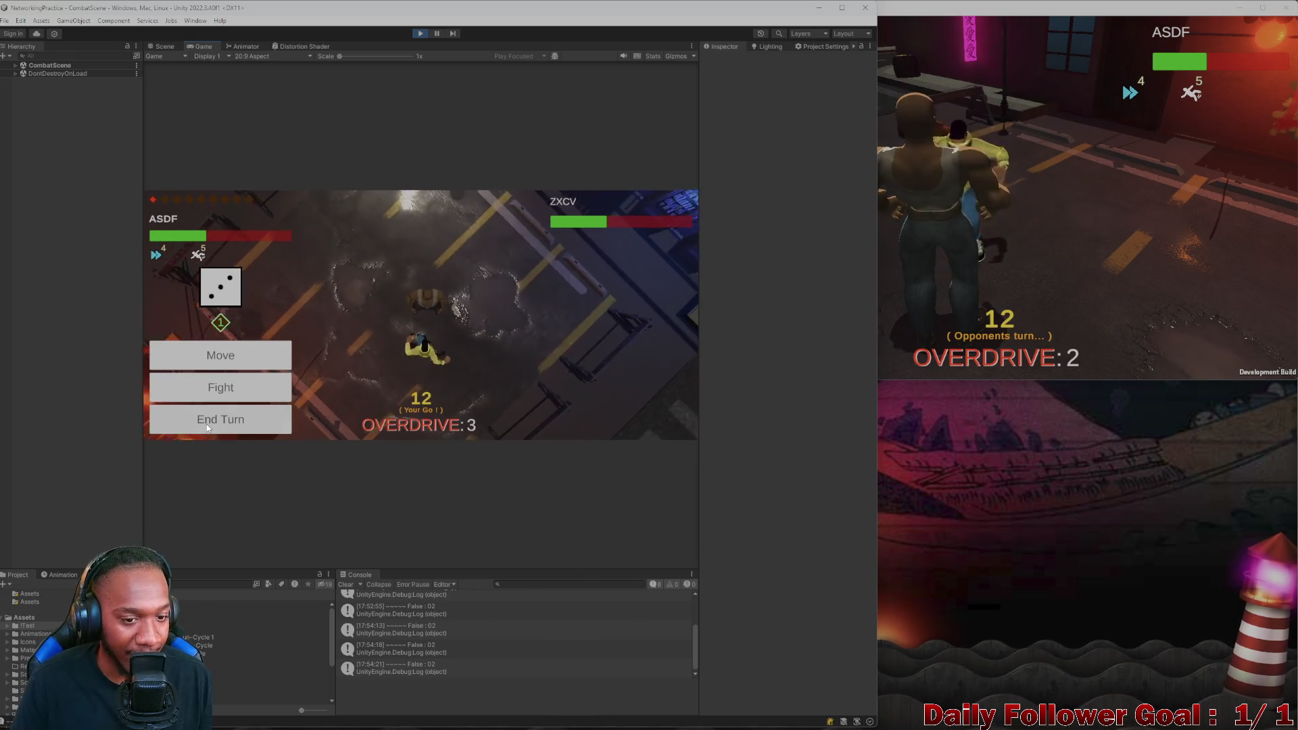
left_click(1008, 249)
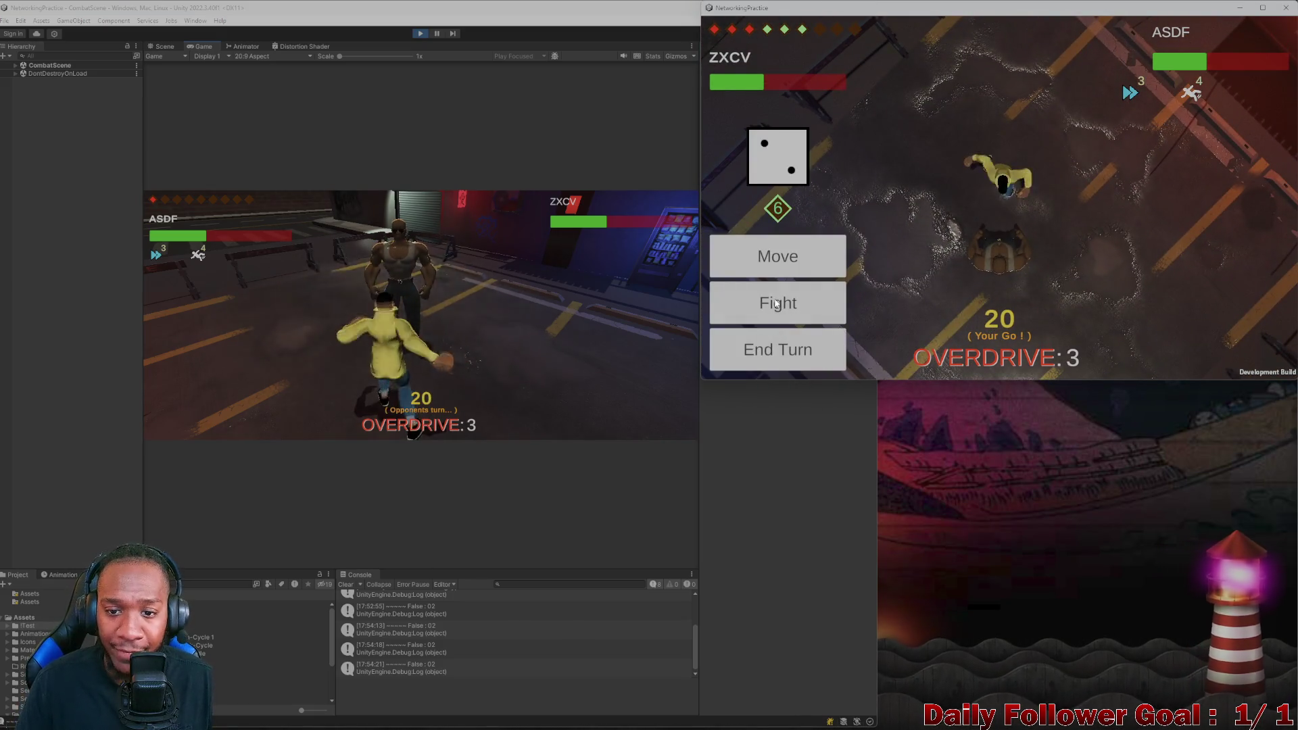
Cancel ZXCV's move, Ground Pound ASDF for 15 damage plus another attack, and end the turn
left_click(773, 263)
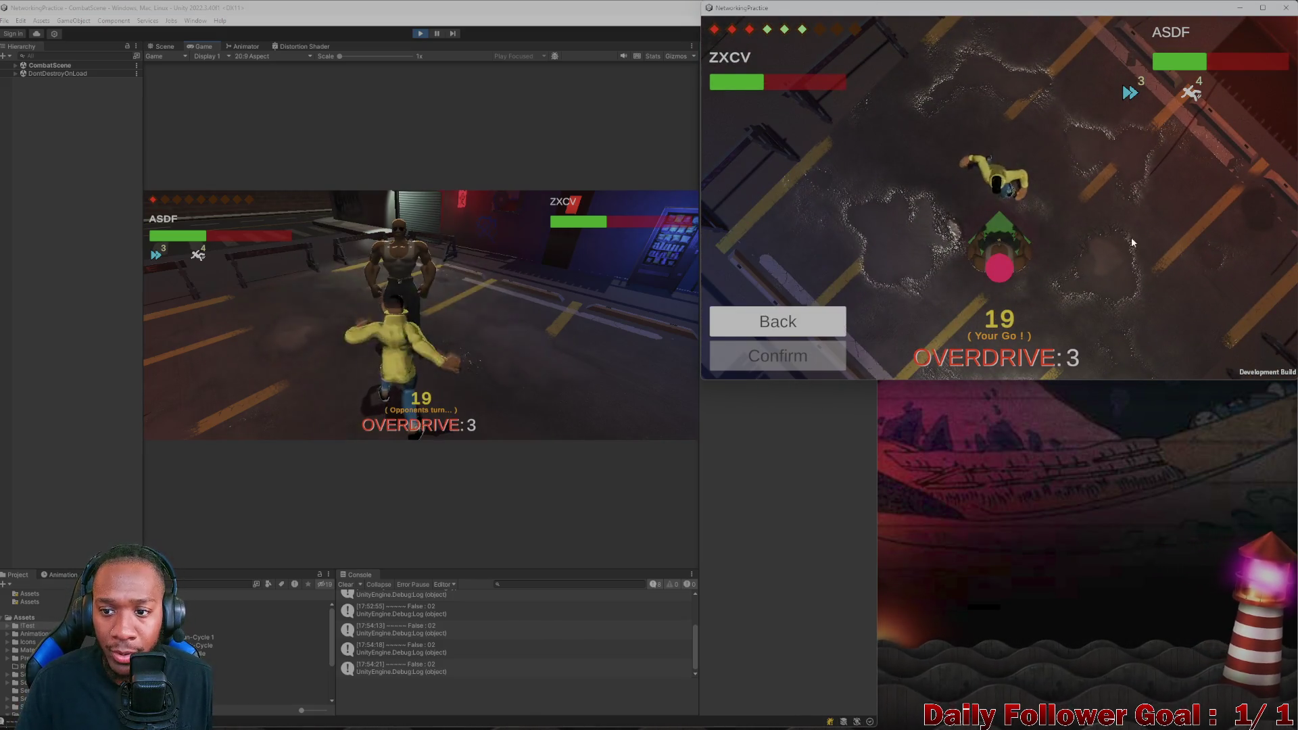
left_click(1013, 266)
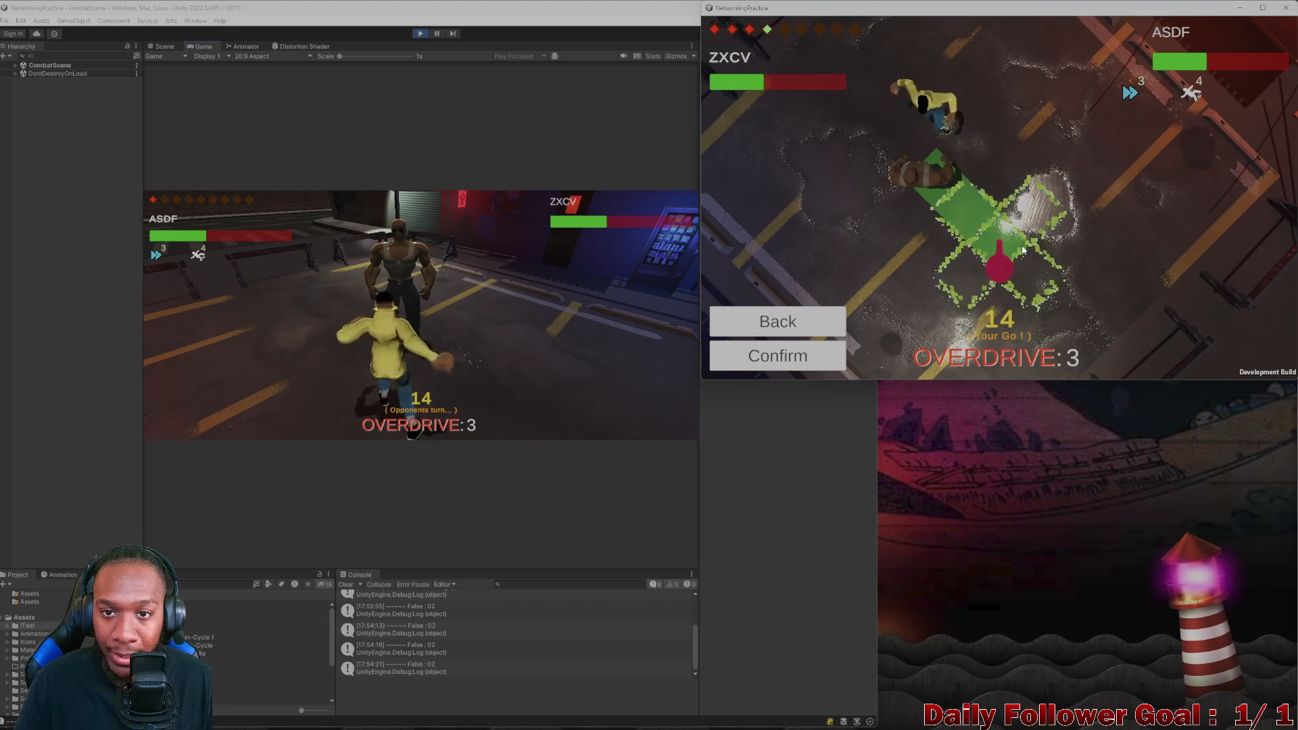
left_click(769, 326)
left_click(791, 298)
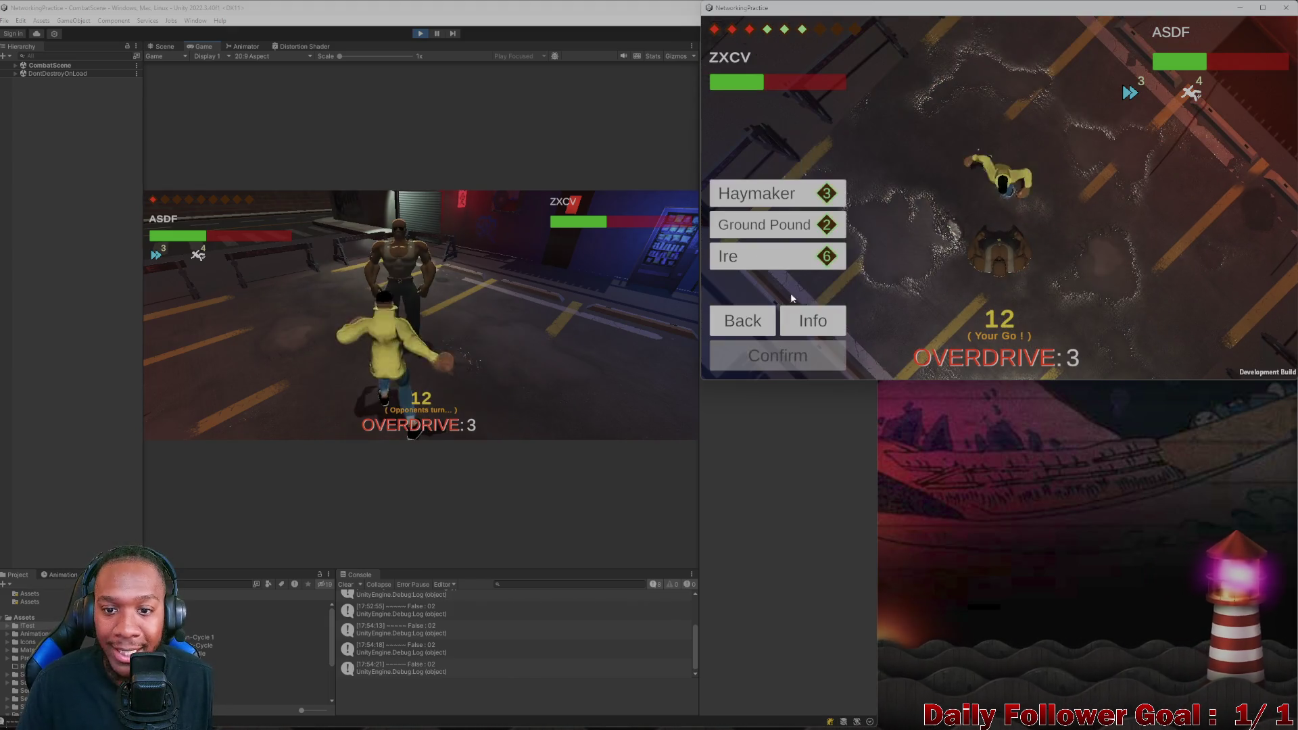
left_click(778, 226)
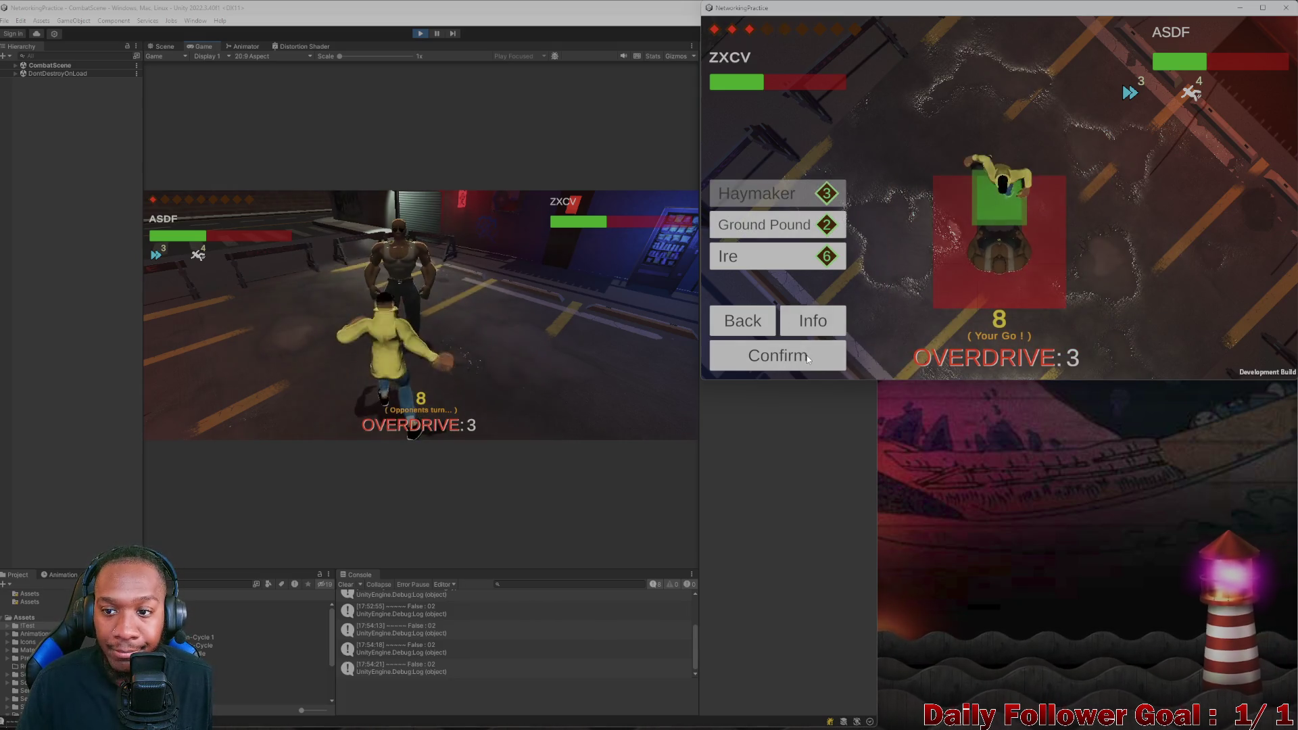
left_click(807, 355)
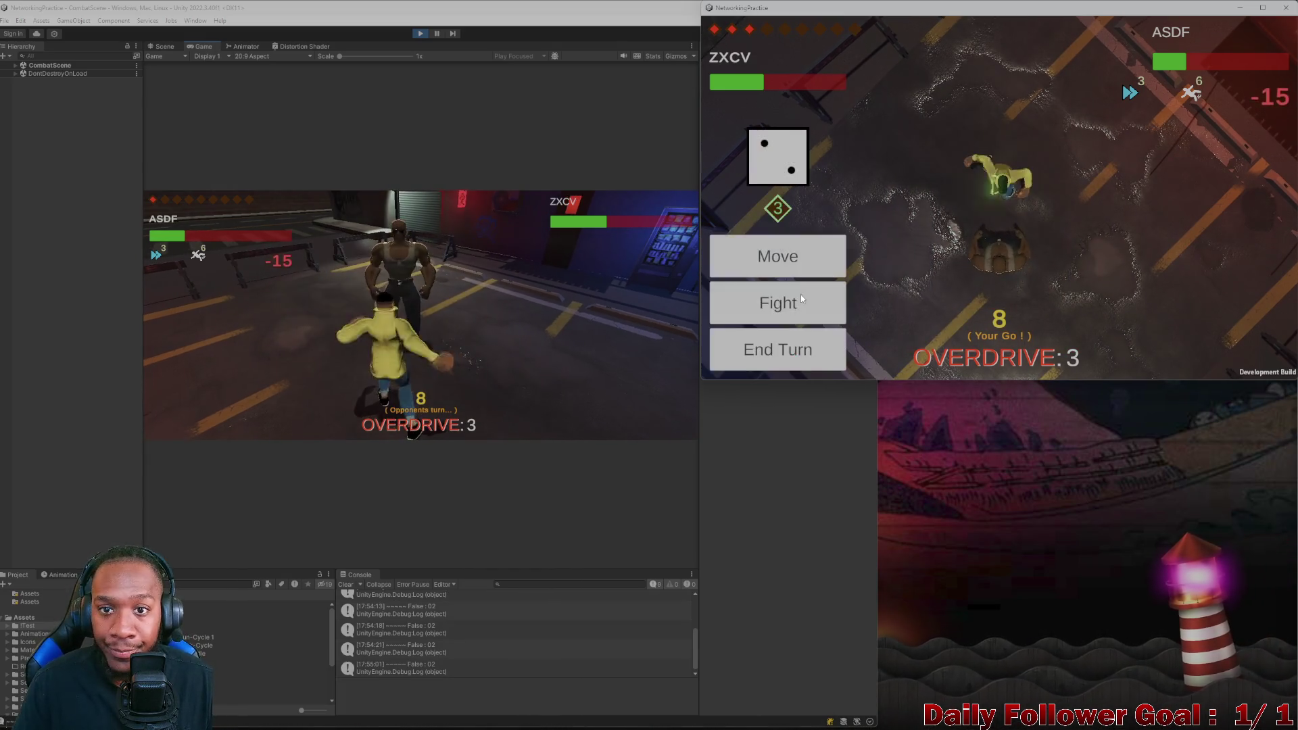
left_click(783, 284)
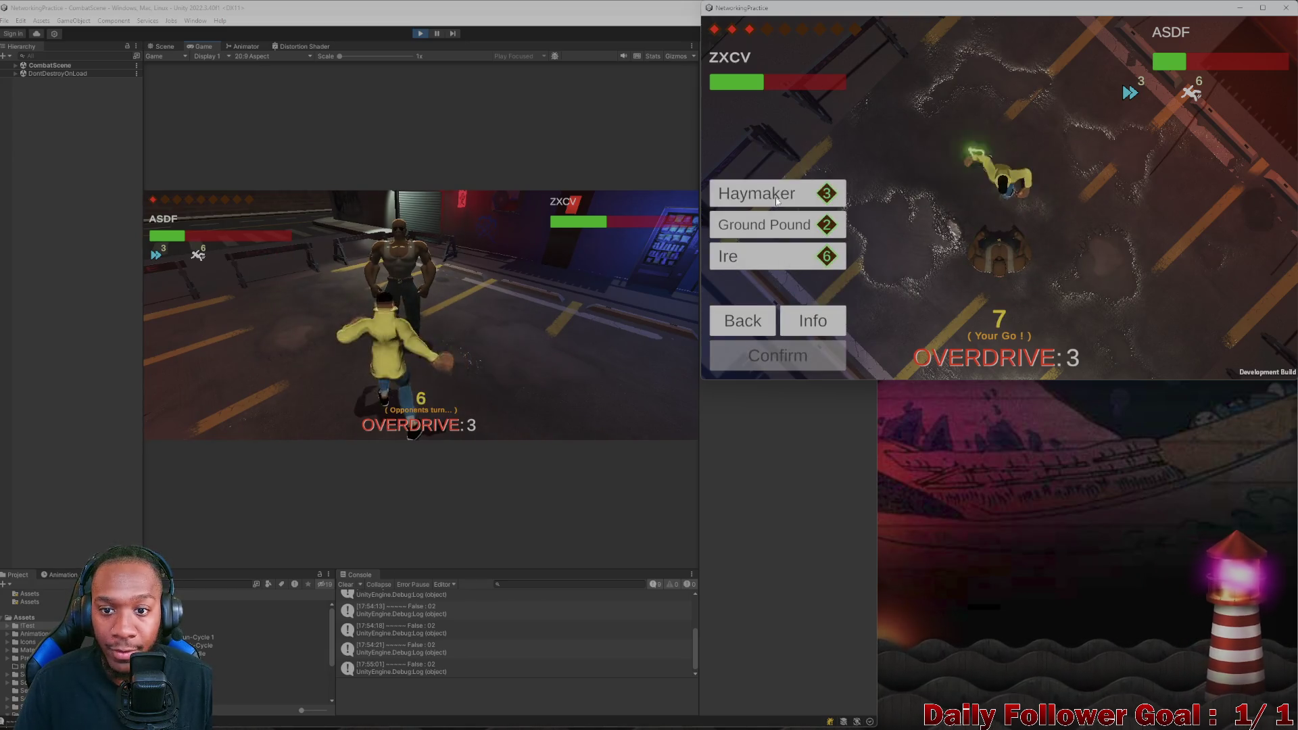
left_click(752, 355)
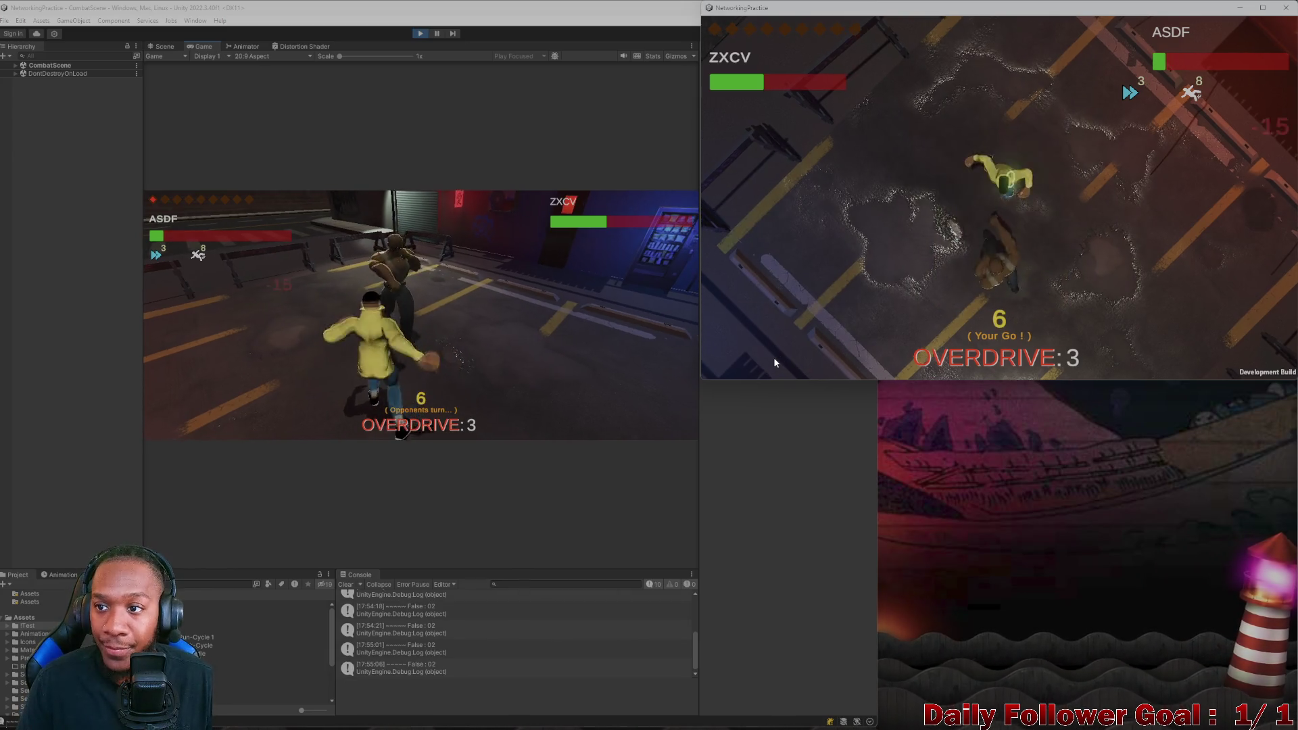
left_click(796, 356)
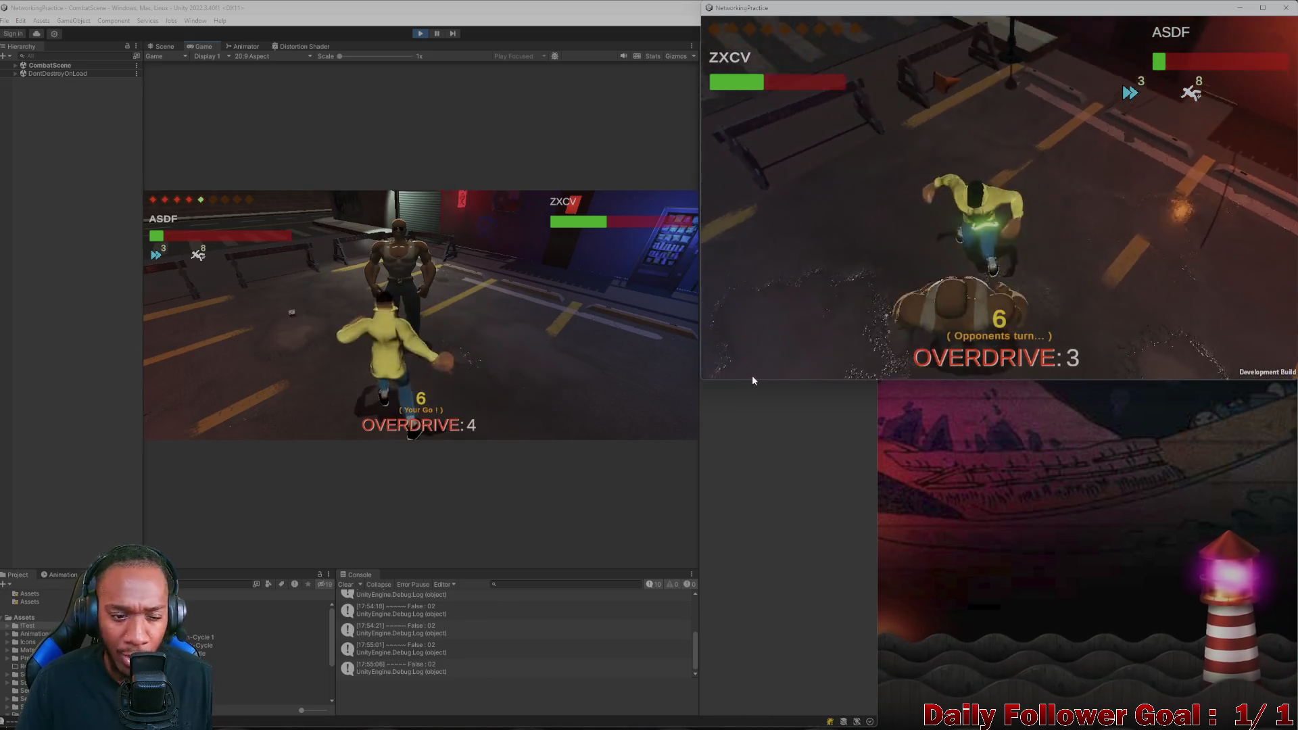
Play ASDF's turn in the editor: use a fight ability, move the fighter twice, then end the turn
left_click(282, 313)
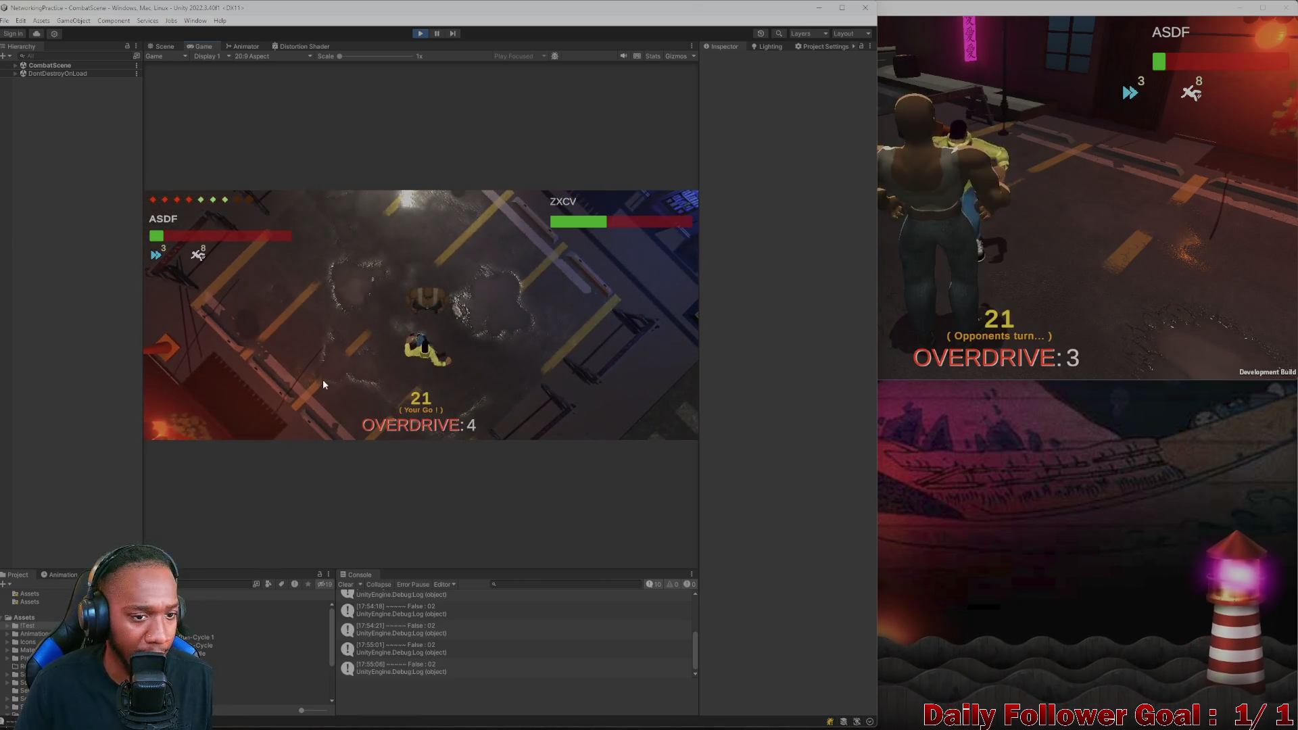
left_click(244, 380)
left_click(238, 420)
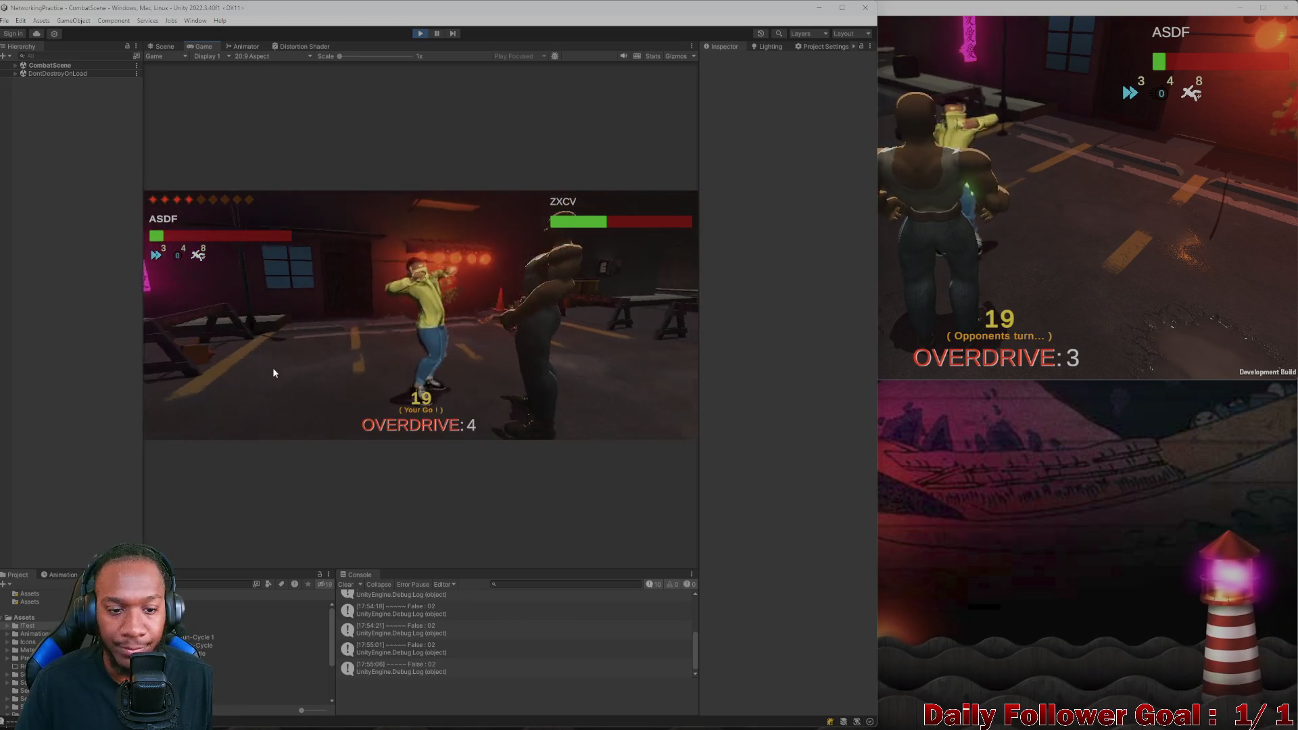
left_click(258, 367)
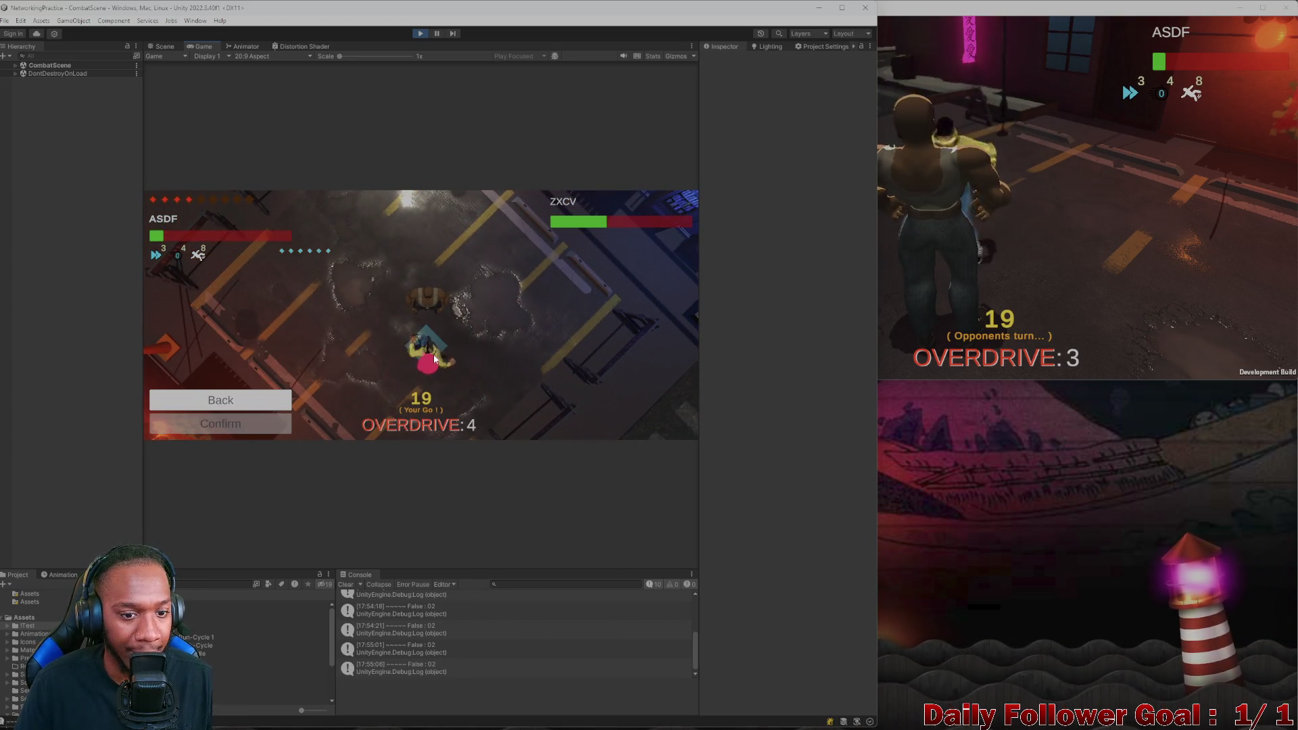
left_click(267, 423)
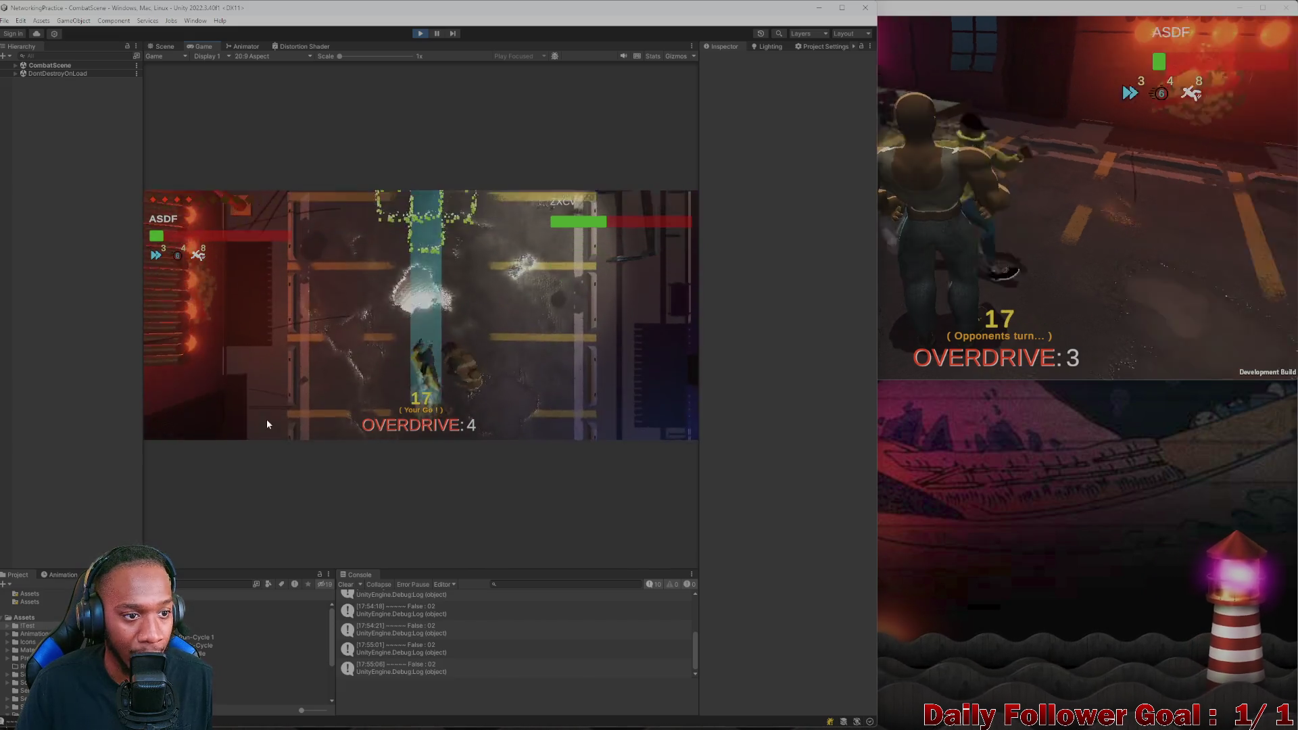
left_click(265, 355)
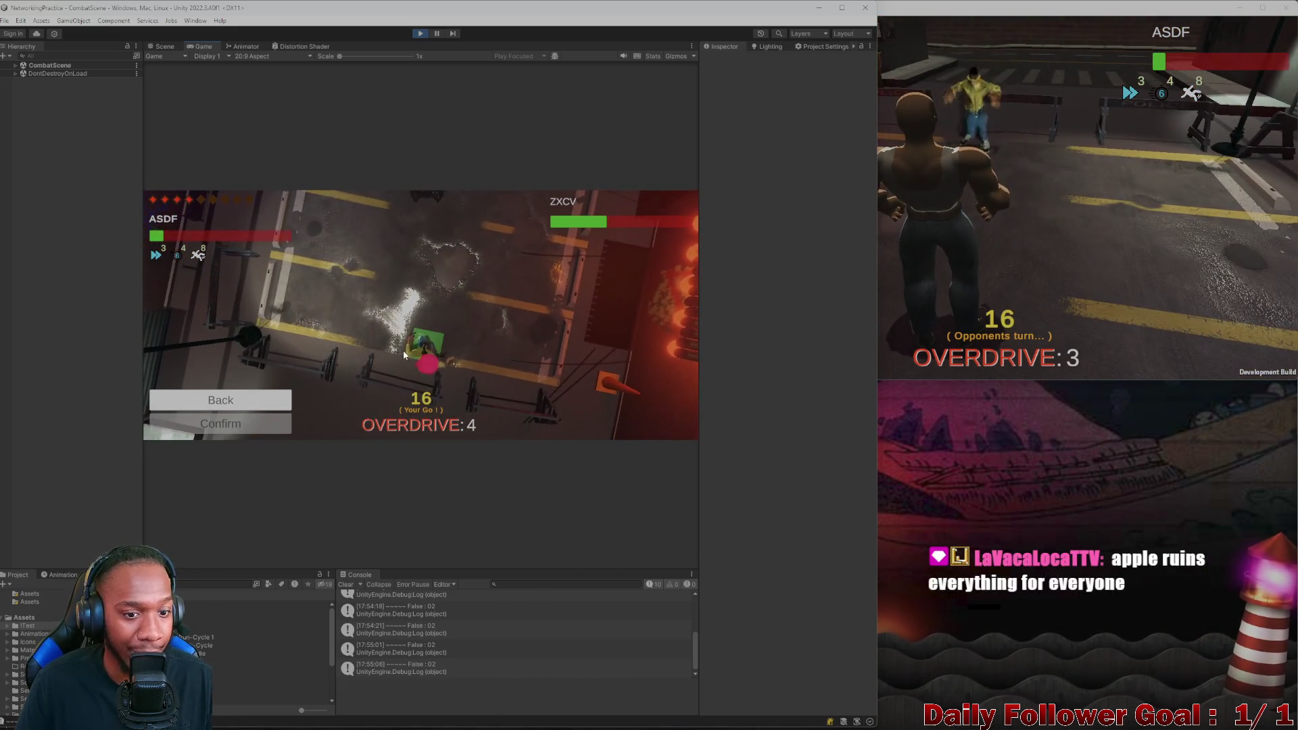
left_click(250, 430)
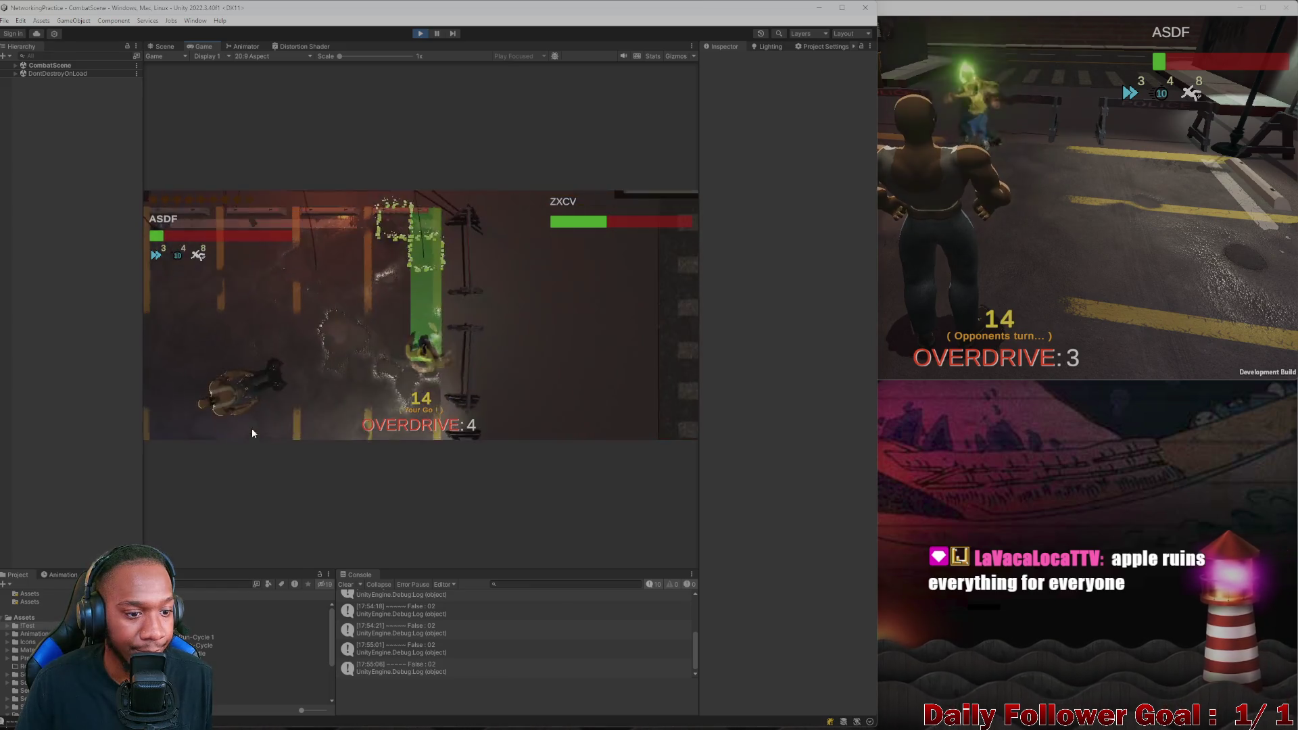
left_click(269, 424)
In the build window, have ZXCV use the Ire attack and end its turn
left_click(992, 257)
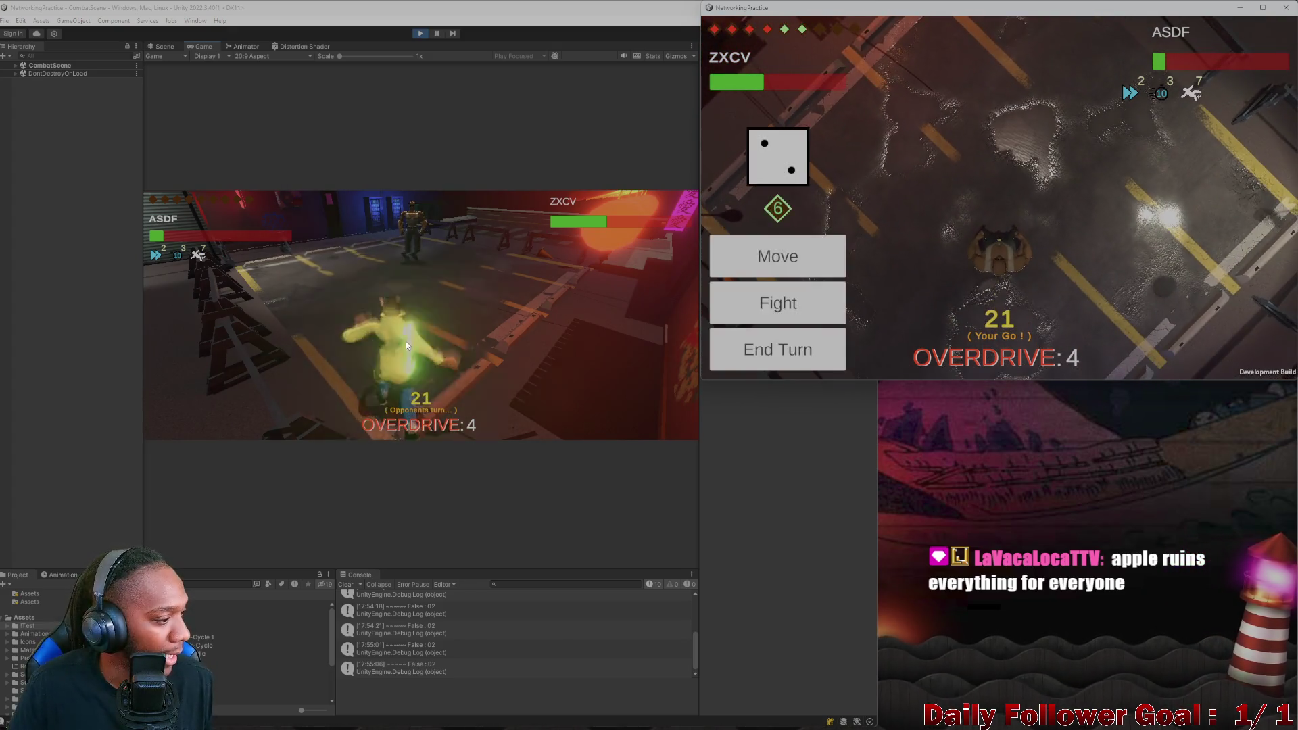
left_click(771, 302)
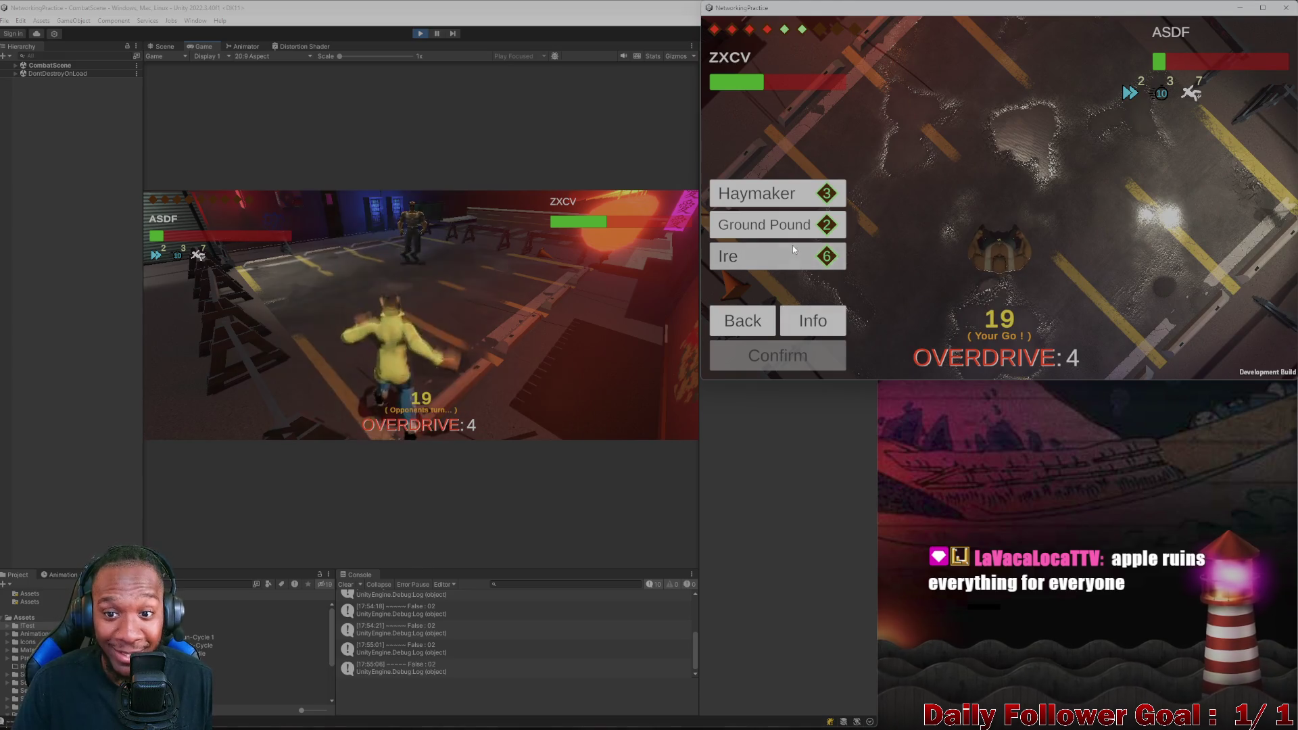
left_click(792, 247)
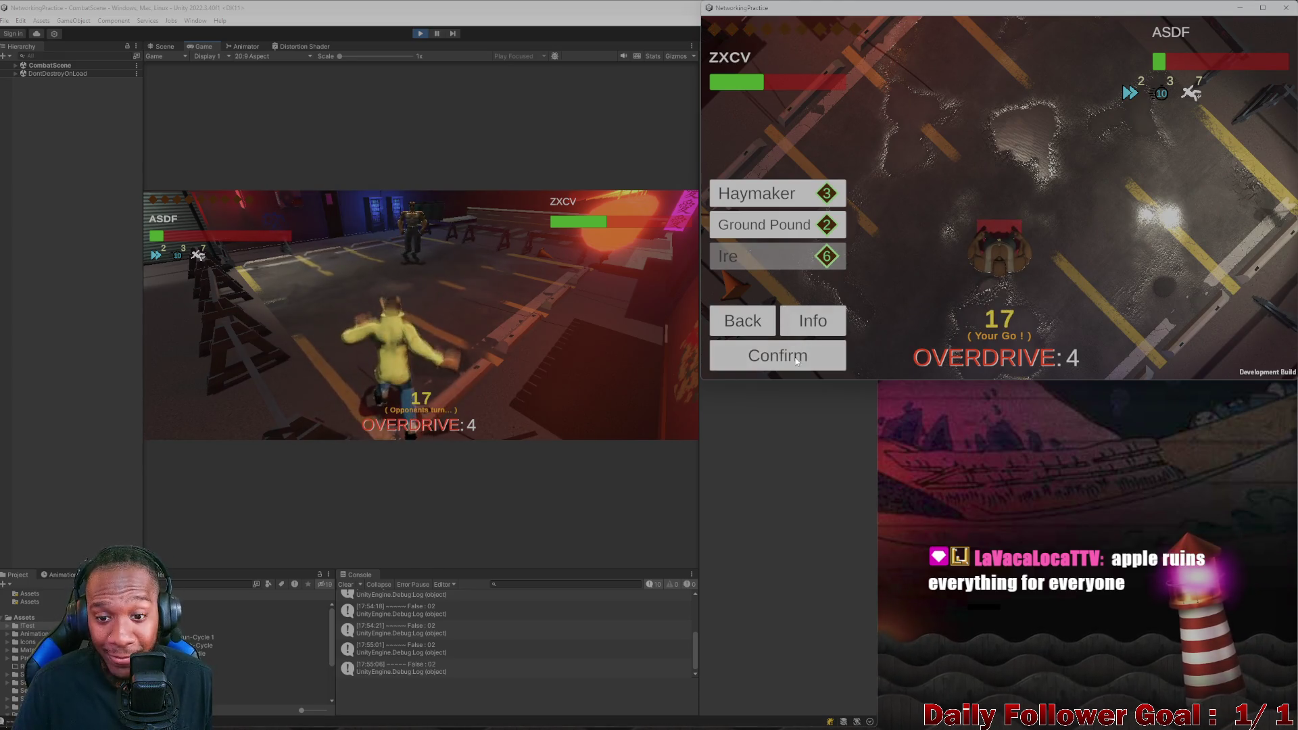
left_click(797, 358)
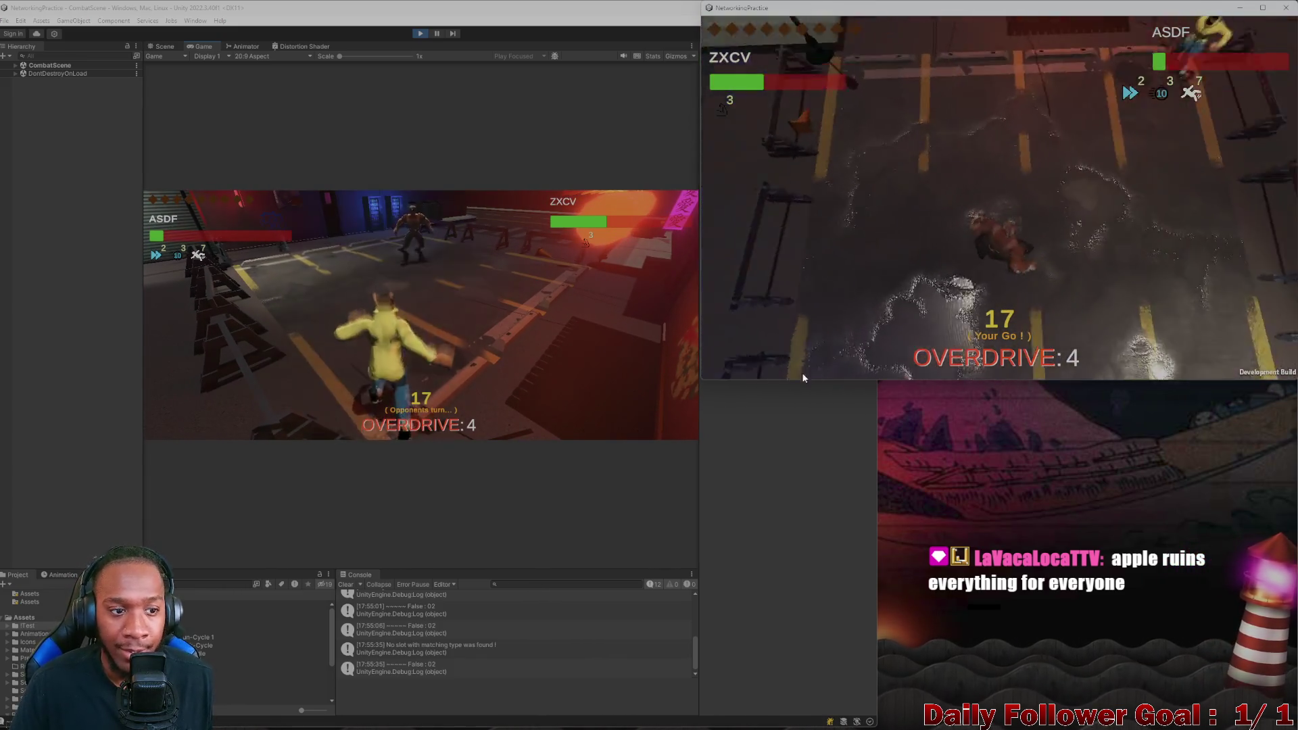
left_click(777, 348)
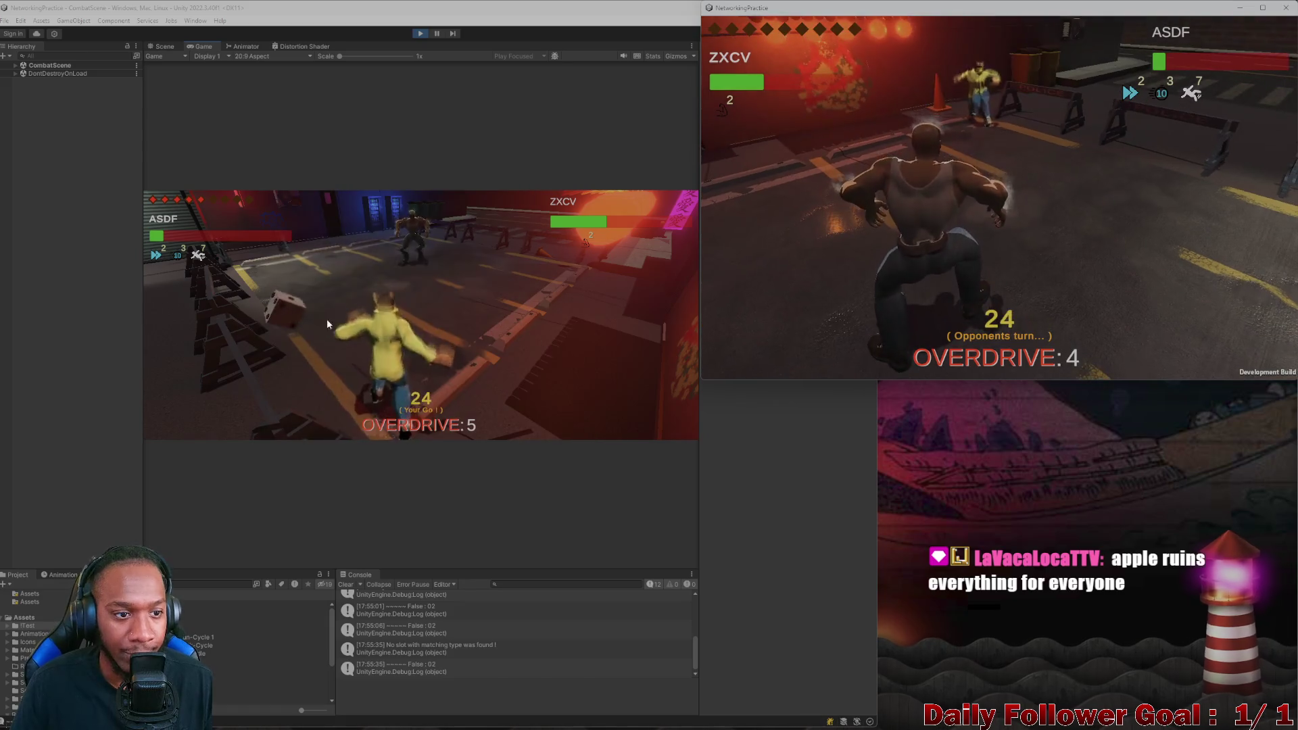
Back in the editor, move ASDF's fighter onto the green tiles and end the turn
left_click(263, 309)
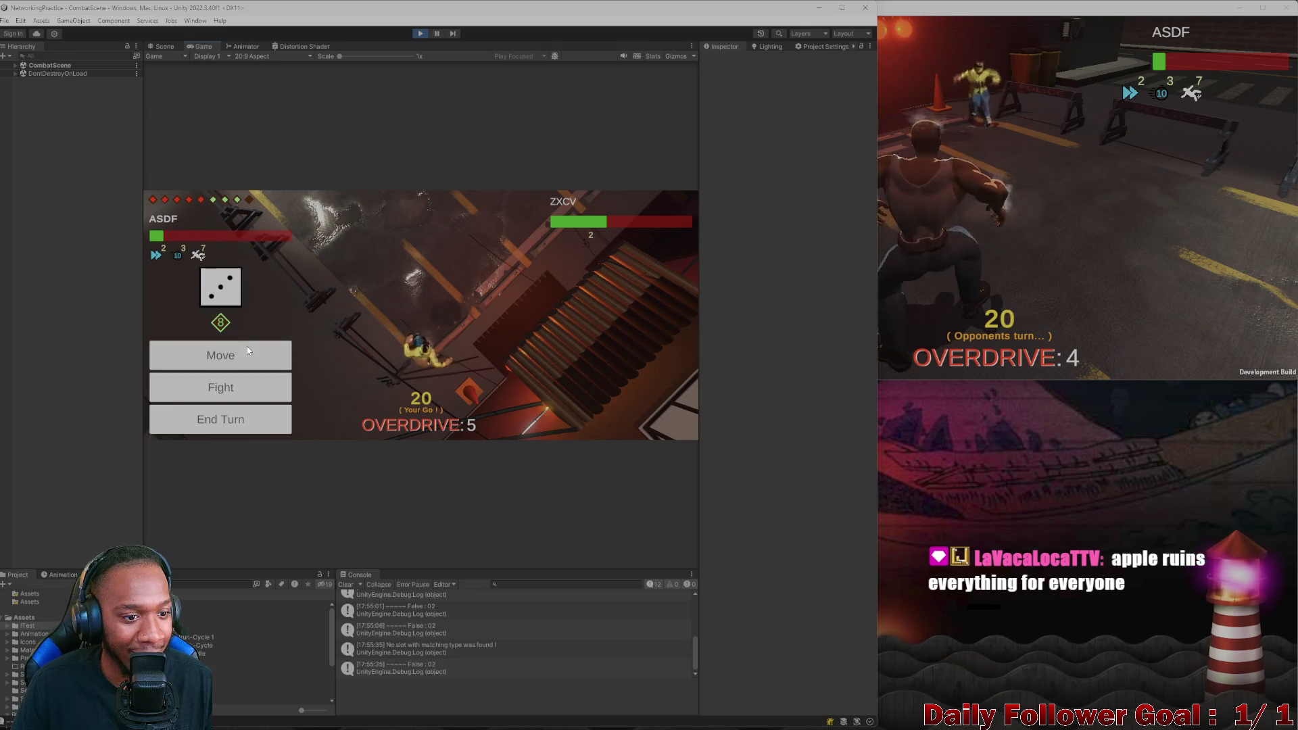
left_click(425, 361)
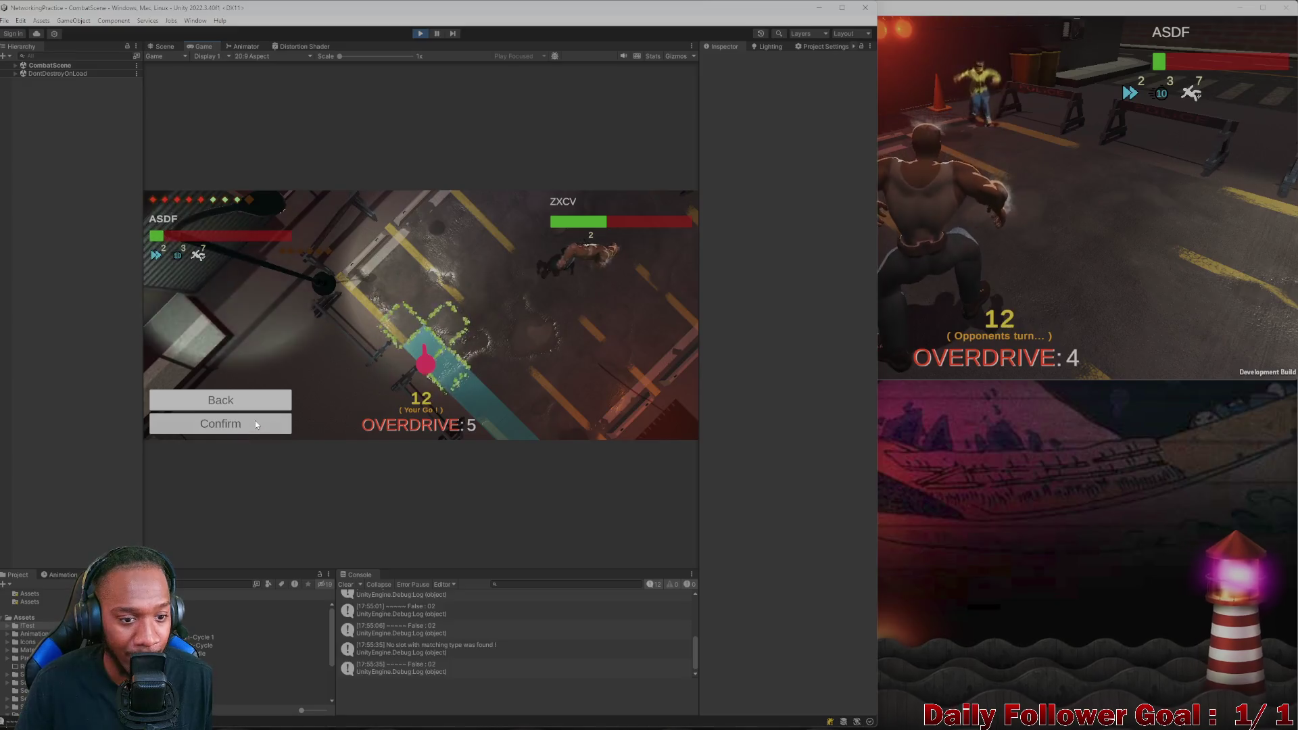
left_click(255, 420)
left_click(234, 357)
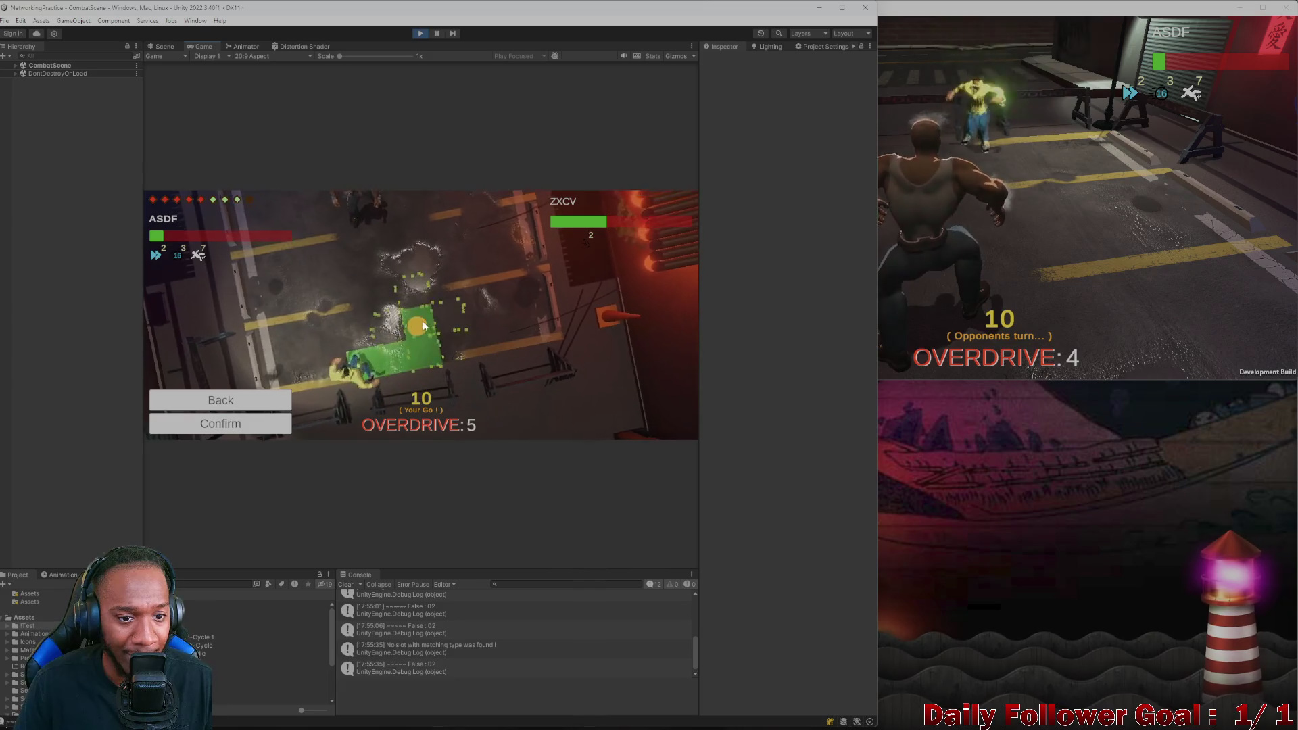
left_click(434, 369)
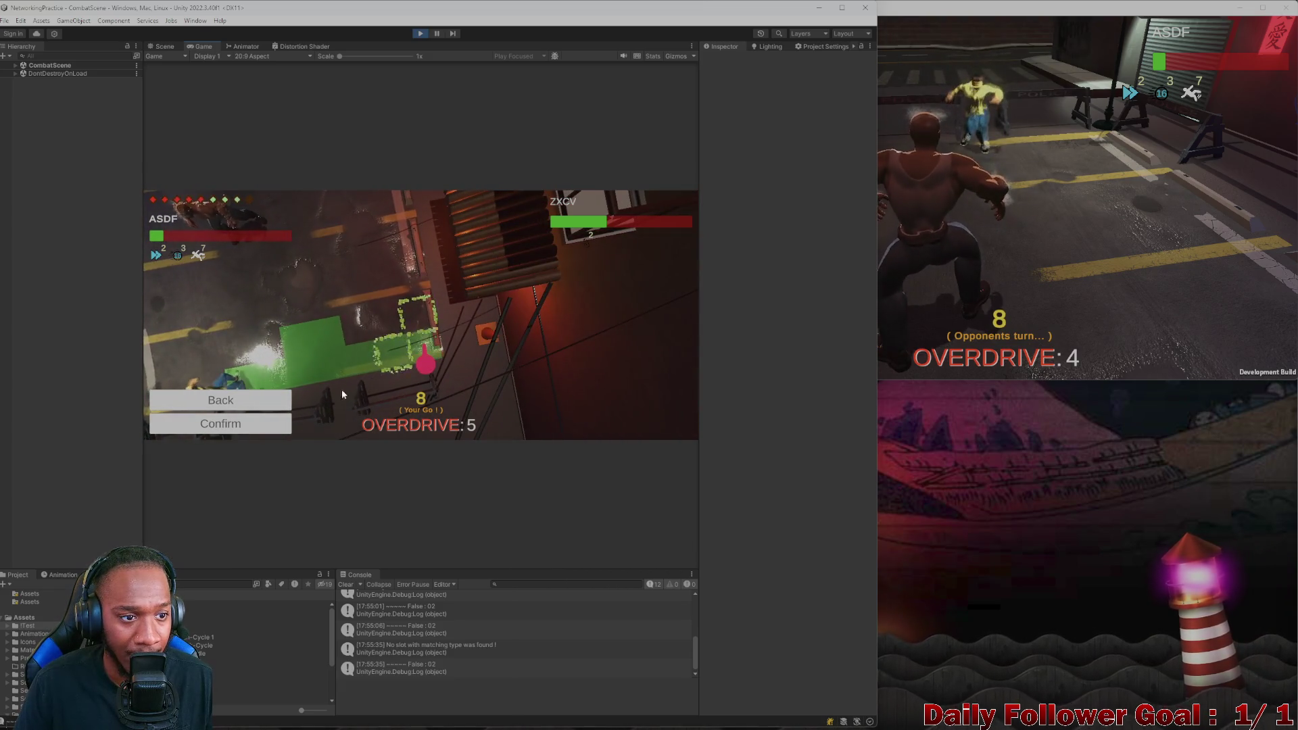
left_click(263, 424)
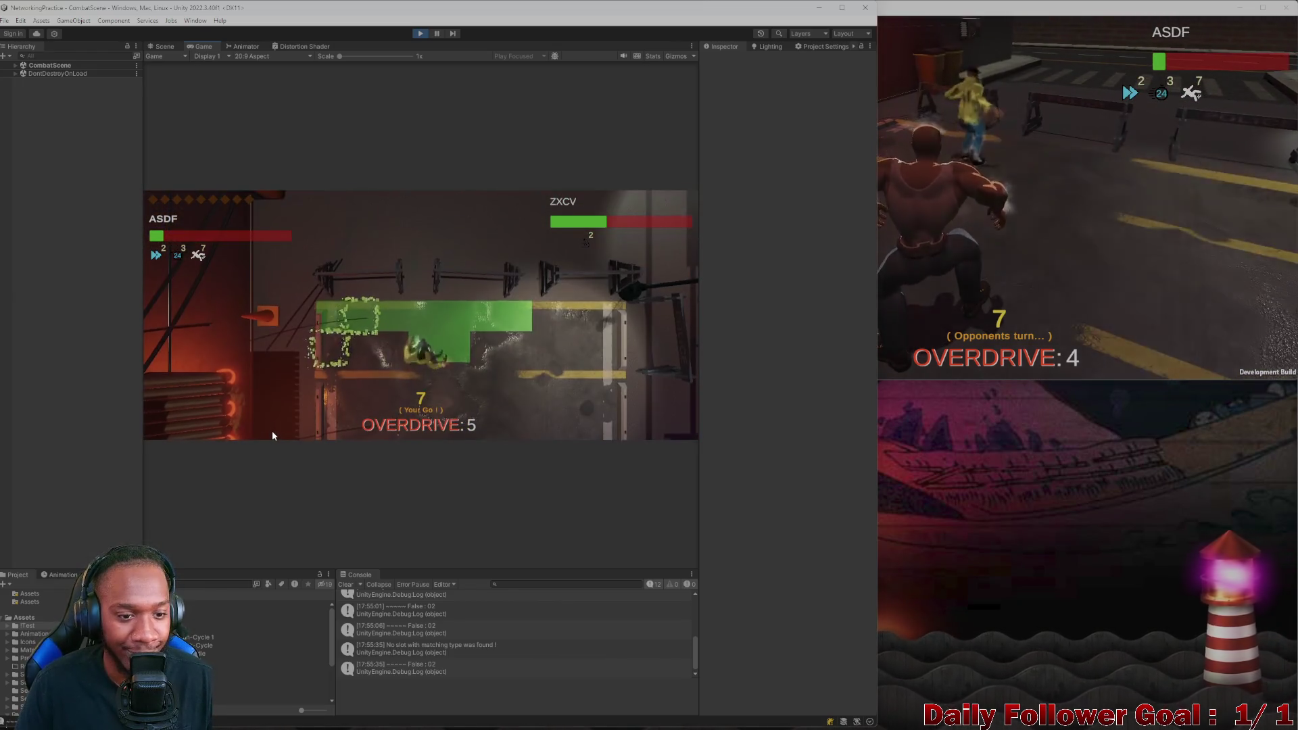
left_click(780, 364)
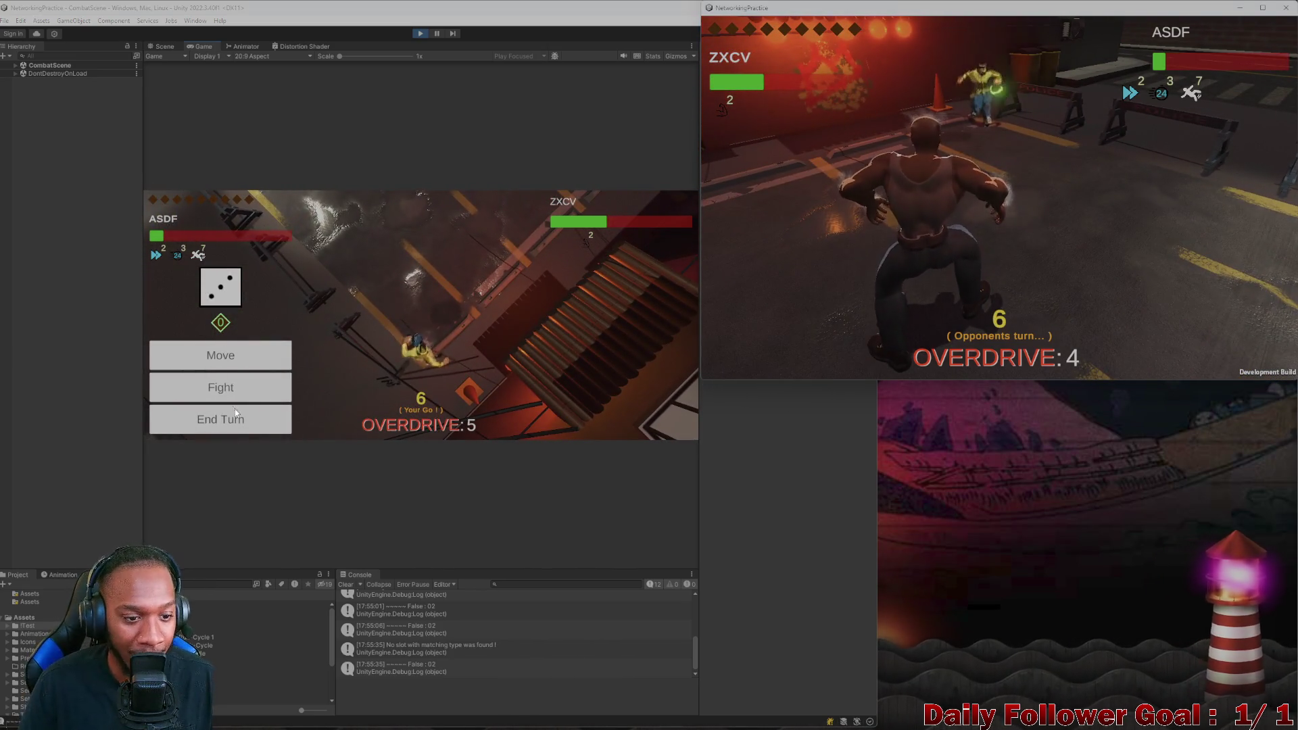
left_click(235, 414)
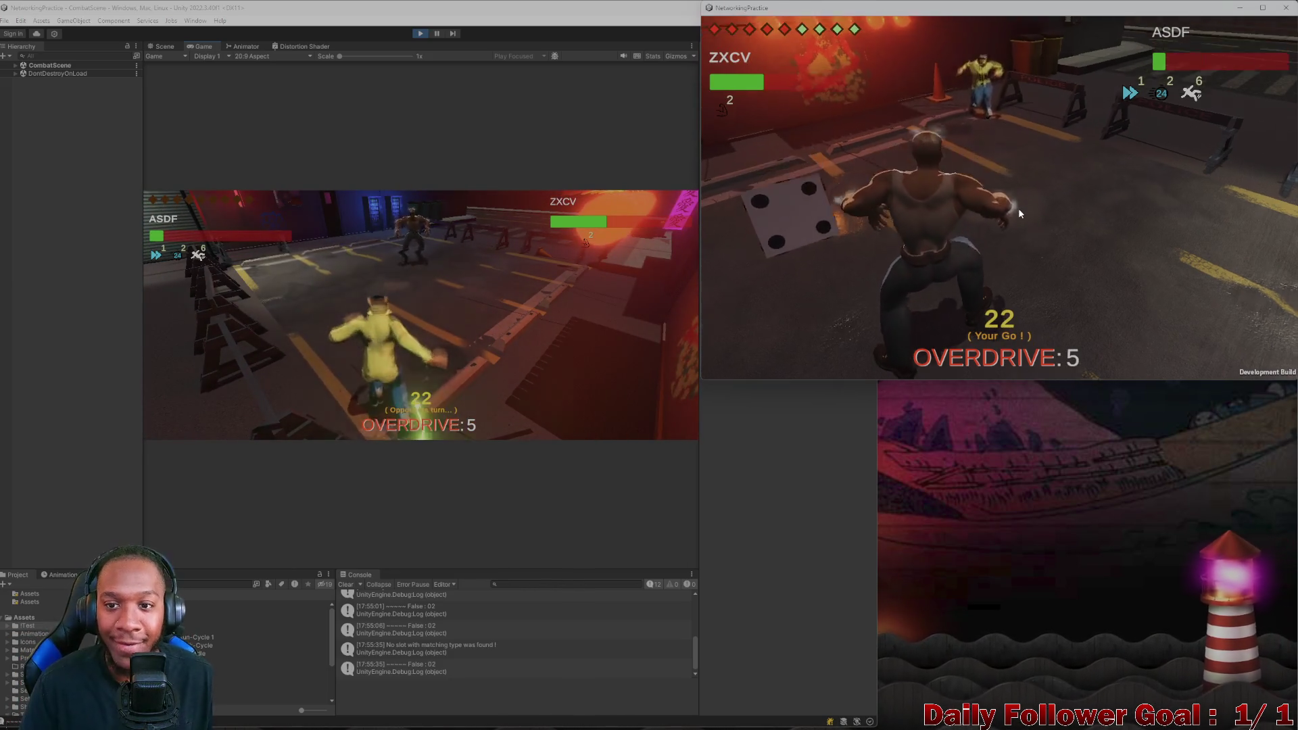
In the build, move ZXCV's fighter and land the finishing attack to win the match
left_click(794, 258)
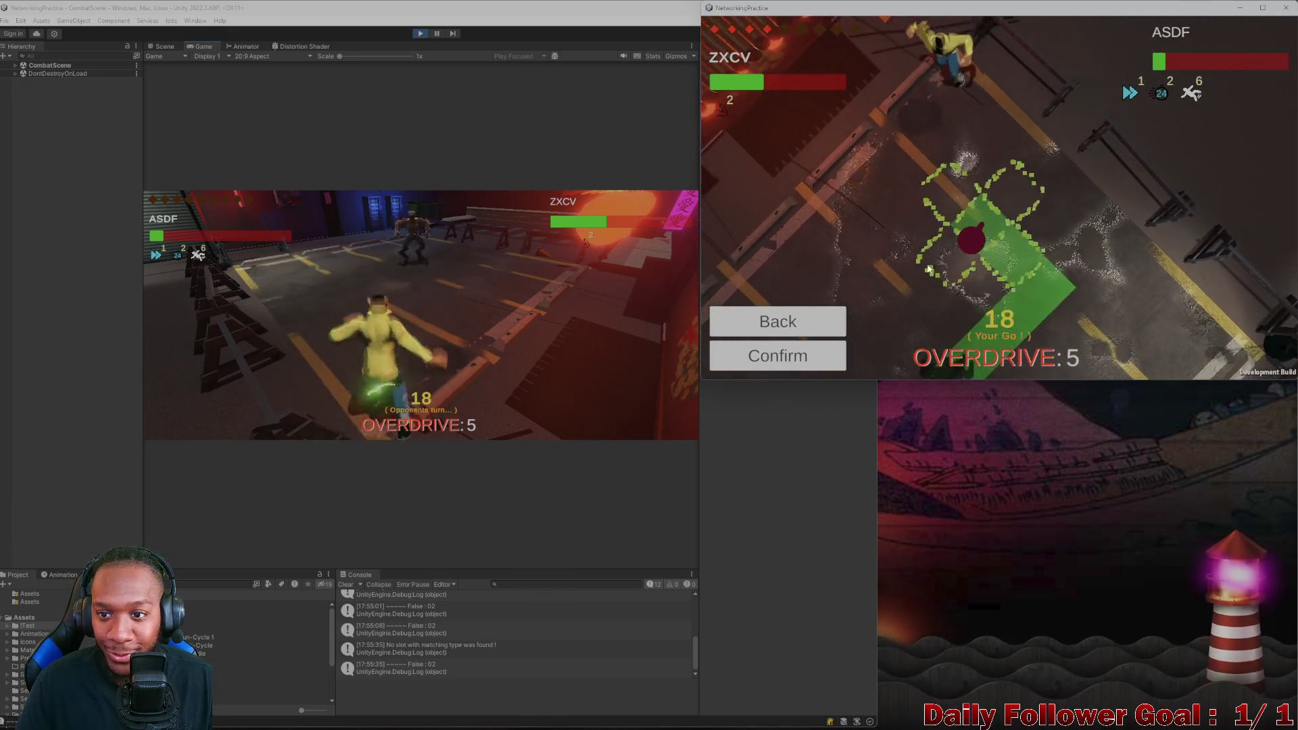
left_click(804, 358)
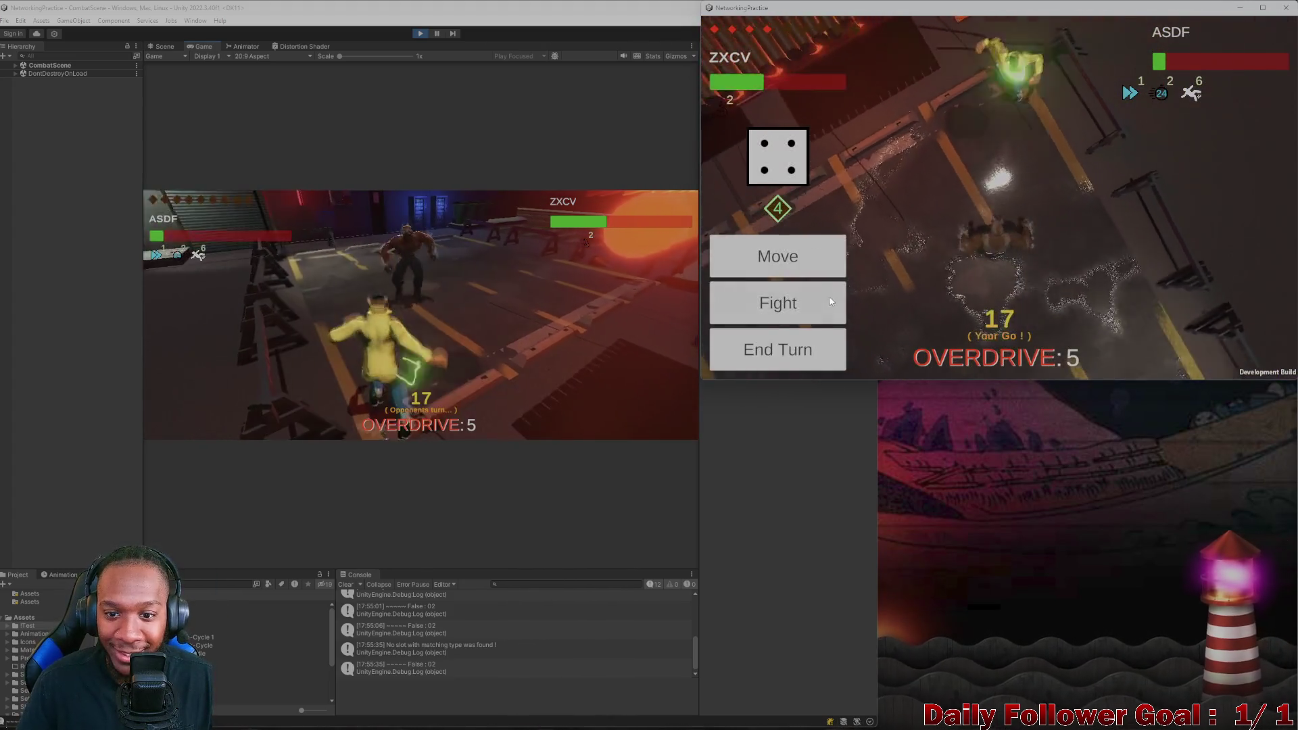
left_click(830, 297)
left_click(772, 223)
left_click(837, 349)
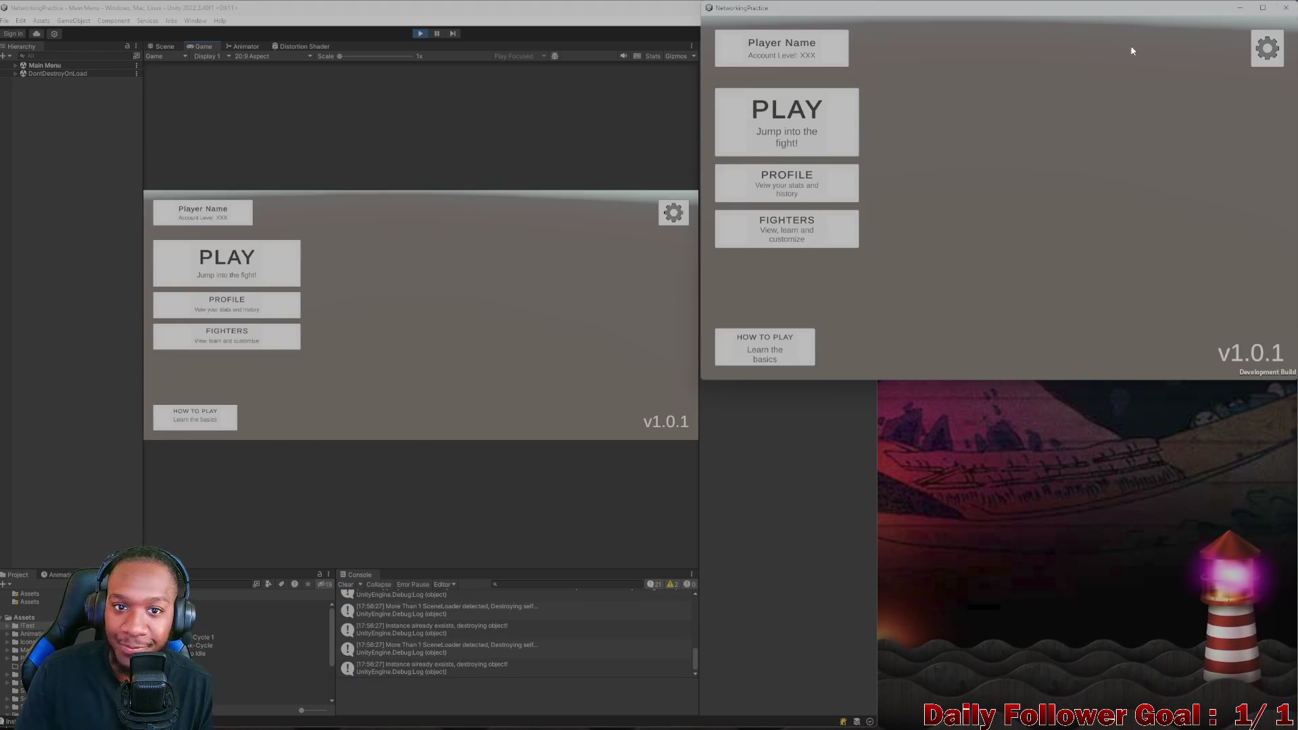
Close the NetworkingPractice build window and maximise the Unity editor at the main menu
key("alt+F4")
left_click_drag(528, 11, 848, 45)
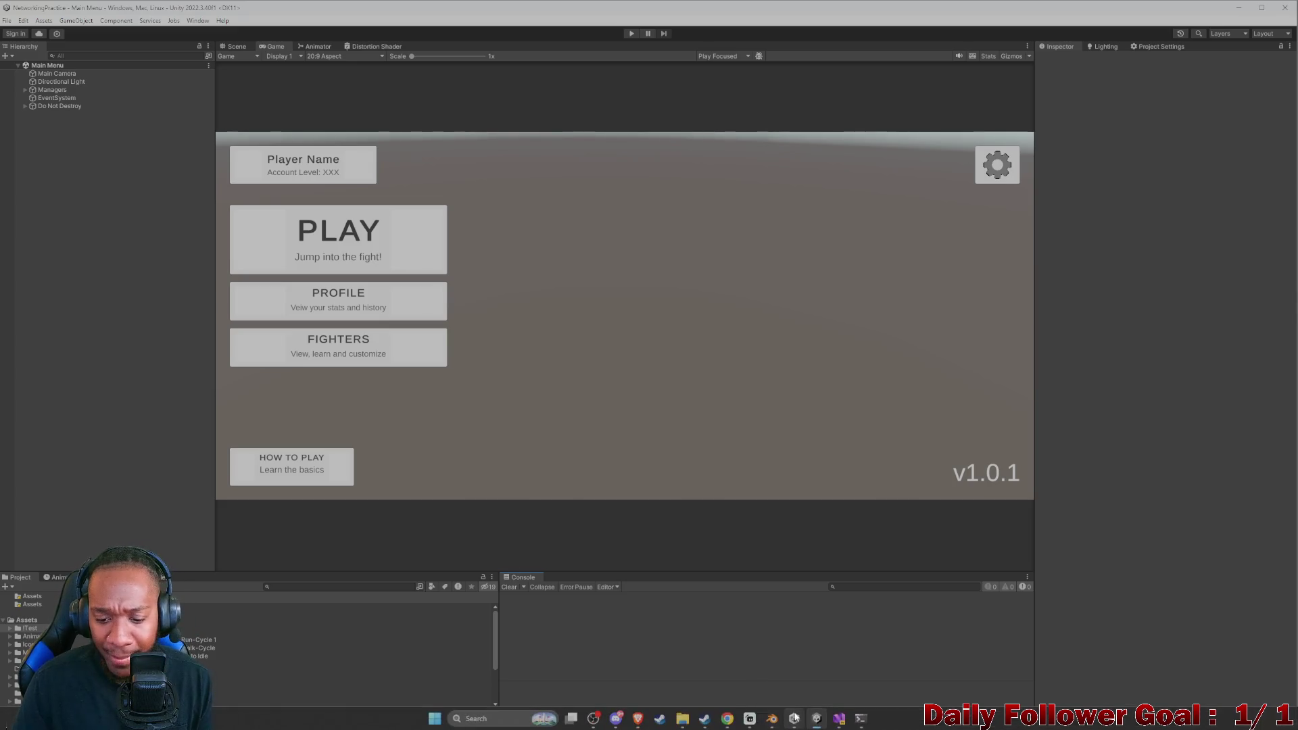
Switch to the Blender rigtest file, maximise it and orbit the weight-painted rig to a three-quarter view
left_click(787, 680)
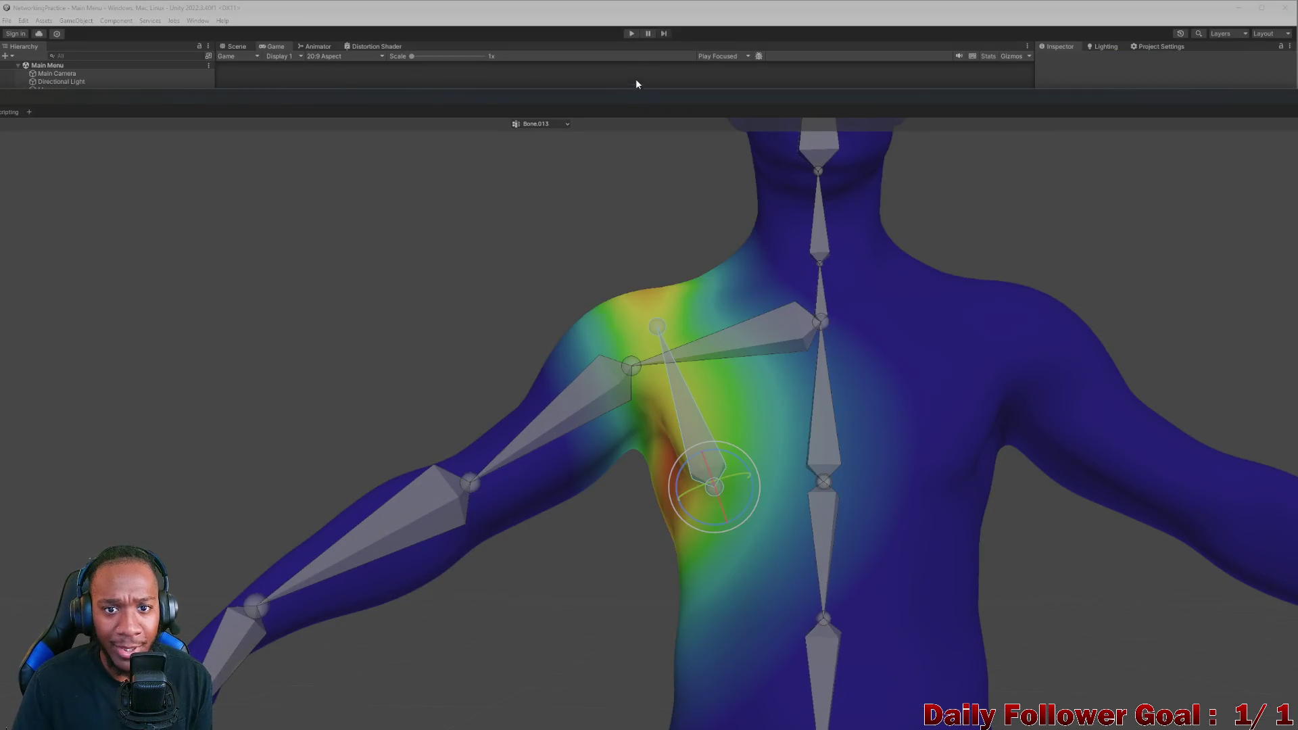
left_click_drag(636, 83, 833, 28)
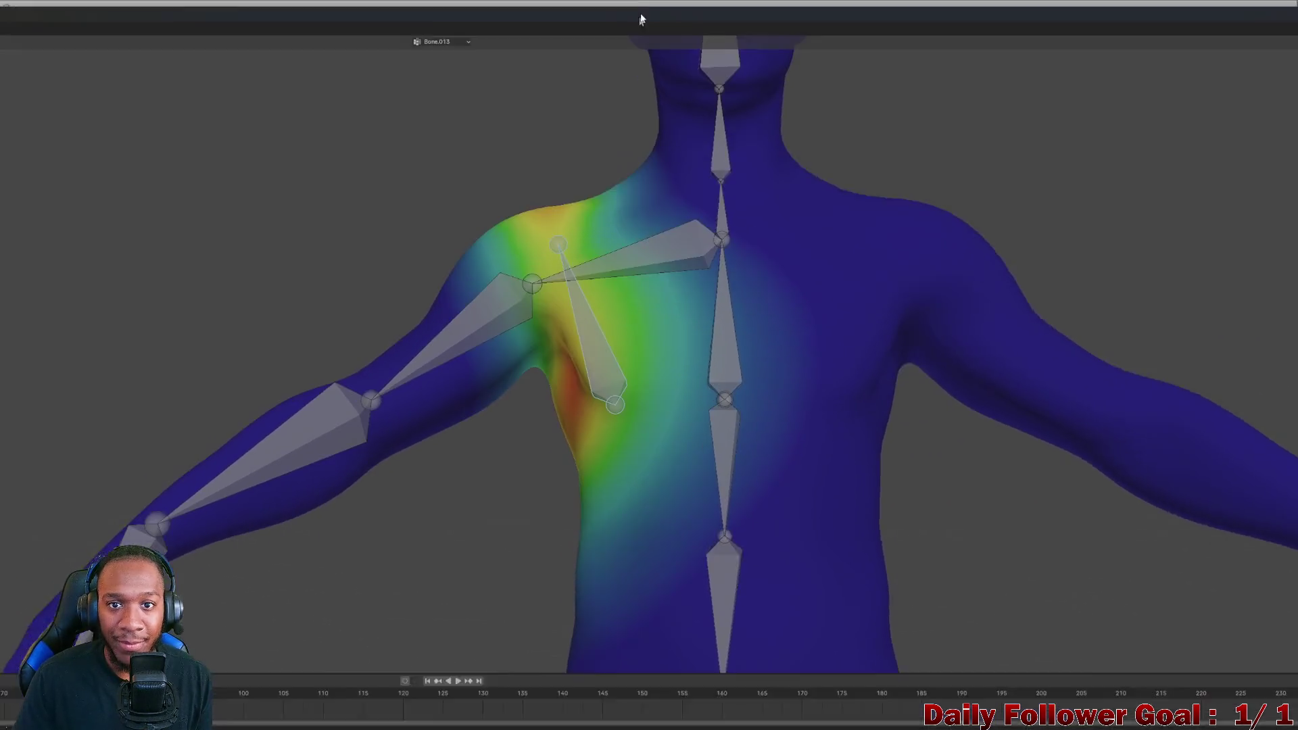
left_click_drag(833, 27, 649, 56)
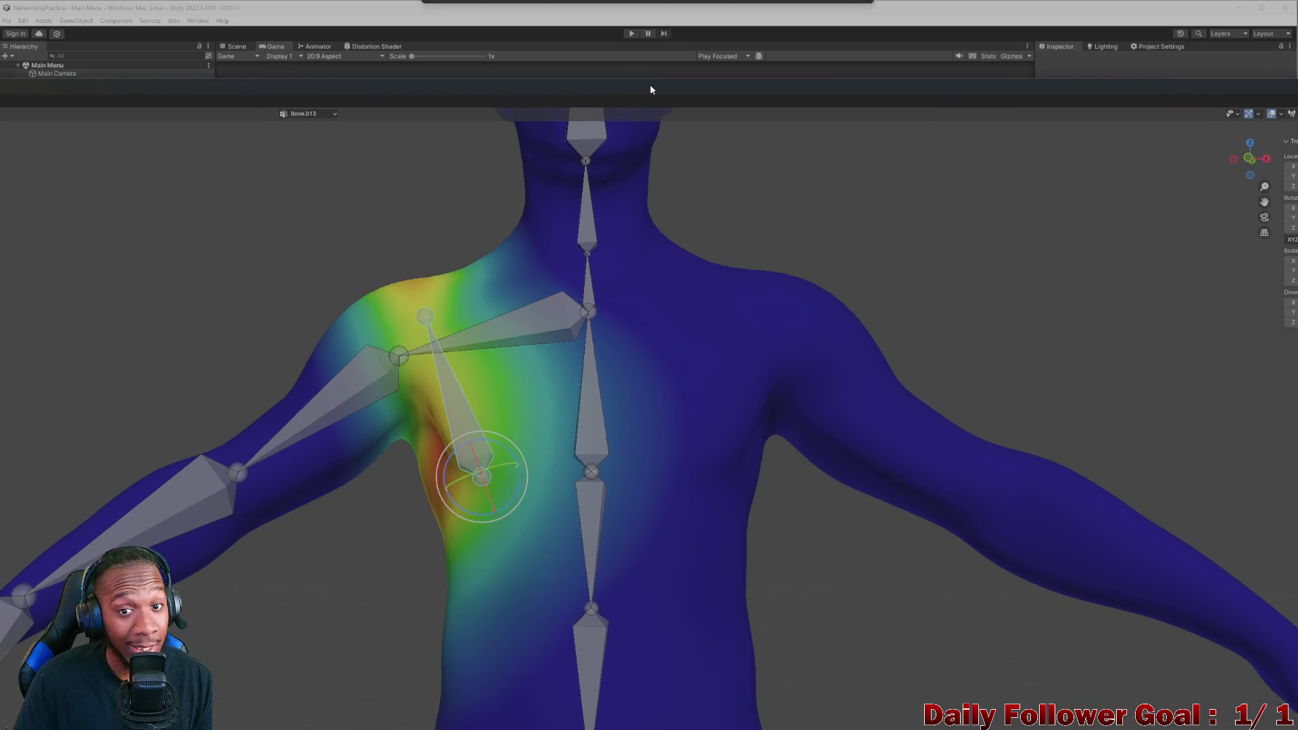
mouse_move(786, 65)
left_mouse_down()
mouse_move(773, 36)
mouse_move(847, 52)
left_mouse_up()
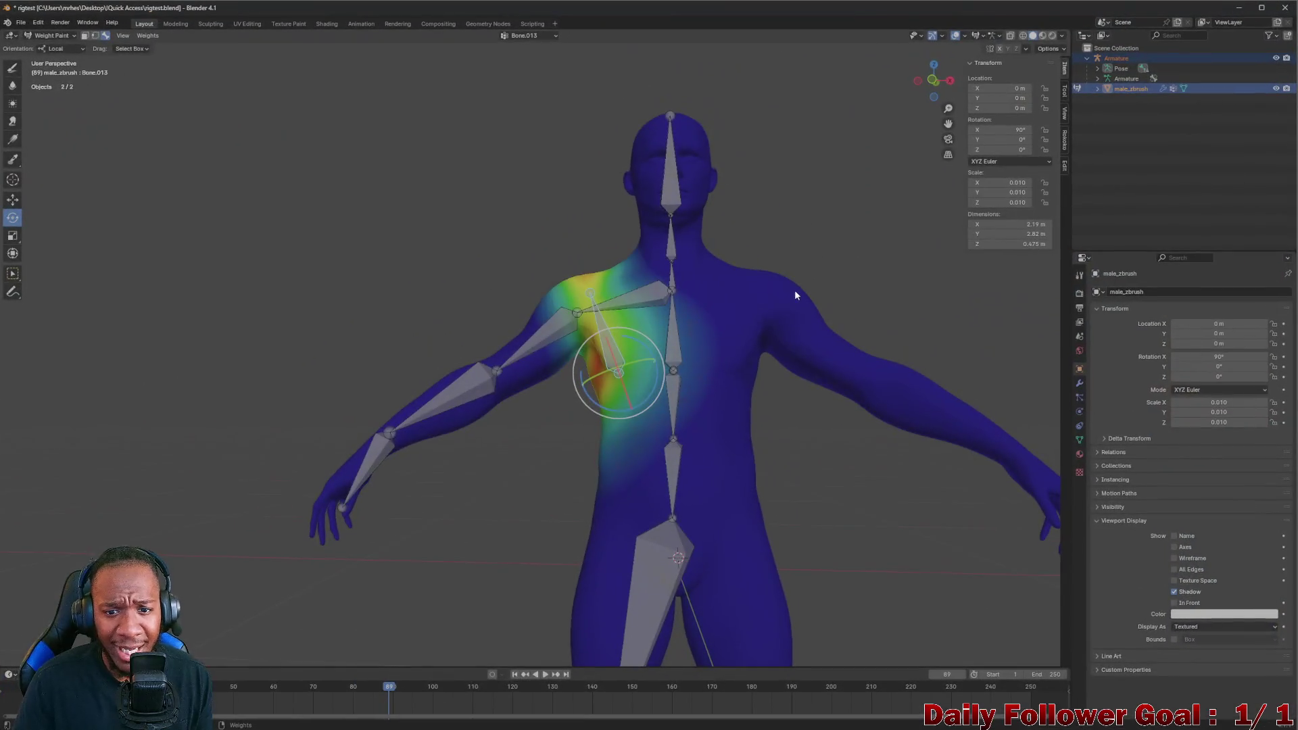
mouse_move(794, 289)
middle_mouse_down()
mouse_move(794, 327)
mouse_move(692, 384)
mouse_move(597, 403)
mouse_move(713, 400)
mouse_move(639, 371)
mouse_move(654, 382)
middle_mouse_up()
scroll(655, 383, "up", 3)
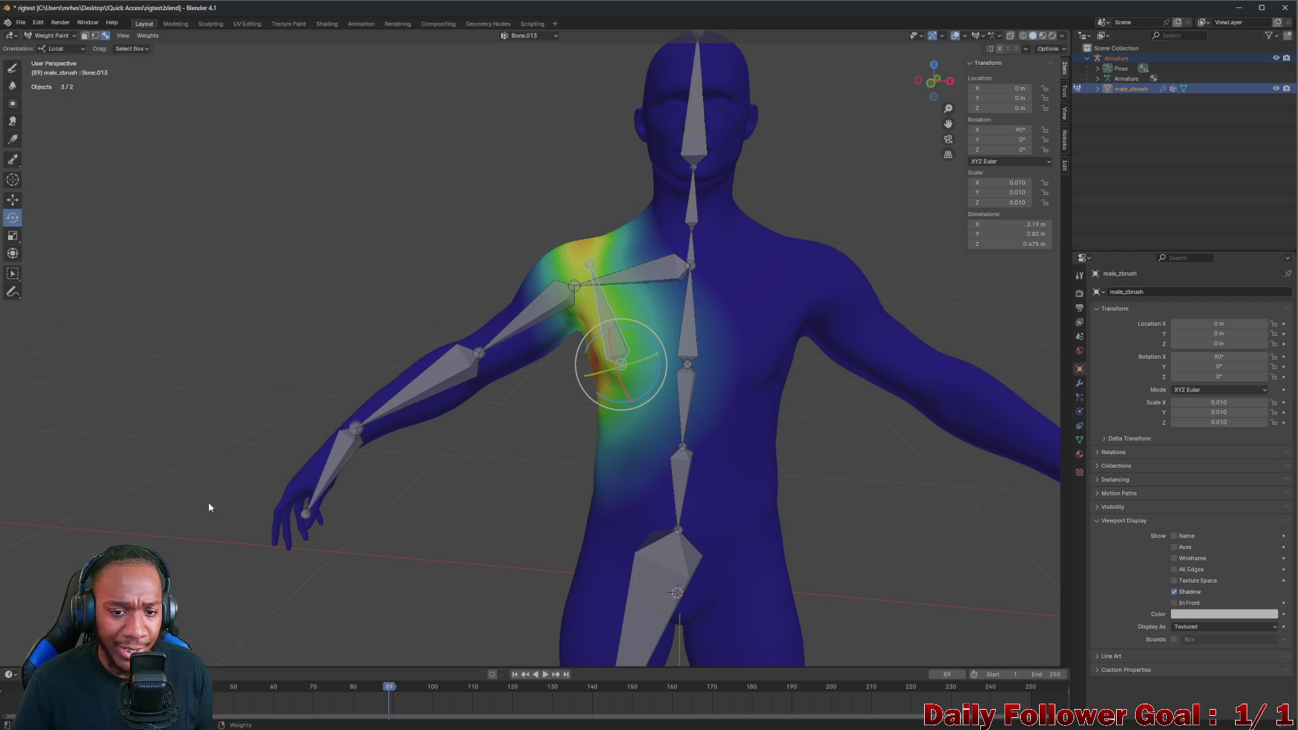
mouse_move(502, 401)
middle_mouse_down()
mouse_move(726, 340)
mouse_move(637, 406)
mouse_move(535, 410)
middle_mouse_up()
scroll(647, 421, "up", 2)
scroll(644, 430, "up", 2)
scroll(558, 404, "down", 2)
scroll(559, 404, "down", 3)
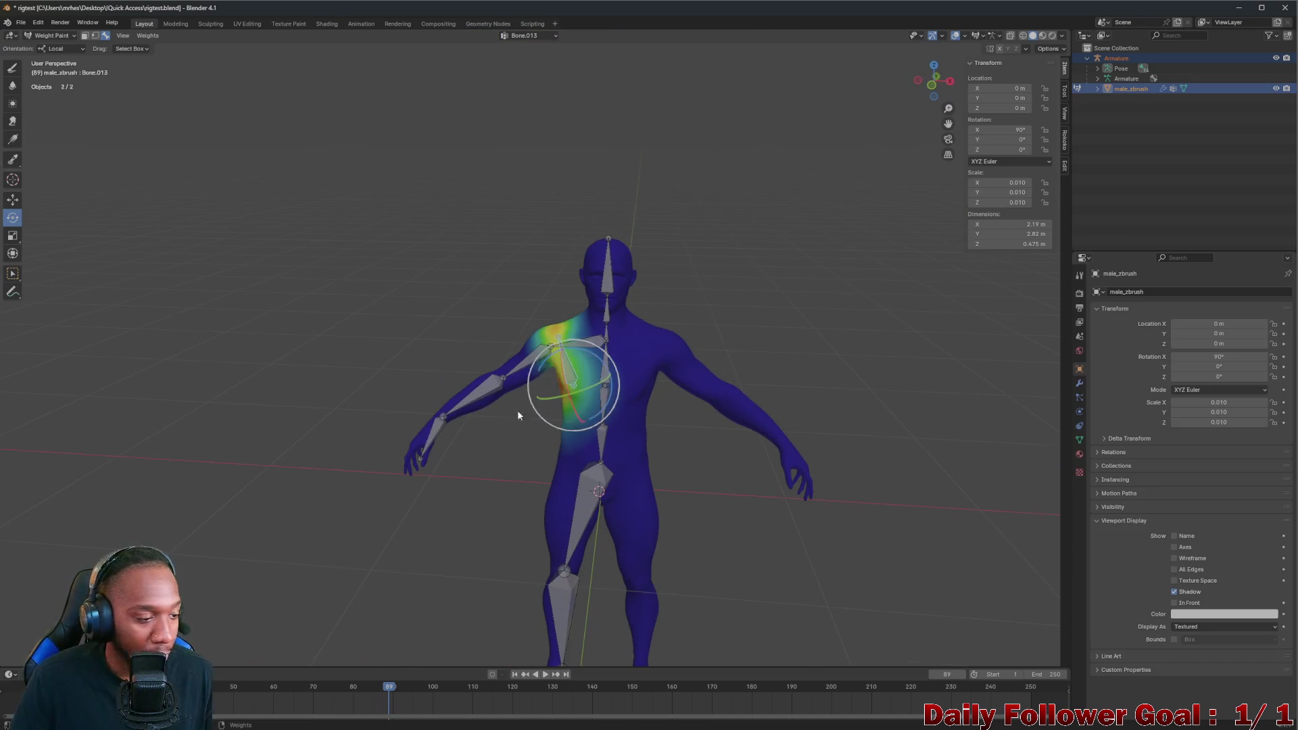